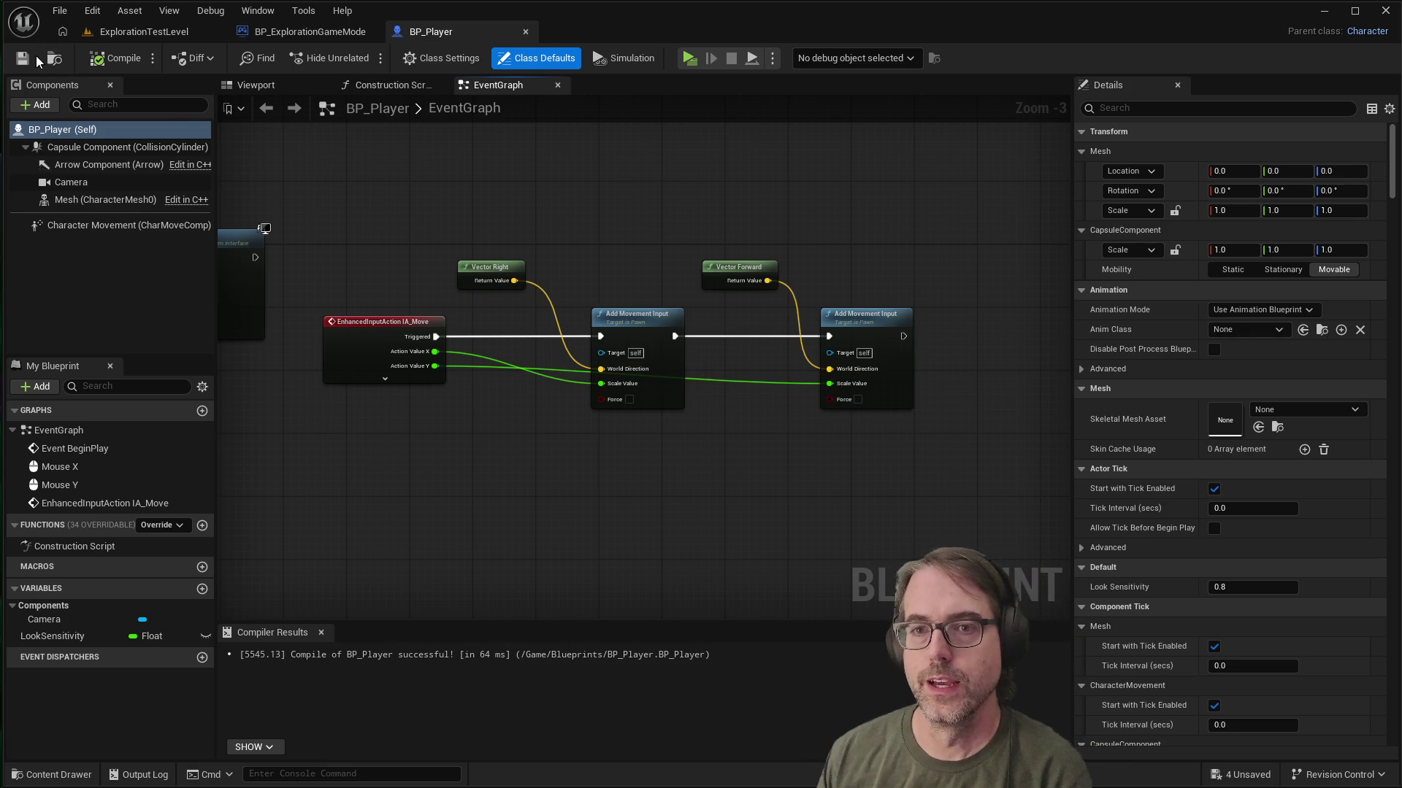
Step: Play-test the level, walking the character forward with W, then stop the session
{"action": "left_click", "coordinate": [689, 59]}
{"action": "left_click", "coordinate": [1086, 473]}
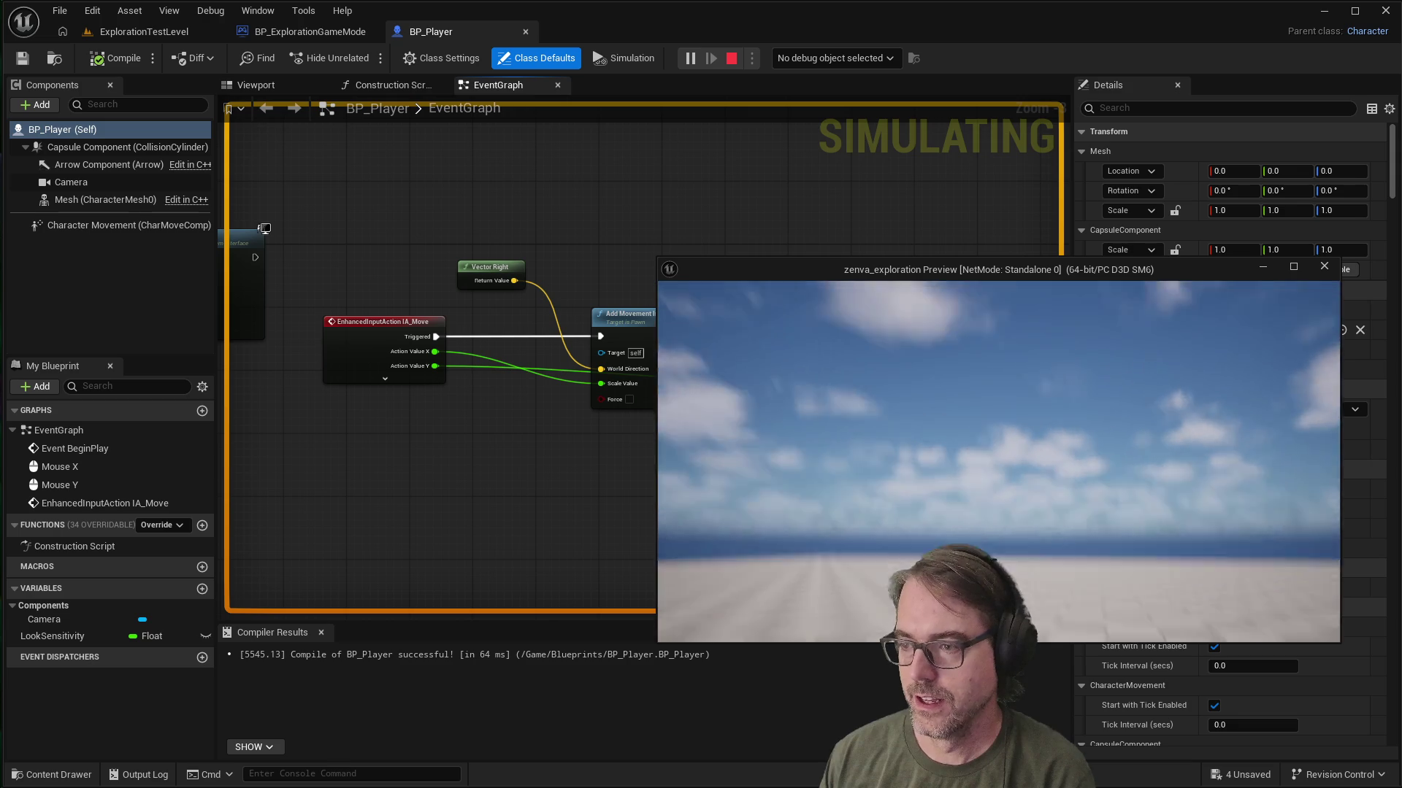
{"action": "key", "text": "w"}
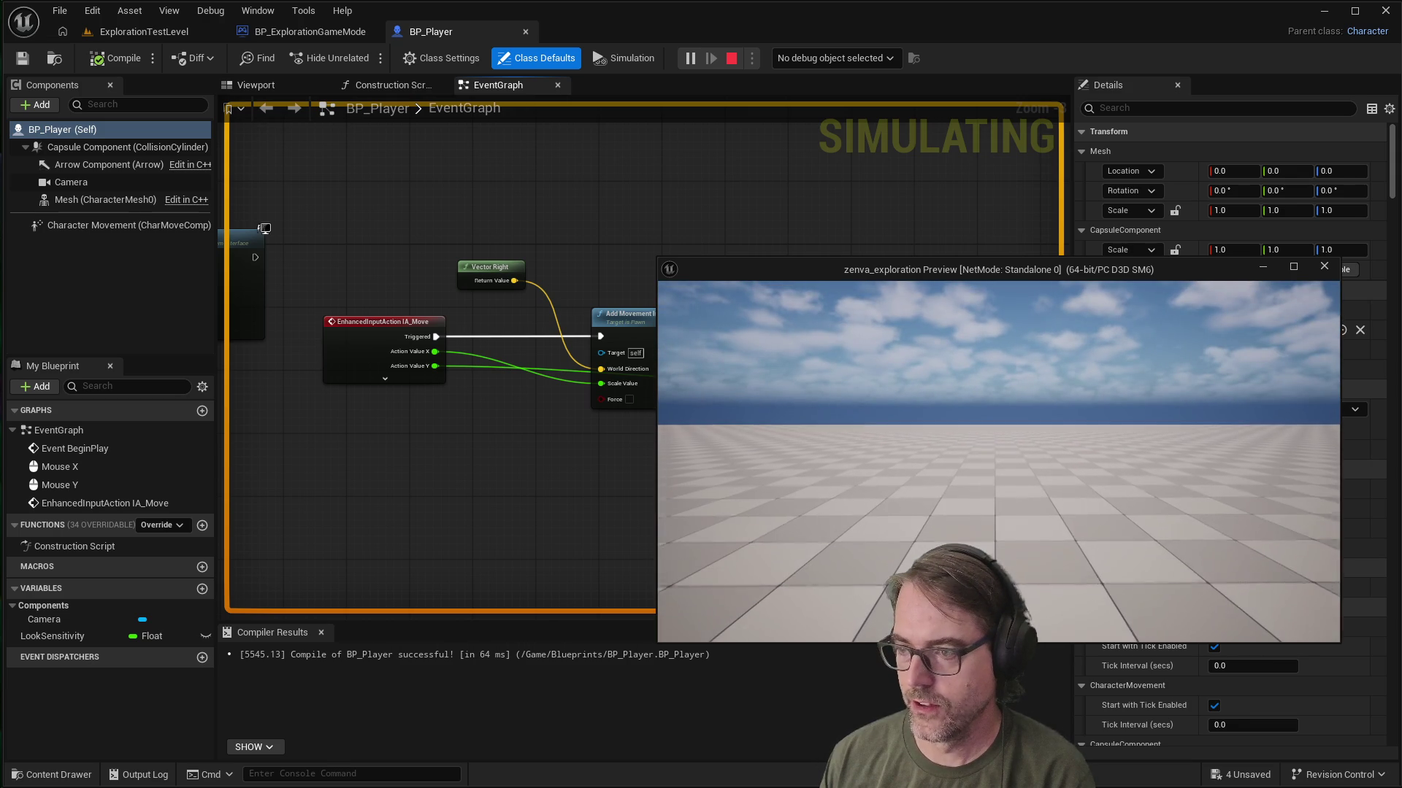
{"action": "key", "text": "w"}
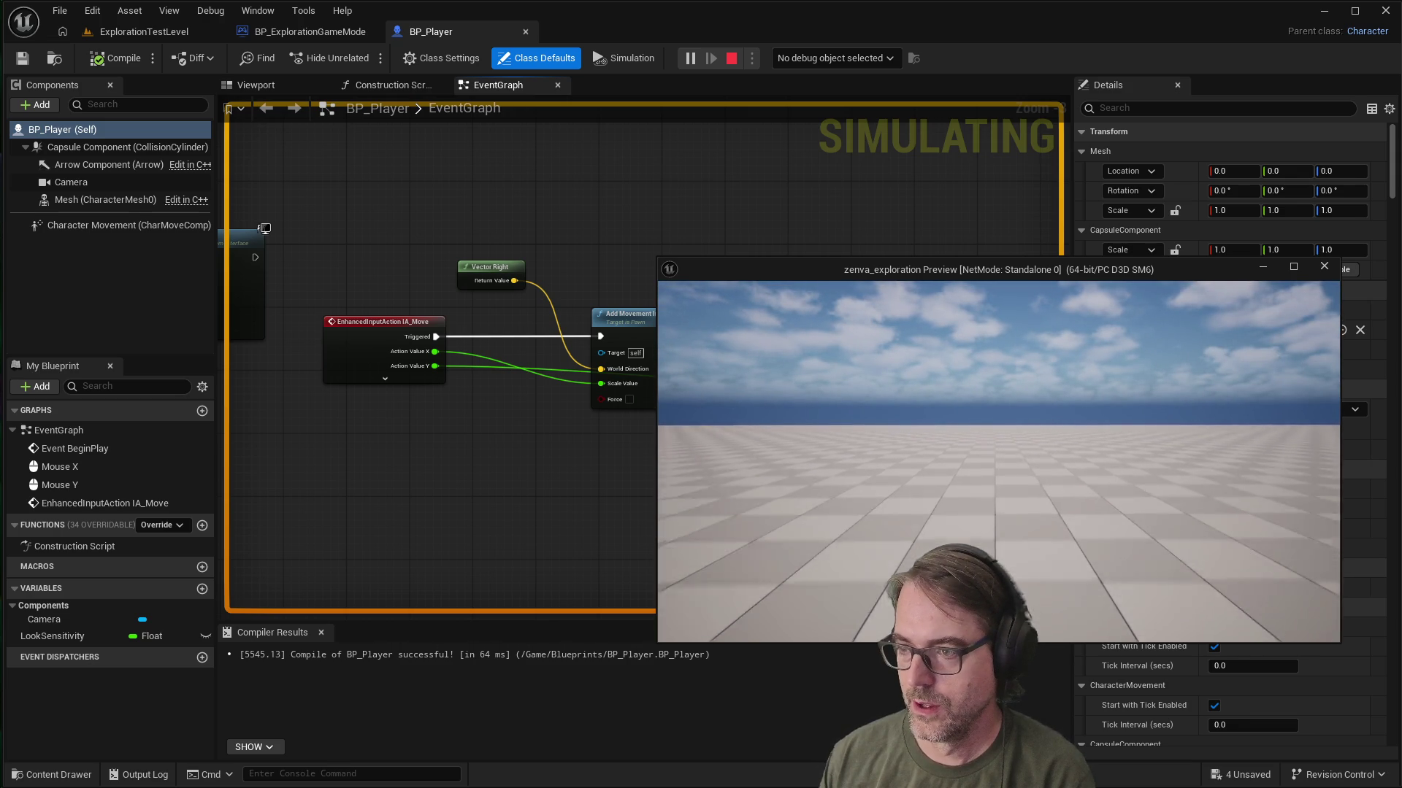
{"action": "mouse_move", "coordinate": [998, 462]}
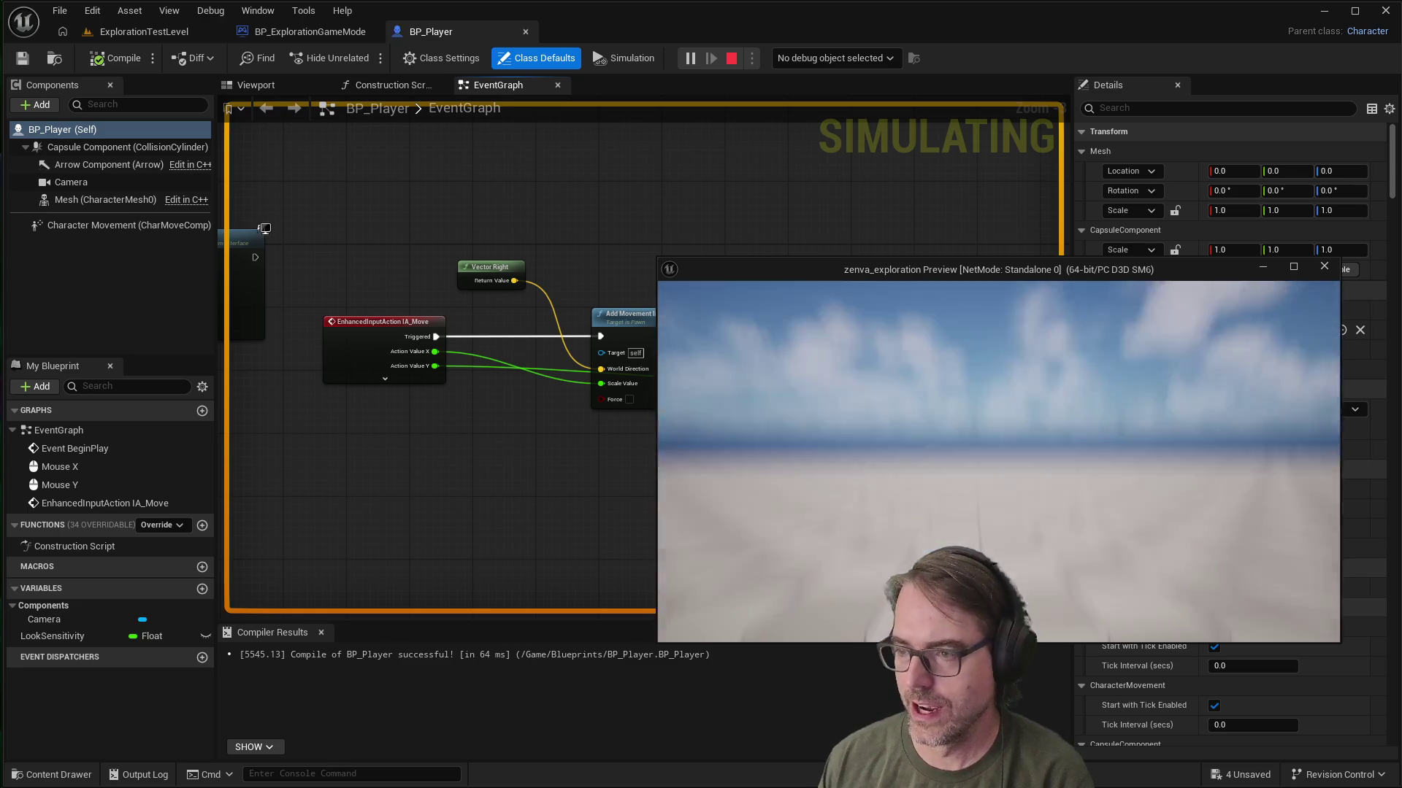
{"action": "key", "text": "Escape"}
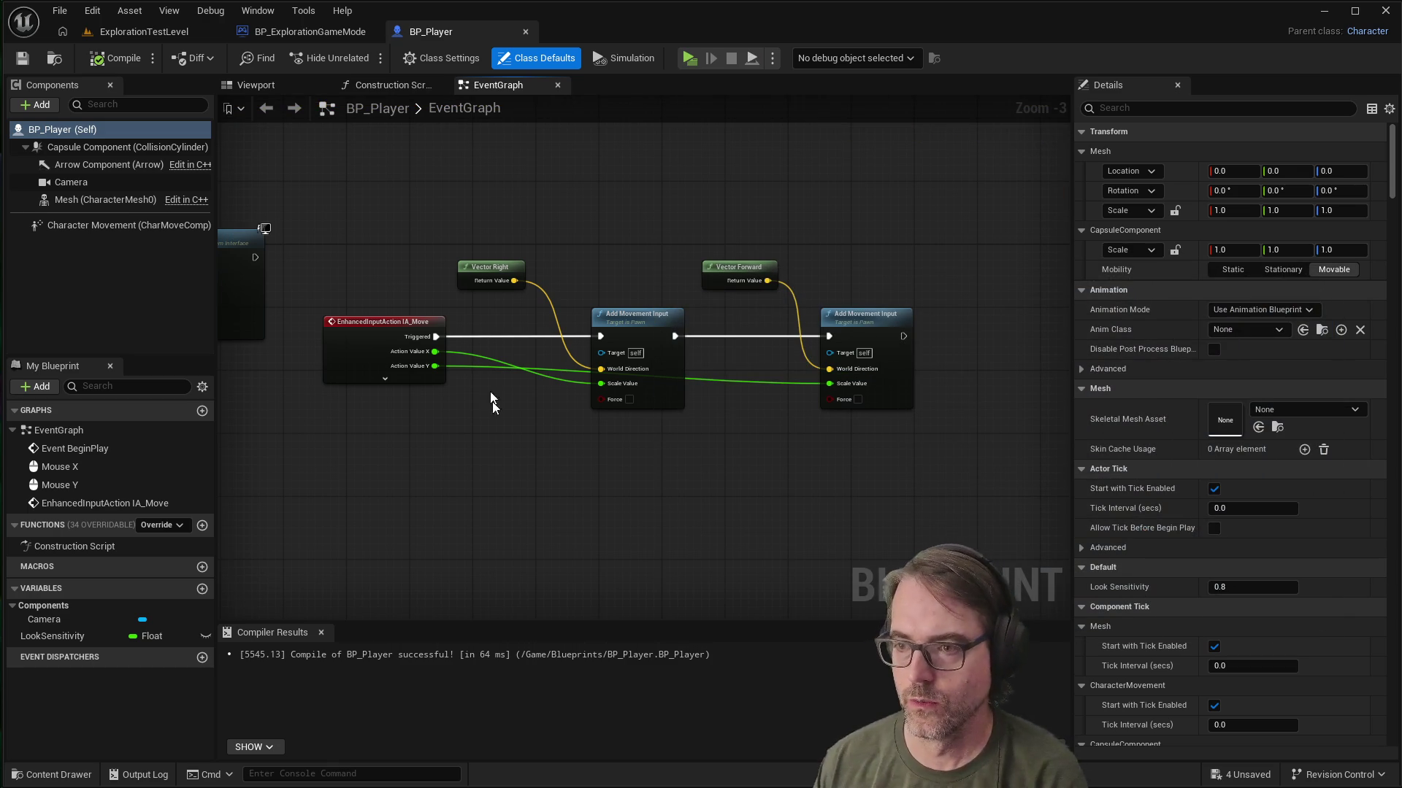
{"action": "scroll", "coordinate": [626, 443], "scroll_direction": "down", "scroll_amount": 2}
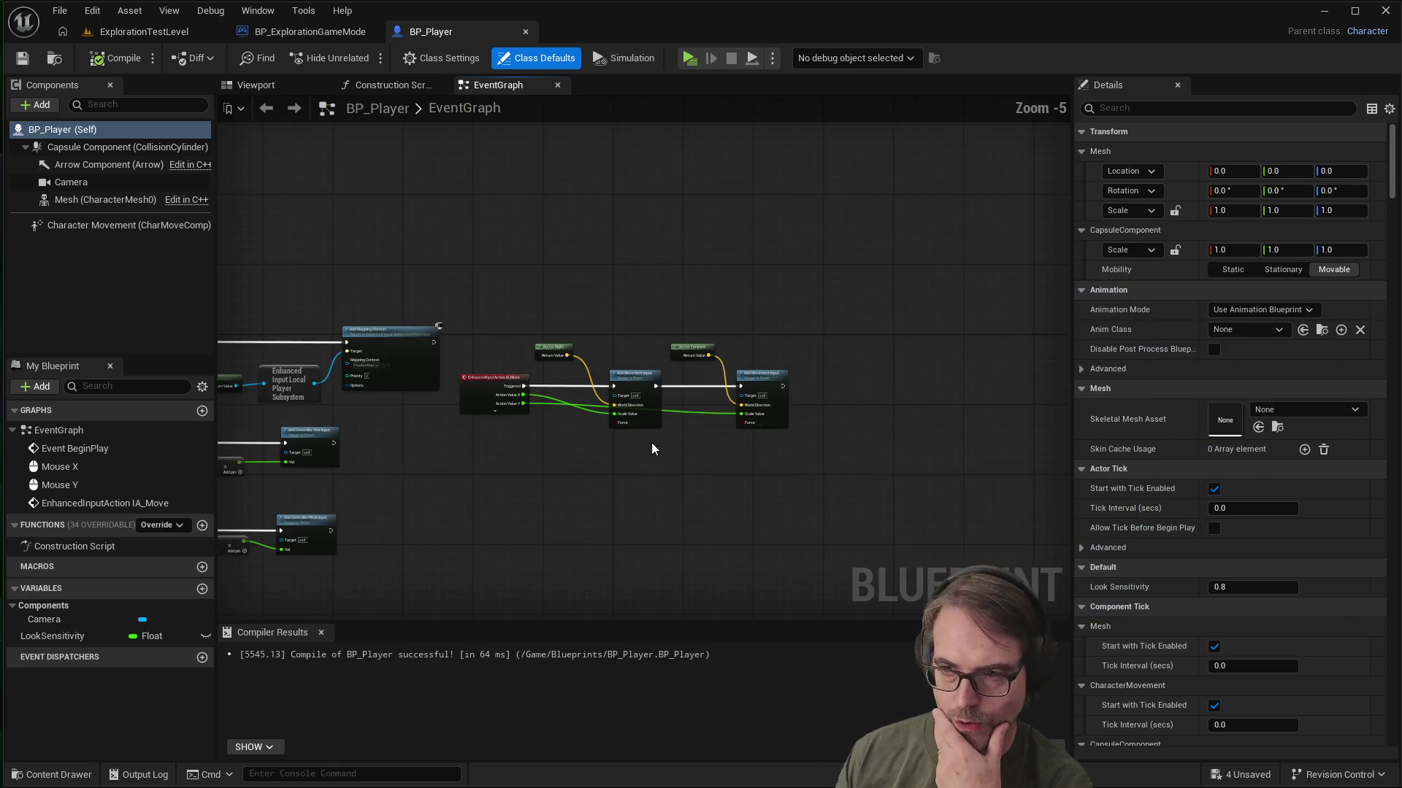
{"action": "scroll", "coordinate": [651, 442], "scroll_direction": "up", "scroll_amount": 2}
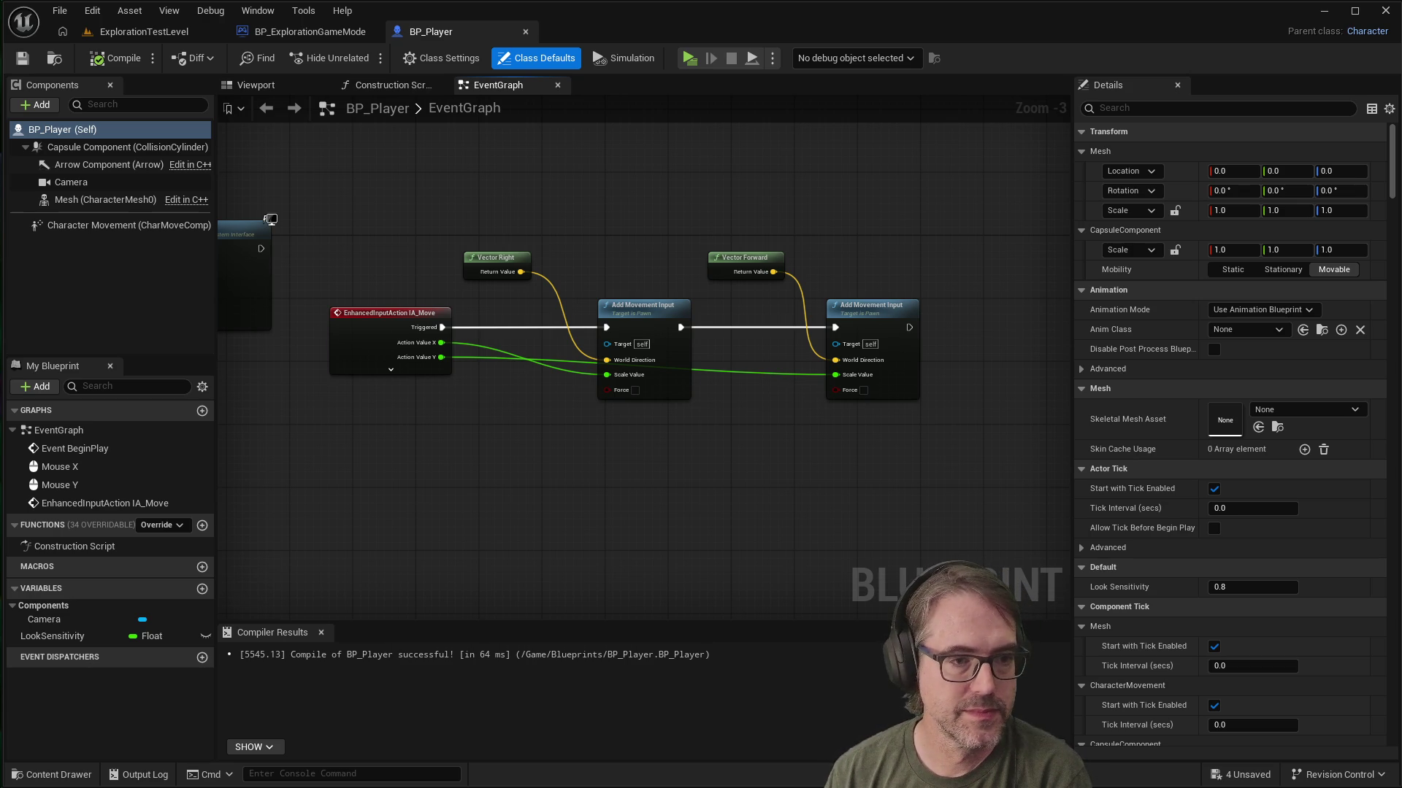
Step: Delete the Vector Forward, second Add Movement Input and Vector Right nodes
{"action": "mouse_move", "coordinate": [986, 215]}
{"action": "left_mouse_down"}
{"action": "mouse_move", "coordinate": [764, 404]}
{"action": "mouse_move", "coordinate": [716, 424]}
{"action": "left_mouse_up"}
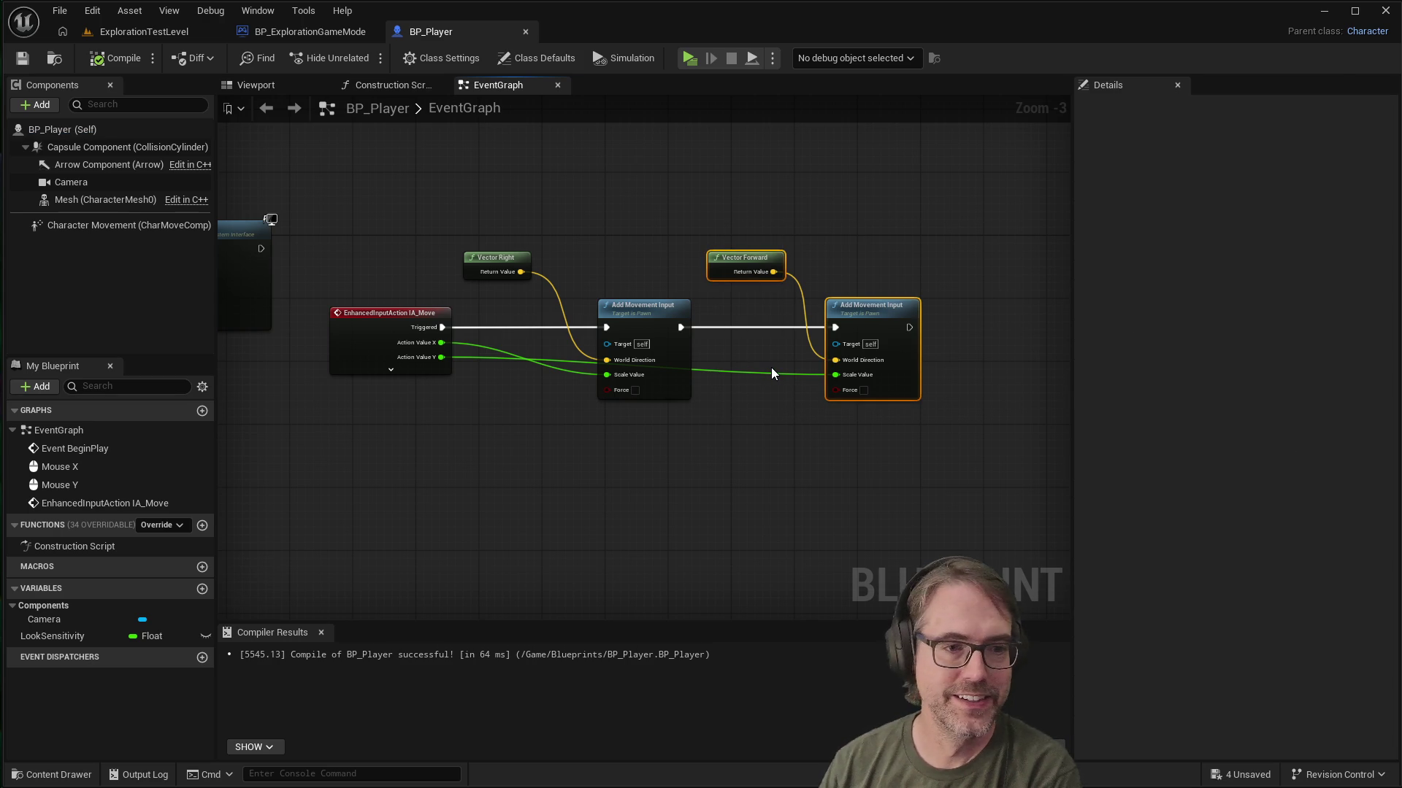
{"action": "key", "text": "Delete"}
{"action": "left_click", "coordinate": [504, 260]}
{"action": "key", "text": "Delete"}
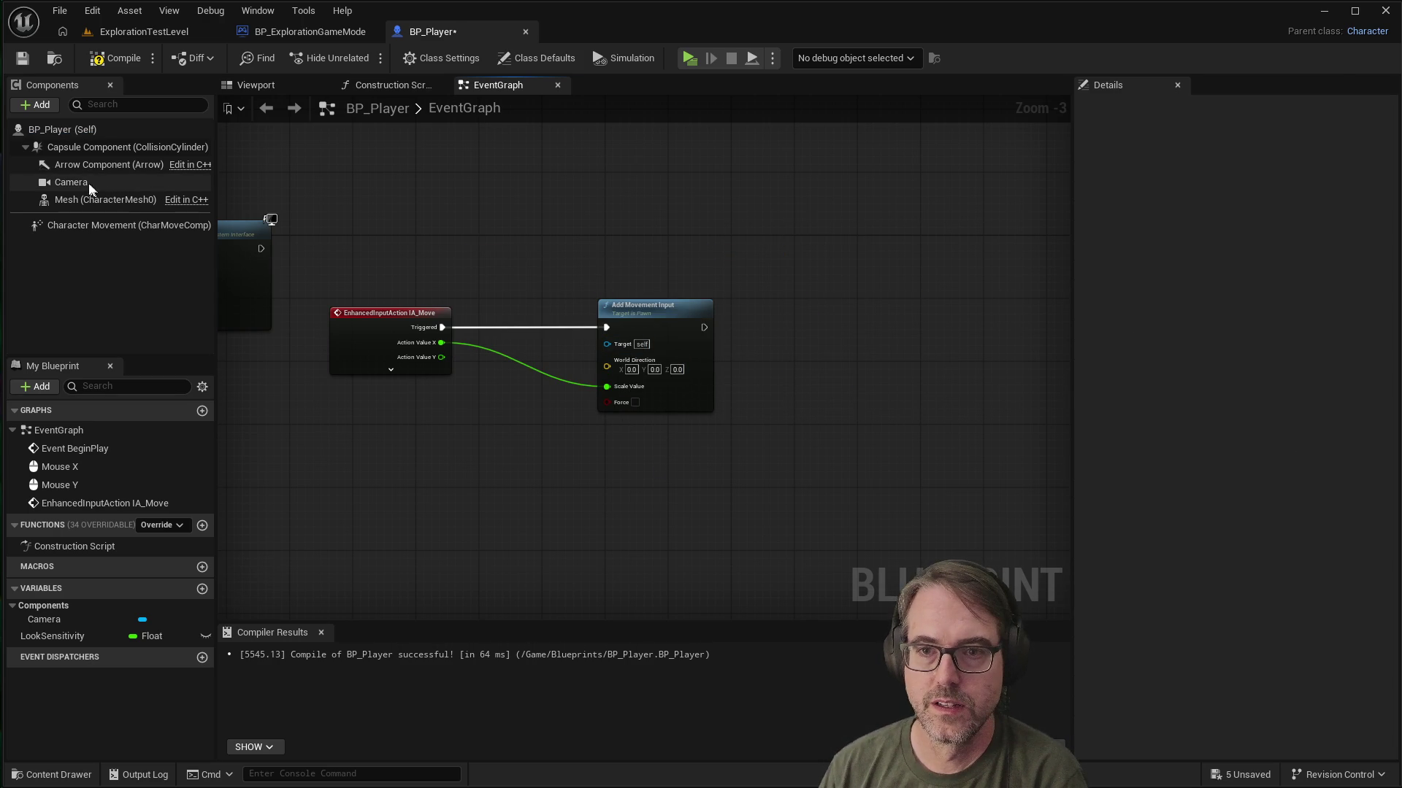
Step: Add a Camera reference feeding a Get Right Vector node and shift Add Movement Input right
{"action": "mouse_move", "coordinate": [100, 182]}
{"action": "left_mouse_down"}
{"action": "mouse_move", "coordinate": [488, 443]}
{"action": "mouse_move", "coordinate": [620, 458]}
{"action": "left_mouse_up"}
{"action": "type", "text": "getright"}
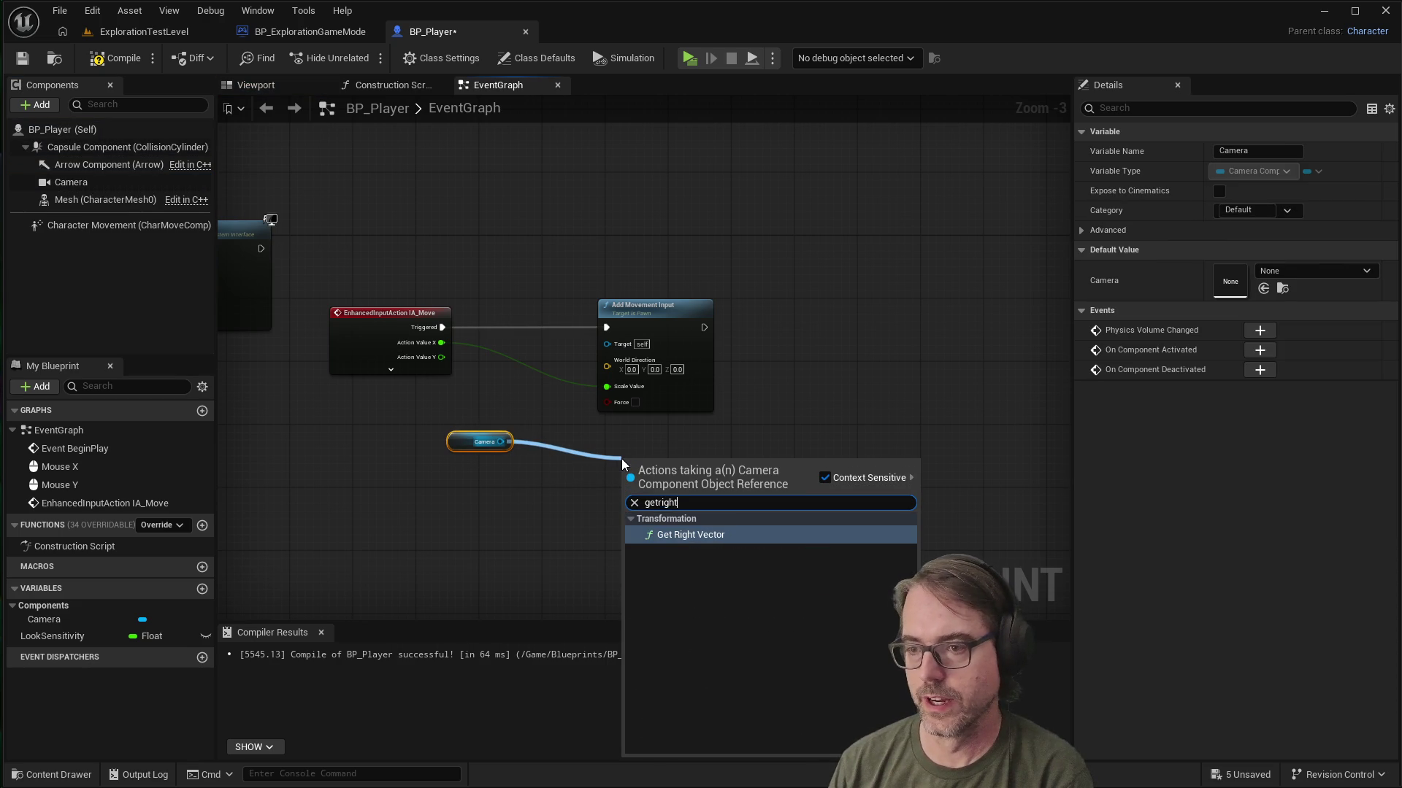
{"action": "key", "text": "Return"}
{"action": "mouse_move", "coordinate": [679, 314]}
{"action": "left_mouse_down"}
{"action": "mouse_move", "coordinate": [1036, 322]}
{"action": "mouse_move", "coordinate": [740, 305]}
{"action": "left_mouse_up"}
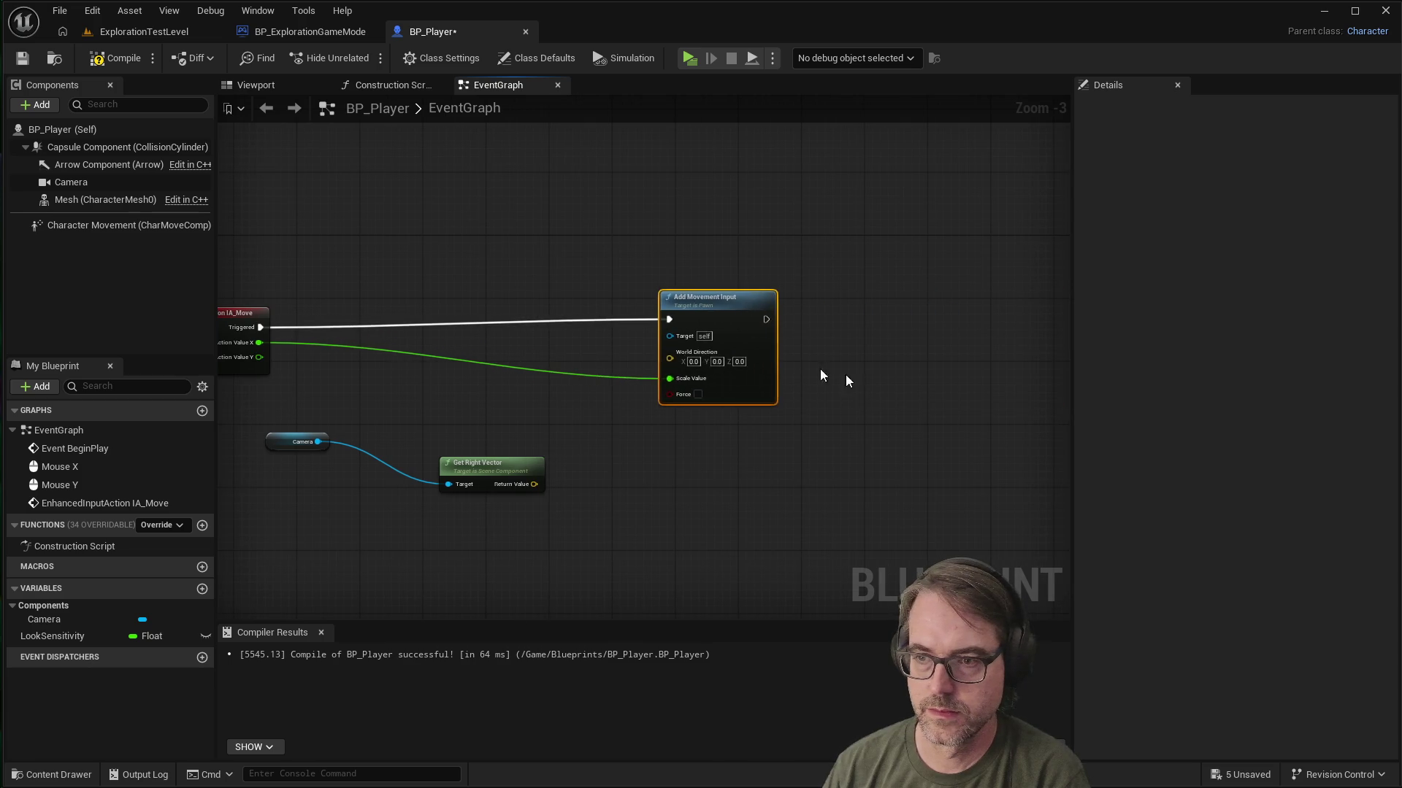
Step: Wire Get Right Vector into World Direction and tidy the Camera and Get Right Vector nodes
{"action": "scroll", "coordinate": [773, 354], "scroll_direction": "down", "scroll_amount": 2}
{"action": "scroll", "coordinate": [555, 423], "scroll_direction": "up", "scroll_amount": 2}
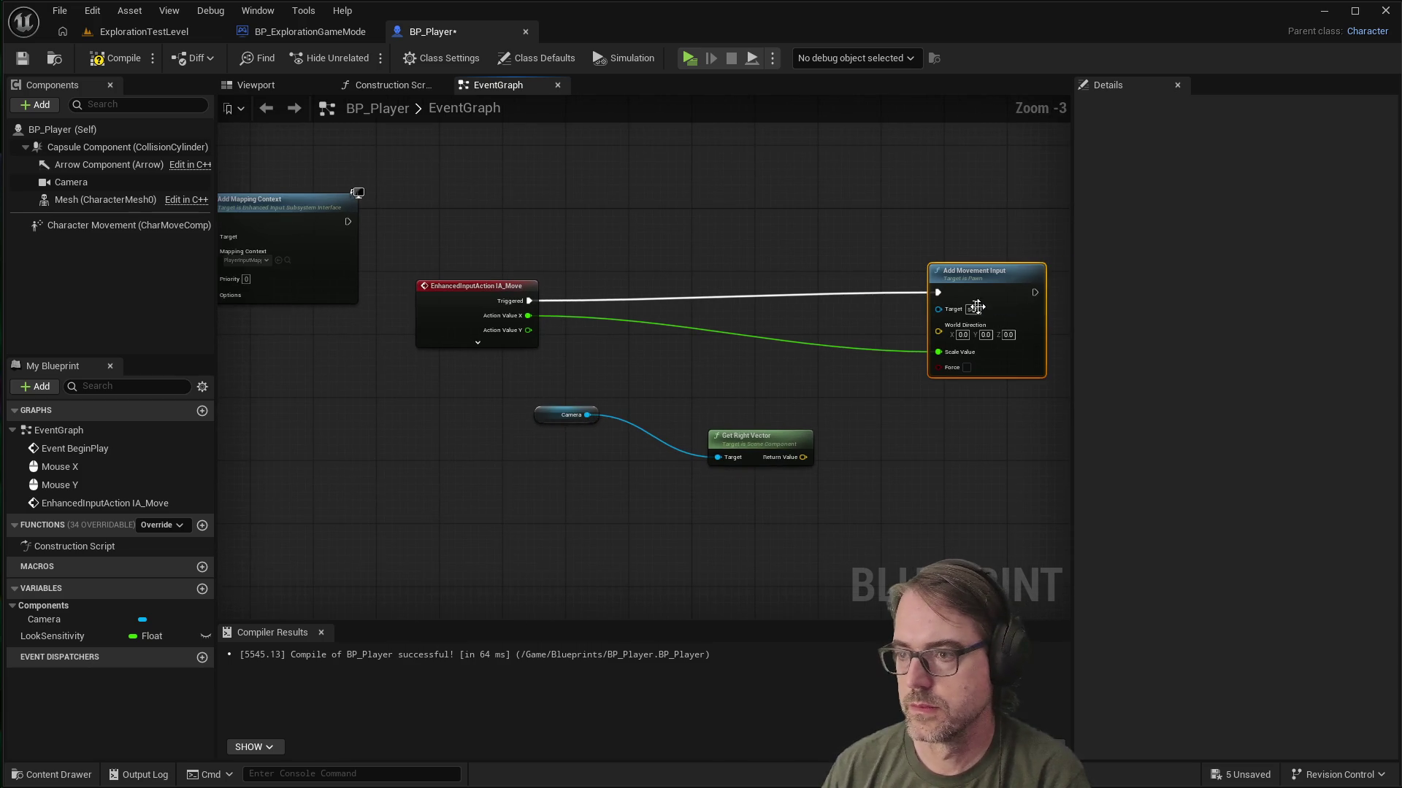
{"action": "scroll", "coordinate": [678, 292], "scroll_direction": "up", "scroll_amount": 1}
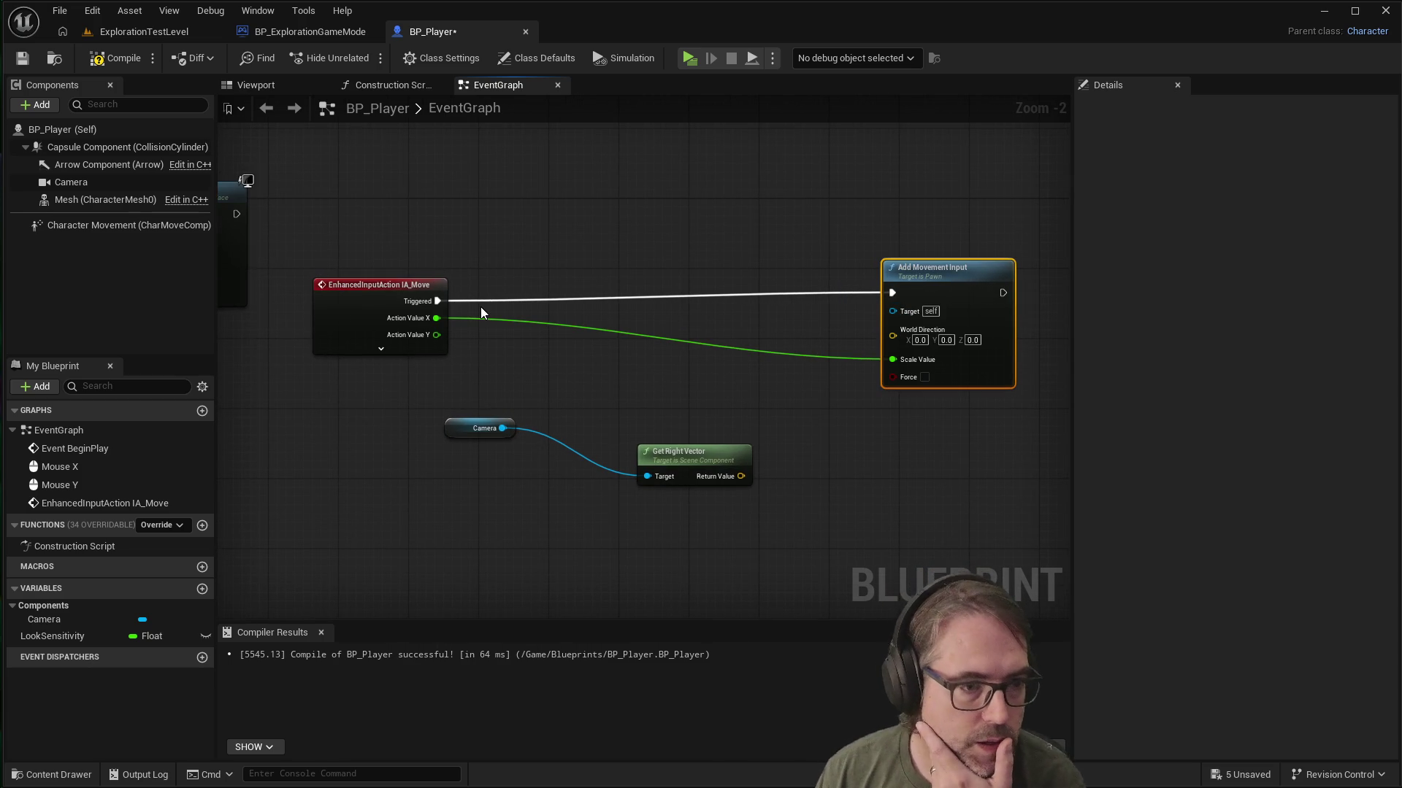
{"action": "mouse_move", "coordinate": [694, 456]}
{"action": "left_mouse_down"}
{"action": "mouse_move", "coordinate": [826, 330]}
{"action": "mouse_move", "coordinate": [909, 343]}
{"action": "mouse_move", "coordinate": [895, 333]}
{"action": "left_mouse_up"}
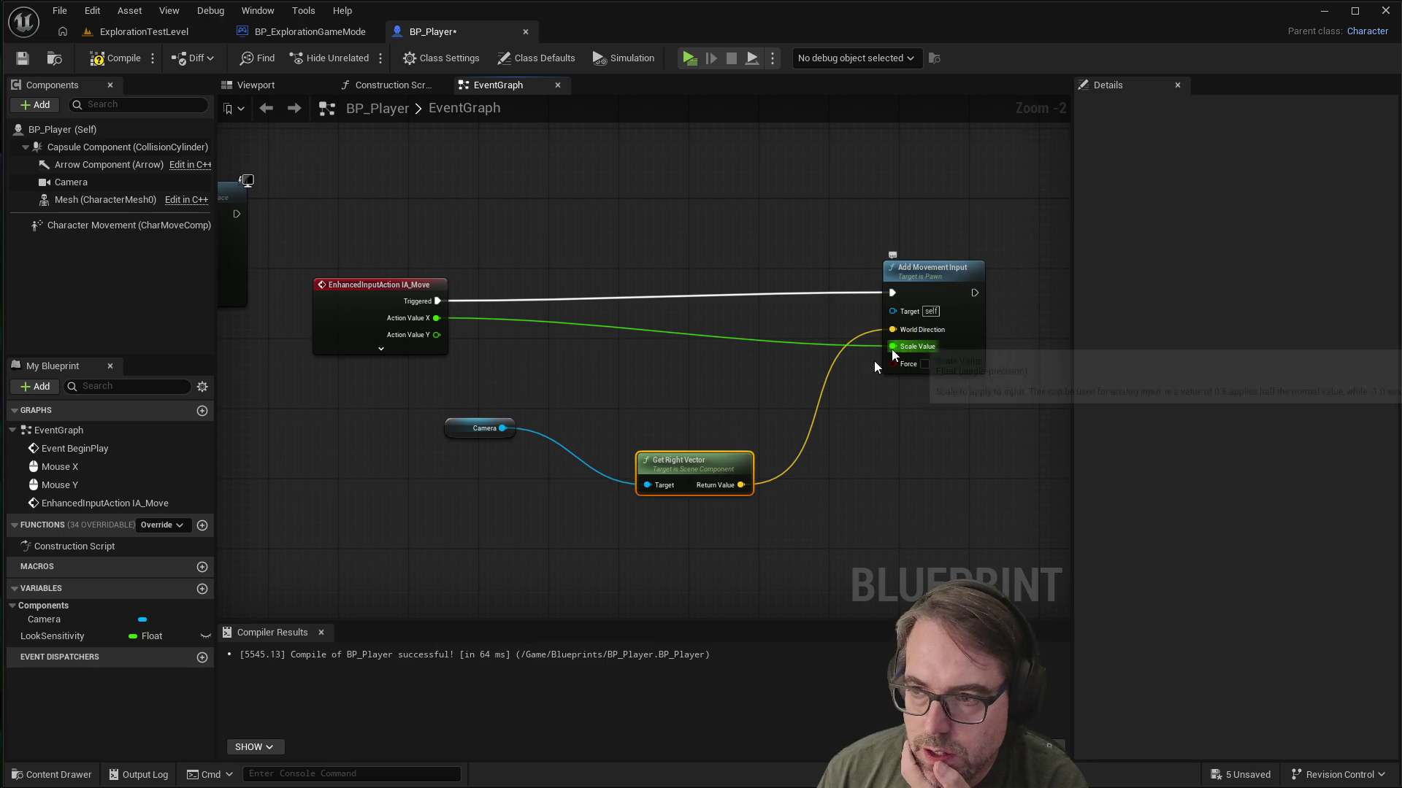
{"action": "left_click_drag", "start_coordinate": [685, 460], "coordinate": [653, 420]}
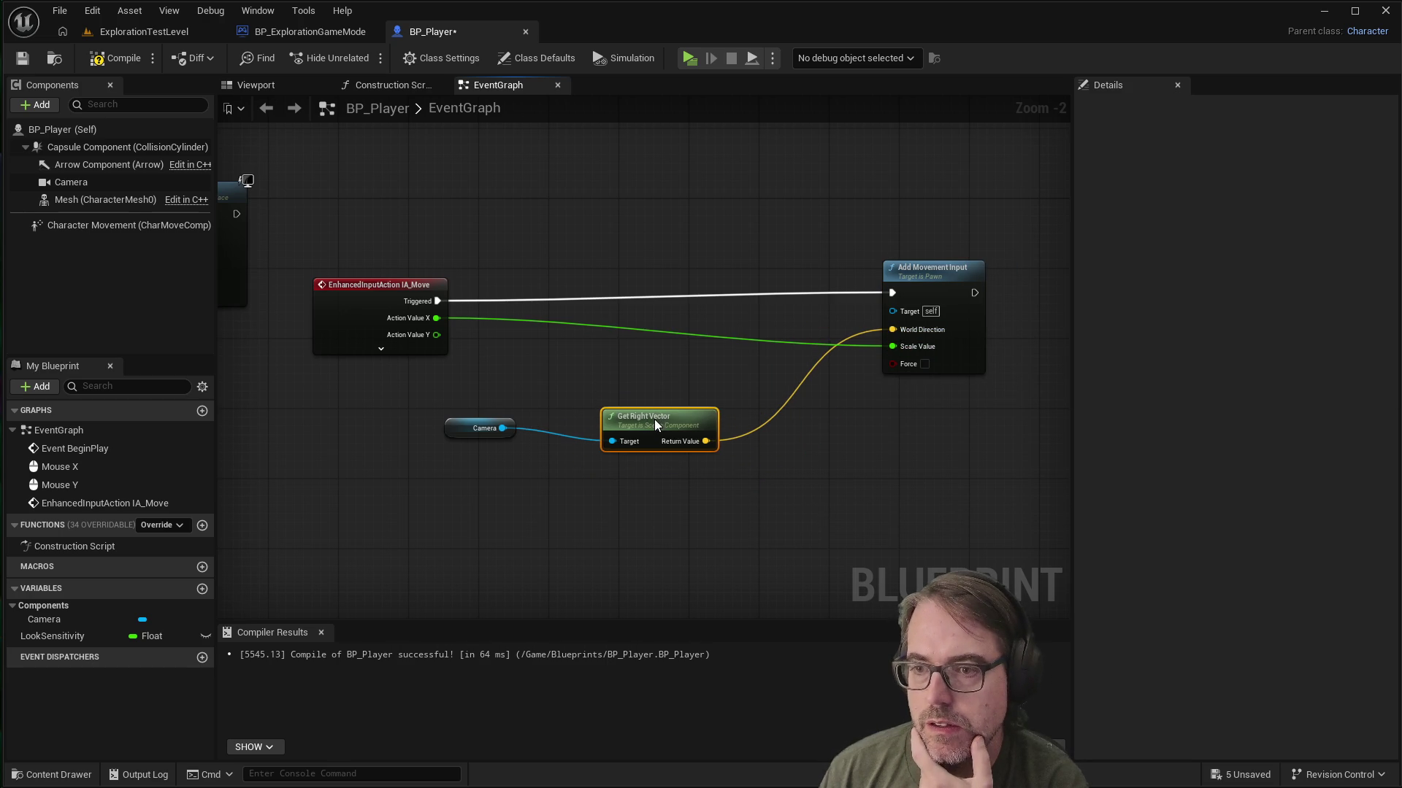
{"action": "left_click_drag", "start_coordinate": [456, 428], "coordinate": [395, 427]}
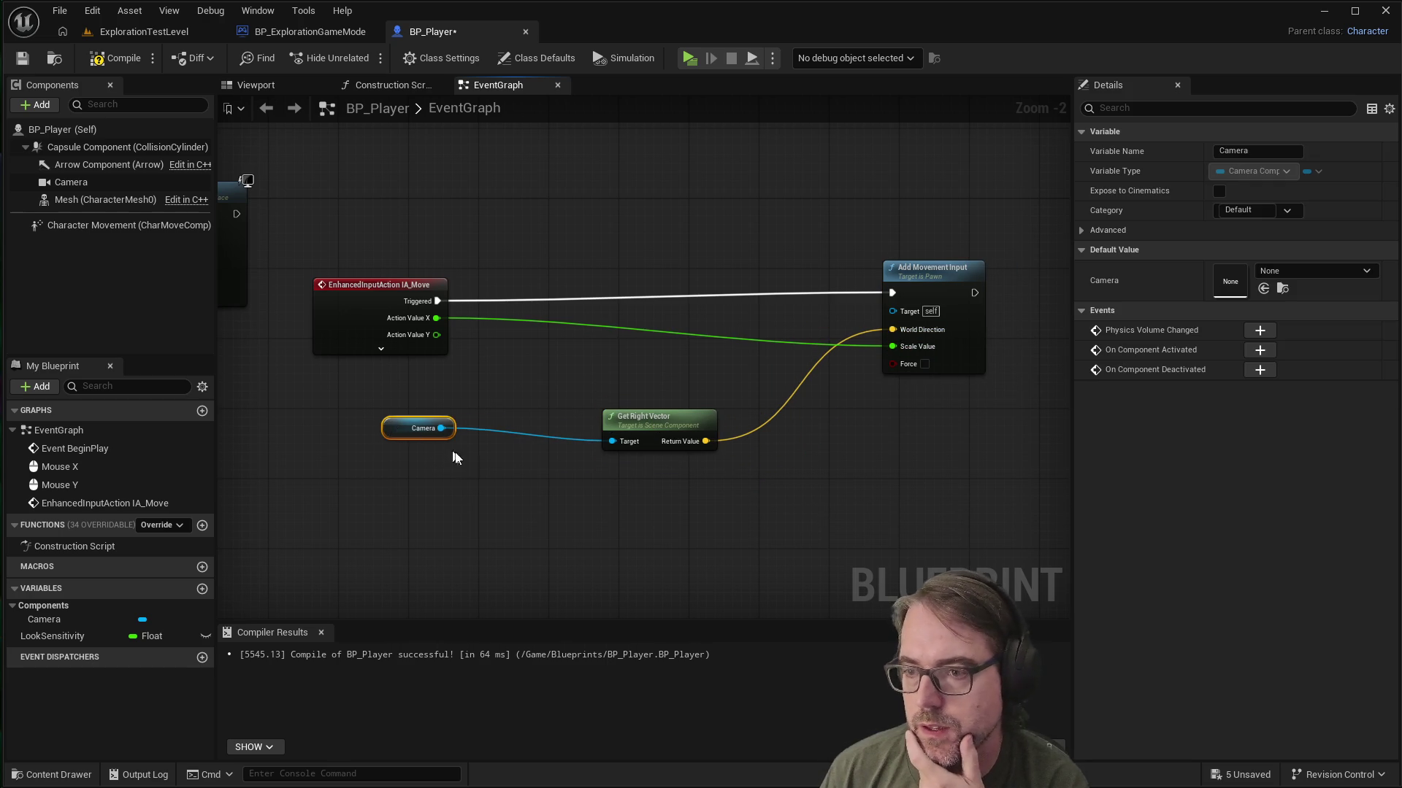
{"action": "left_click", "coordinate": [540, 457]}
{"action": "left_click_drag", "start_coordinate": [651, 419], "coordinate": [637, 410]}
{"action": "left_click", "coordinate": [579, 504]}
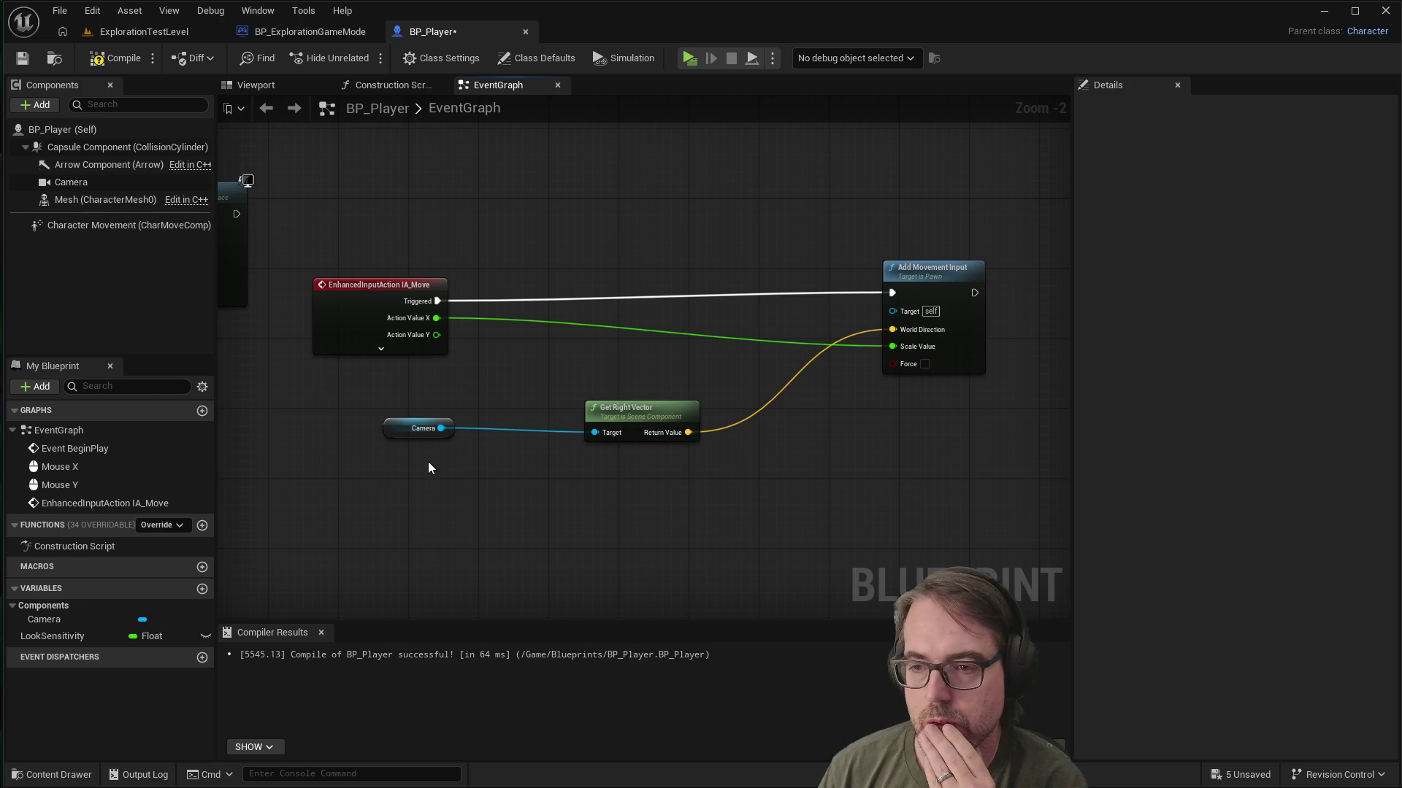
Step: Search from the Camera pin for a 'right' node, then reposition Add Movement Input
{"action": "mouse_move", "coordinate": [441, 429]}
{"action": "left_mouse_down"}
{"action": "mouse_move", "coordinate": [610, 488]}
{"action": "mouse_move", "coordinate": [595, 496]}
{"action": "left_mouse_up"}
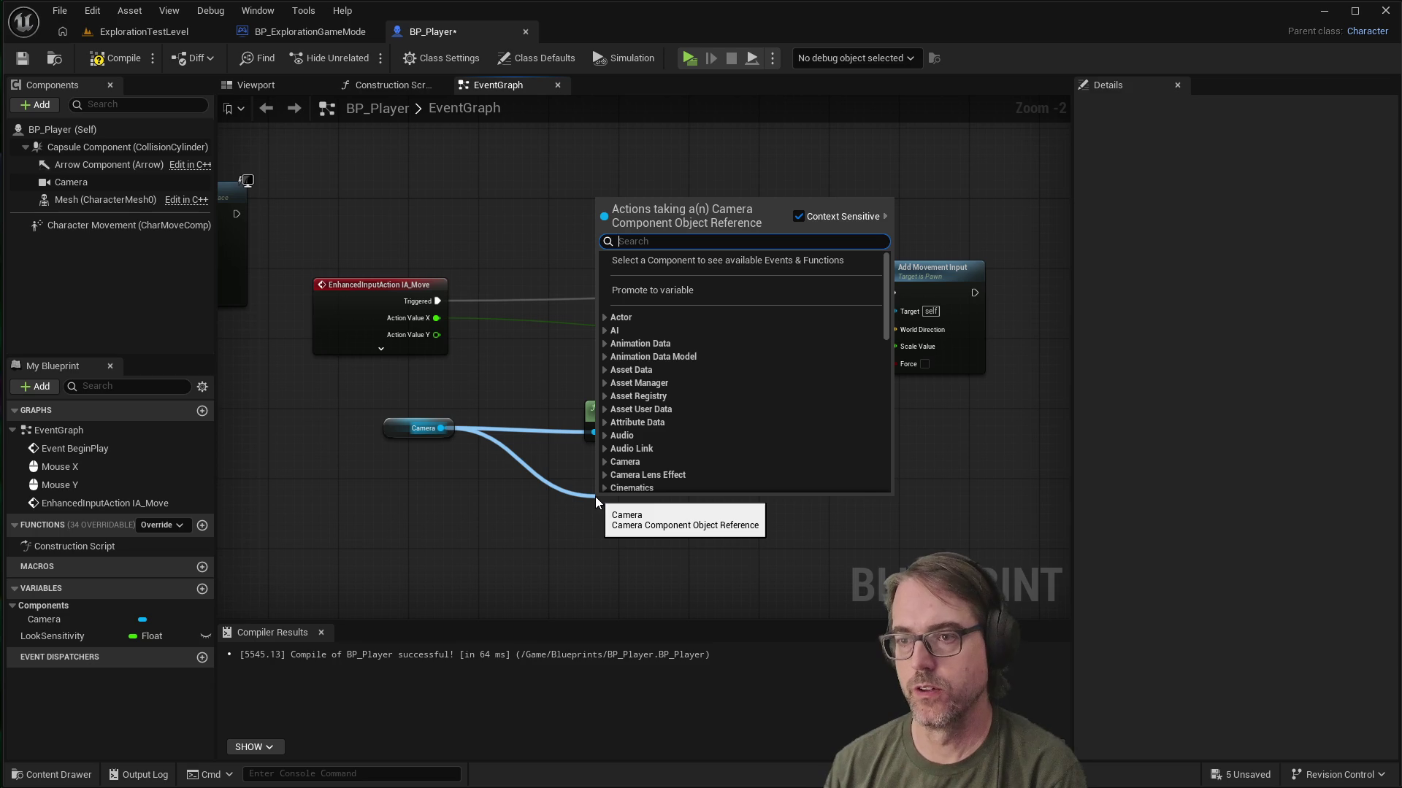
{"action": "type", "text": "camerafor"}
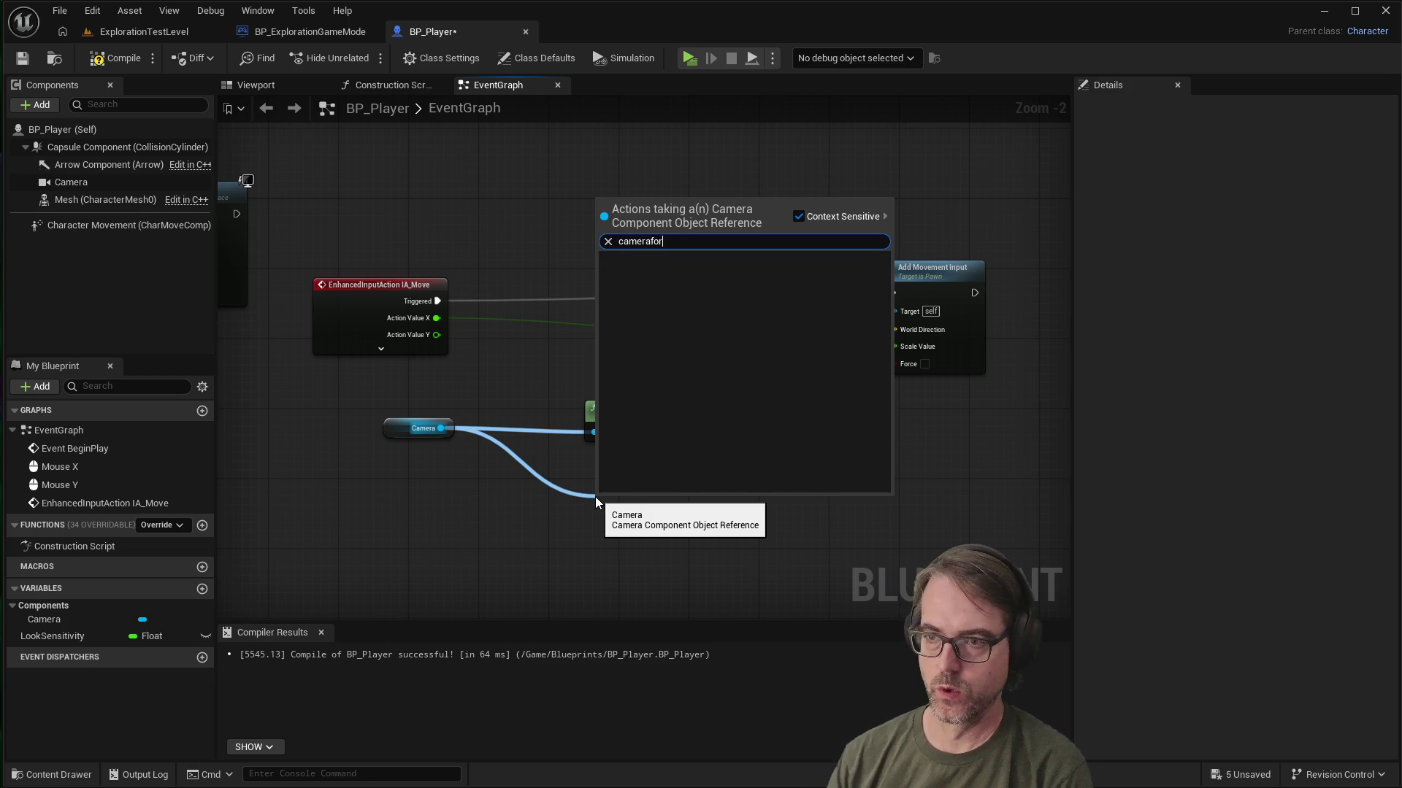
{"action": "key", "text": "BackSpace"}
{"action": "key", "text": "BackSpace"}
{"action": "key", "text": "BackSpace"}
{"action": "type", "text": "right"}
{"action": "key", "text": "Return"}
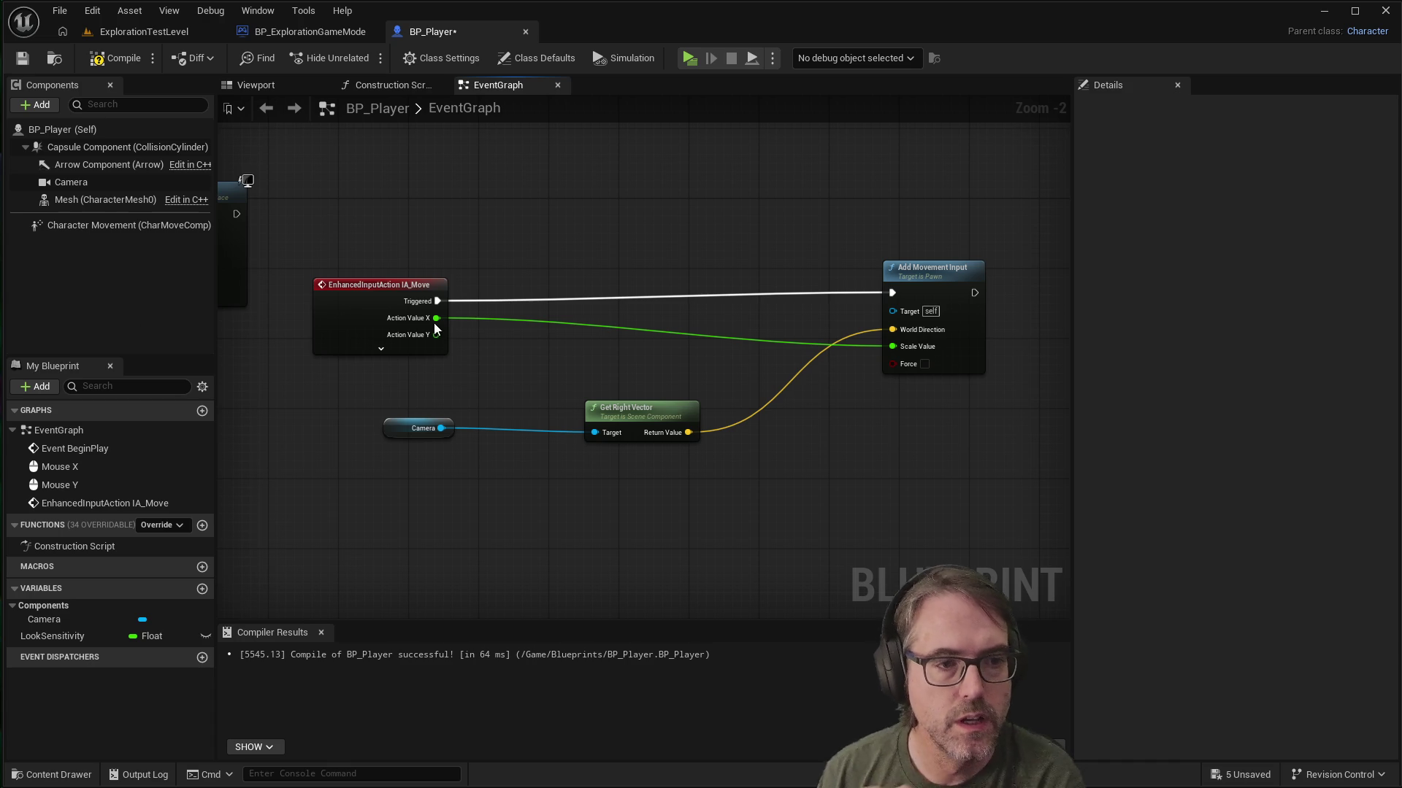
{"action": "left_click_drag", "start_coordinate": [923, 269], "coordinate": [812, 278]}
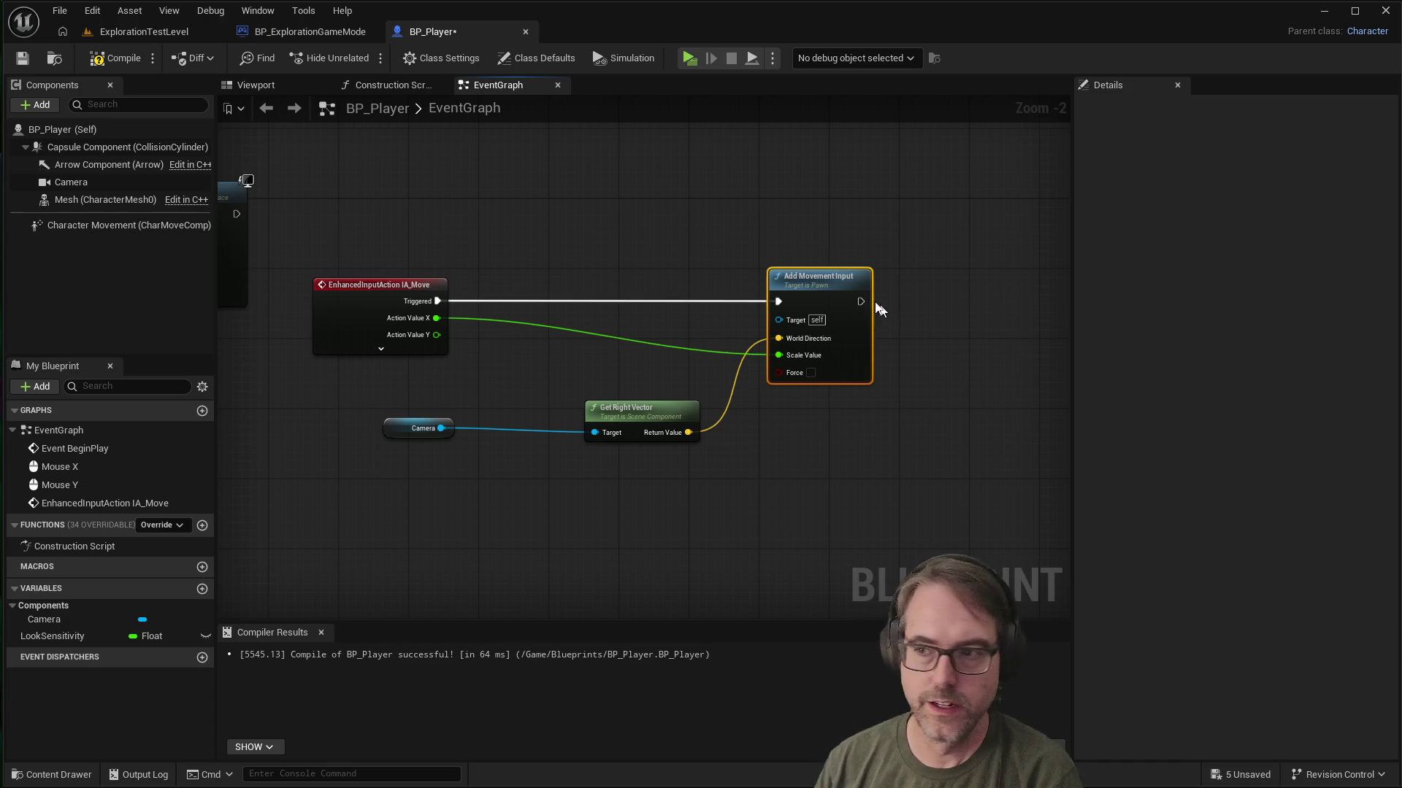
{"action": "mouse_move", "coordinate": [860, 295]}
{"action": "left_mouse_down"}
{"action": "mouse_move", "coordinate": [892, 296]}
{"action": "mouse_move", "coordinate": [855, 299]}
{"action": "mouse_move", "coordinate": [928, 353]}
{"action": "mouse_move", "coordinate": [950, 392]}
{"action": "left_mouse_up"}
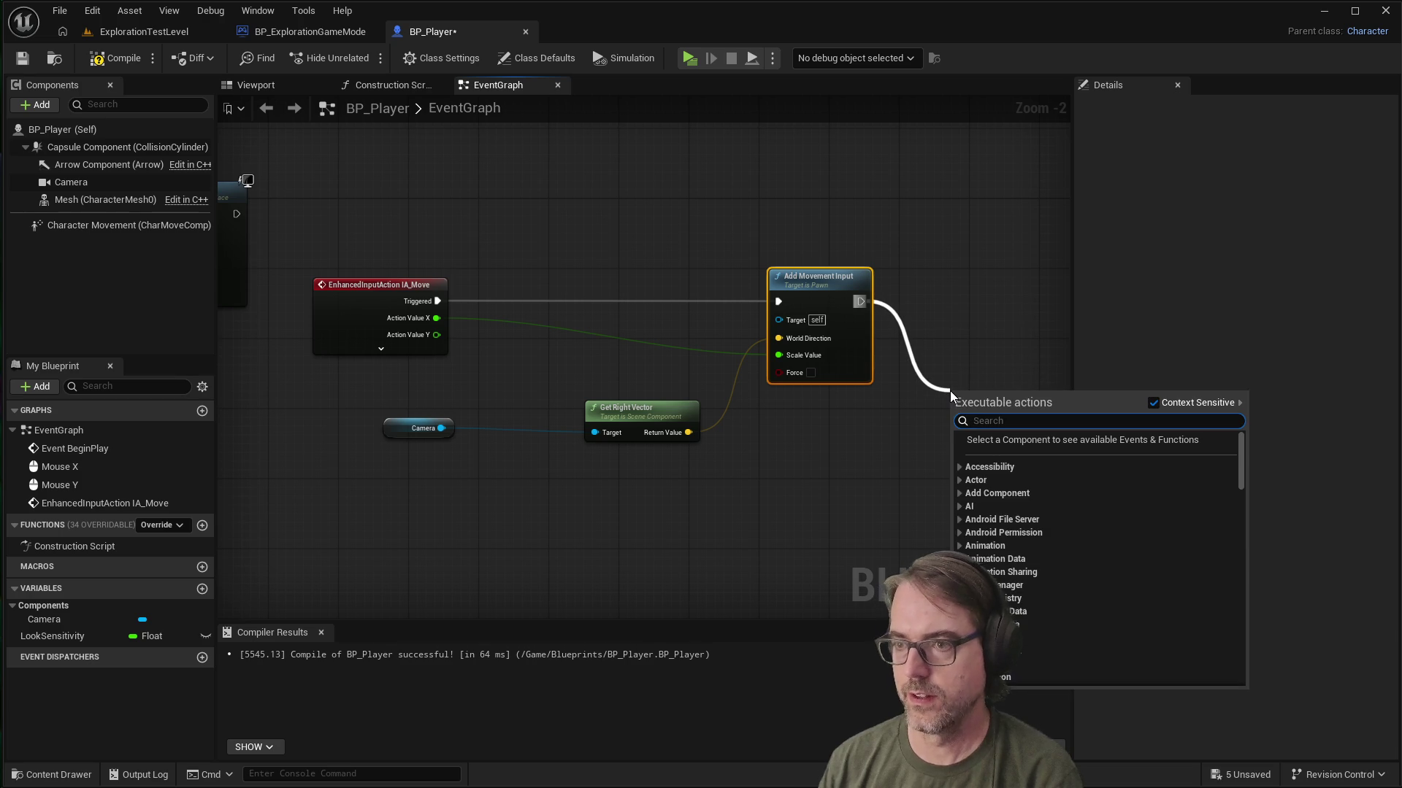
Step: Add a second Add Movement Input with Action Value Y as its Scale Value
{"action": "type", "text": "add"}
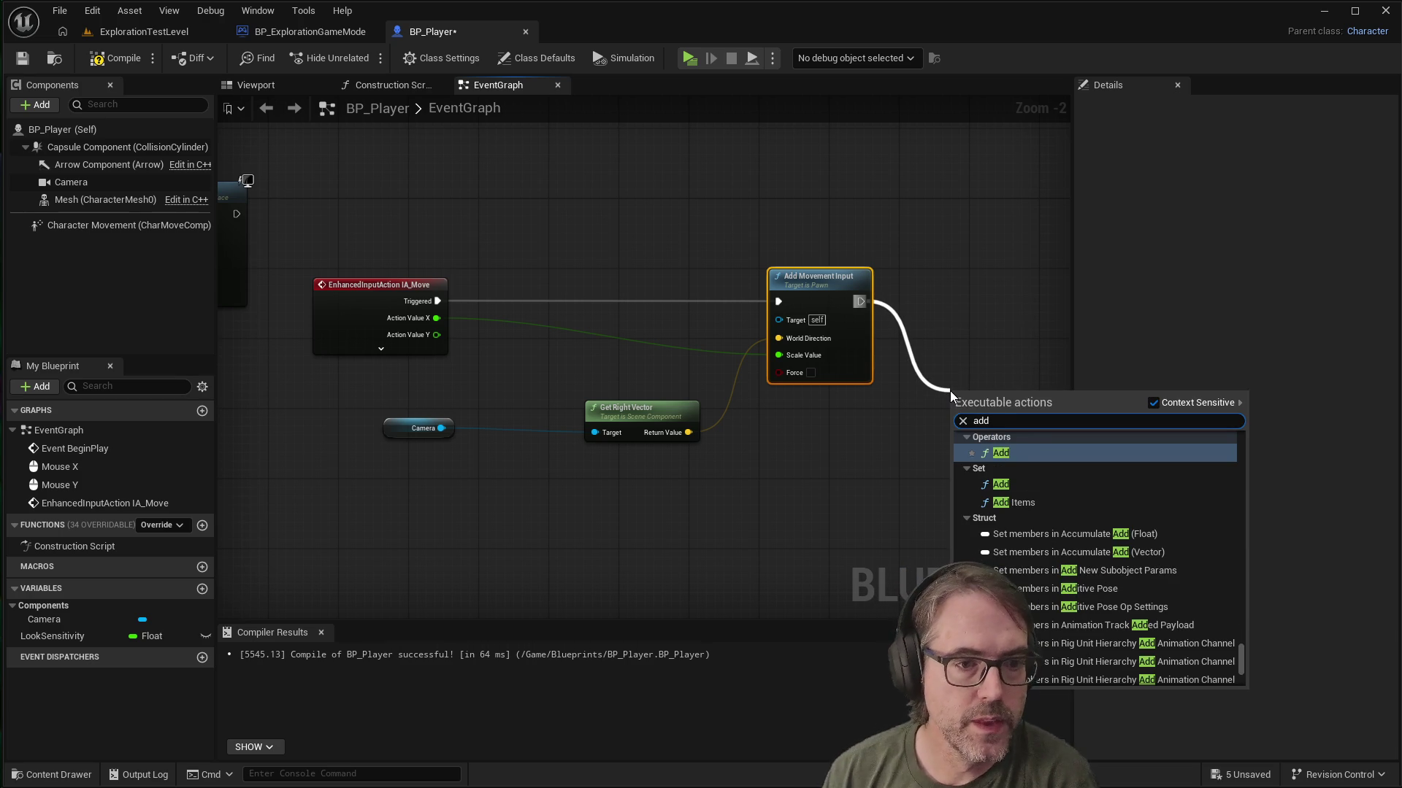
{"action": "type", "text": "mov"}
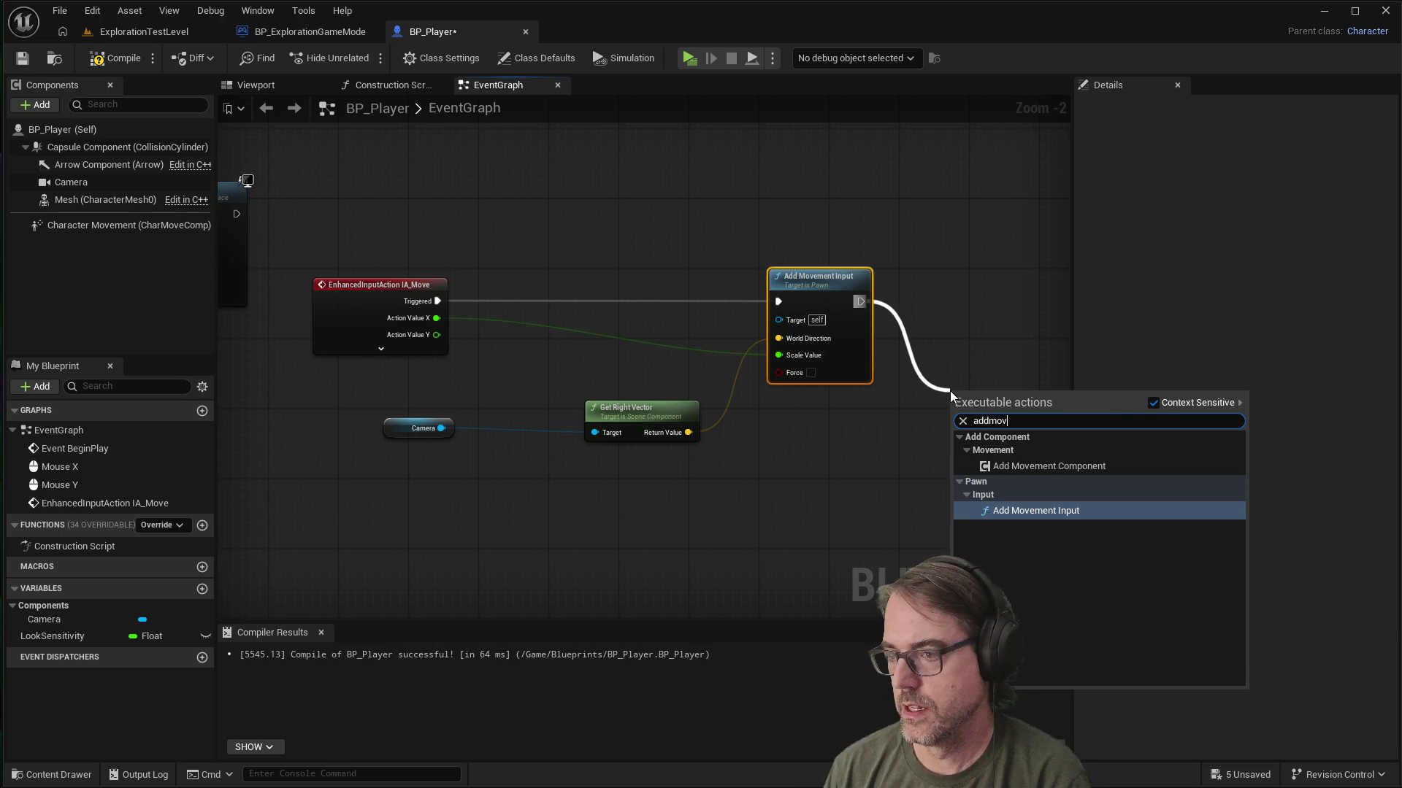
{"action": "key", "text": "Return"}
{"action": "left_click", "coordinate": [897, 443]}
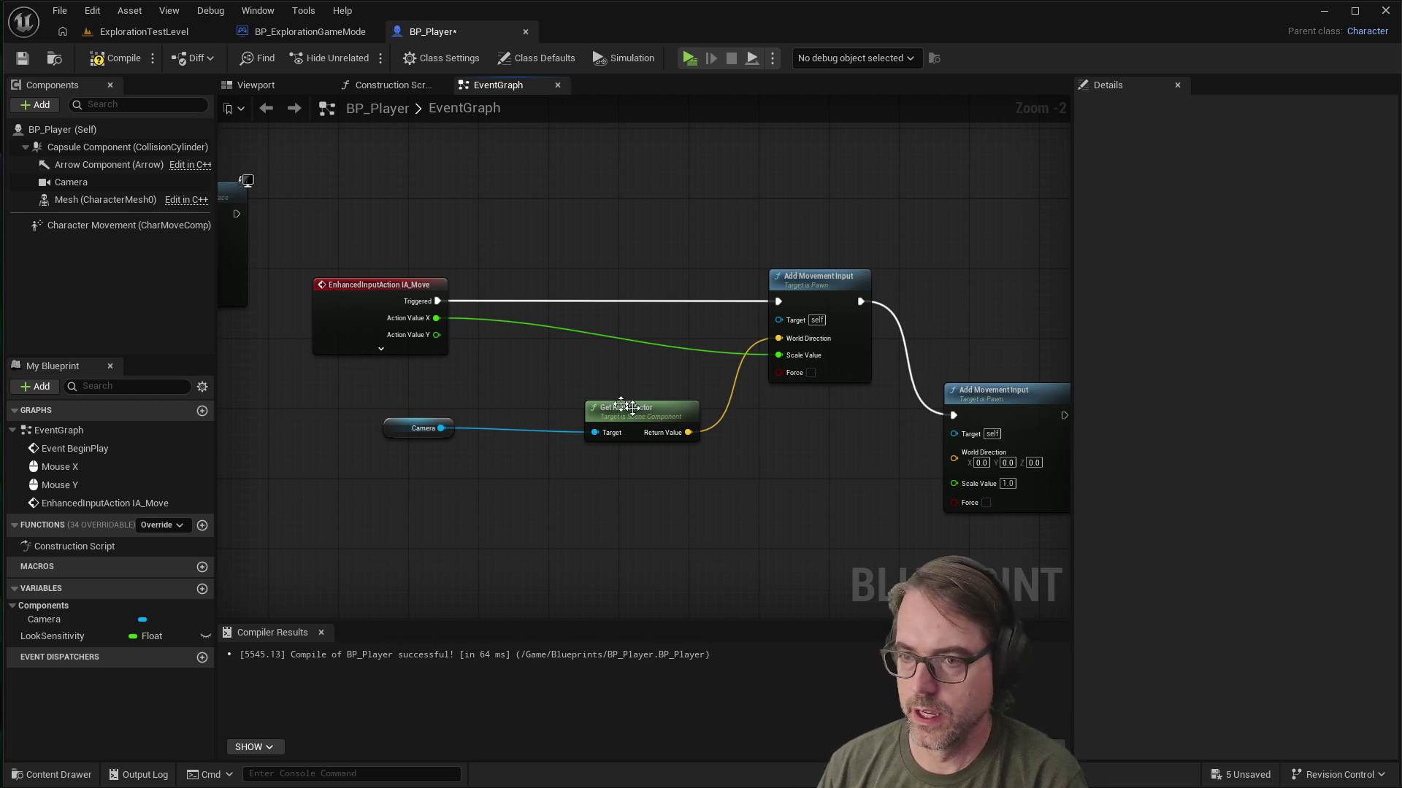
{"action": "mouse_move", "coordinate": [437, 334]}
{"action": "left_mouse_down"}
{"action": "mouse_move", "coordinate": [708, 391]}
{"action": "mouse_move", "coordinate": [905, 449]}
{"action": "mouse_move", "coordinate": [955, 481]}
{"action": "left_mouse_up"}
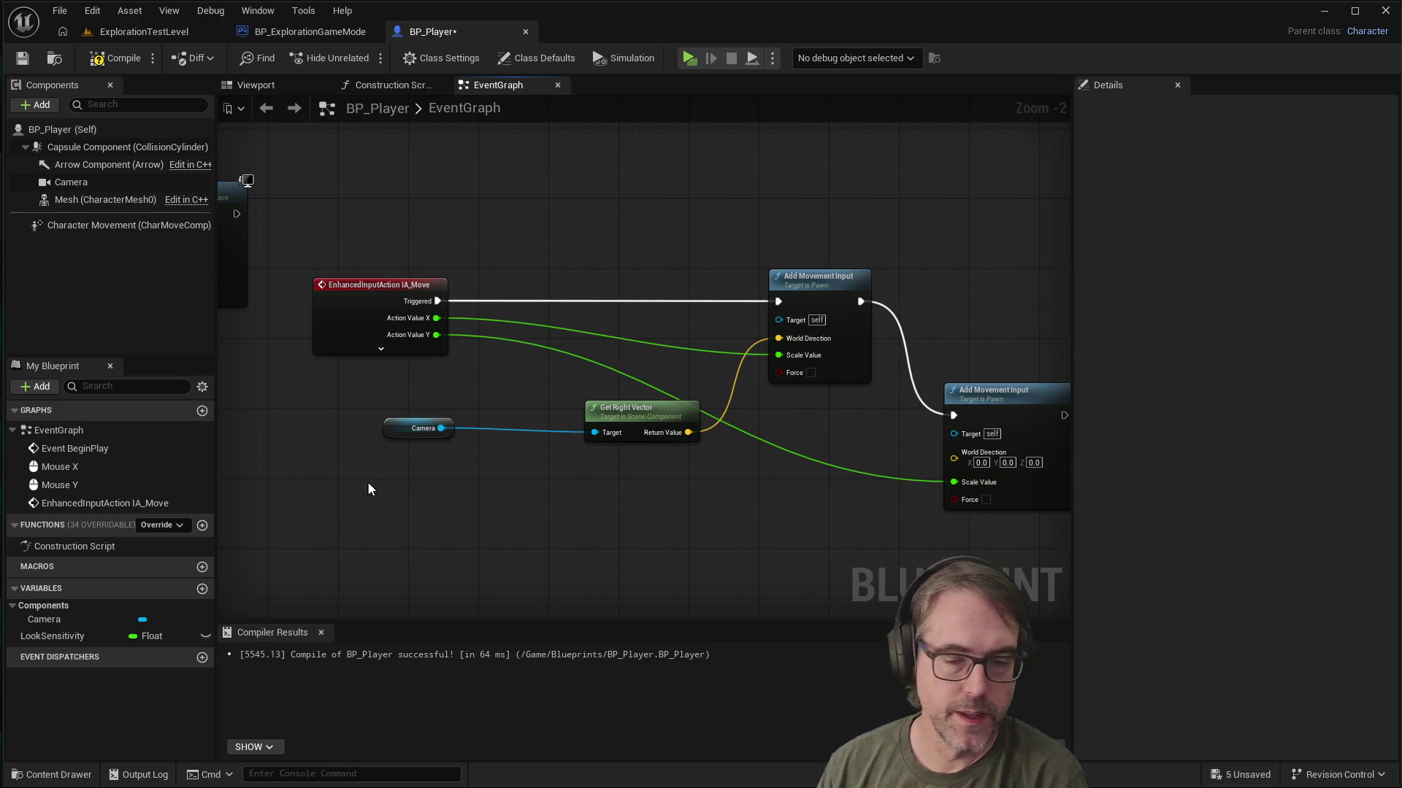
Step: Wire a second Camera's Get Forward Vector into the second World Direction, then compile
{"action": "right_click", "coordinate": [418, 475]}
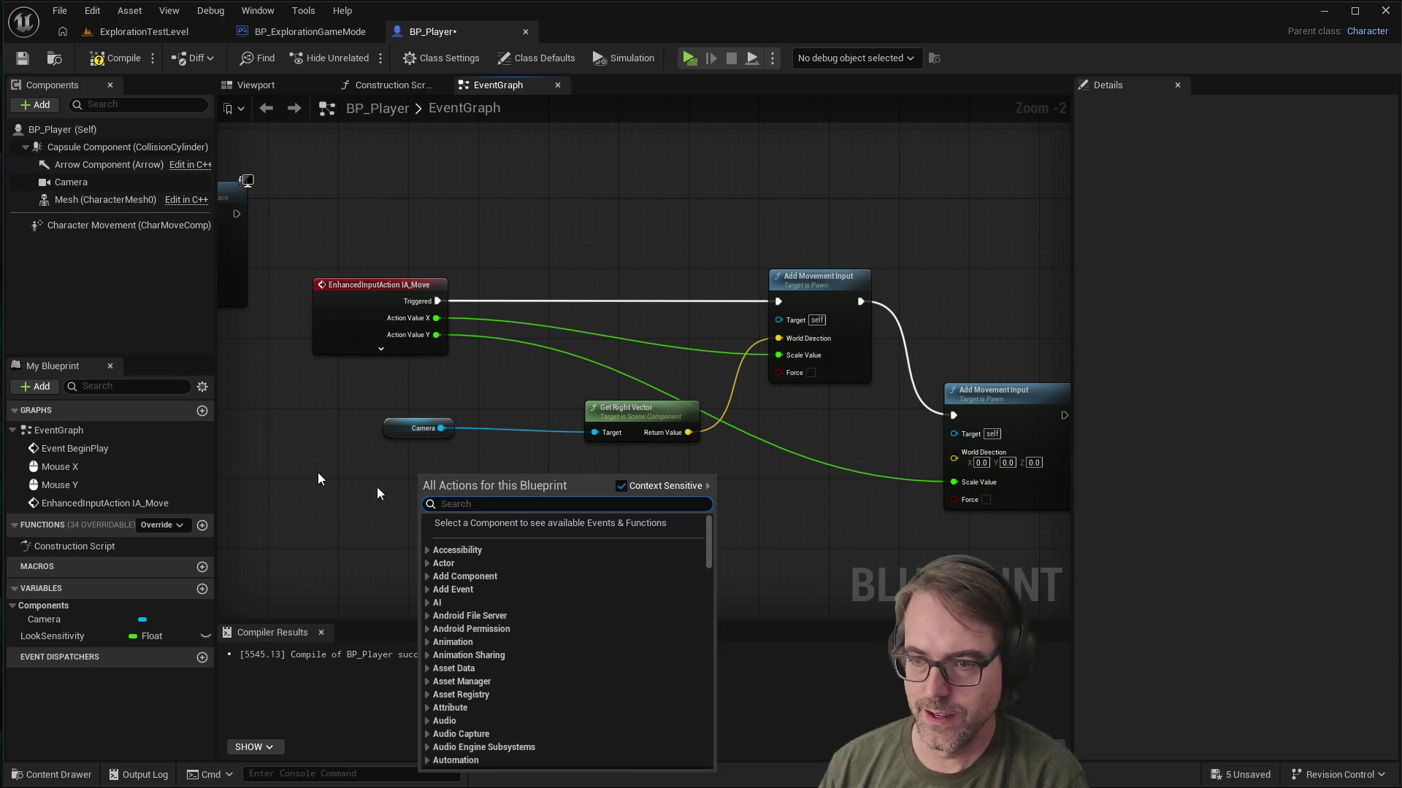
{"action": "left_click", "coordinate": [79, 185]}
{"action": "left_click_drag", "start_coordinate": [379, 478], "coordinate": [467, 498]}
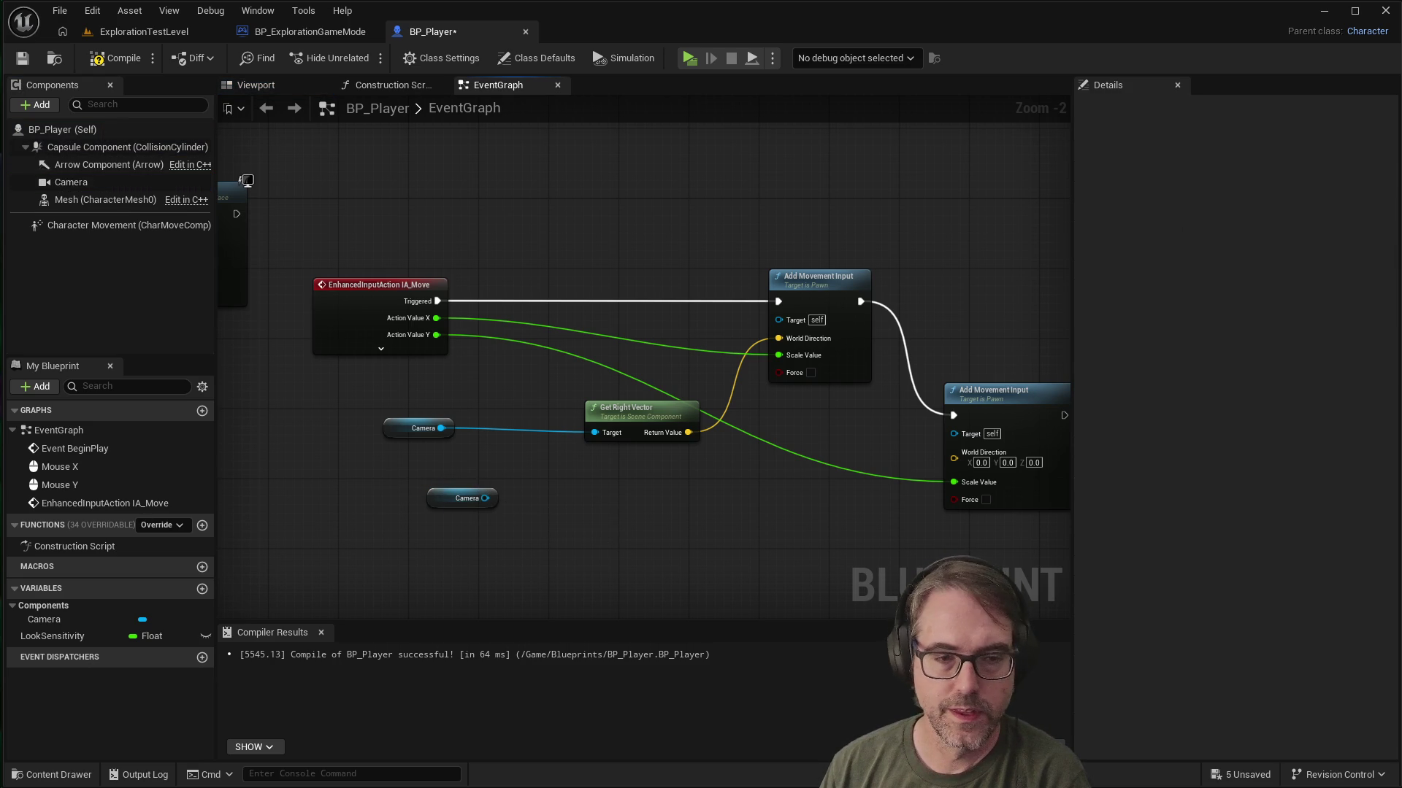
{"action": "mouse_move", "coordinate": [485, 498]}
{"action": "left_mouse_down"}
{"action": "mouse_move", "coordinate": [655, 498]}
{"action": "mouse_move", "coordinate": [625, 506]}
{"action": "left_mouse_up"}
{"action": "type", "text": "getforw"}
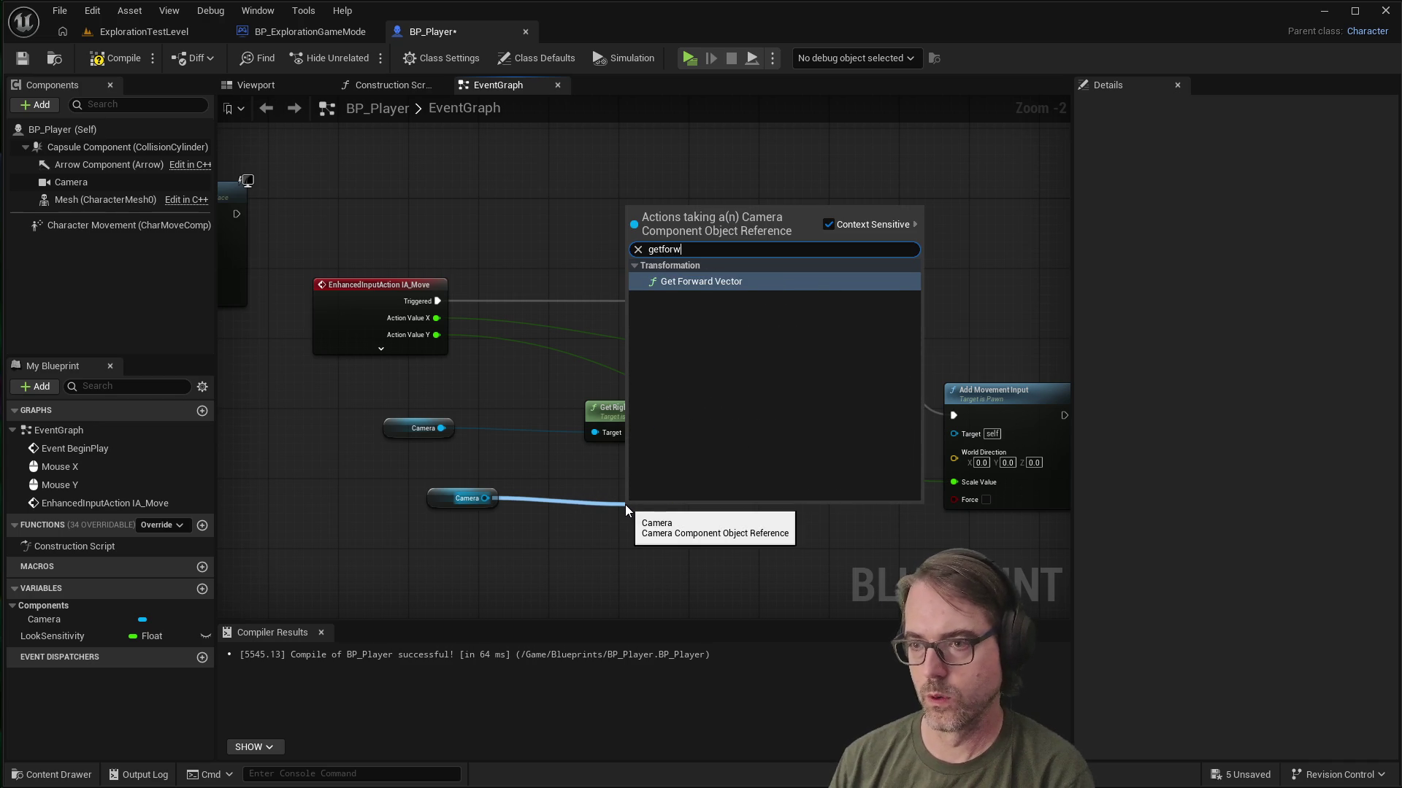
{"action": "left_click", "coordinate": [709, 285]}
{"action": "left_click_drag", "start_coordinate": [723, 529], "coordinate": [958, 456]}
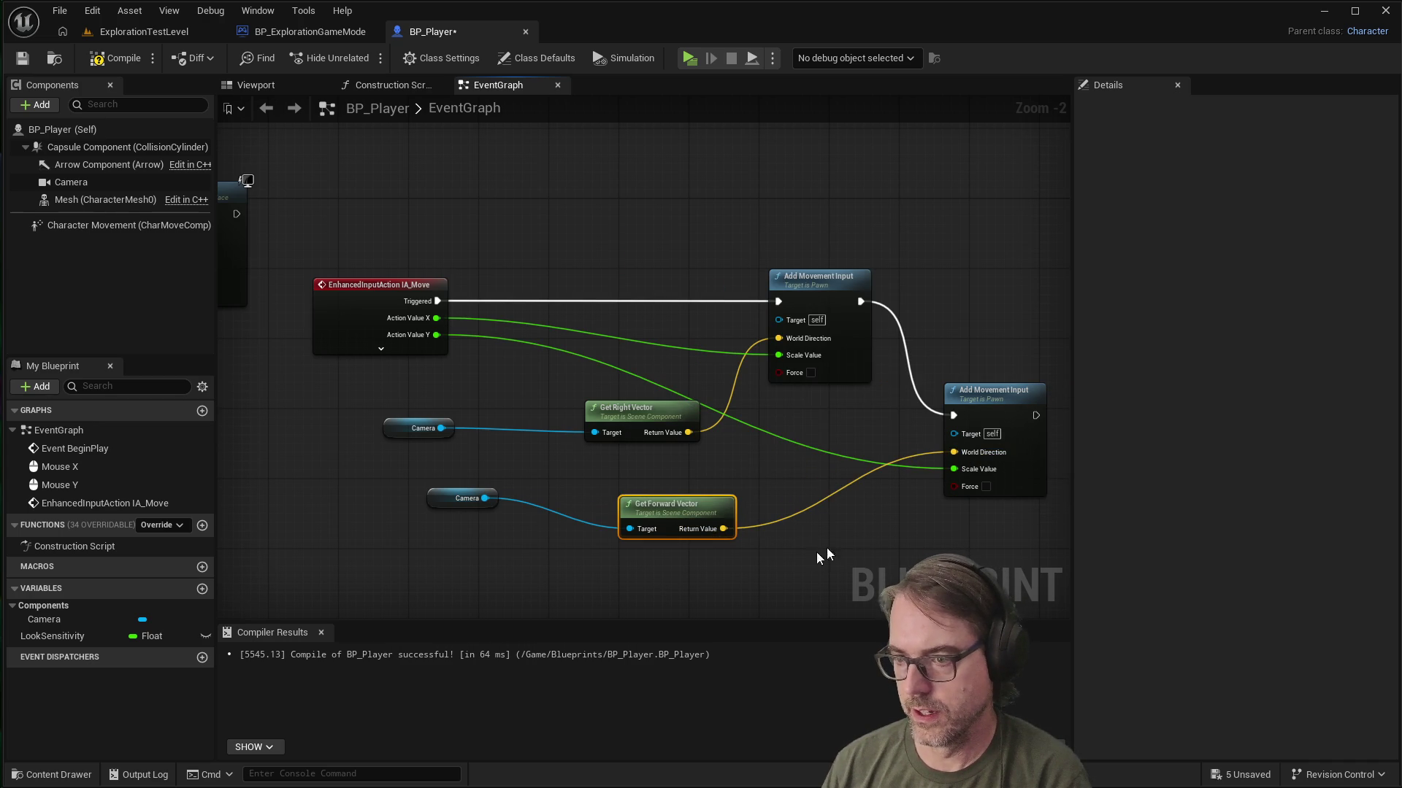
{"action": "left_click", "coordinate": [848, 541]}
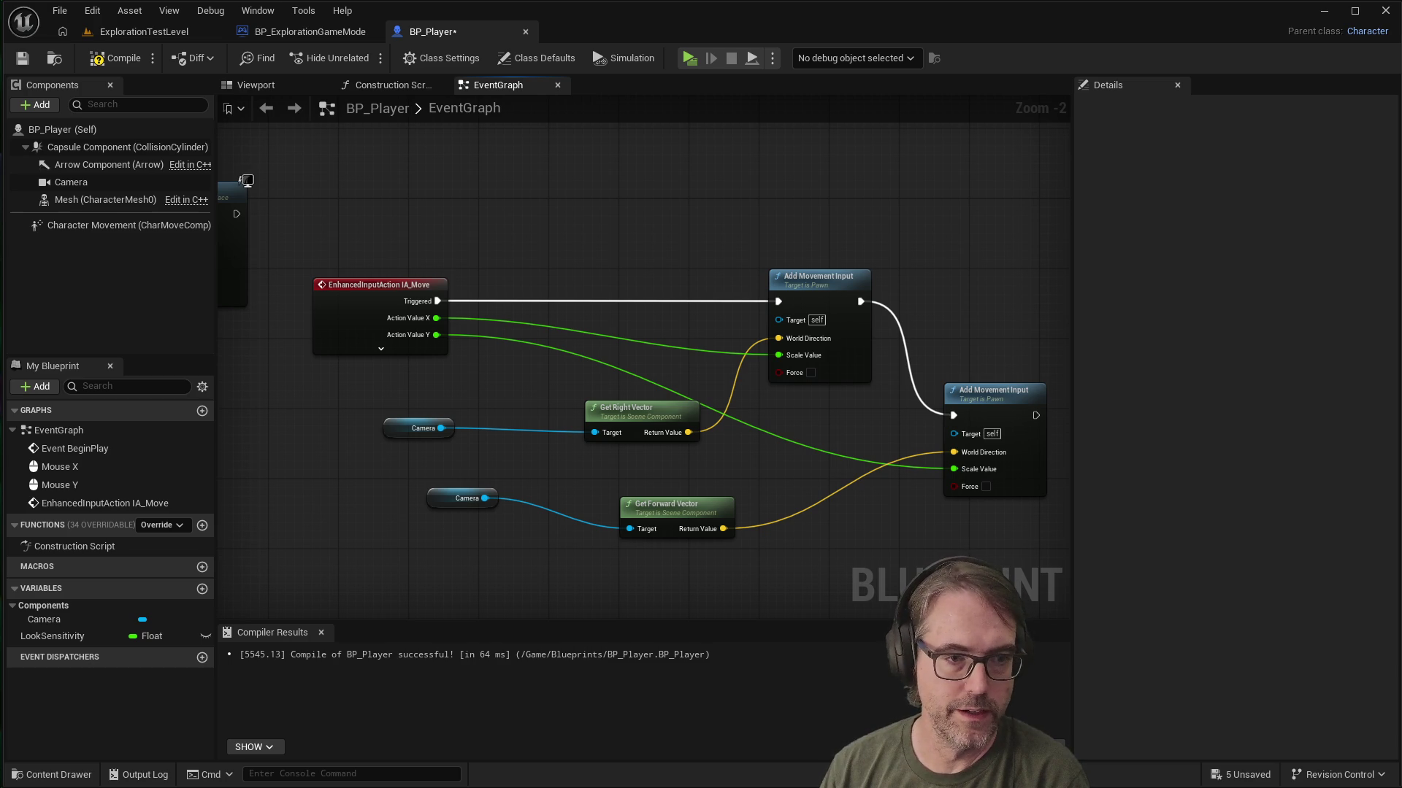
{"action": "left_click", "coordinate": [22, 57]}
Step: Compile BP_Player, play-test mouse look in the preview, and end the session
{"action": "left_click", "coordinate": [116, 58]}
{"action": "left_click", "coordinate": [691, 55]}
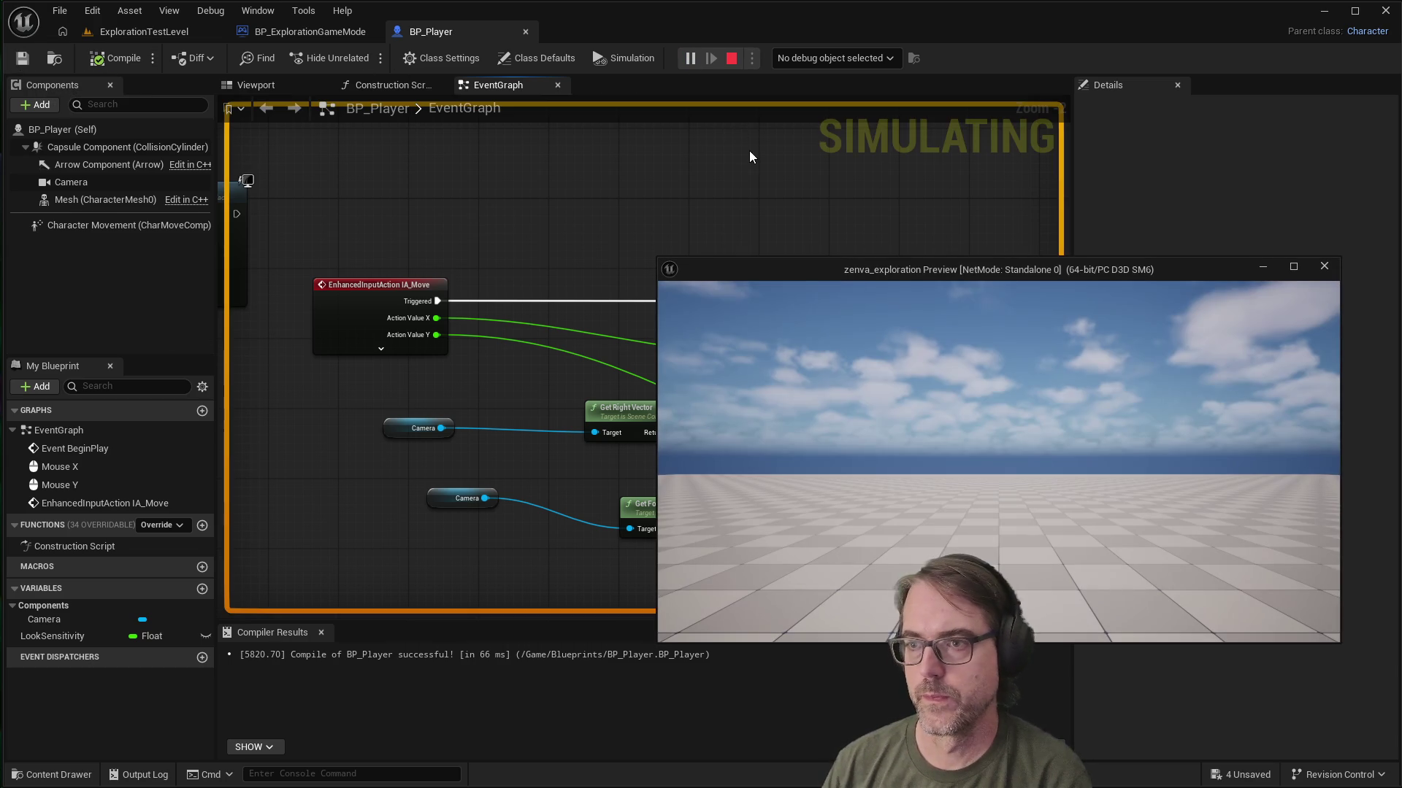
{"action": "mouse_move", "coordinate": [998, 461]}
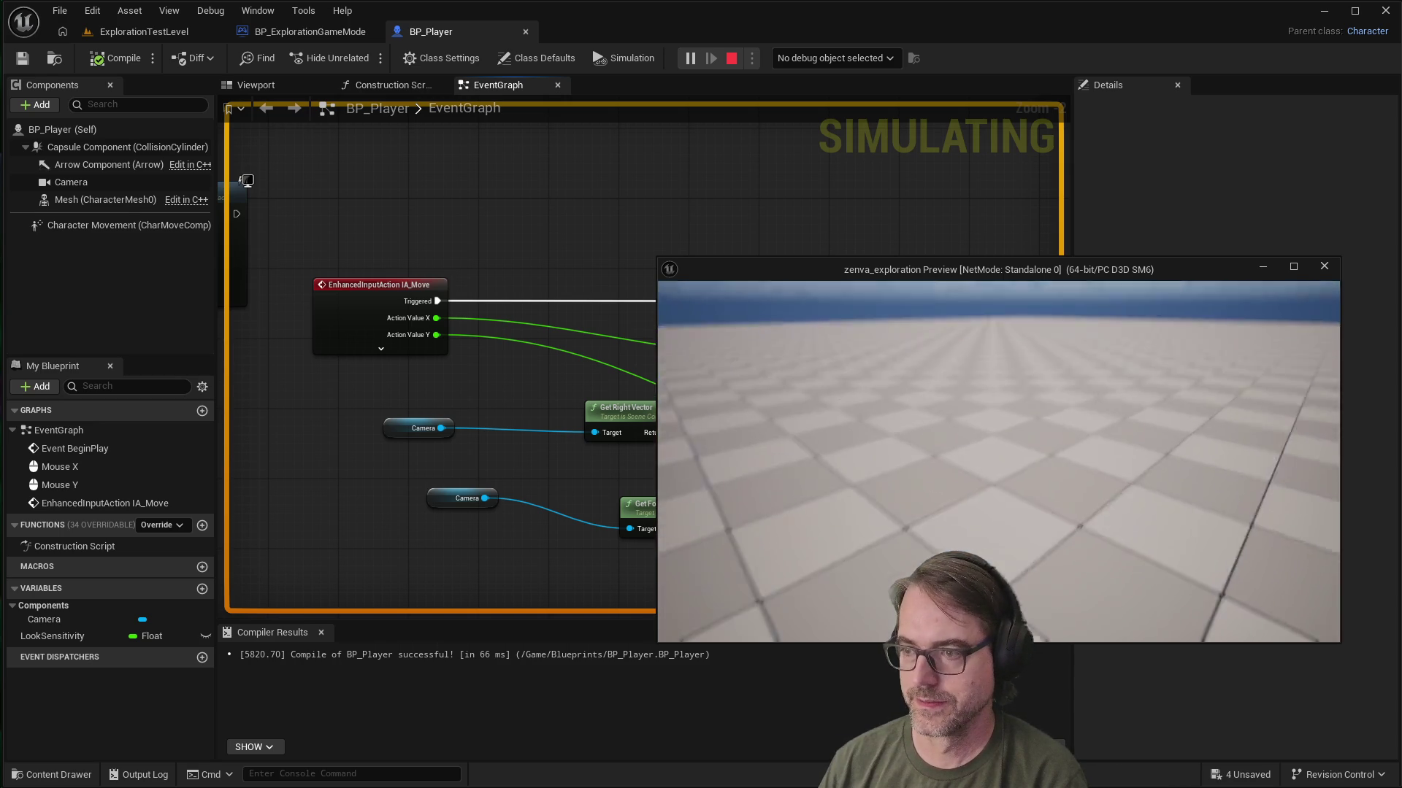
{"action": "key", "text": "Escape"}
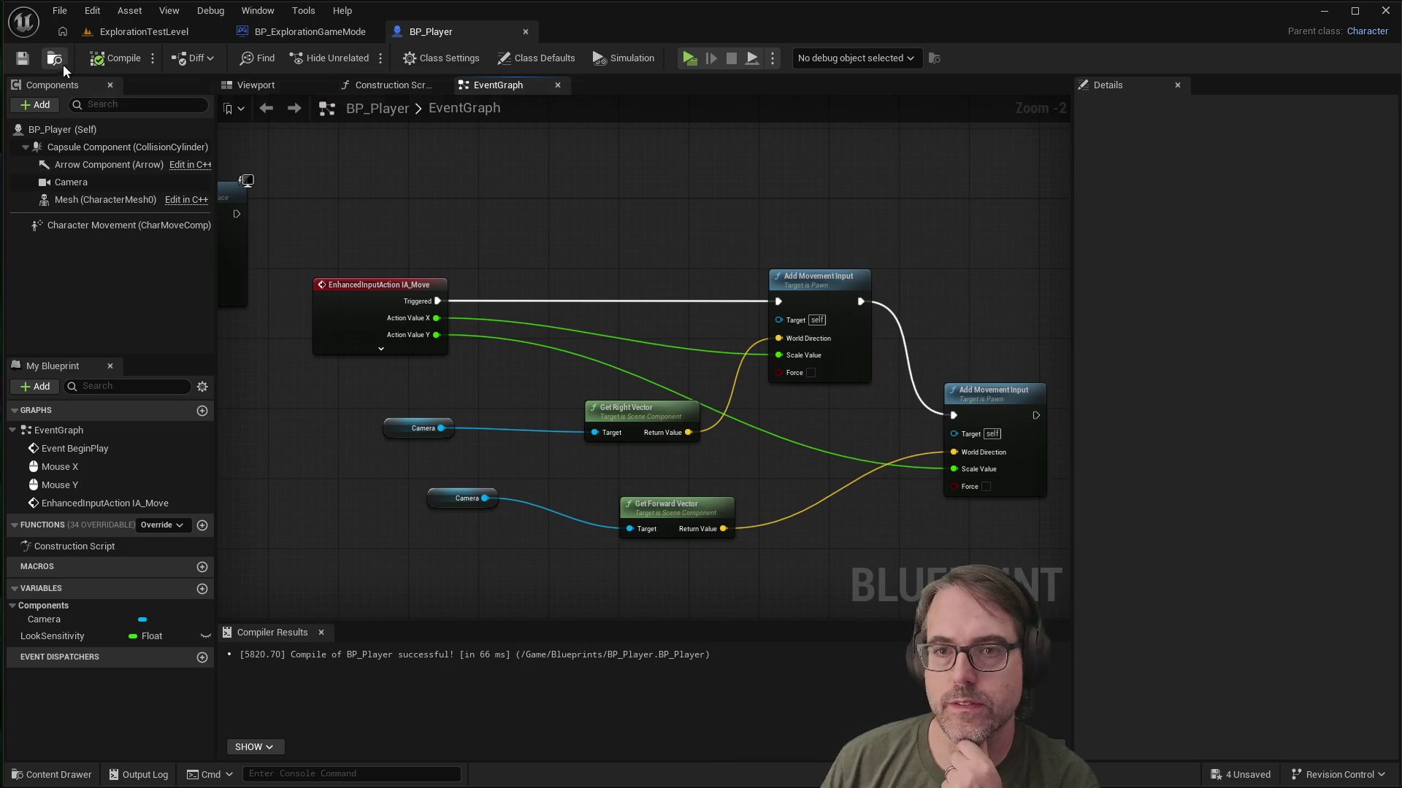
Step: Place a Negate Float node near the Mouse Y pitch nodes via the 'negate' search
{"action": "scroll", "coordinate": [312, 322], "scroll_direction": "down", "scroll_amount": 4}
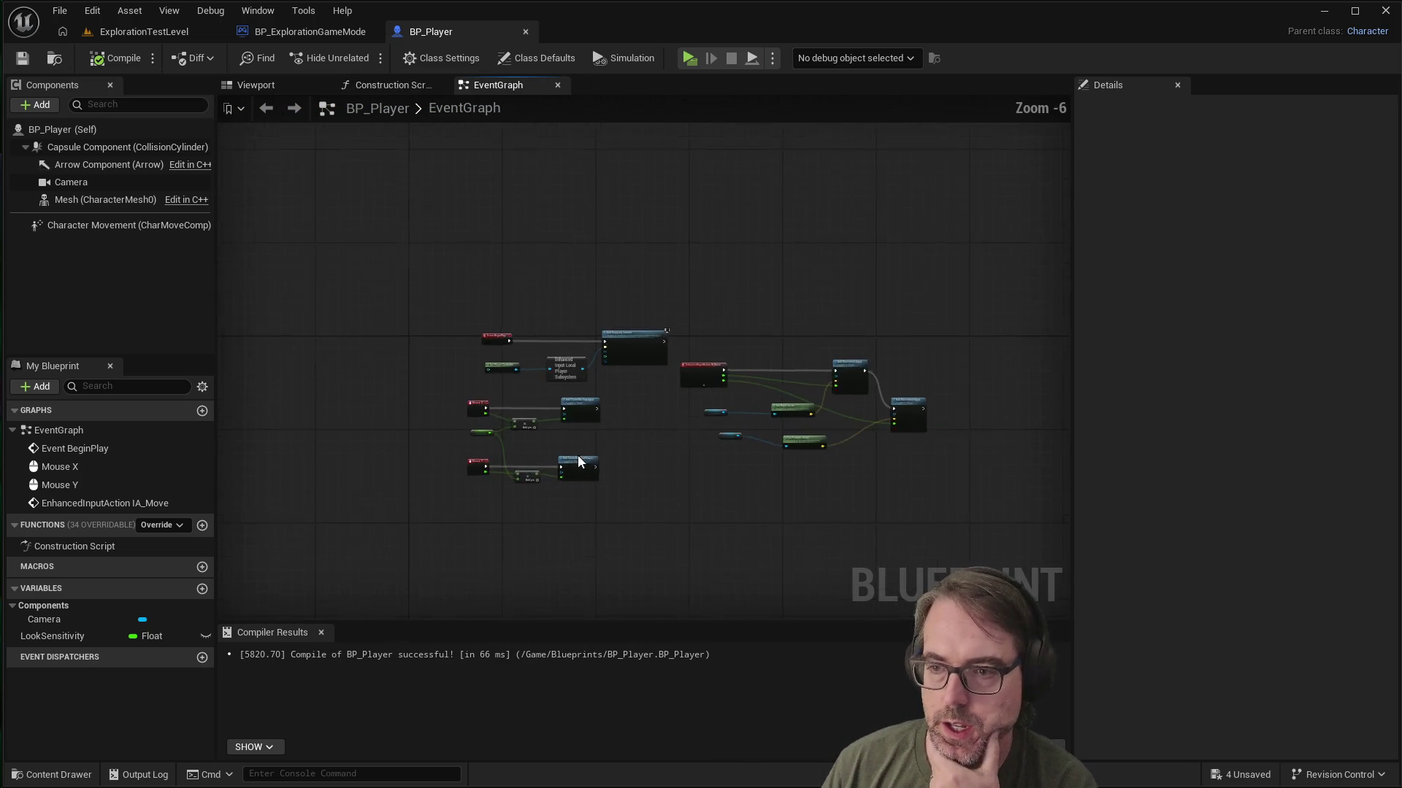
{"action": "scroll", "coordinate": [590, 458], "scroll_direction": "up", "scroll_amount": 6}
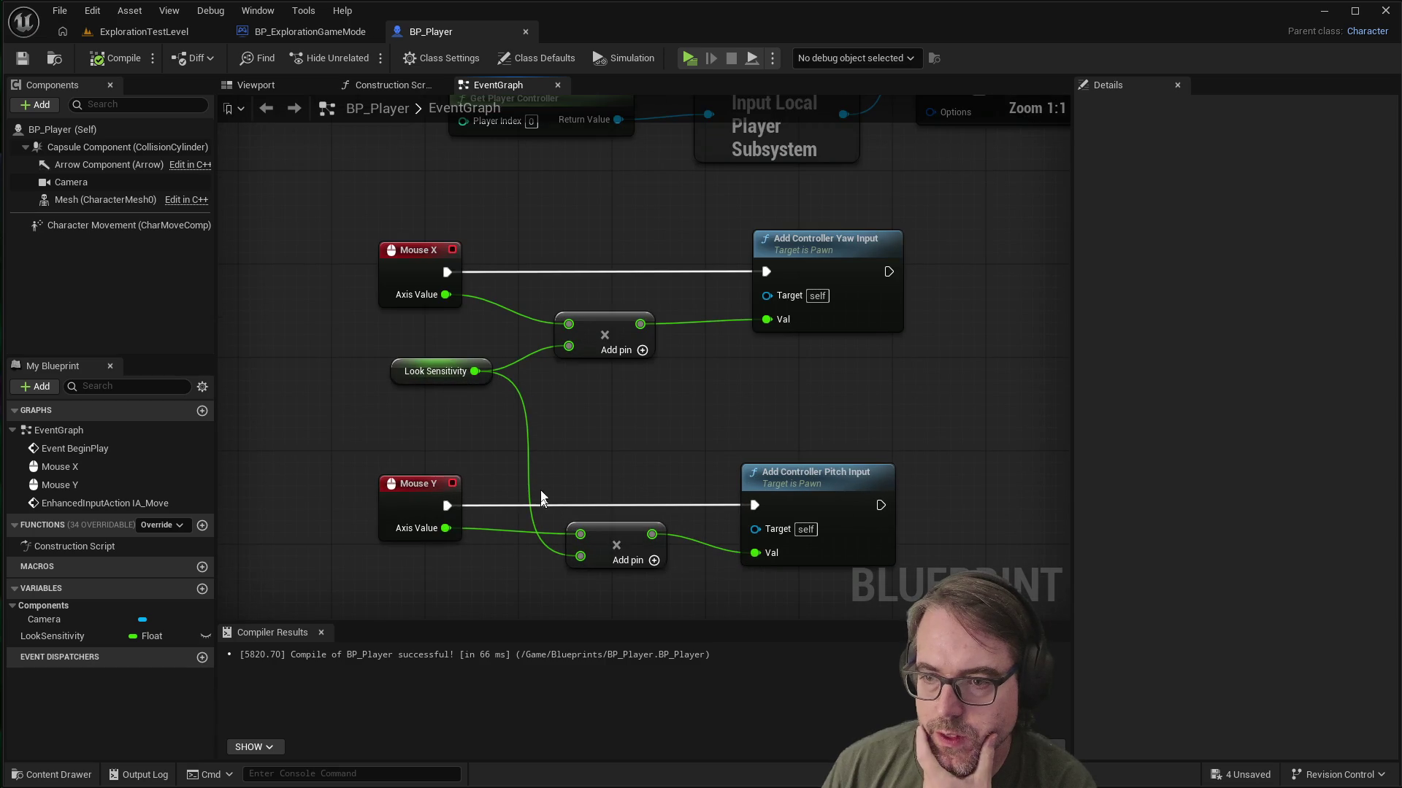
{"action": "scroll", "coordinate": [618, 500], "scroll_direction": "down", "scroll_amount": 1}
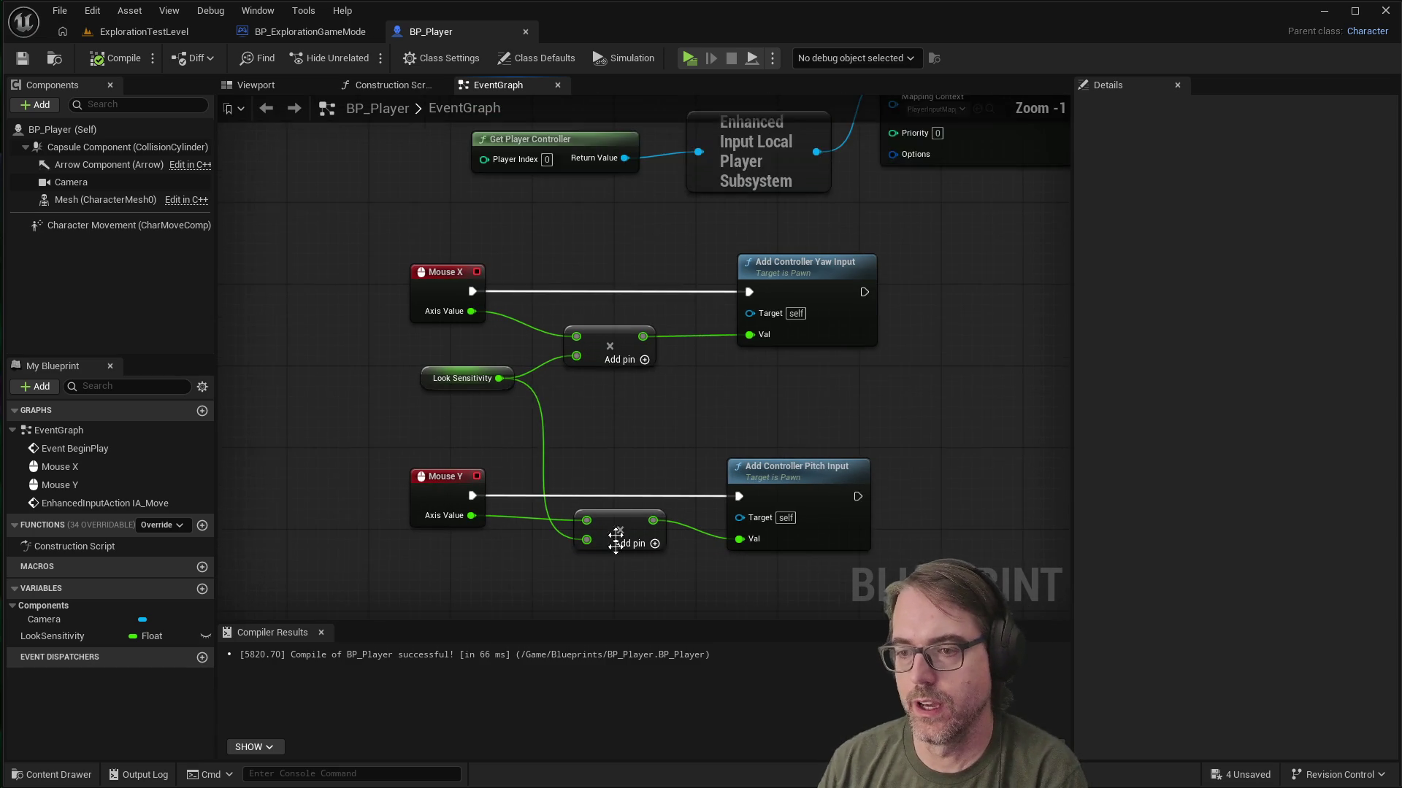
{"action": "scroll", "coordinate": [612, 570], "scroll_direction": "up", "scroll_amount": 1}
{"action": "right_click", "coordinate": [576, 588]}
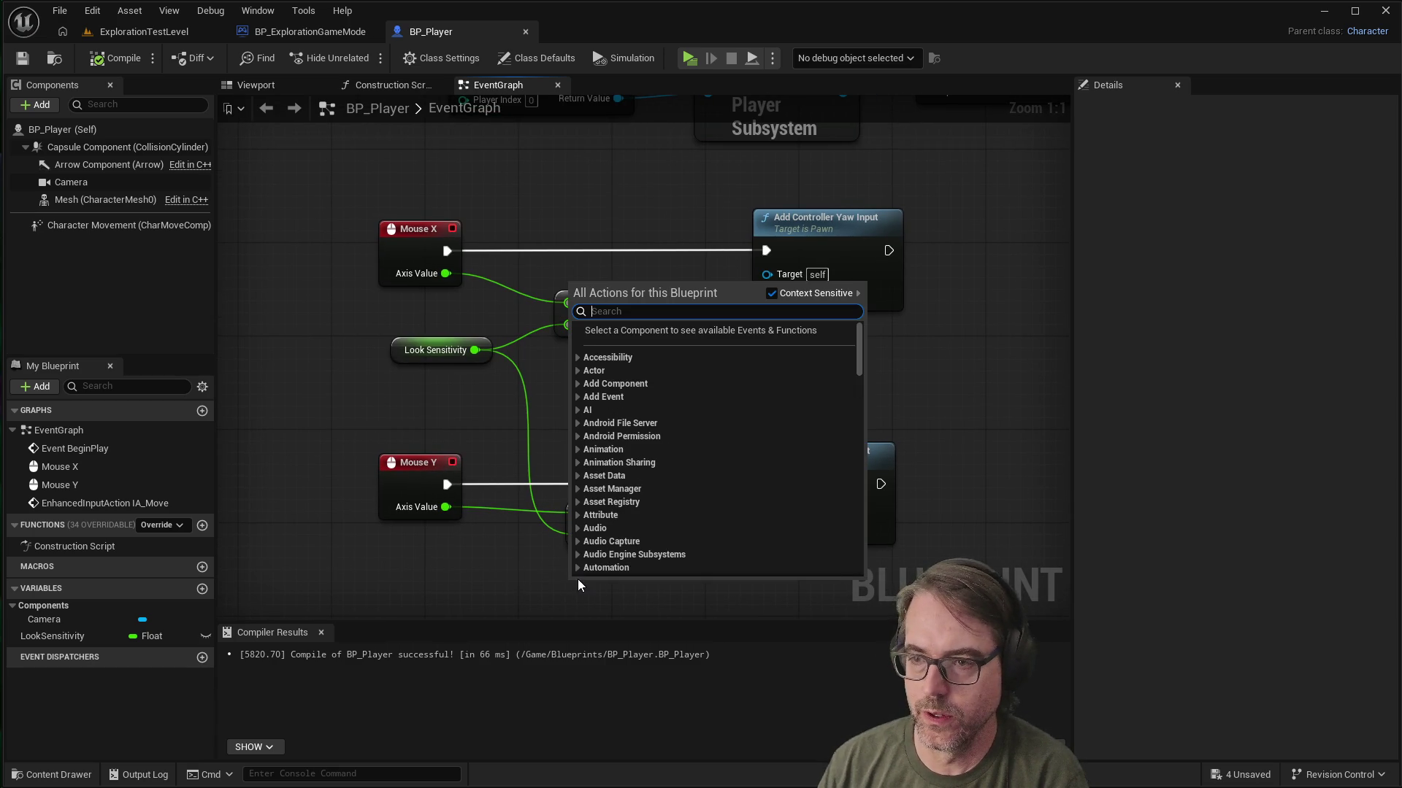
{"action": "type", "text": "negate"}
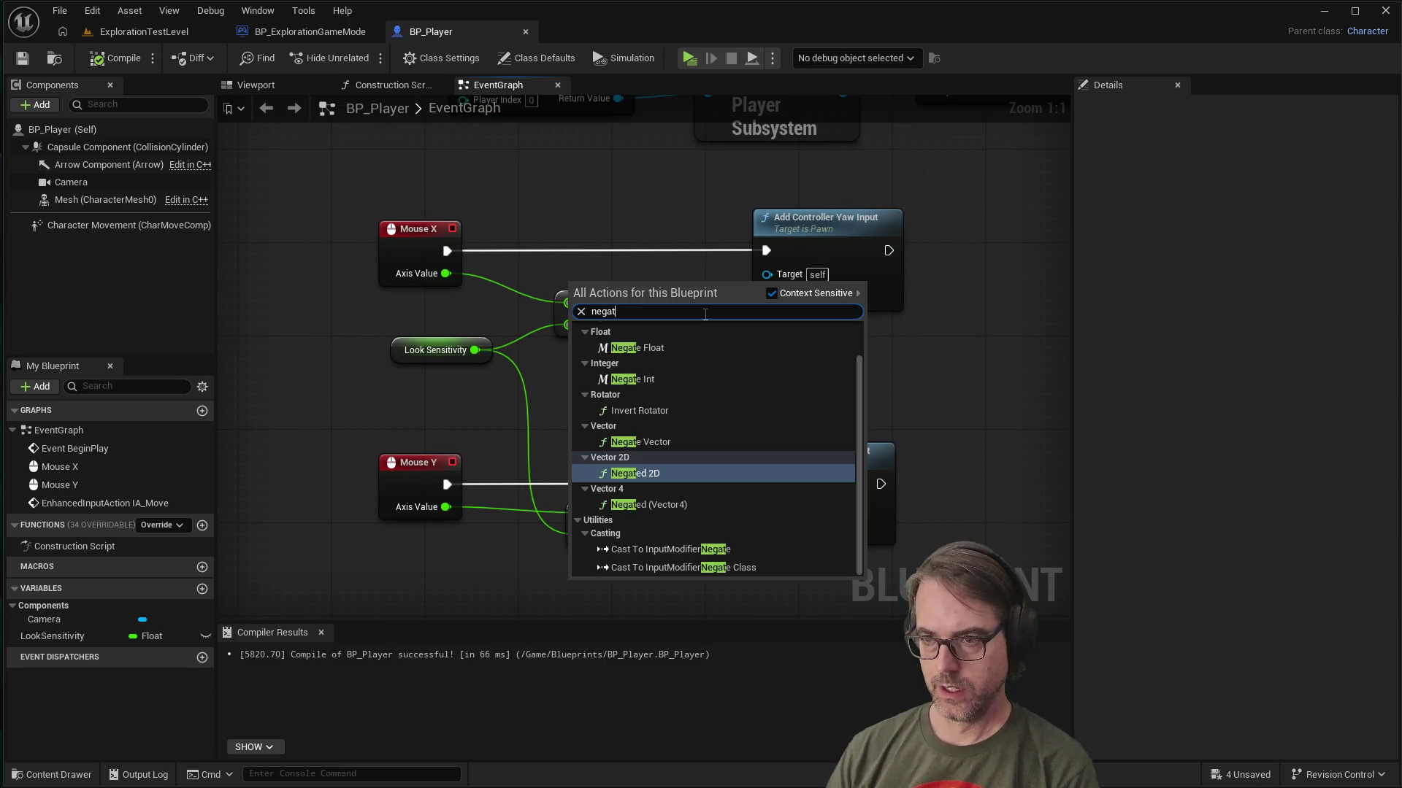
{"action": "left_click", "coordinate": [646, 348]}
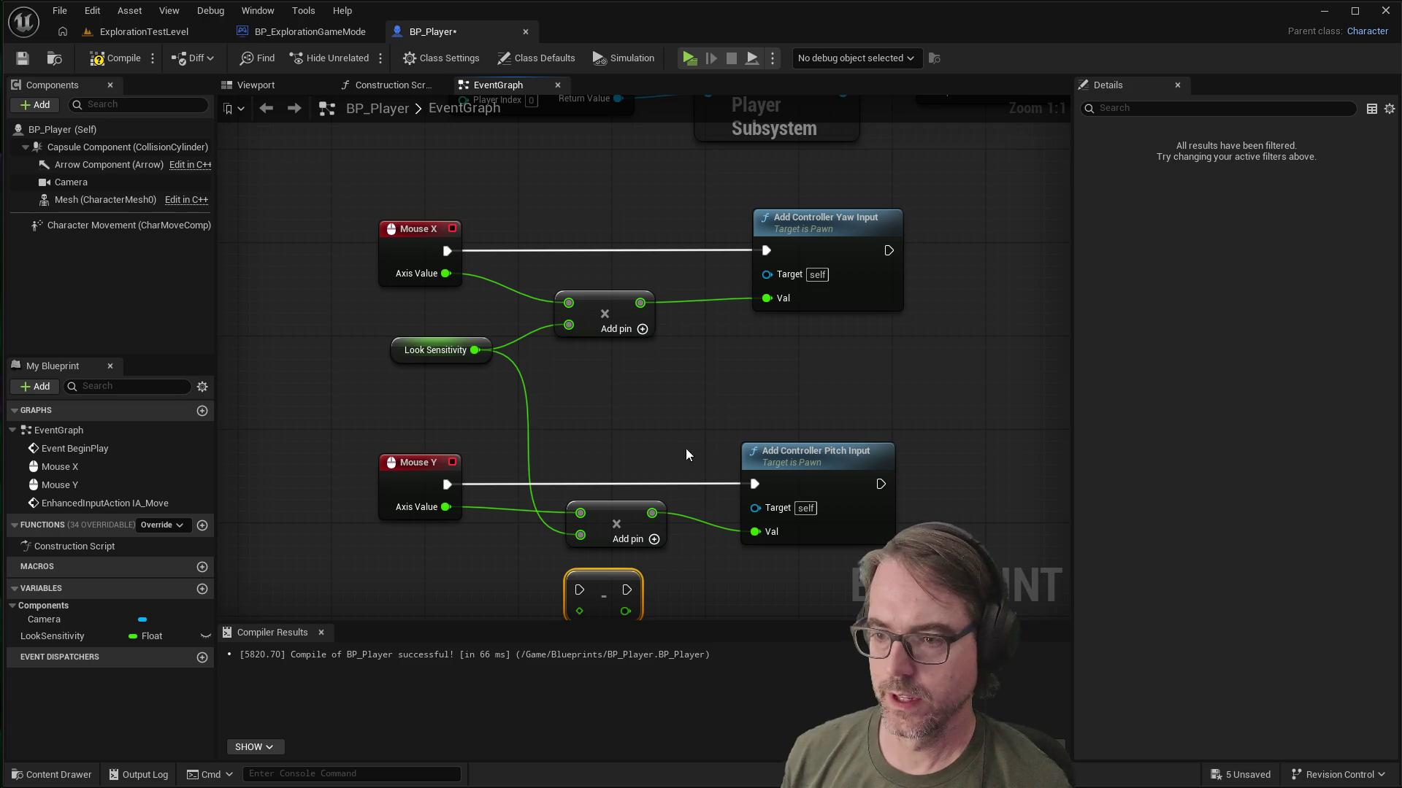
Step: Position the Negate node above the pitch input and shift the Mouse Y multiply node left
{"action": "scroll", "coordinate": [678, 540], "scroll_direction": "down", "scroll_amount": 1}
{"action": "scroll", "coordinate": [678, 541], "scroll_direction": "up", "scroll_amount": 1}
{"action": "mouse_move", "coordinate": [595, 537]}
{"action": "left_mouse_down"}
{"action": "mouse_move", "coordinate": [655, 437]}
{"action": "mouse_move", "coordinate": [635, 369]}
{"action": "left_mouse_up"}
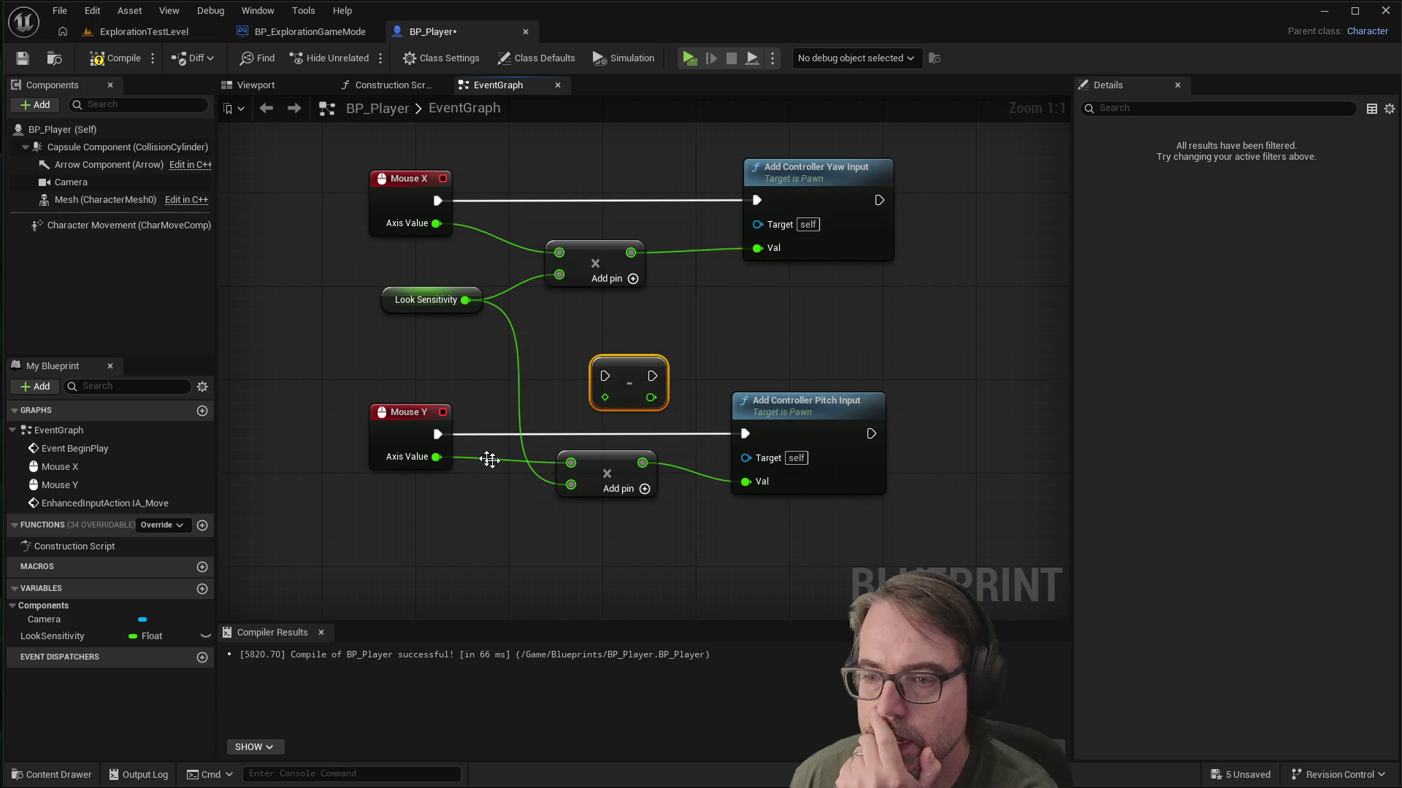
{"action": "mouse_move", "coordinate": [617, 464]}
{"action": "left_mouse_down"}
{"action": "mouse_move", "coordinate": [589, 476]}
{"action": "mouse_move", "coordinate": [593, 488]}
{"action": "left_mouse_up"}
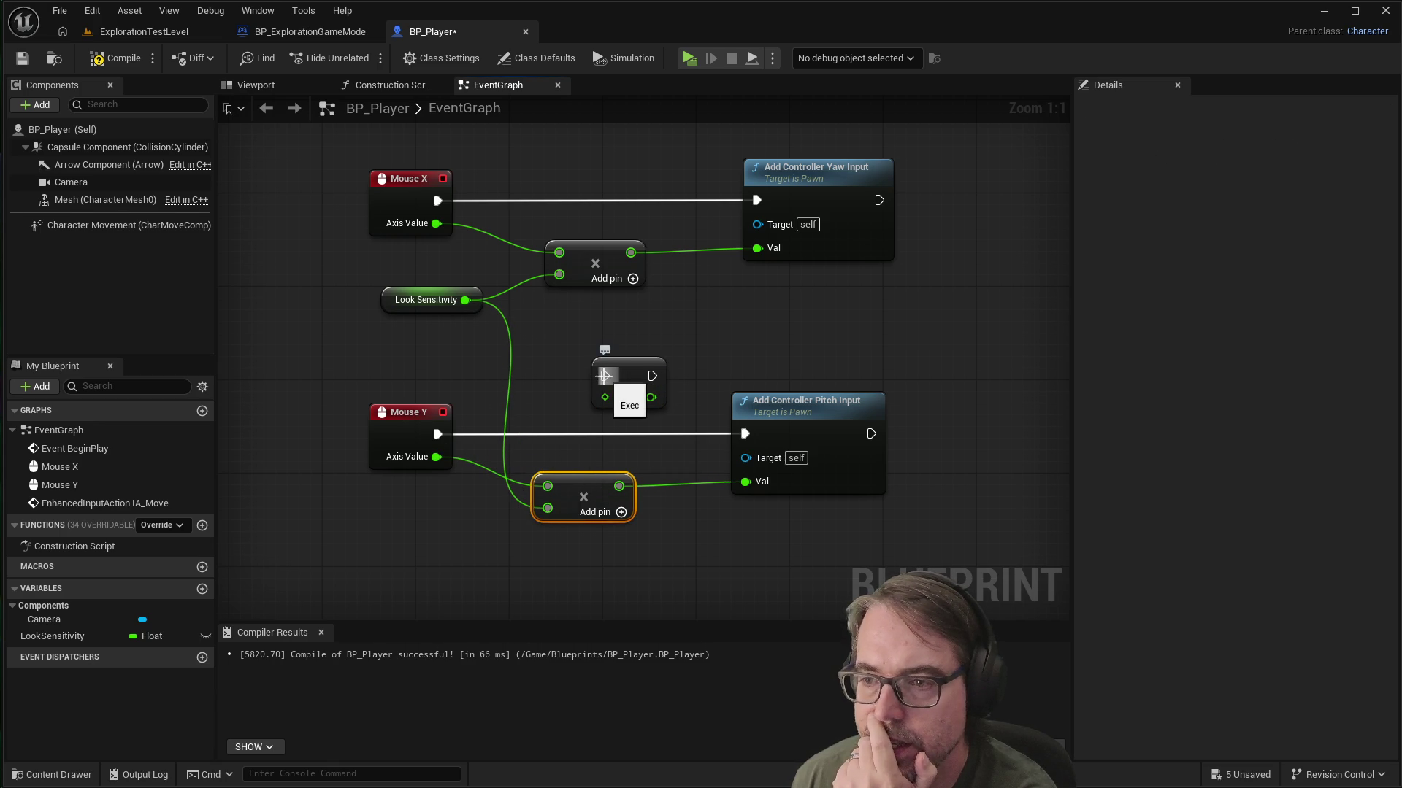
{"action": "left_click_drag", "start_coordinate": [580, 475], "coordinate": [571, 474]}
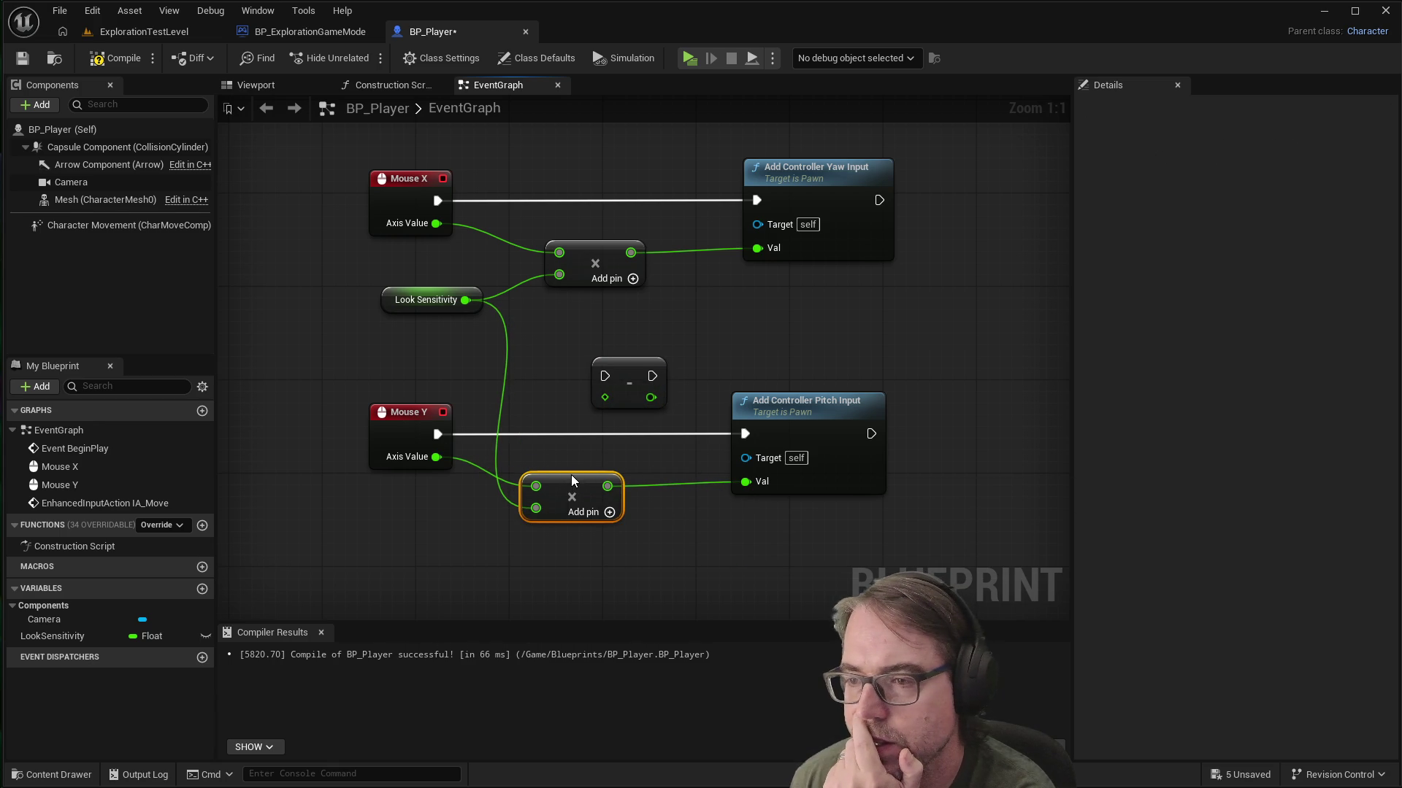
{"action": "left_click_drag", "start_coordinate": [635, 366], "coordinate": [671, 378]}
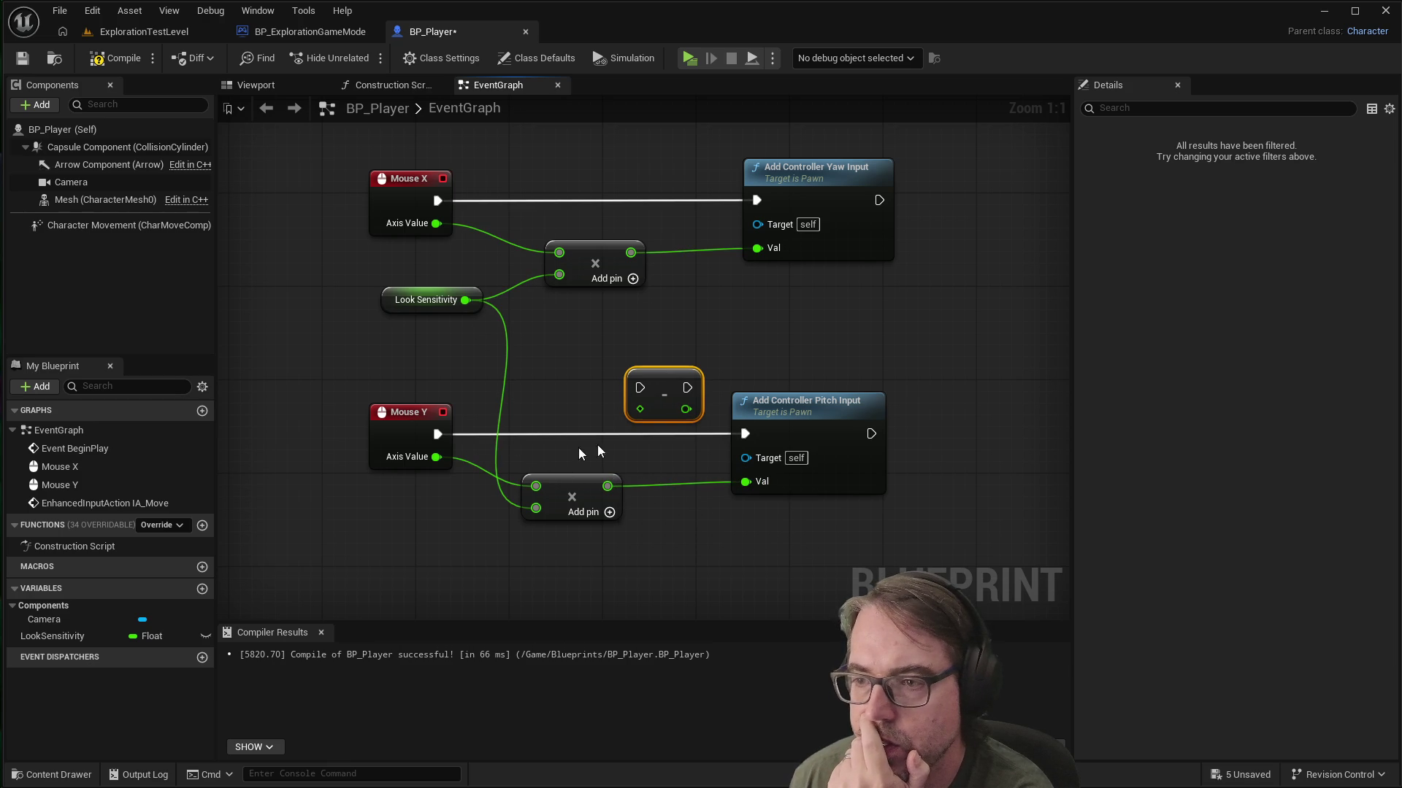
{"action": "mouse_move", "coordinate": [666, 388]}
{"action": "left_mouse_down"}
{"action": "mouse_move", "coordinate": [549, 376]}
{"action": "mouse_move", "coordinate": [573, 376]}
{"action": "left_mouse_up"}
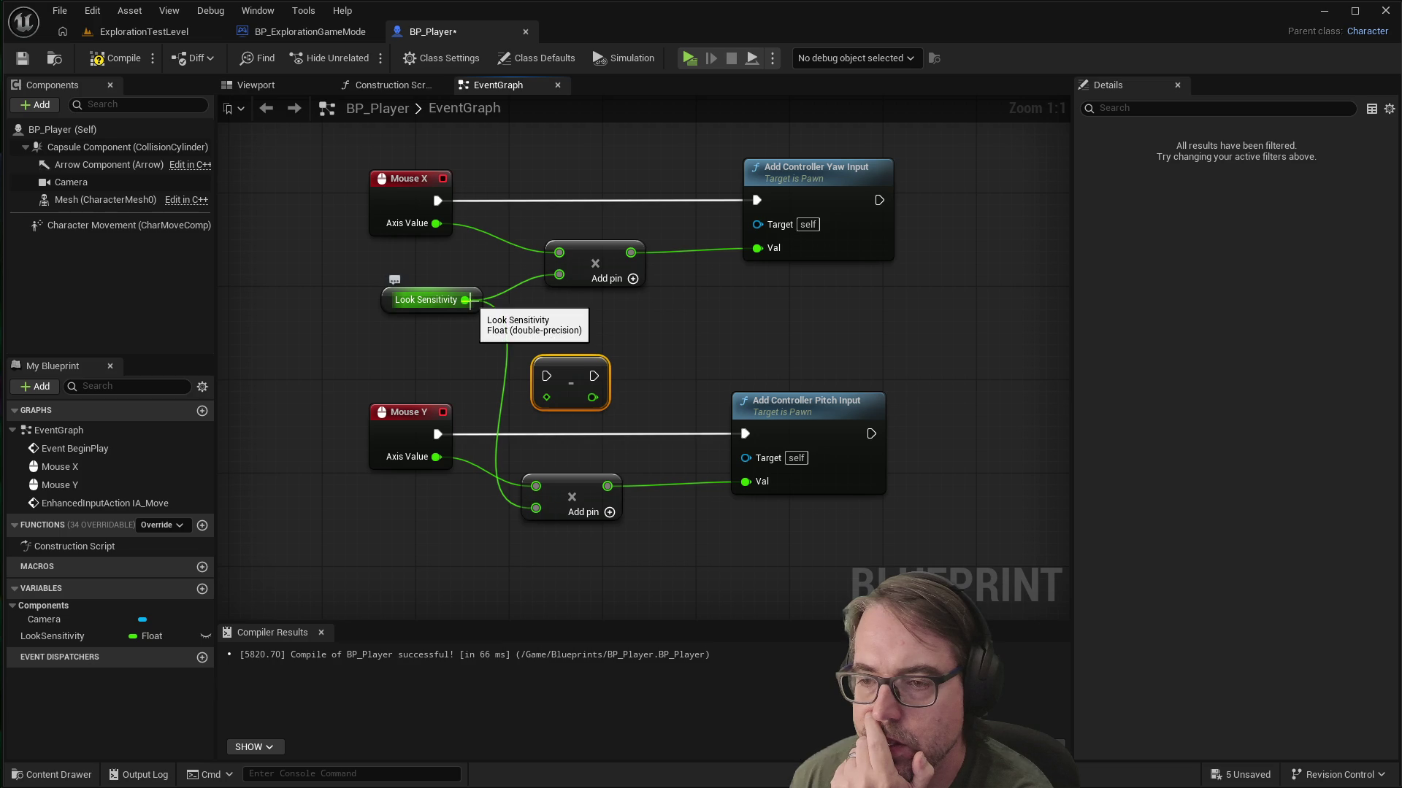
{"action": "left_click", "coordinate": [510, 499]}
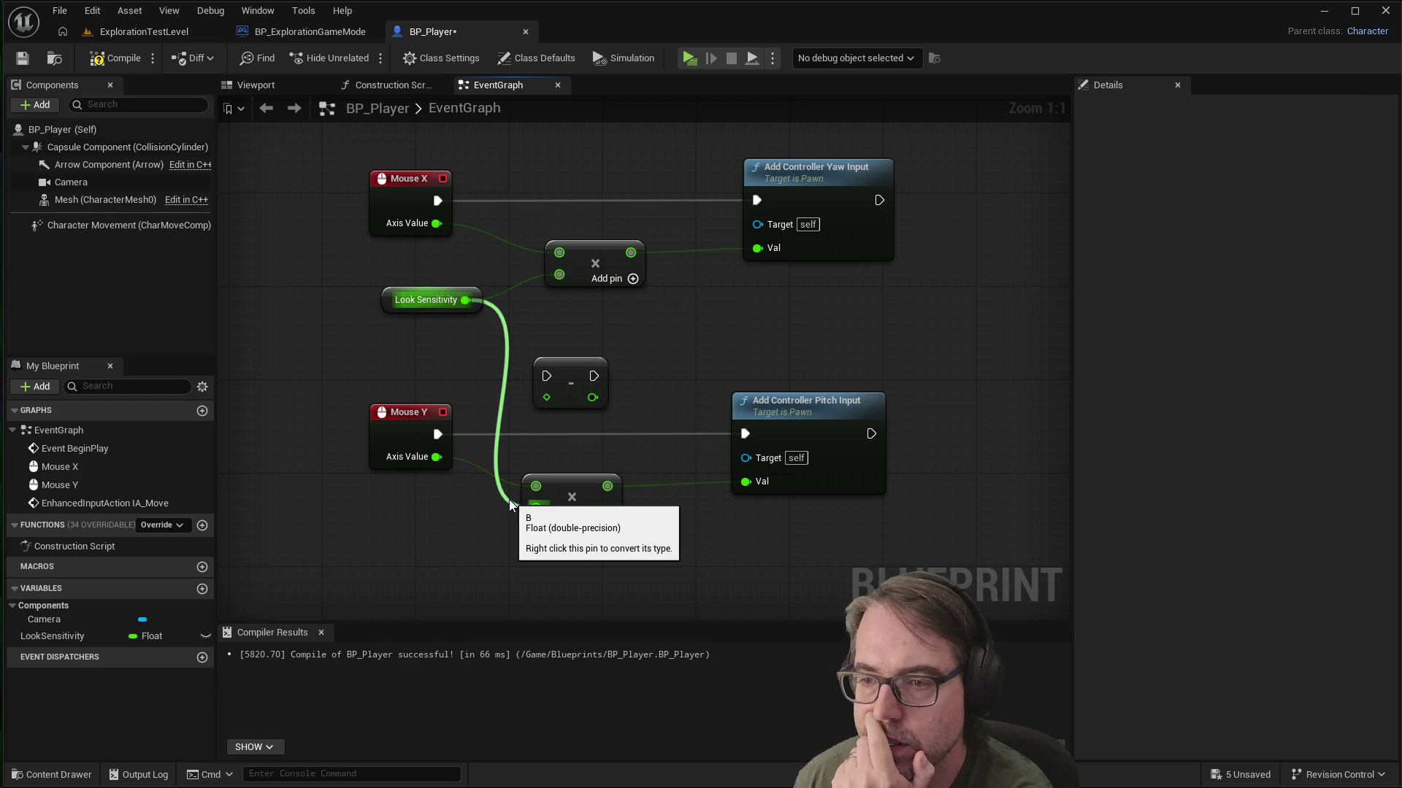
Step: Connect Look Sensitivity to the Negate input and fine-tune the Negate node's position
{"action": "mouse_move", "coordinate": [465, 300]}
{"action": "left_mouse_down"}
{"action": "mouse_move", "coordinate": [572, 397]}
{"action": "mouse_move", "coordinate": [545, 397]}
{"action": "mouse_move", "coordinate": [572, 374]}
{"action": "left_mouse_up"}
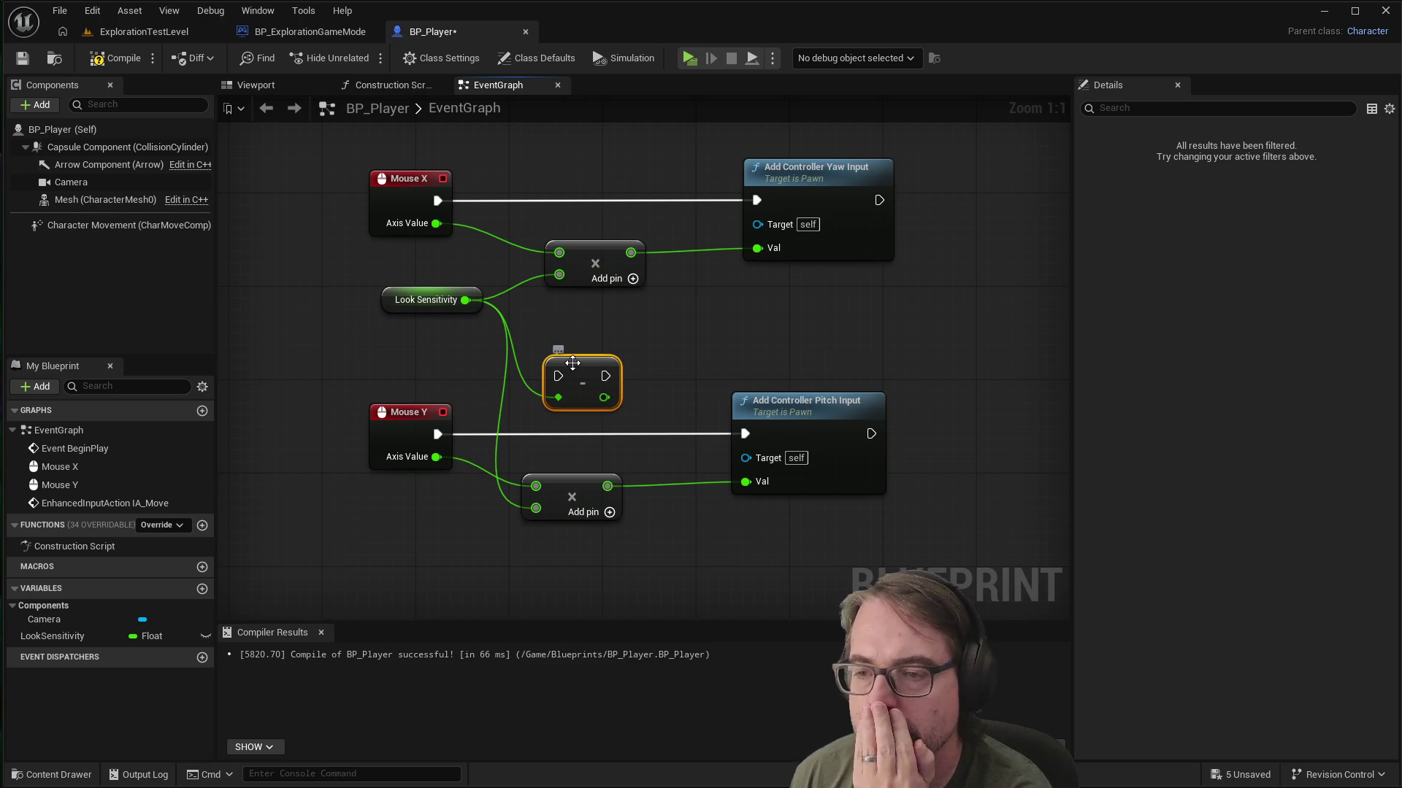
{"action": "mouse_move", "coordinate": [578, 373]}
{"action": "left_mouse_down"}
{"action": "mouse_move", "coordinate": [596, 366]}
{"action": "mouse_move", "coordinate": [584, 367]}
{"action": "left_mouse_up"}
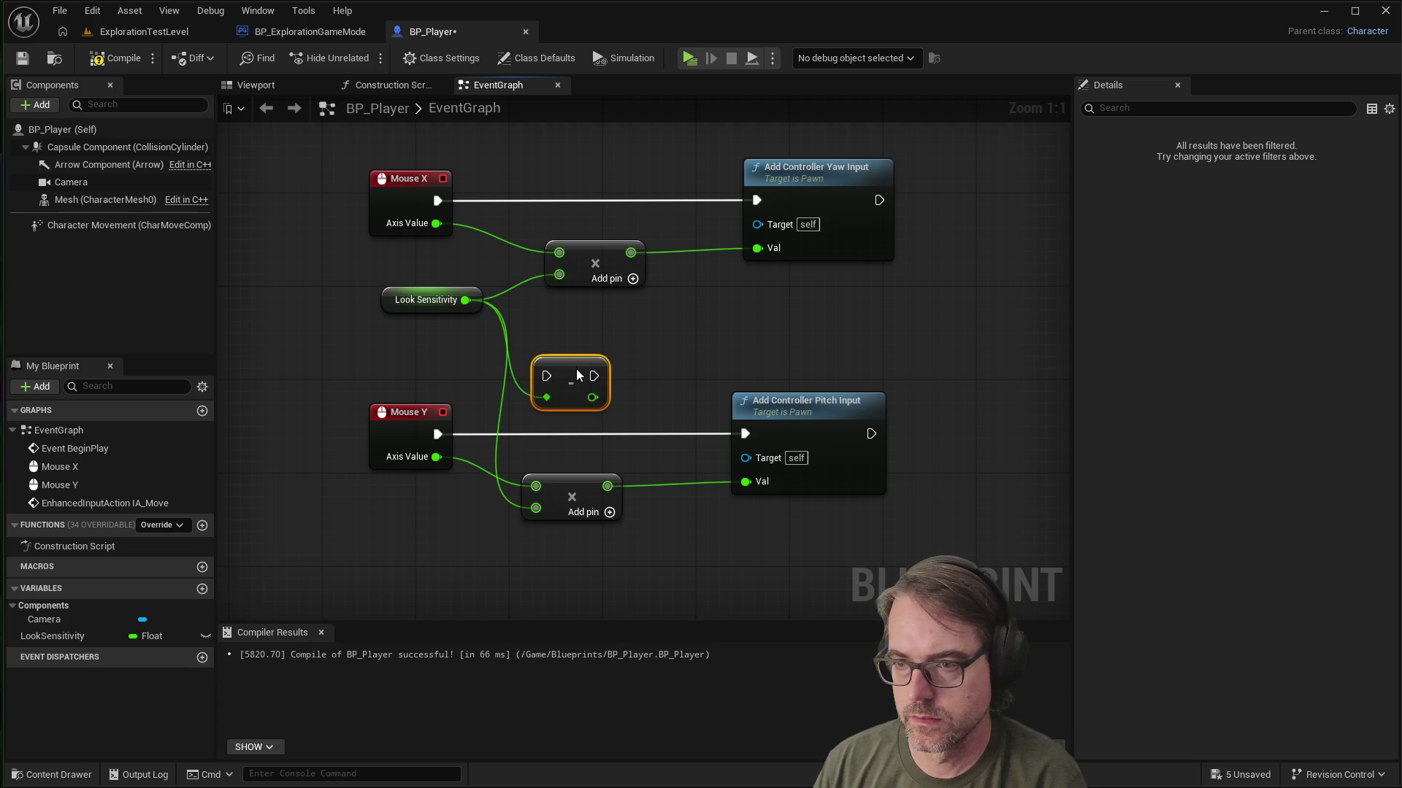
{"action": "left_click_drag", "start_coordinate": [576, 369], "coordinate": [588, 380]}
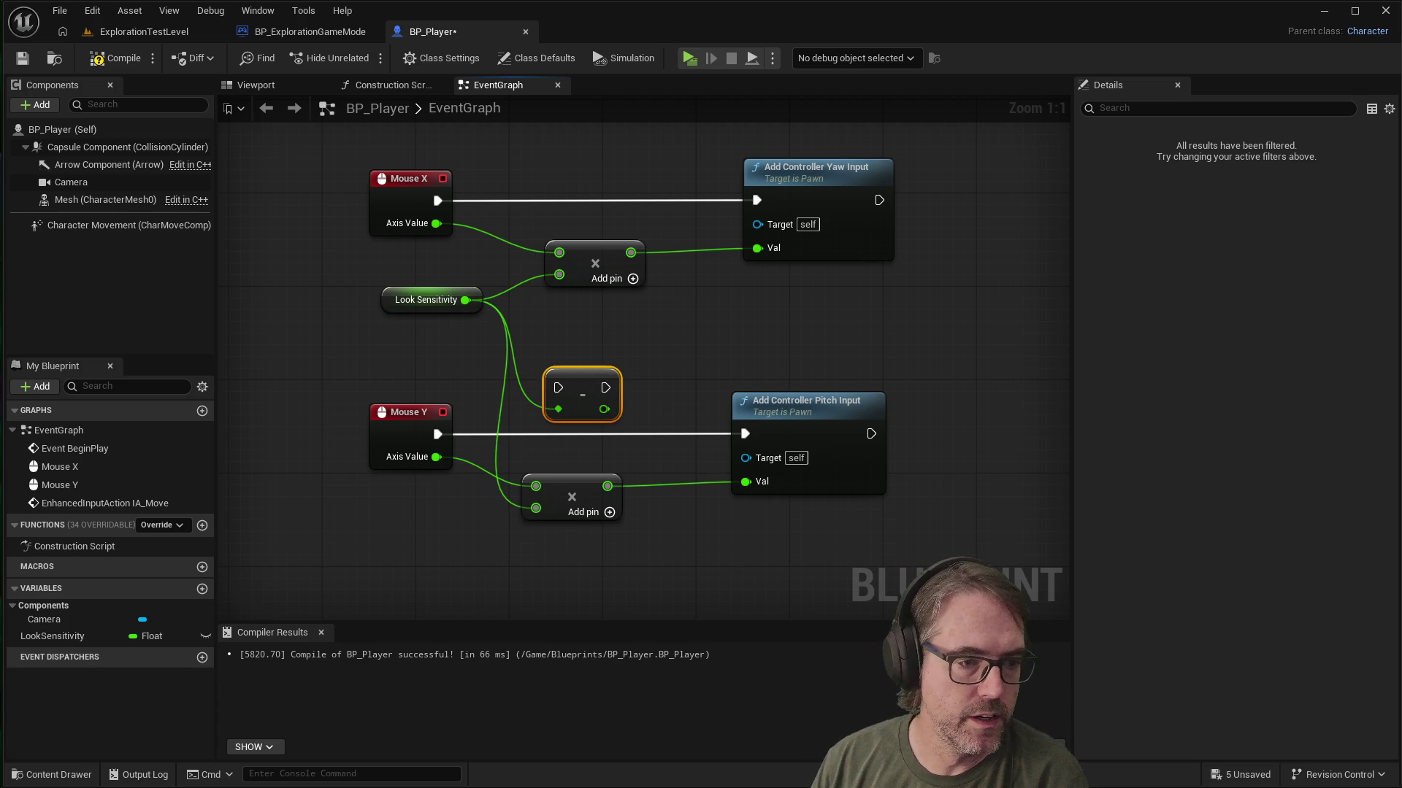
{"action": "mouse_move", "coordinate": [590, 374]}
{"action": "left_mouse_down"}
{"action": "mouse_move", "coordinate": [611, 371]}
{"action": "mouse_move", "coordinate": [602, 363]}
{"action": "left_mouse_up"}
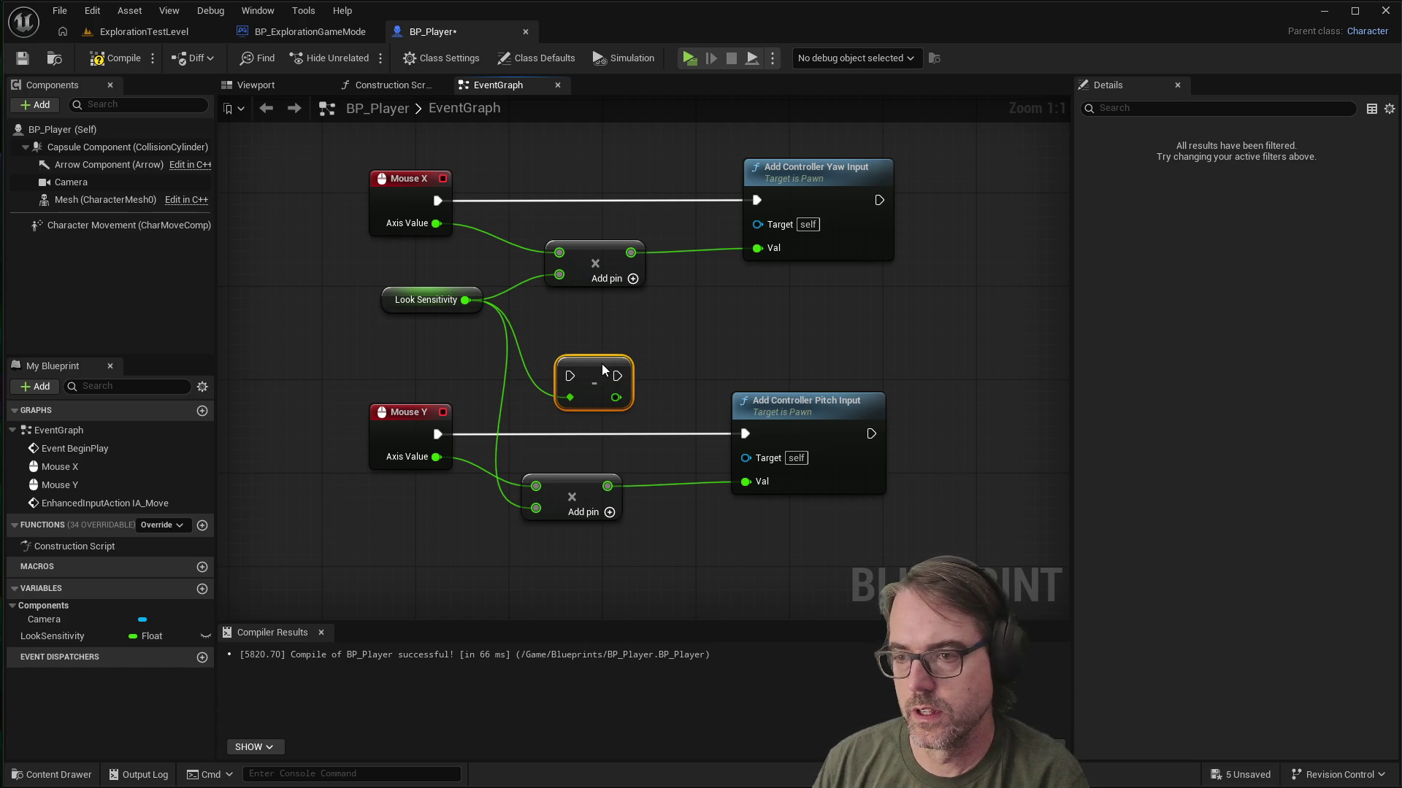
Step: Route Mouse Y execution to the pitch input and shift the pitch multiply node right
{"action": "left_click", "coordinate": [470, 437]}
{"action": "mouse_move", "coordinate": [437, 435]}
{"action": "left_mouse_down"}
{"action": "mouse_move", "coordinate": [458, 448]}
{"action": "mouse_move", "coordinate": [570, 376]}
{"action": "mouse_move", "coordinate": [642, 383]}
{"action": "mouse_move", "coordinate": [744, 433]}
{"action": "left_mouse_up"}
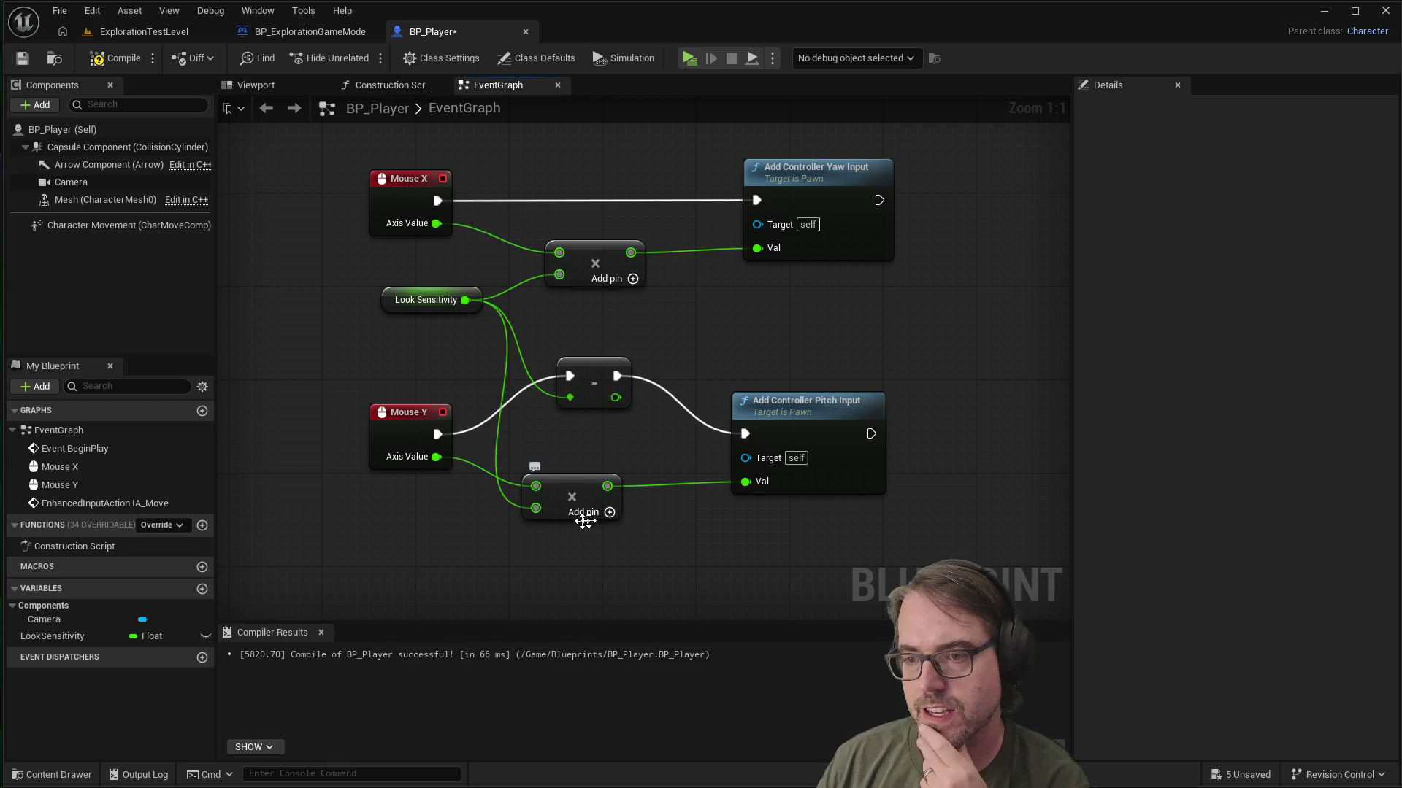
{"action": "mouse_move", "coordinate": [608, 485]}
{"action": "left_mouse_down"}
{"action": "mouse_move", "coordinate": [632, 456]}
{"action": "mouse_move", "coordinate": [571, 396]}
{"action": "mouse_move", "coordinate": [608, 486]}
{"action": "mouse_move", "coordinate": [629, 478]}
{"action": "left_mouse_up"}
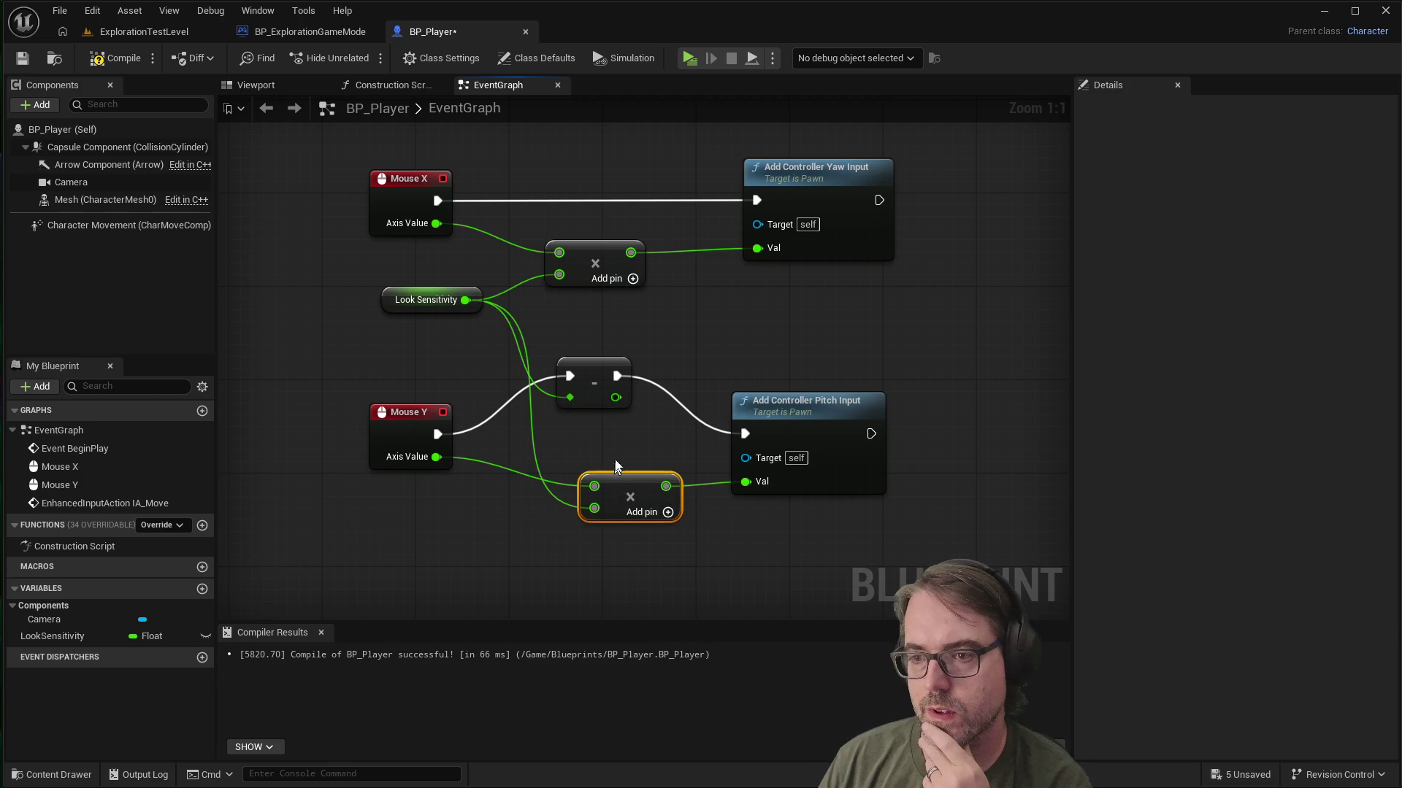
{"action": "left_click", "coordinate": [533, 420]}
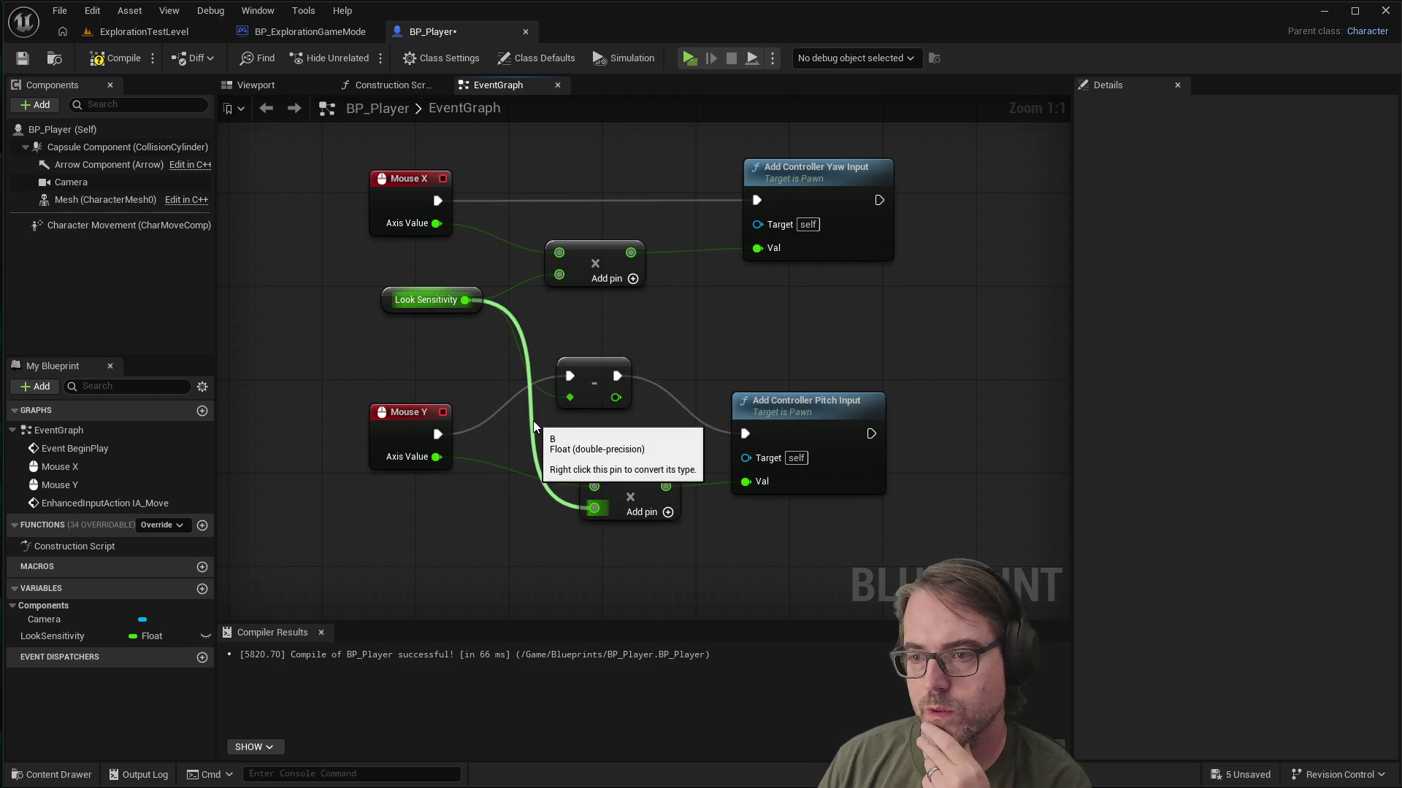
Step: Break all of Look Sensitivity's output connections
{"action": "right_click", "coordinate": [533, 421]}
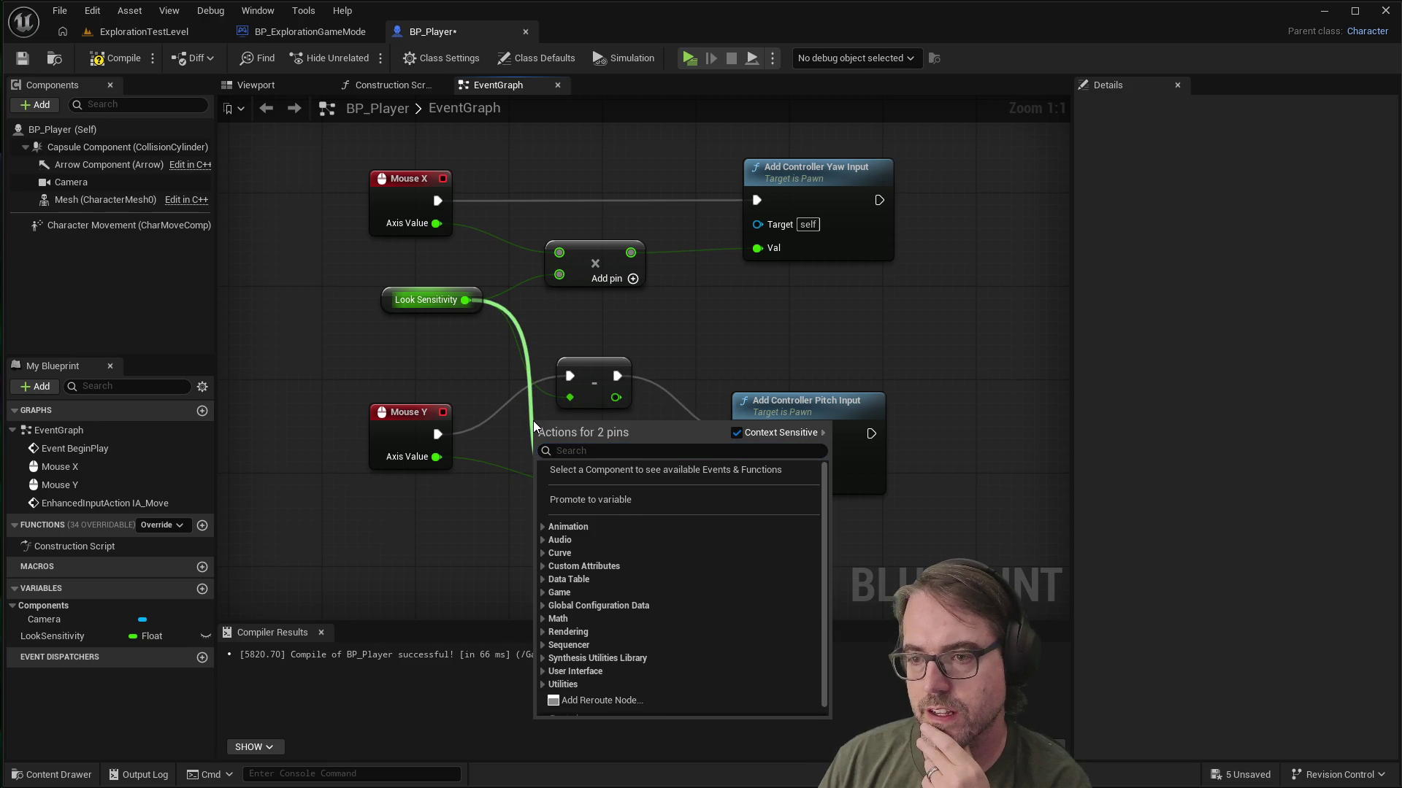
{"action": "key", "text": "Escape"}
{"action": "right_click", "coordinate": [531, 420]}
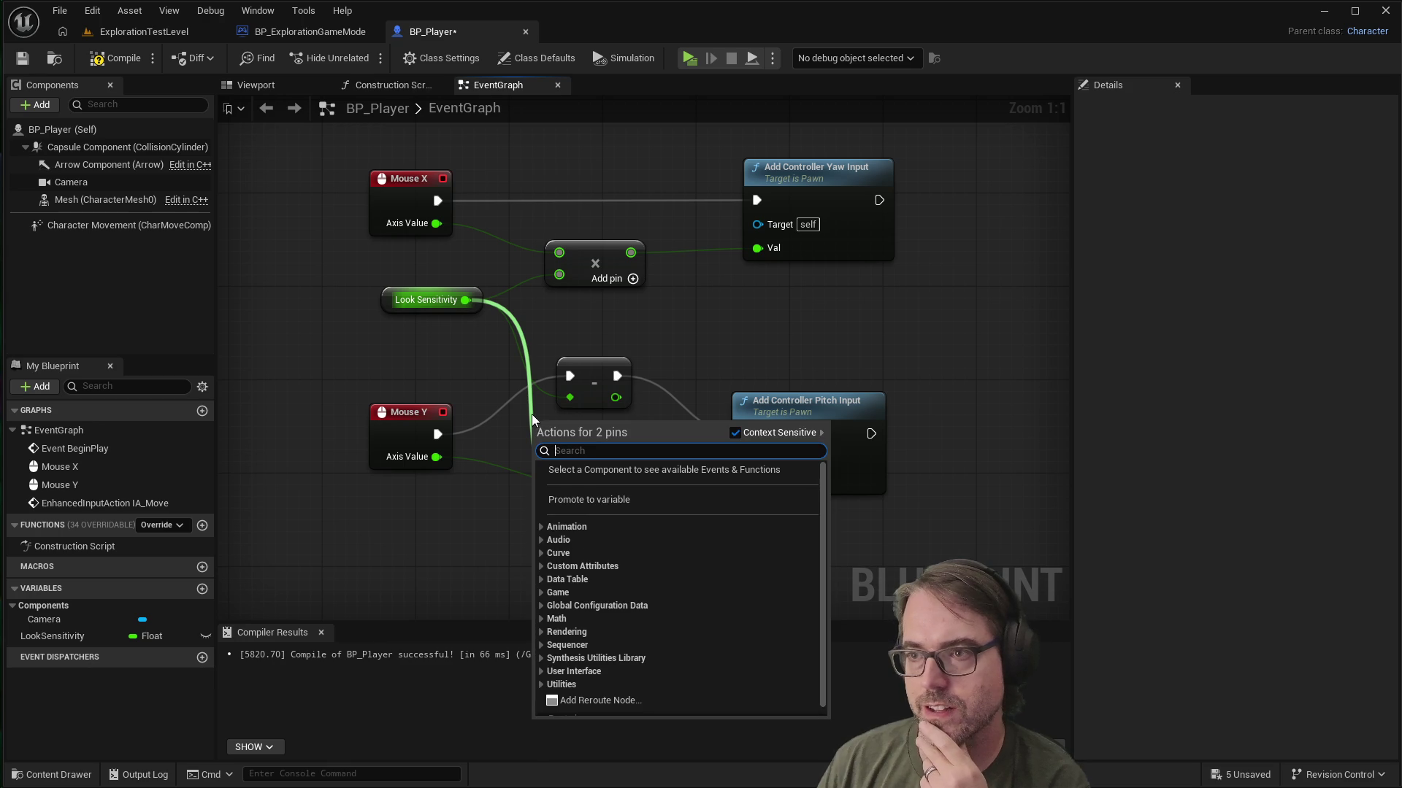
{"action": "key", "text": "Escape"}
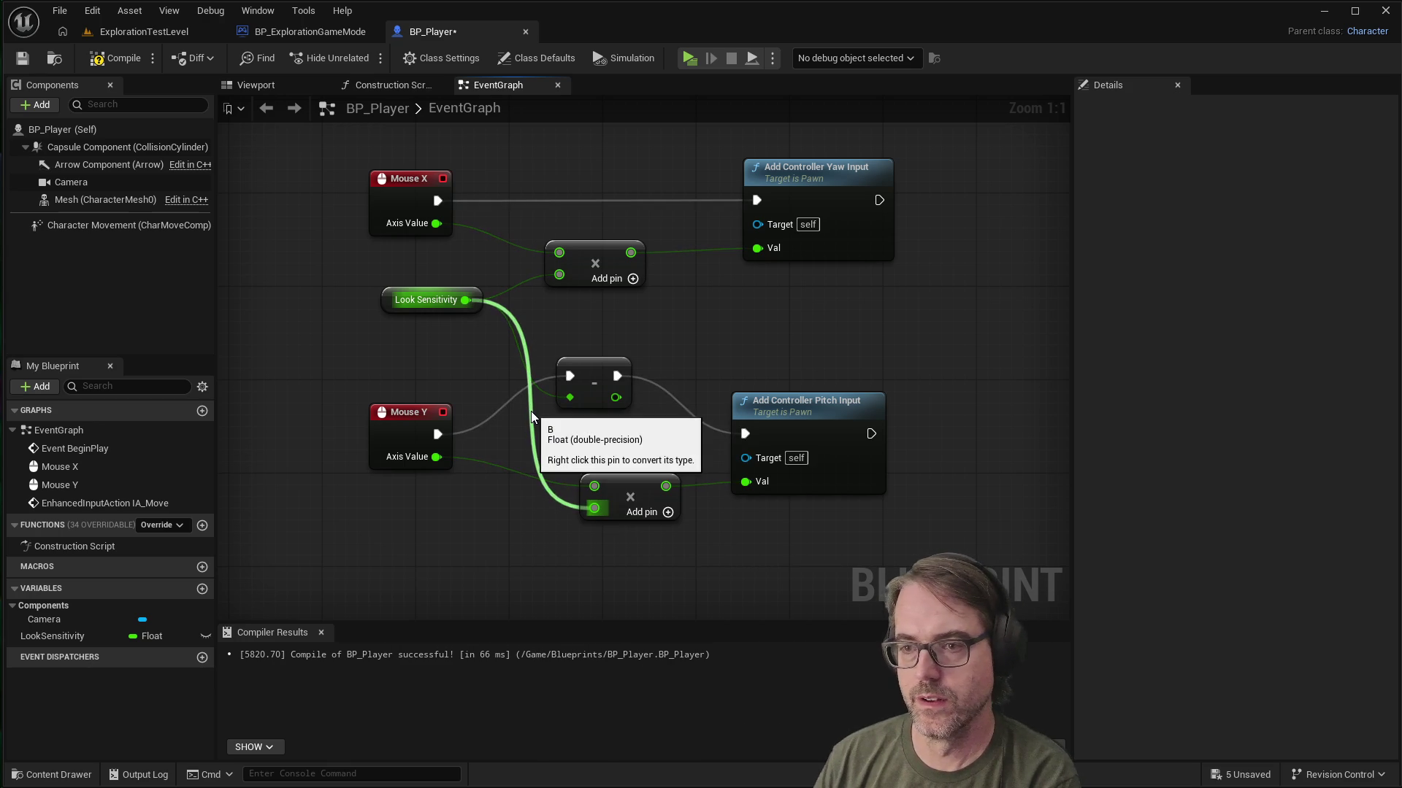
{"action": "right_click", "coordinate": [460, 301]}
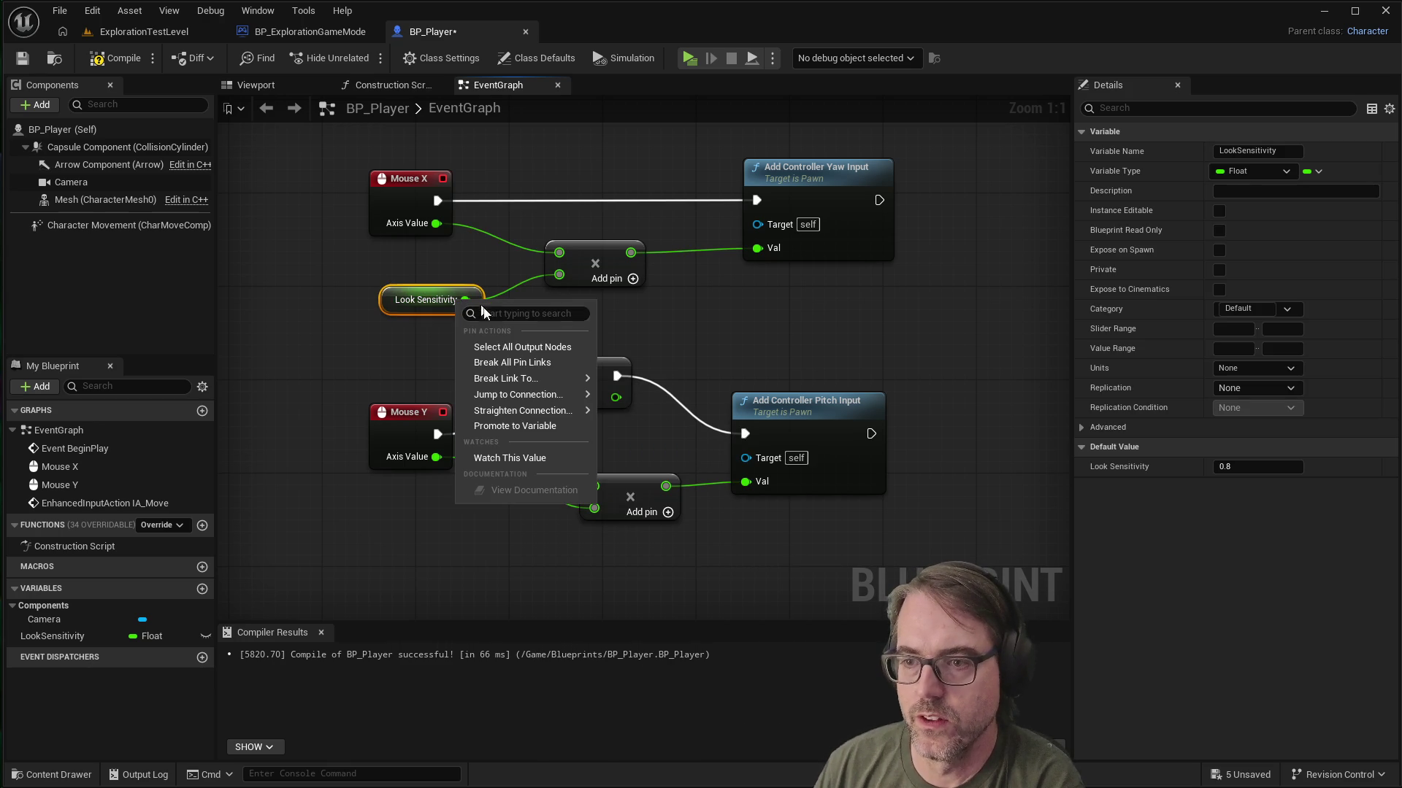
{"action": "mouse_move", "coordinate": [508, 378]}
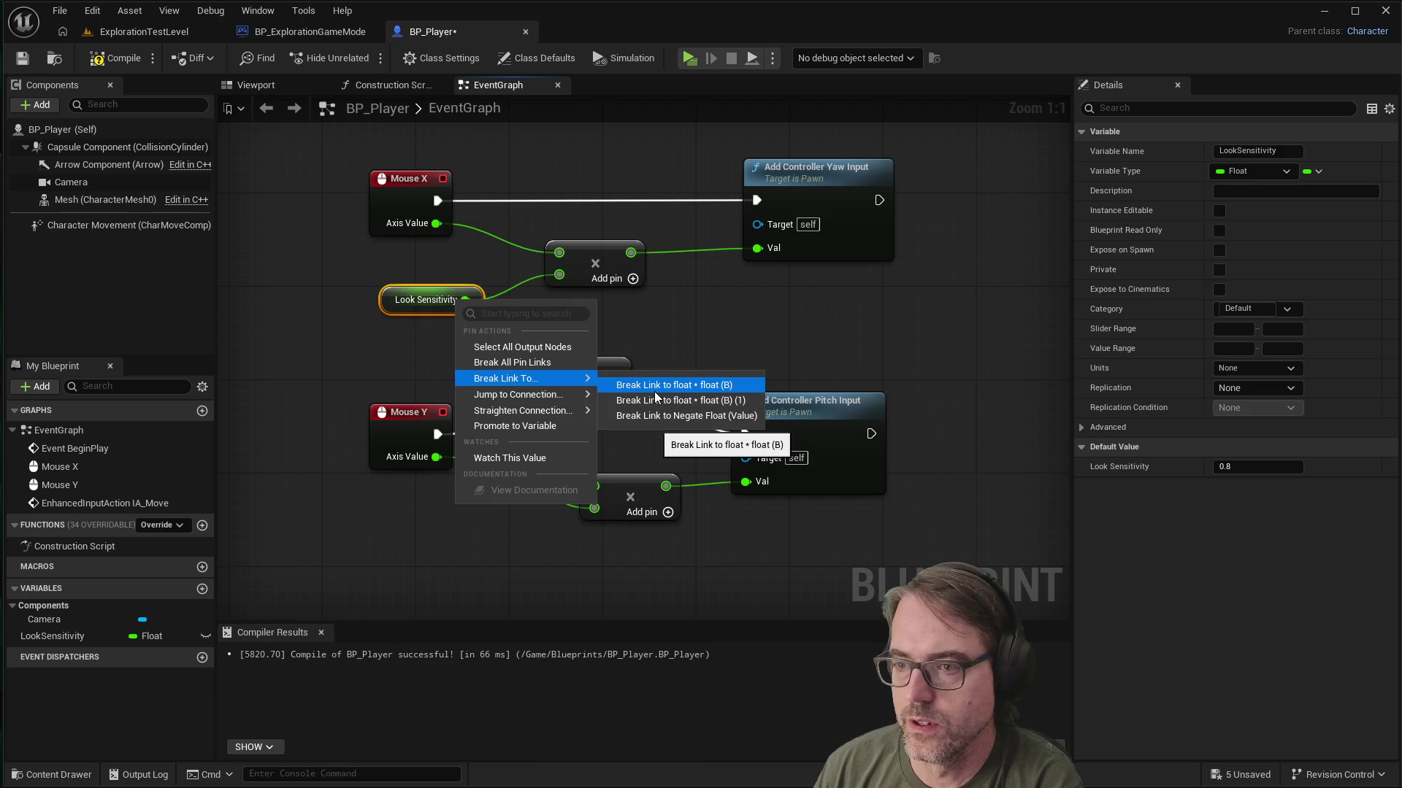
{"action": "left_click", "coordinate": [555, 364]}
Step: Rewire Look Sensitivity to the Mouse X multiply and Negate, feed Negate into the pitch multiply, and save
{"action": "left_click_drag", "start_coordinate": [465, 300], "coordinate": [561, 276]}
{"action": "mouse_move", "coordinate": [467, 308]}
{"action": "left_mouse_down"}
{"action": "mouse_move", "coordinate": [527, 385]}
{"action": "mouse_move", "coordinate": [556, 406]}
{"action": "mouse_move", "coordinate": [571, 399]}
{"action": "left_mouse_up"}
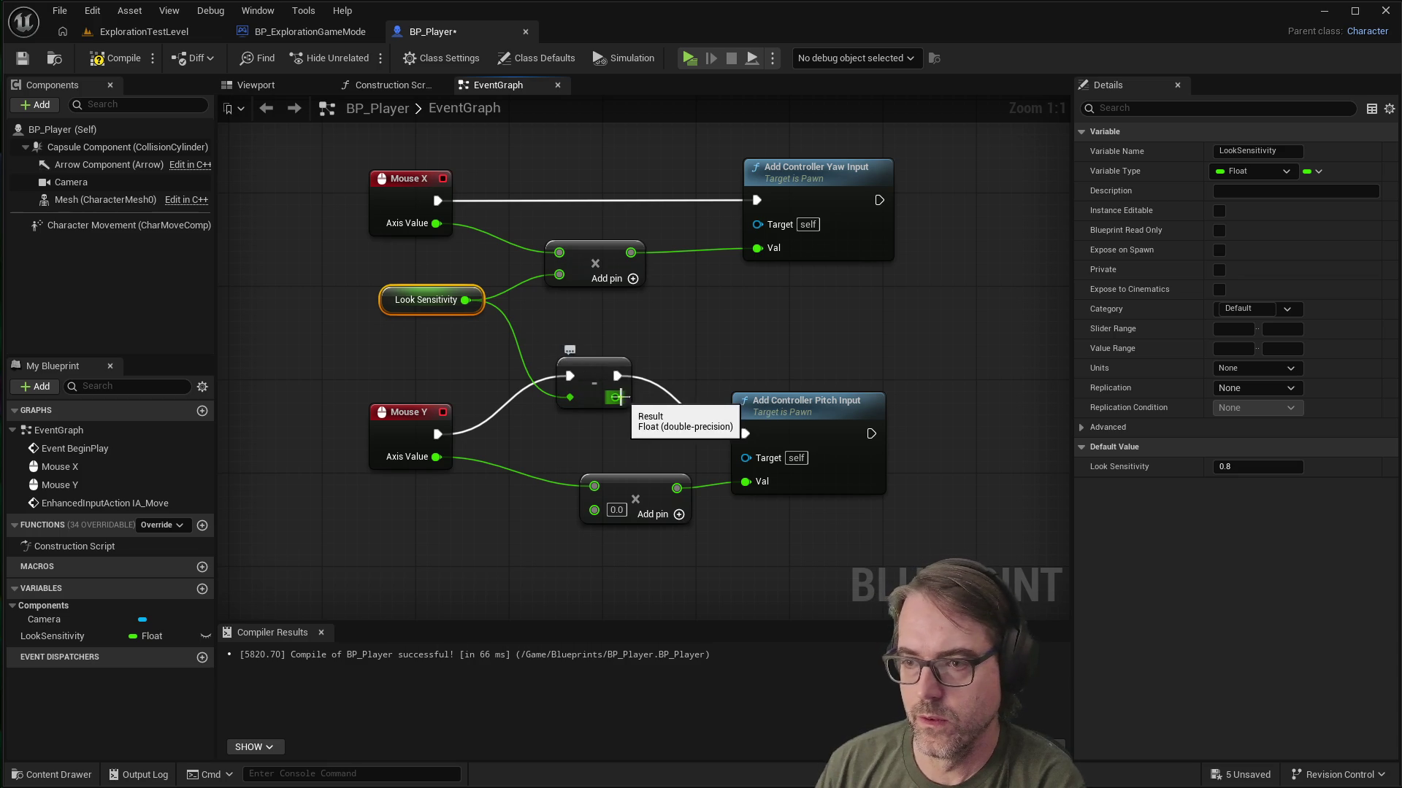
{"action": "mouse_move", "coordinate": [616, 398]}
{"action": "left_mouse_down"}
{"action": "mouse_move", "coordinate": [575, 509]}
{"action": "mouse_move", "coordinate": [594, 508]}
{"action": "left_mouse_up"}
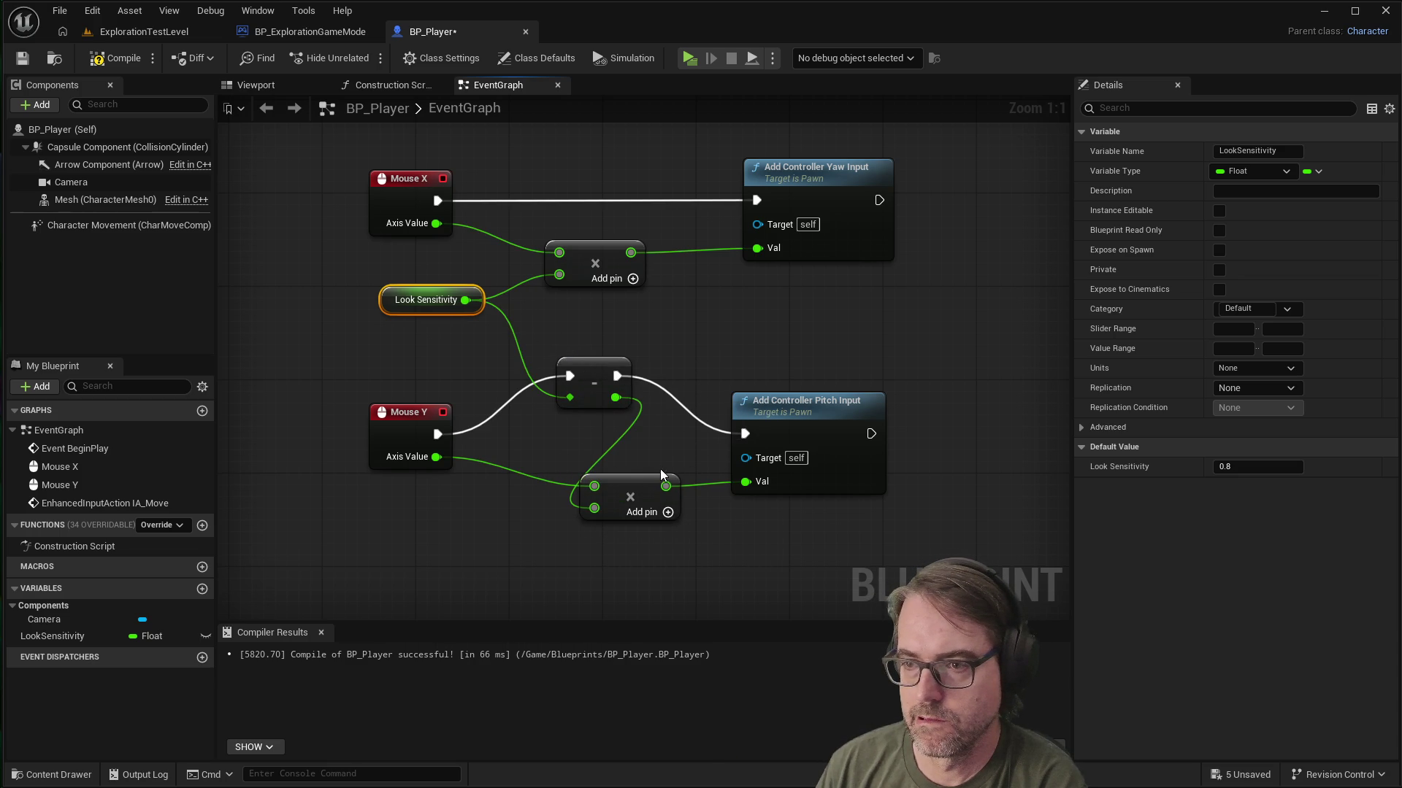
{"action": "left_click", "coordinate": [711, 362]}
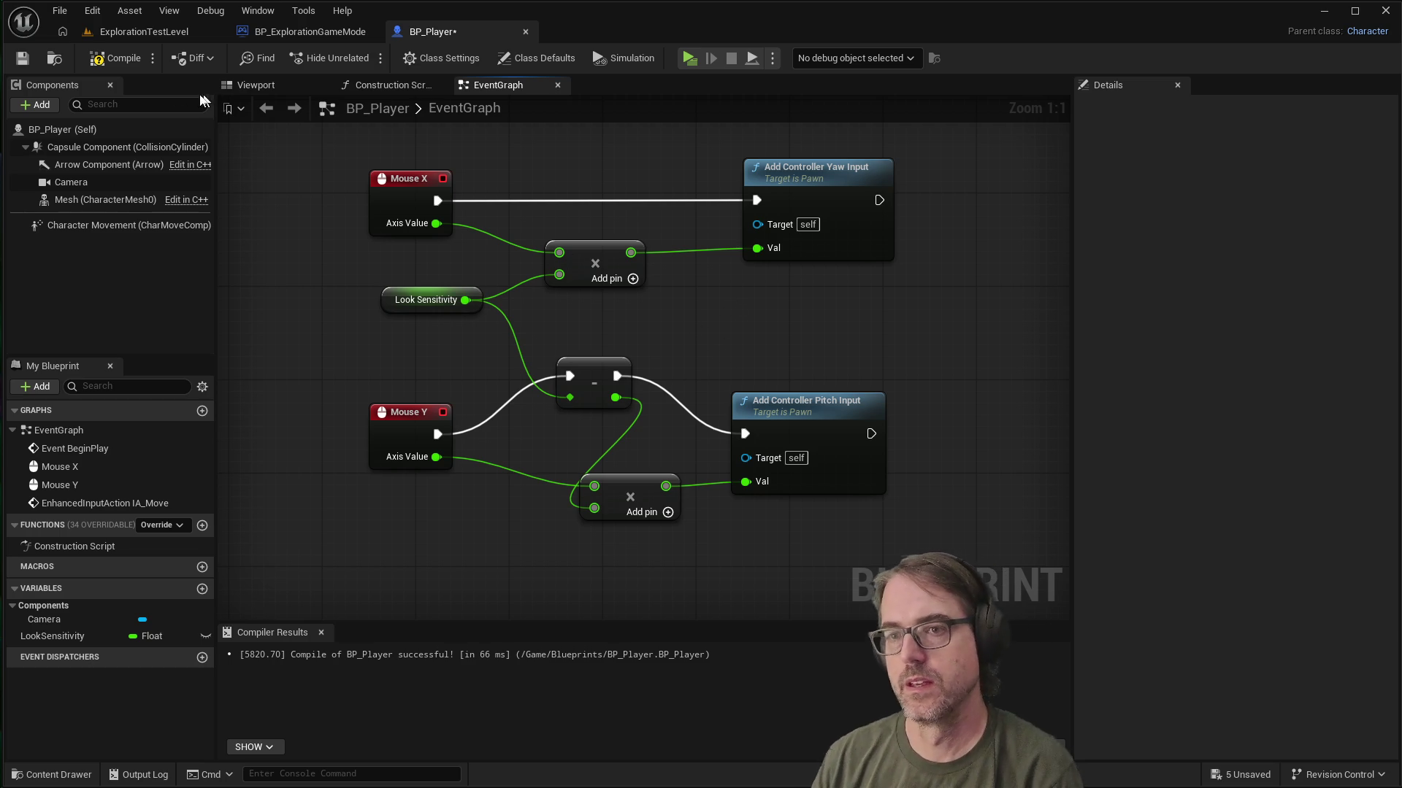
{"action": "left_click", "coordinate": [33, 59]}
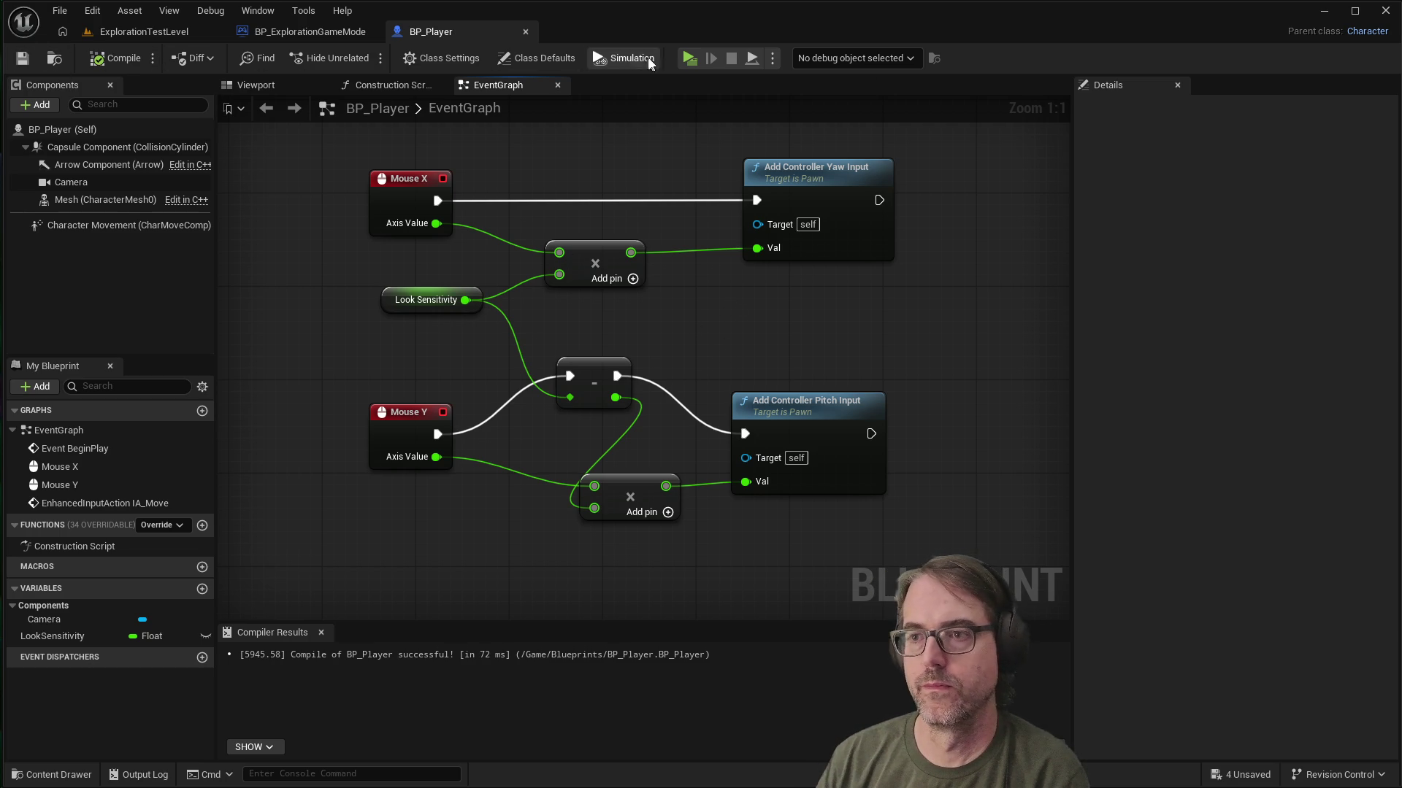
Step: Play-test the negated mouse-look pitch in the preview, then stop the session
{"action": "left_click", "coordinate": [689, 58]}
{"action": "left_click", "coordinate": [810, 279]}
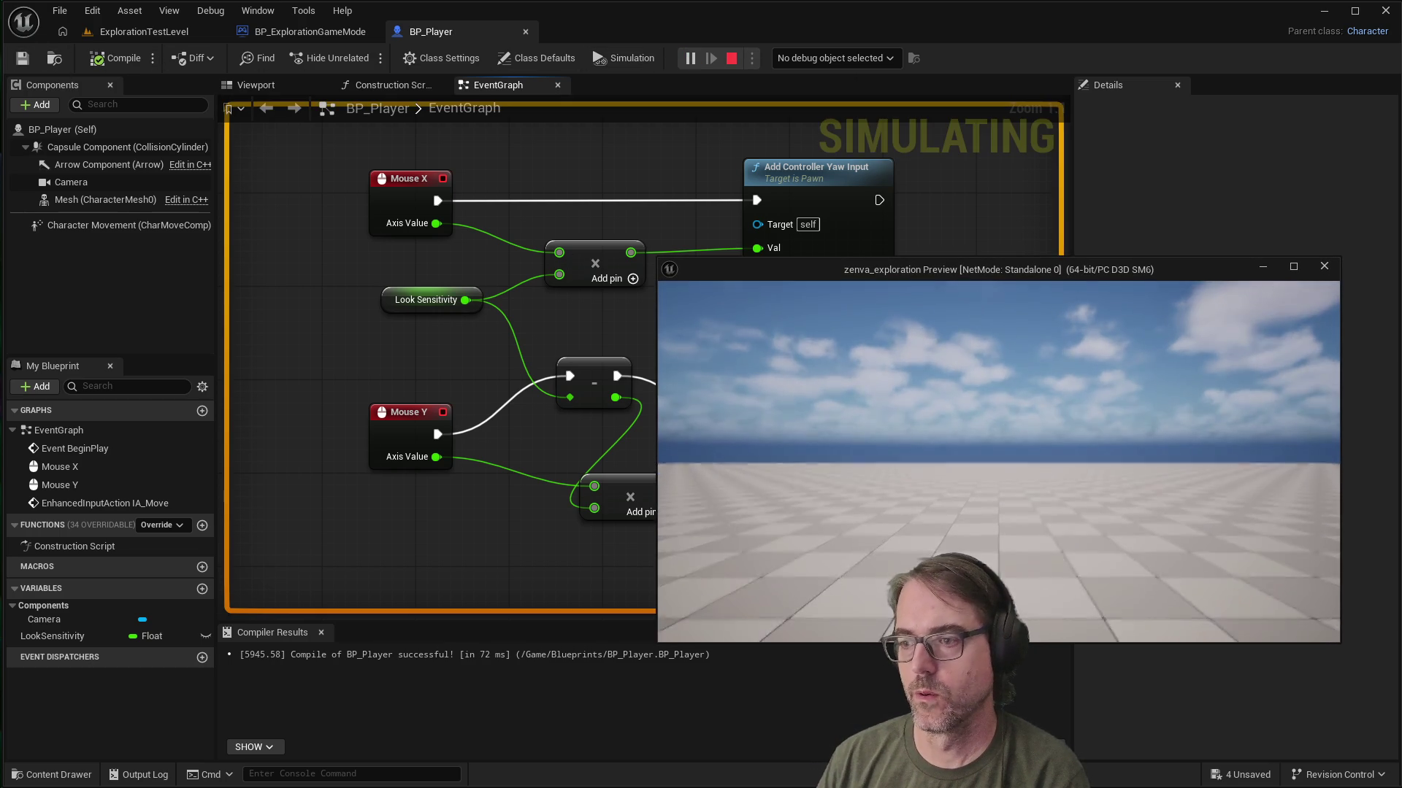
{"action": "mouse_move", "coordinate": [998, 462]}
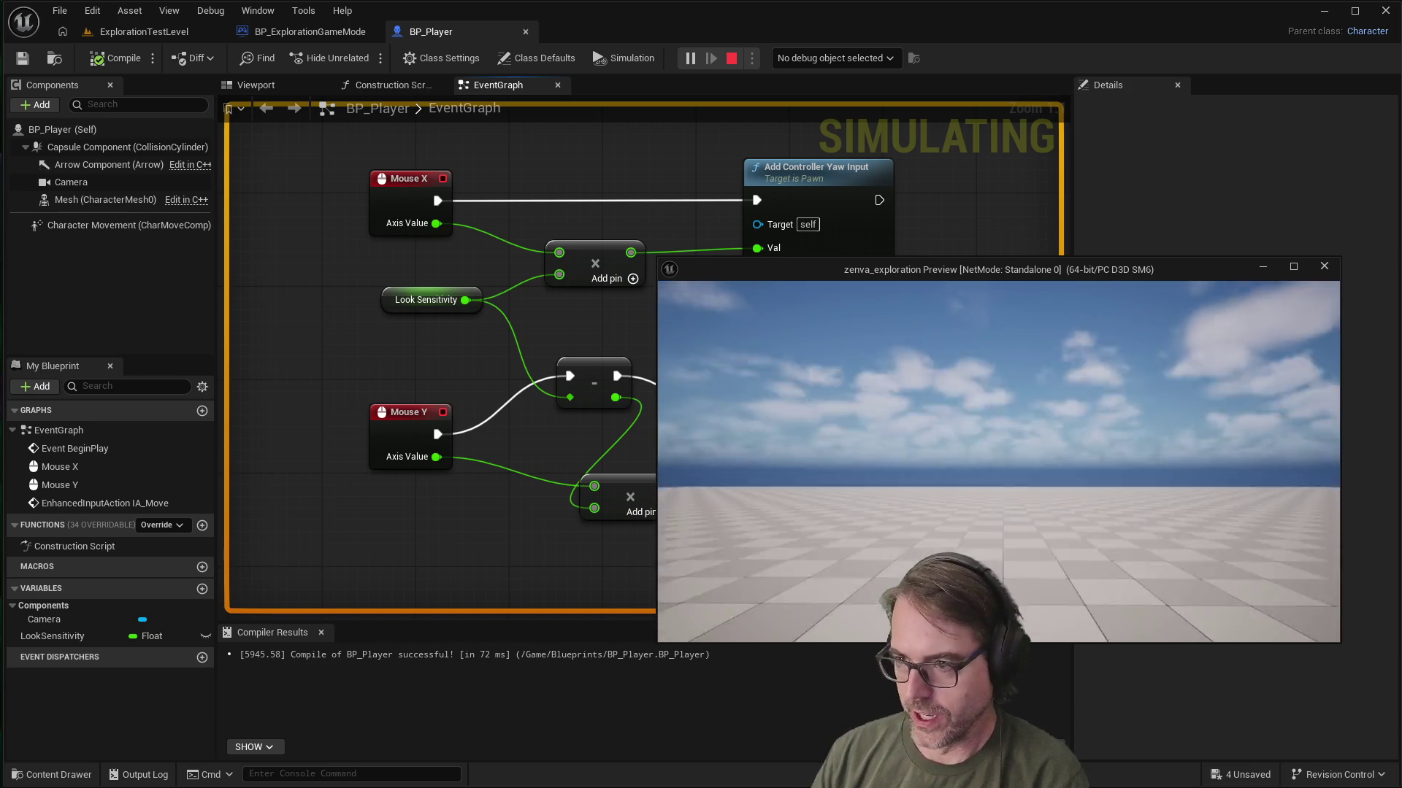
{"action": "key", "text": "Escape"}
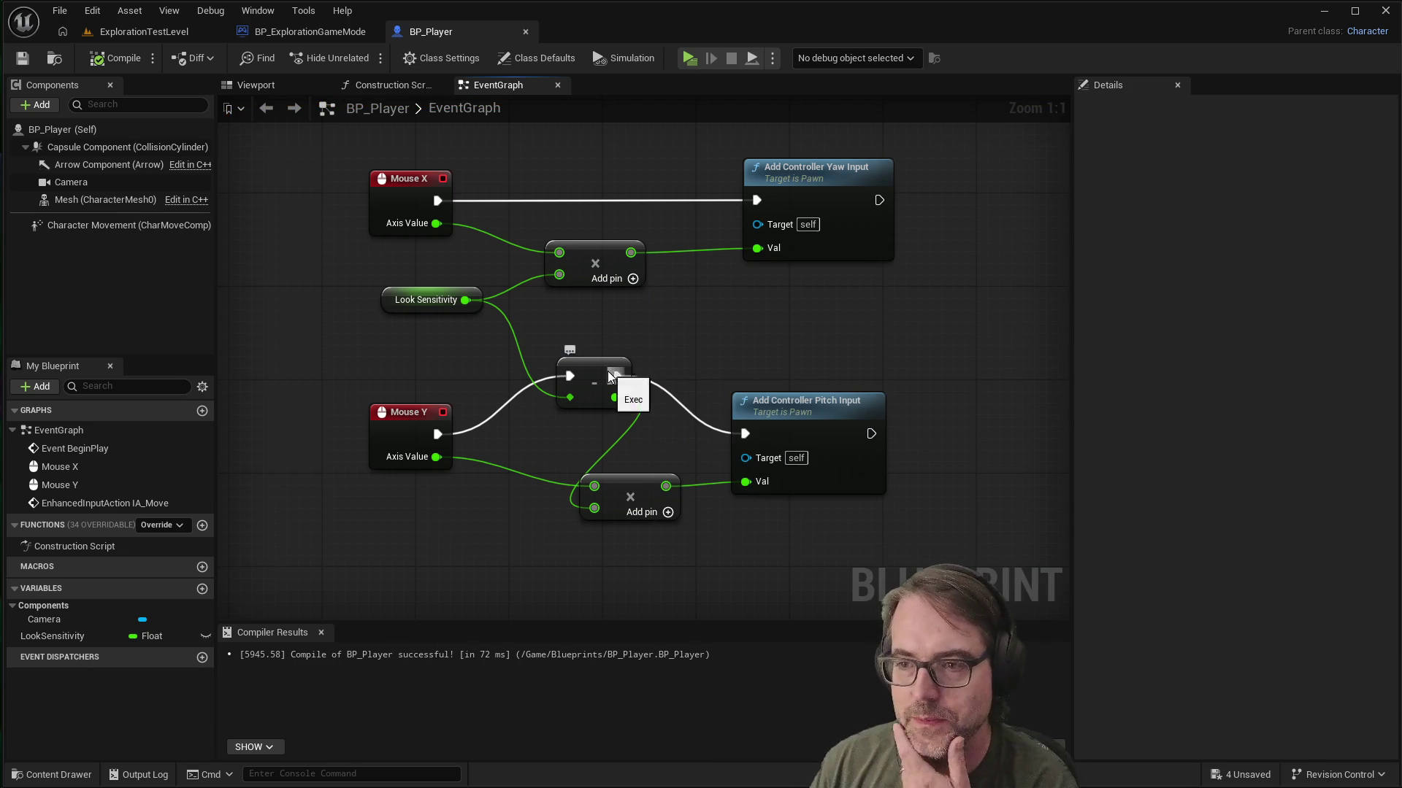
{"action": "left_click", "coordinate": [595, 374]}
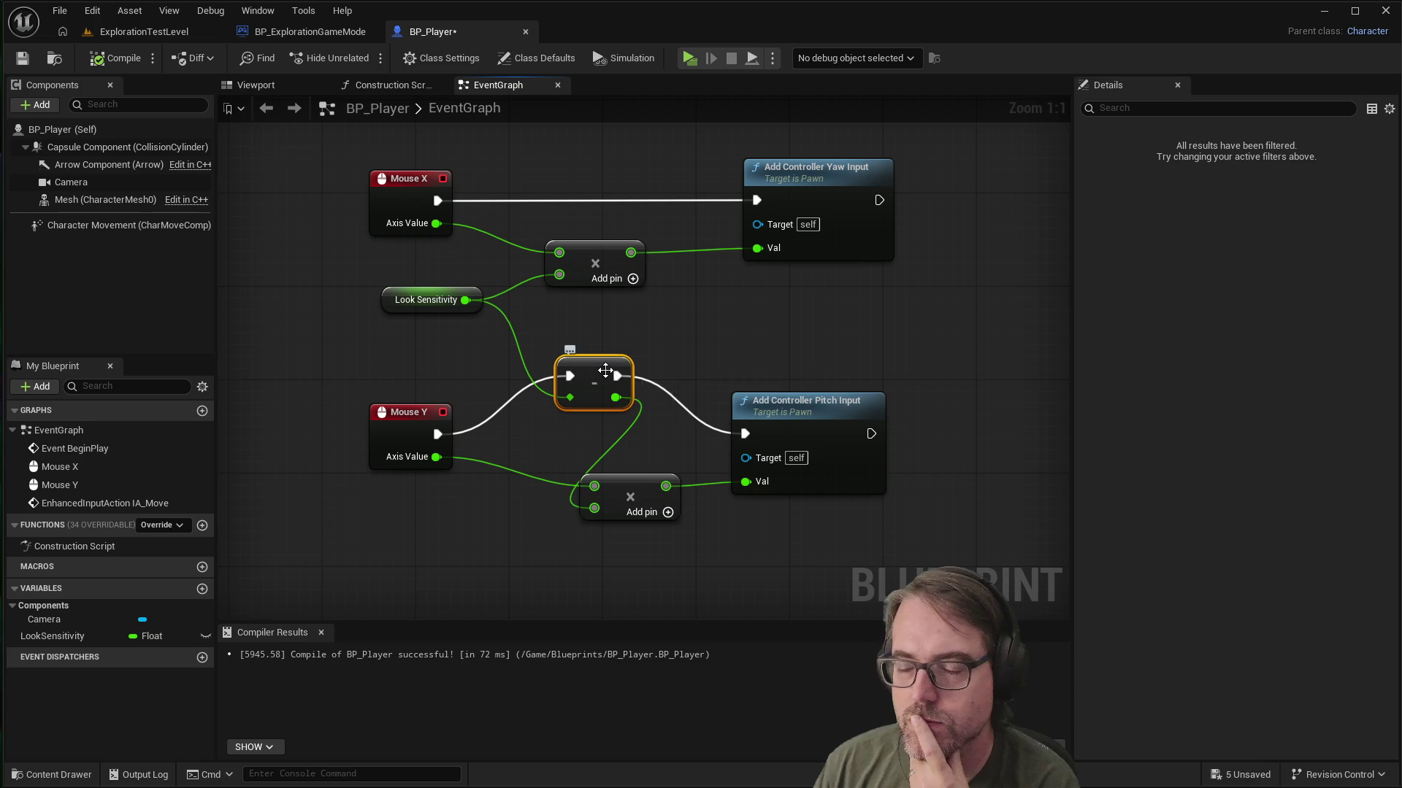
Step: Nudge the negate node down-right and move the lower Multiply node down-left
{"action": "mouse_move", "coordinate": [602, 362]}
{"action": "left_mouse_down"}
{"action": "mouse_move", "coordinate": [613, 383]}
{"action": "mouse_move", "coordinate": [615, 367]}
{"action": "left_mouse_up"}
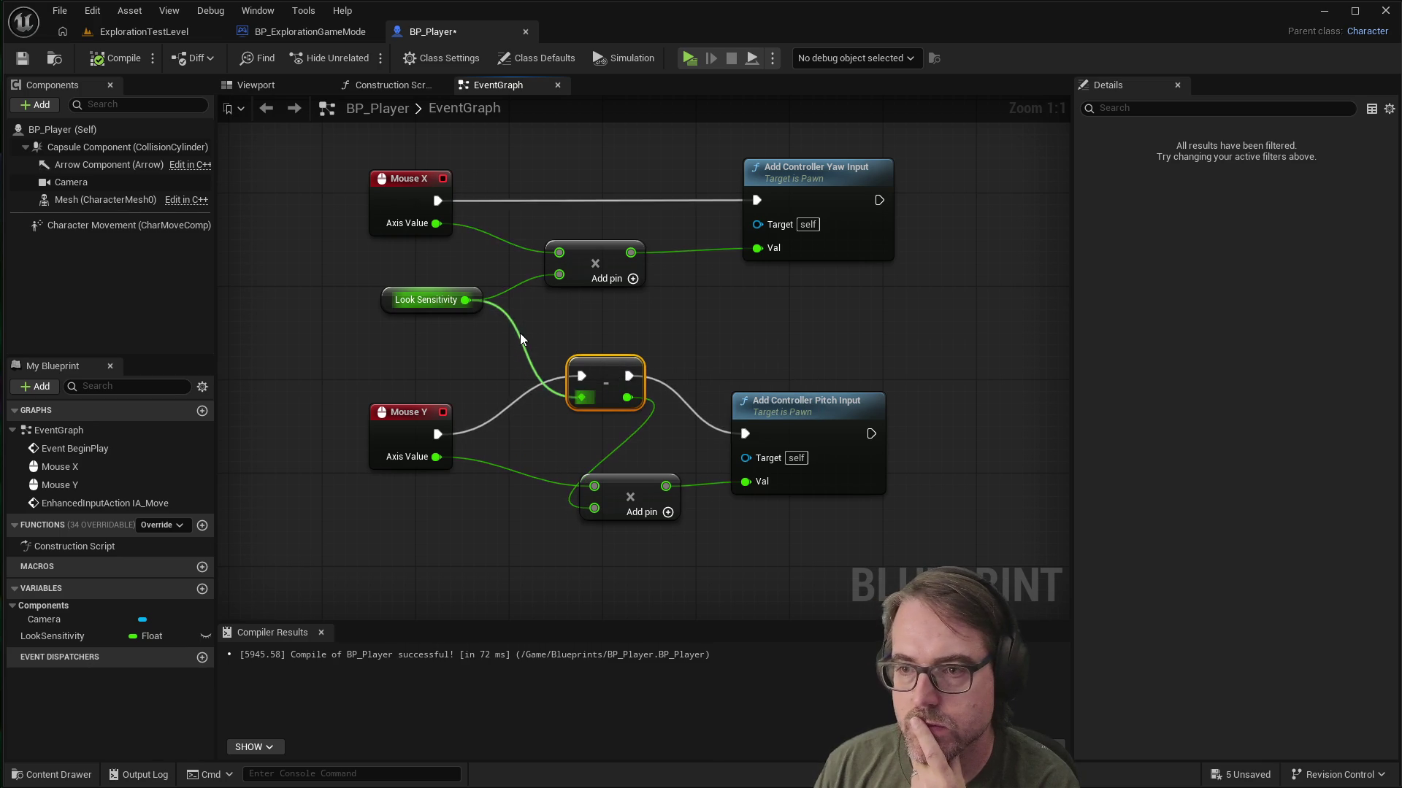
{"action": "left_click", "coordinate": [519, 333]}
{"action": "mouse_move", "coordinate": [636, 485]}
{"action": "left_mouse_down"}
{"action": "mouse_move", "coordinate": [620, 451]}
{"action": "mouse_move", "coordinate": [614, 495]}
{"action": "left_mouse_up"}
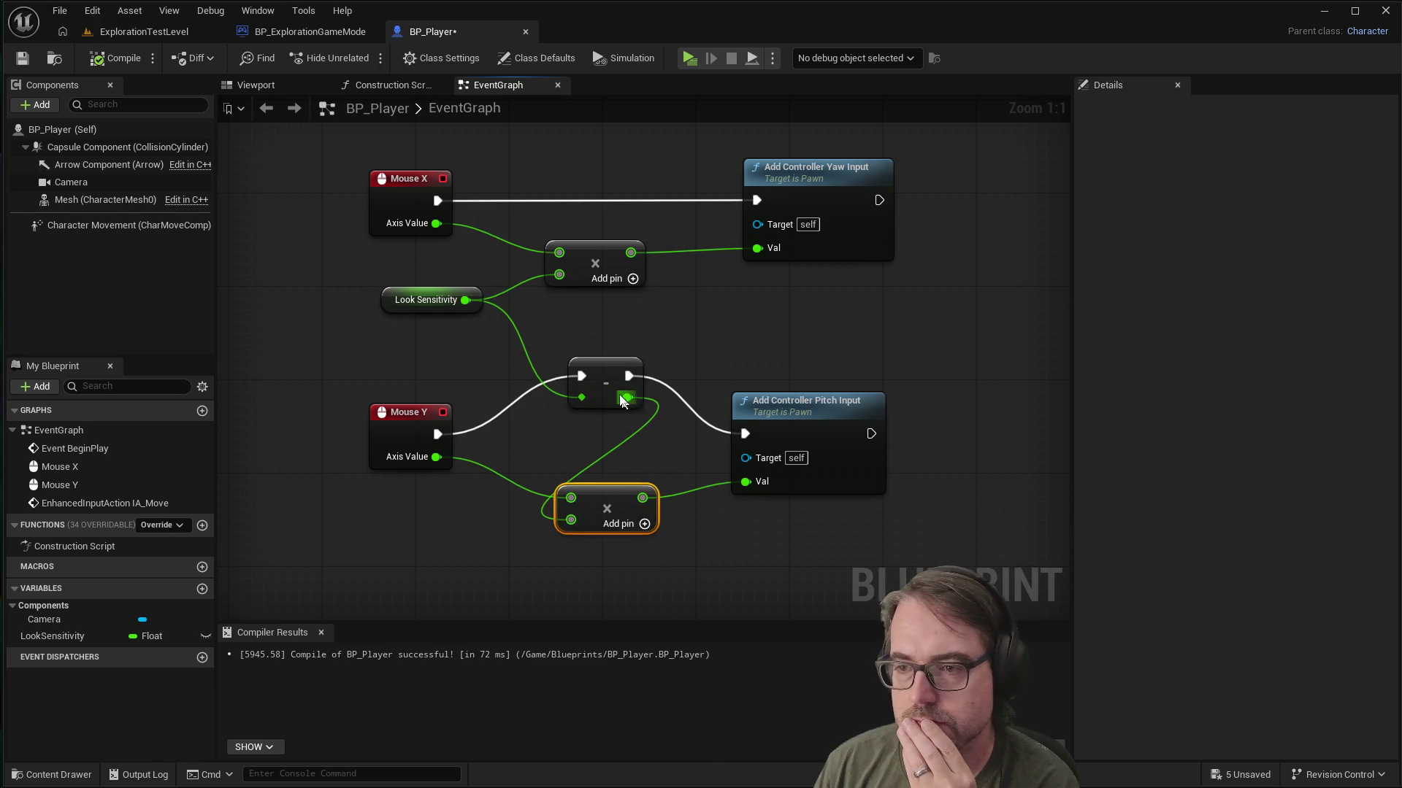
{"action": "left_click", "coordinate": [603, 369]}
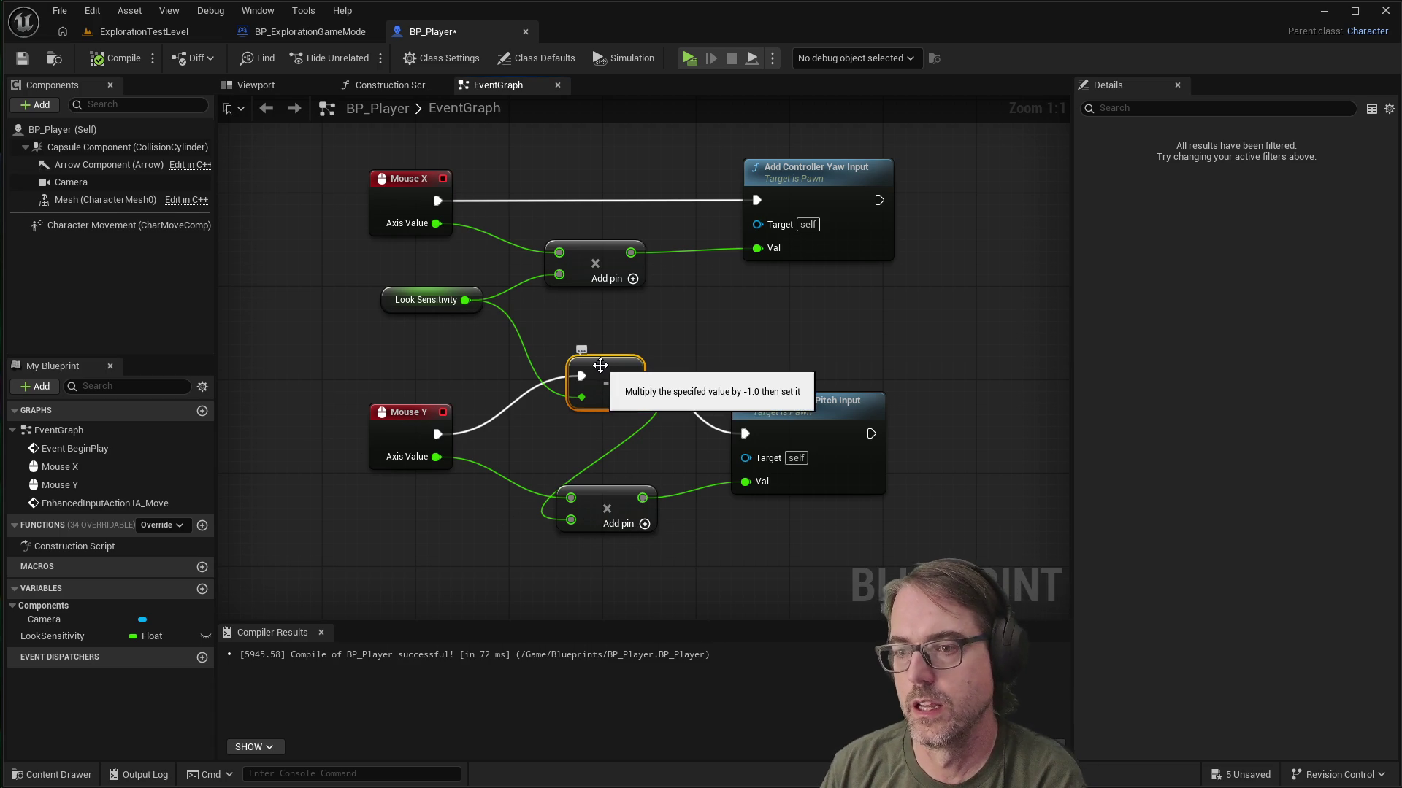
Step: Delete the negate node, link Mouse Y exec to Add Controller Pitch Input, and wire Look Sensitivity into the multiply
{"action": "key", "text": "Delete"}
{"action": "left_click_drag", "start_coordinate": [595, 483], "coordinate": [593, 459]}
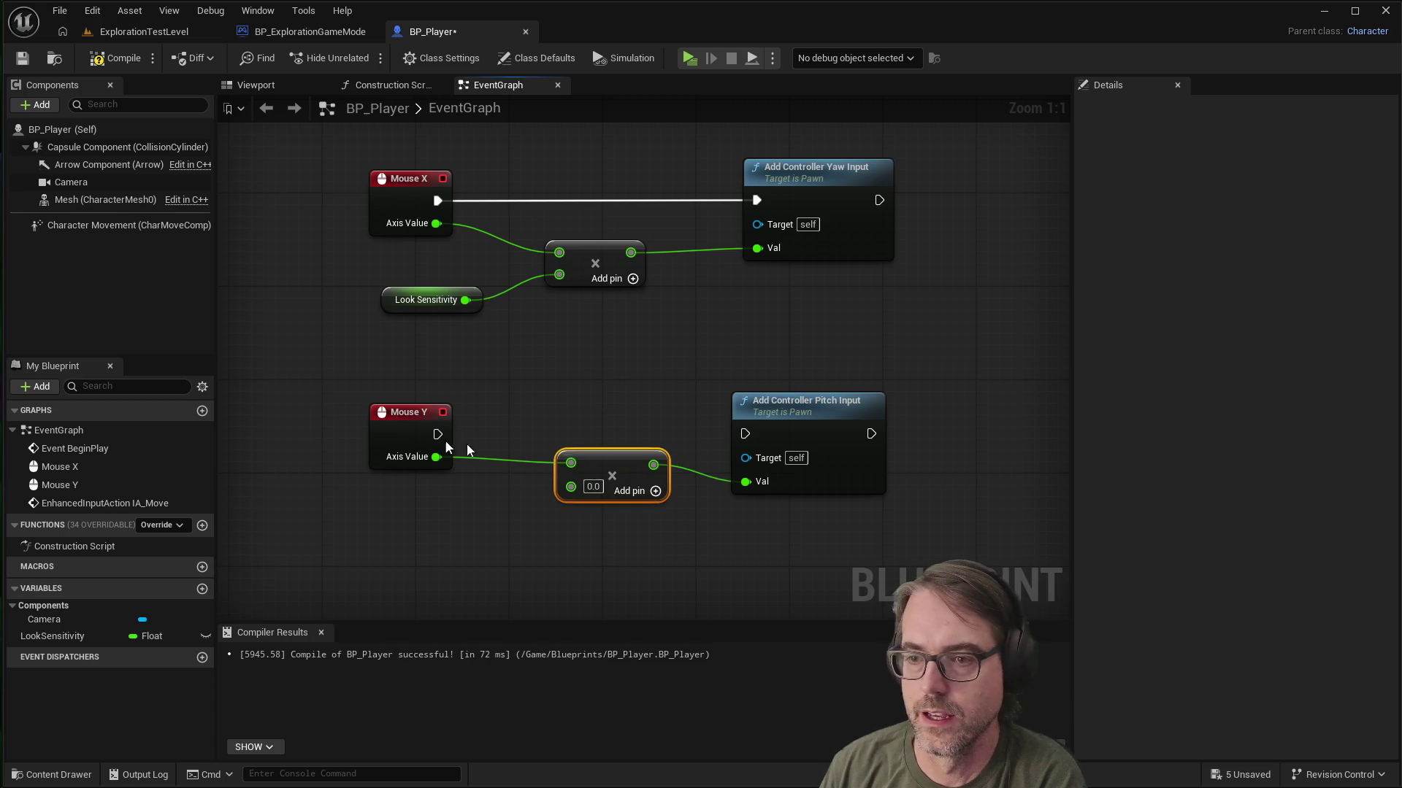
{"action": "mouse_move", "coordinate": [437, 434]}
{"action": "left_mouse_down"}
{"action": "mouse_move", "coordinate": [756, 444]}
{"action": "mouse_move", "coordinate": [742, 434]}
{"action": "left_mouse_up"}
{"action": "mouse_move", "coordinate": [465, 300]}
{"action": "left_mouse_down"}
{"action": "mouse_move", "coordinate": [533, 463]}
{"action": "mouse_move", "coordinate": [570, 488]}
{"action": "left_mouse_up"}
Step: Add a third multiply input set to -1.0 and save BP_Player
{"action": "left_click", "coordinate": [656, 490]}
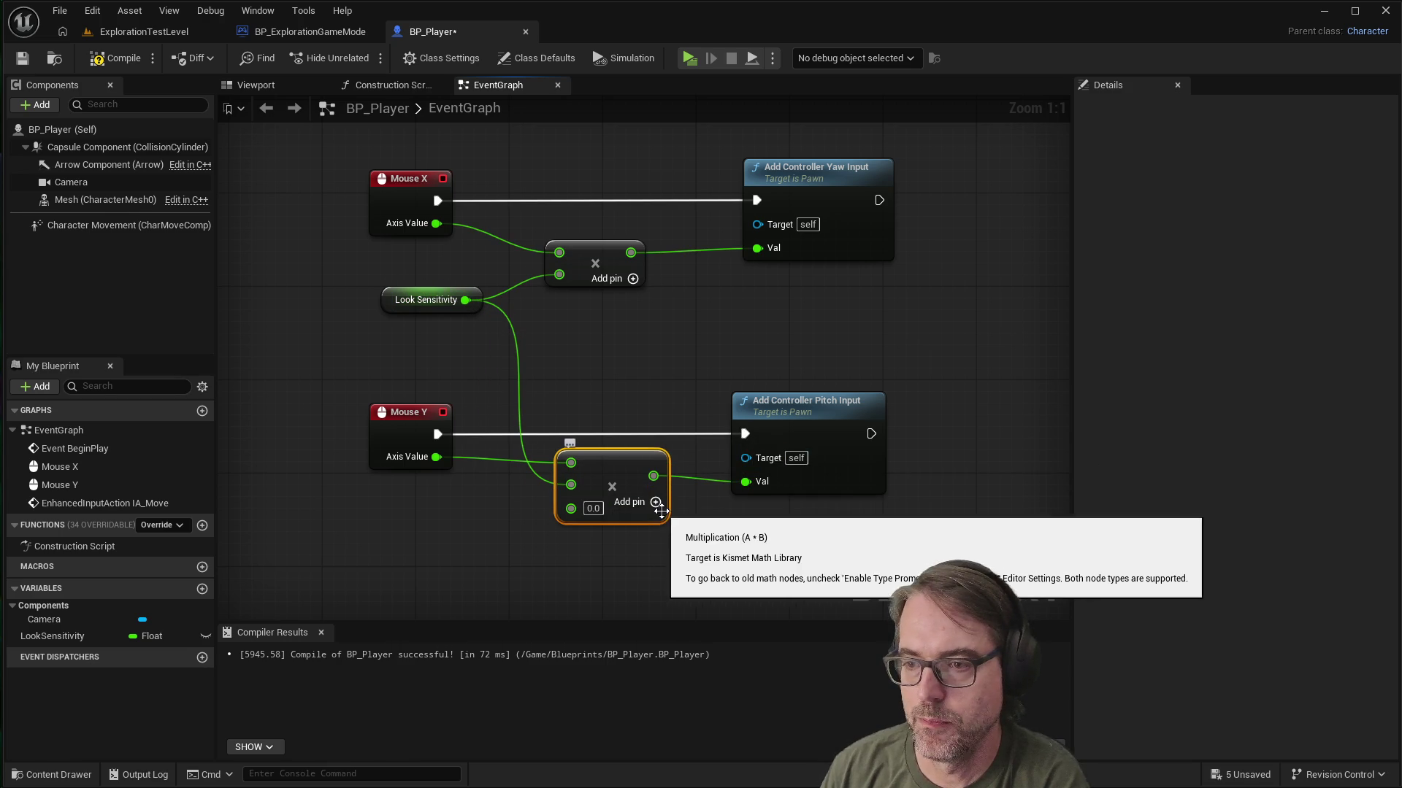
{"action": "left_click", "coordinate": [593, 508]}
{"action": "key", "text": "BackSpace"}
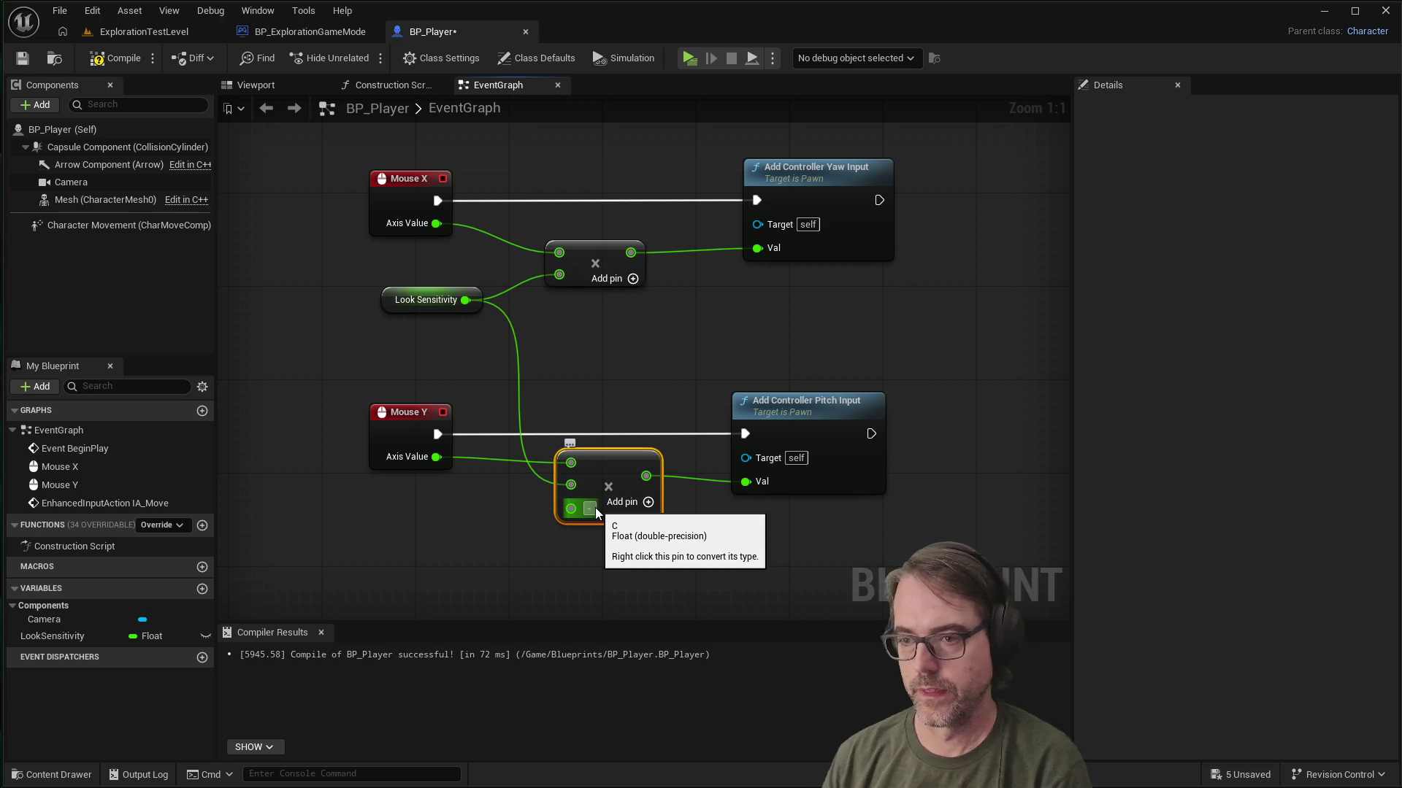
{"action": "type", "text": "-1"}
{"action": "key", "text": "Return"}
{"action": "left_click", "coordinate": [647, 582]}
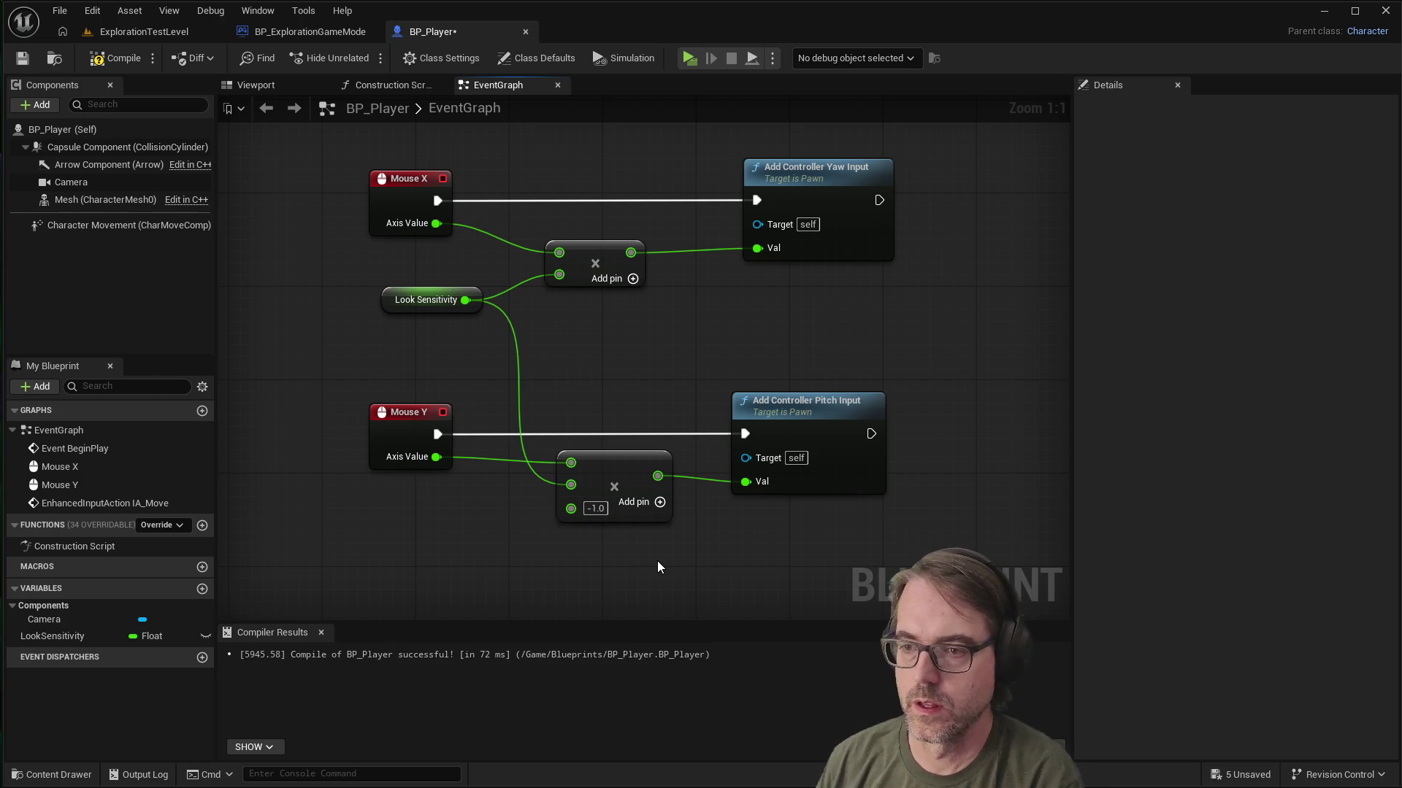
{"action": "left_click", "coordinate": [22, 58]}
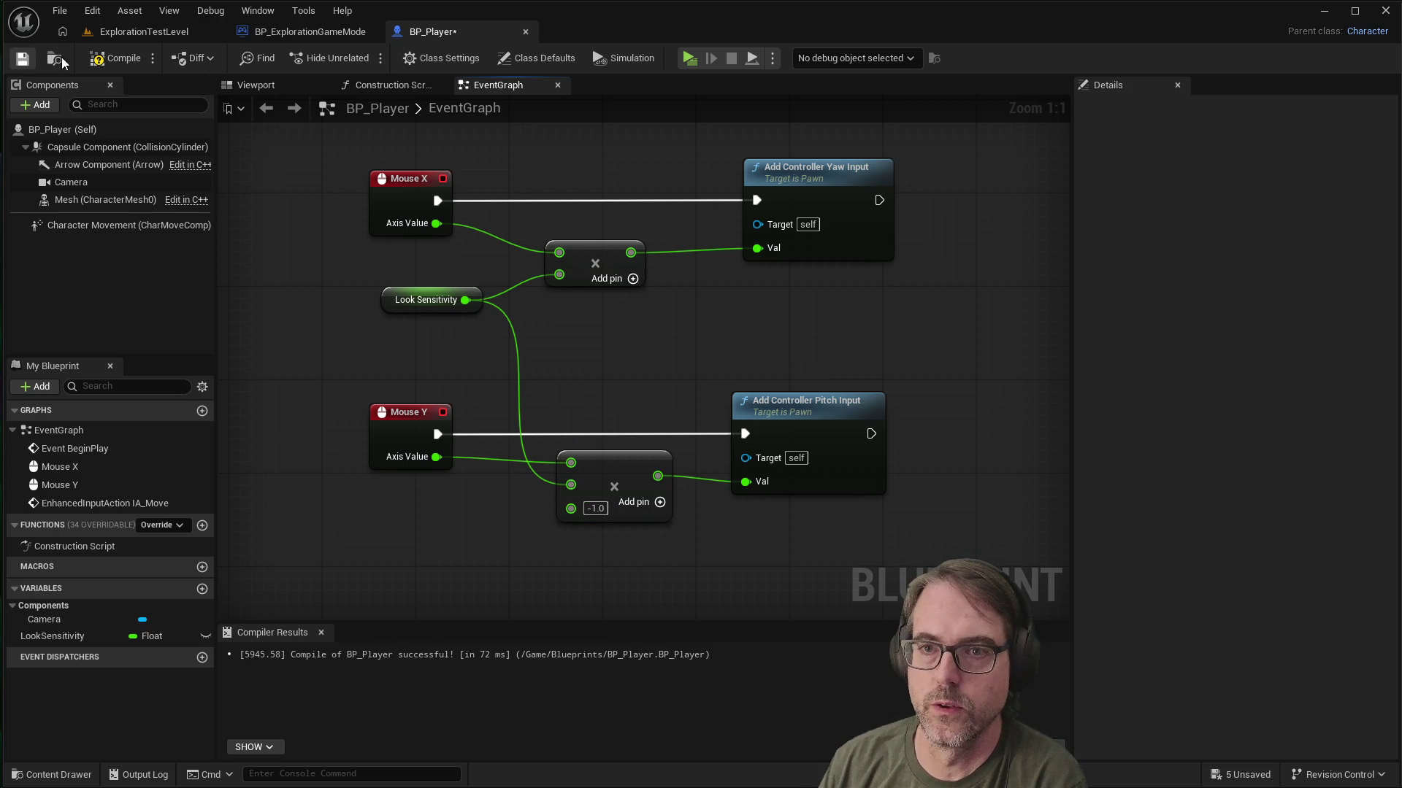
Step: Play-test the level to check the inverted mouse pitch, then stop the session
{"action": "left_click", "coordinate": [690, 58]}
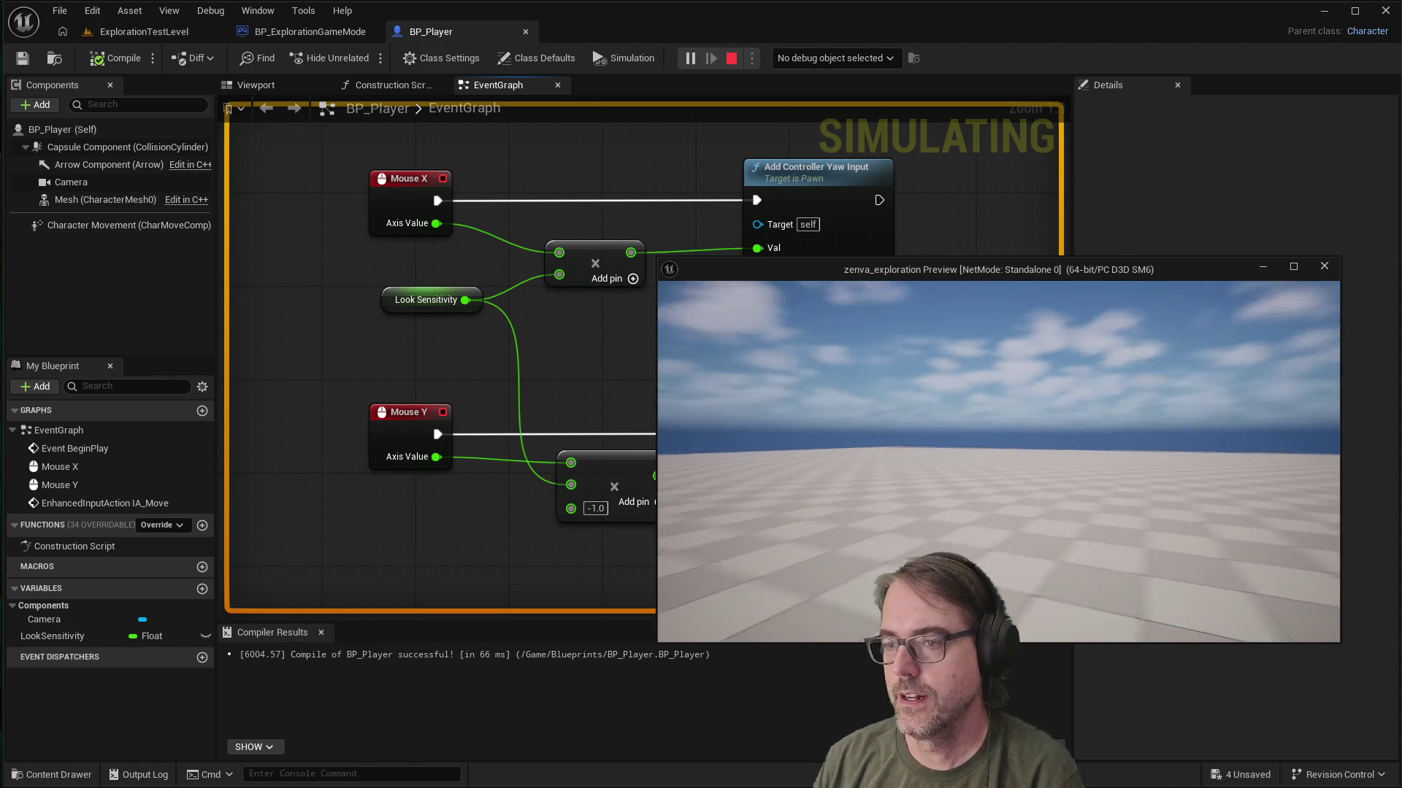
{"action": "key", "text": "Escape"}
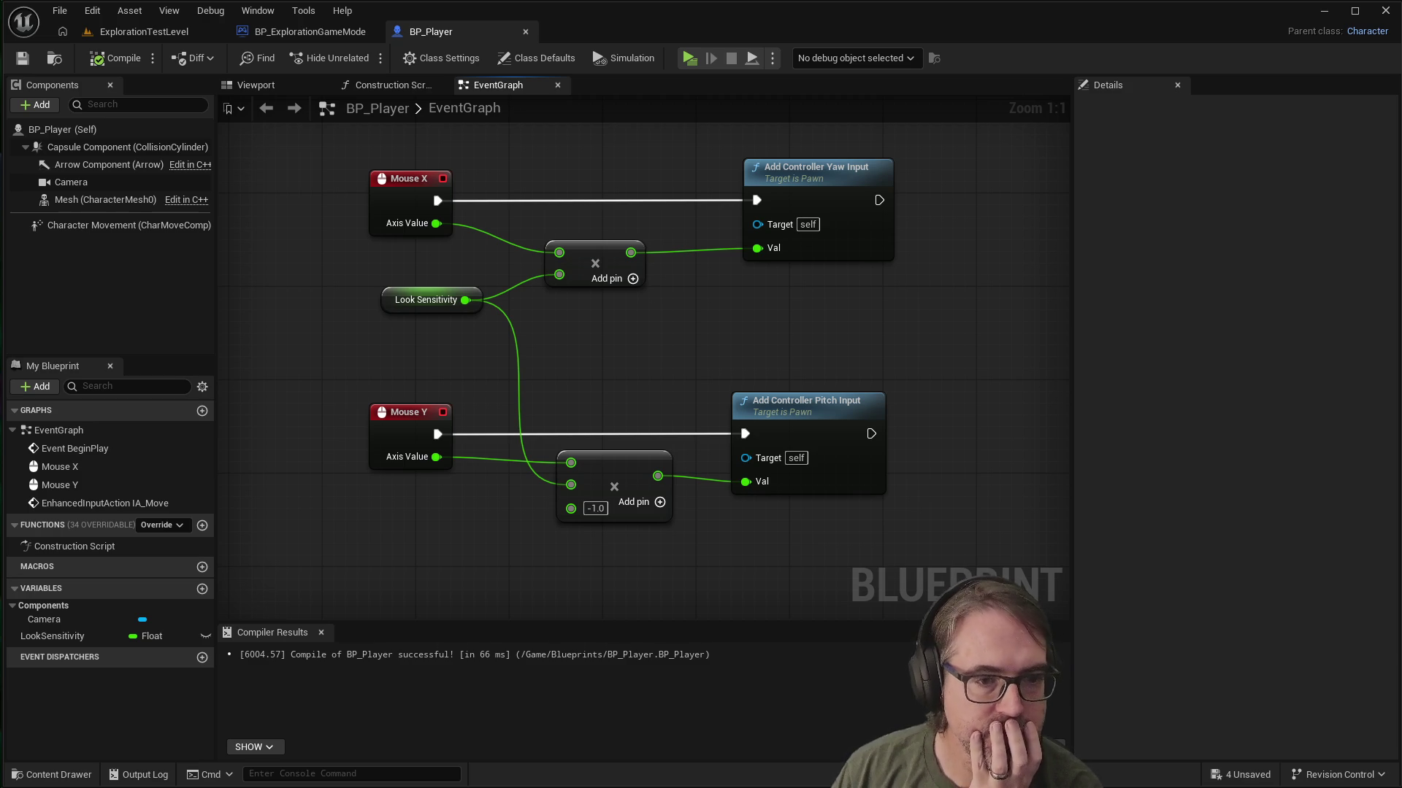
Step: Zoom the EventGraph out to about Zoom -5 to show the mapping-context, mouse-look and IA_Move nodes
{"action": "scroll", "coordinate": [730, 405], "scroll_direction": "down", "scroll_amount": 3}
{"action": "scroll", "coordinate": [631, 378], "scroll_direction": "down", "scroll_amount": 2}
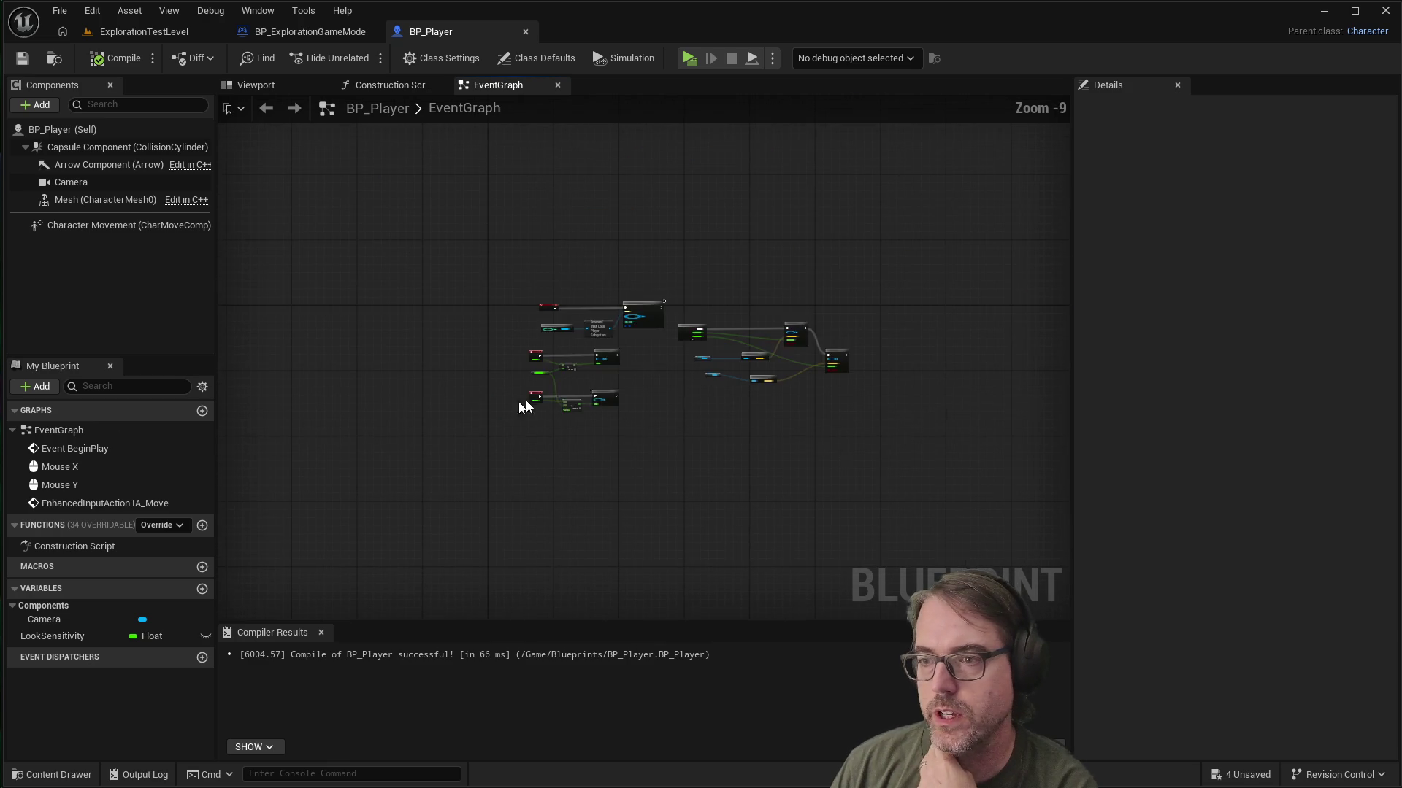
{"action": "scroll", "coordinate": [761, 365], "scroll_direction": "up", "scroll_amount": 2}
{"action": "scroll", "coordinate": [760, 372], "scroll_direction": "down", "scroll_amount": 1}
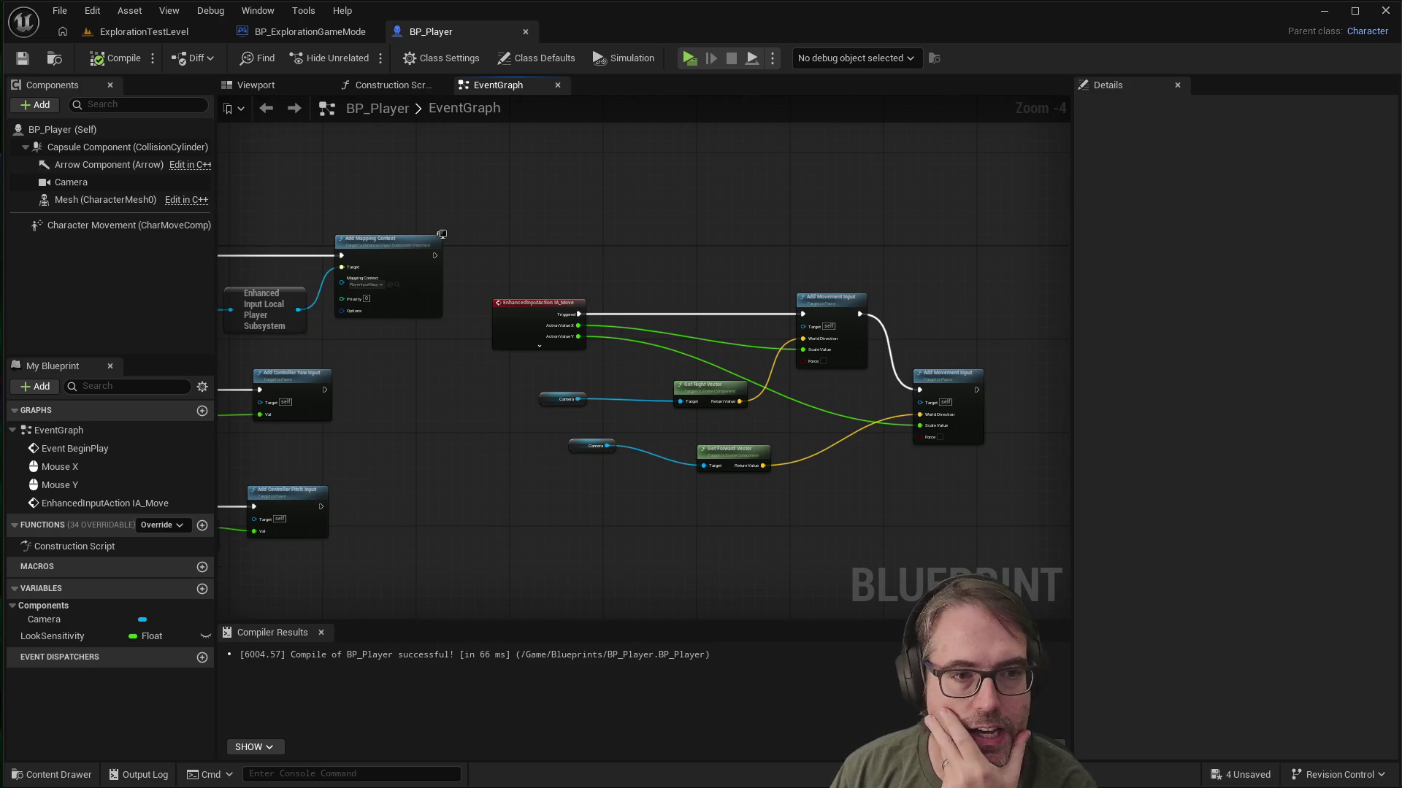
{"action": "scroll", "coordinate": [637, 382], "scroll_direction": "down", "scroll_amount": 2}
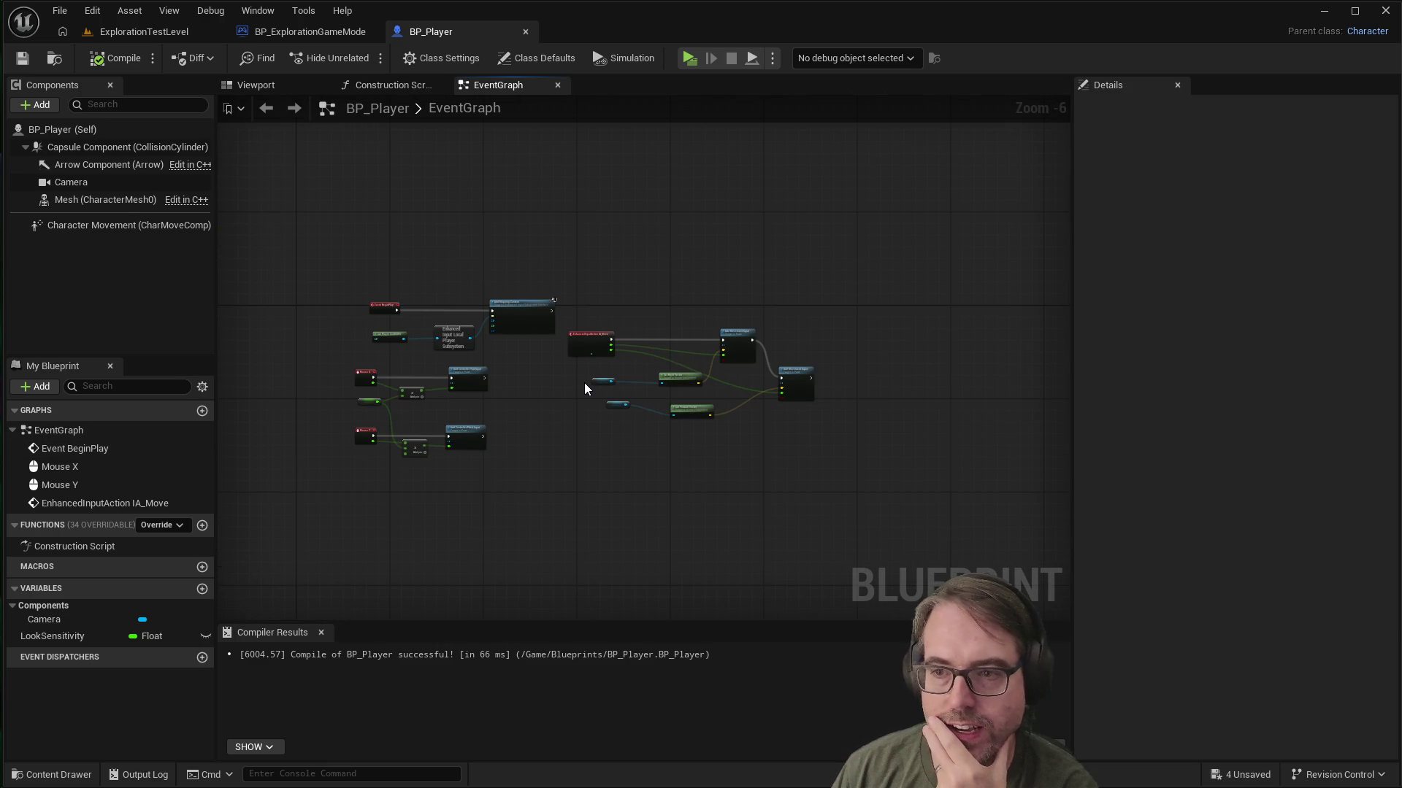
{"action": "scroll", "coordinate": [584, 383], "scroll_direction": "up", "scroll_amount": 1}
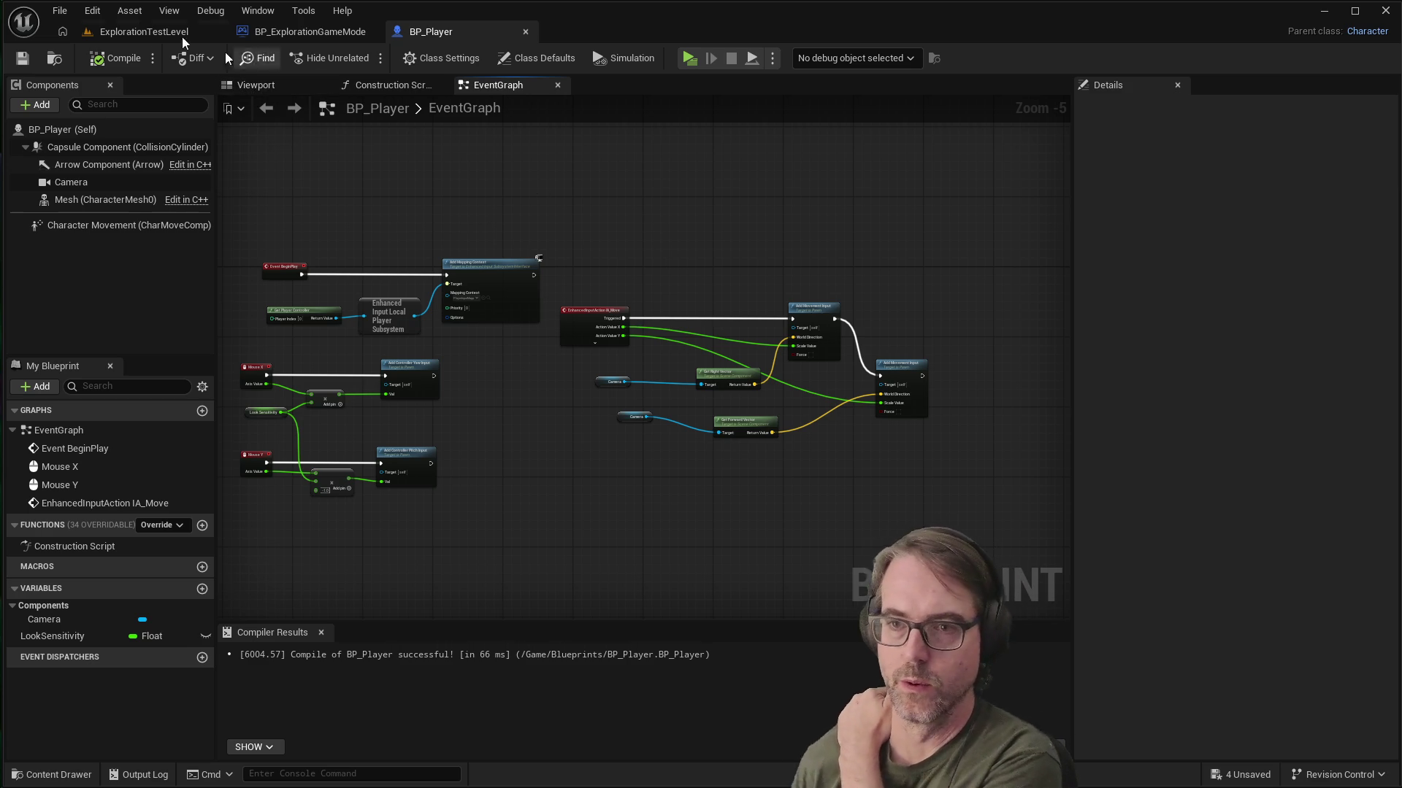
{"action": "left_click", "coordinate": [689, 59]}
{"action": "left_click", "coordinate": [940, 357]}
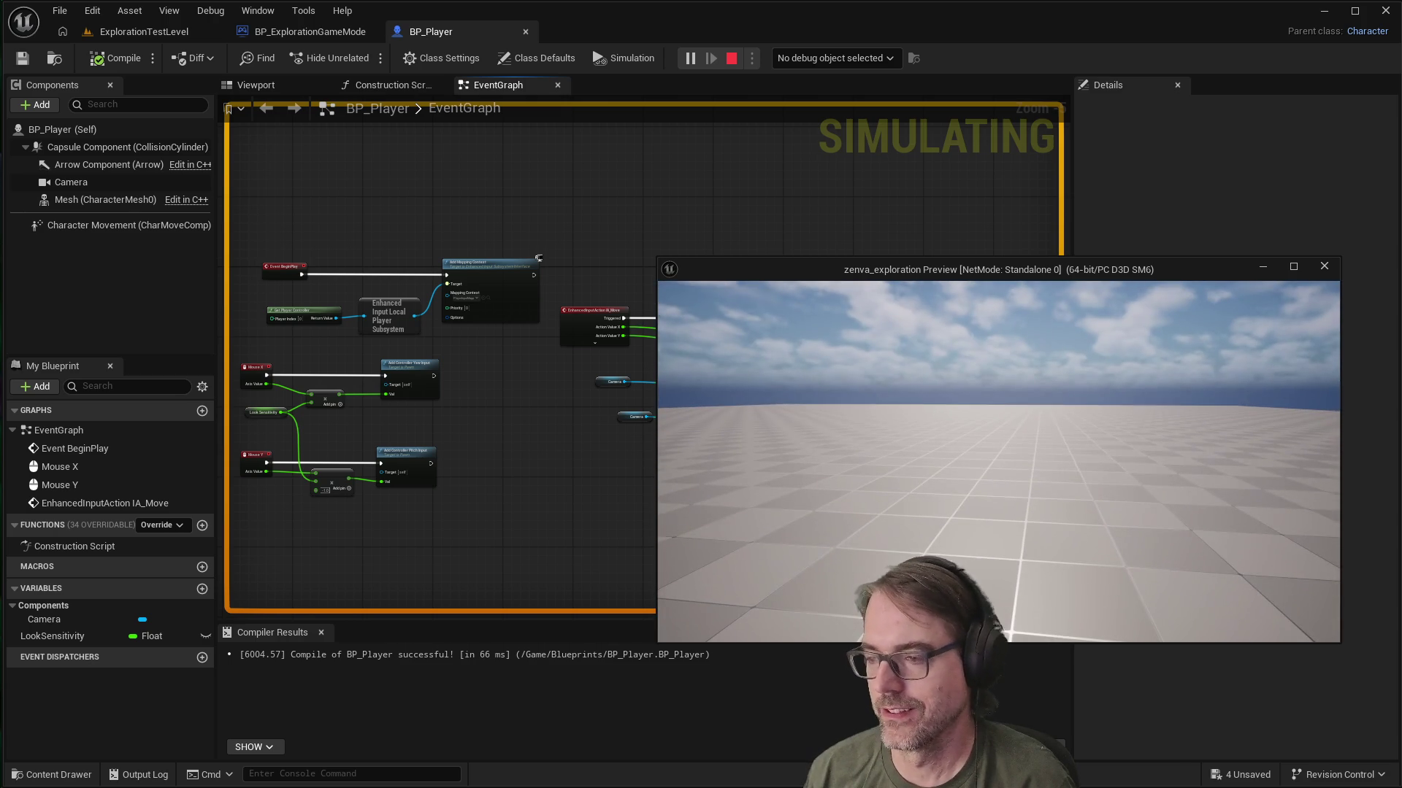
{"action": "key", "text": "Escape"}
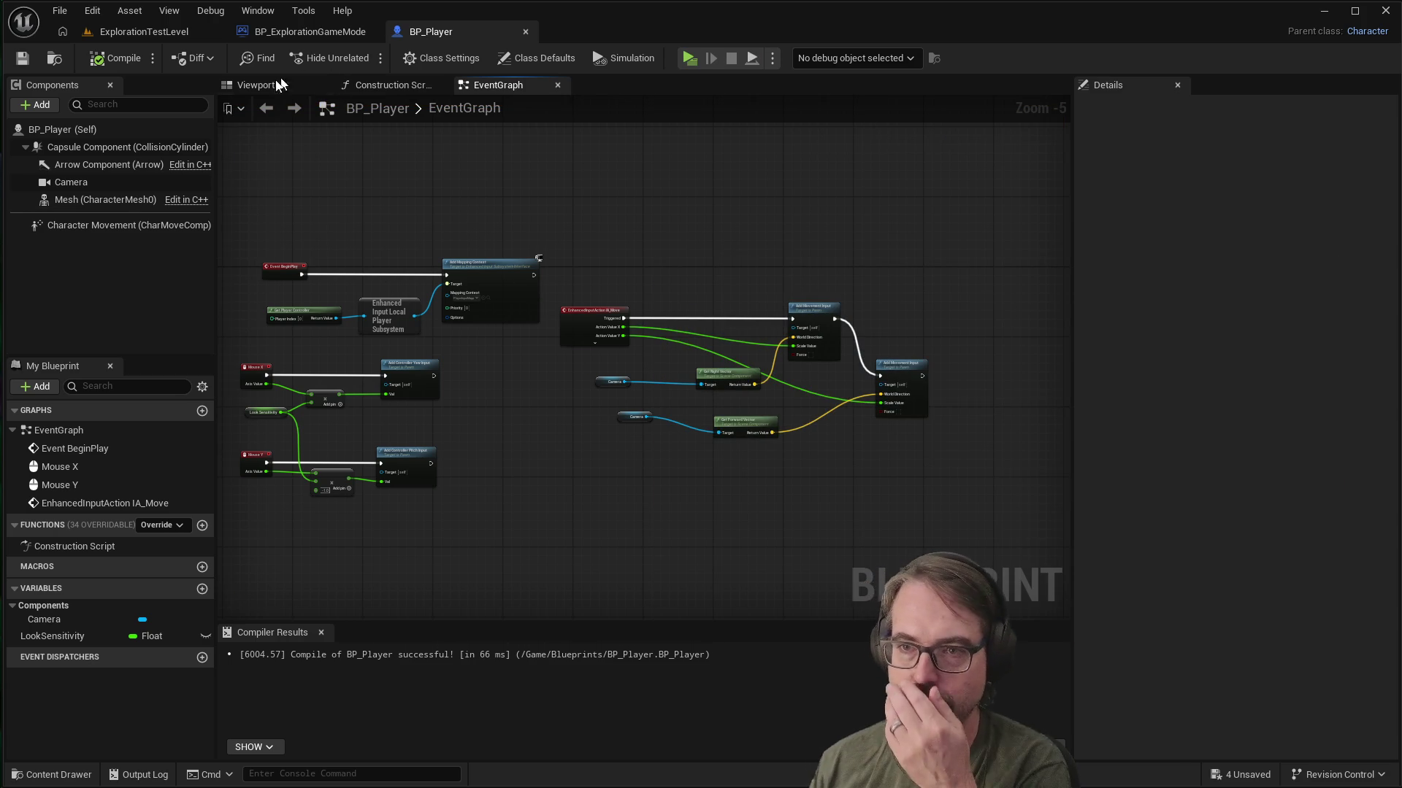
{"action": "left_click", "coordinate": [257, 84]}
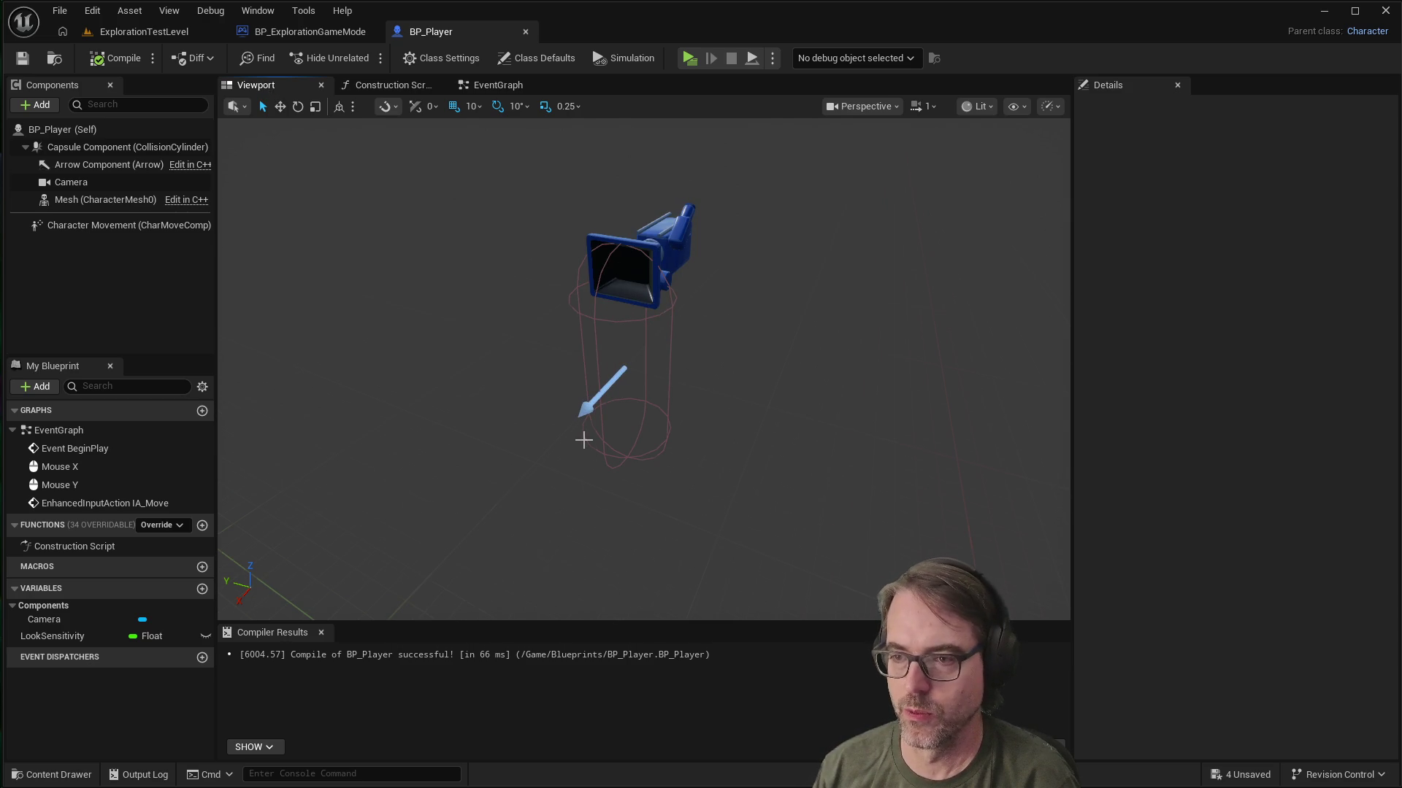
{"action": "scroll", "coordinate": [612, 400], "scroll_direction": "up", "scroll_amount": 2}
{"action": "scroll", "coordinate": [604, 403], "scroll_direction": "down", "scroll_amount": 3}
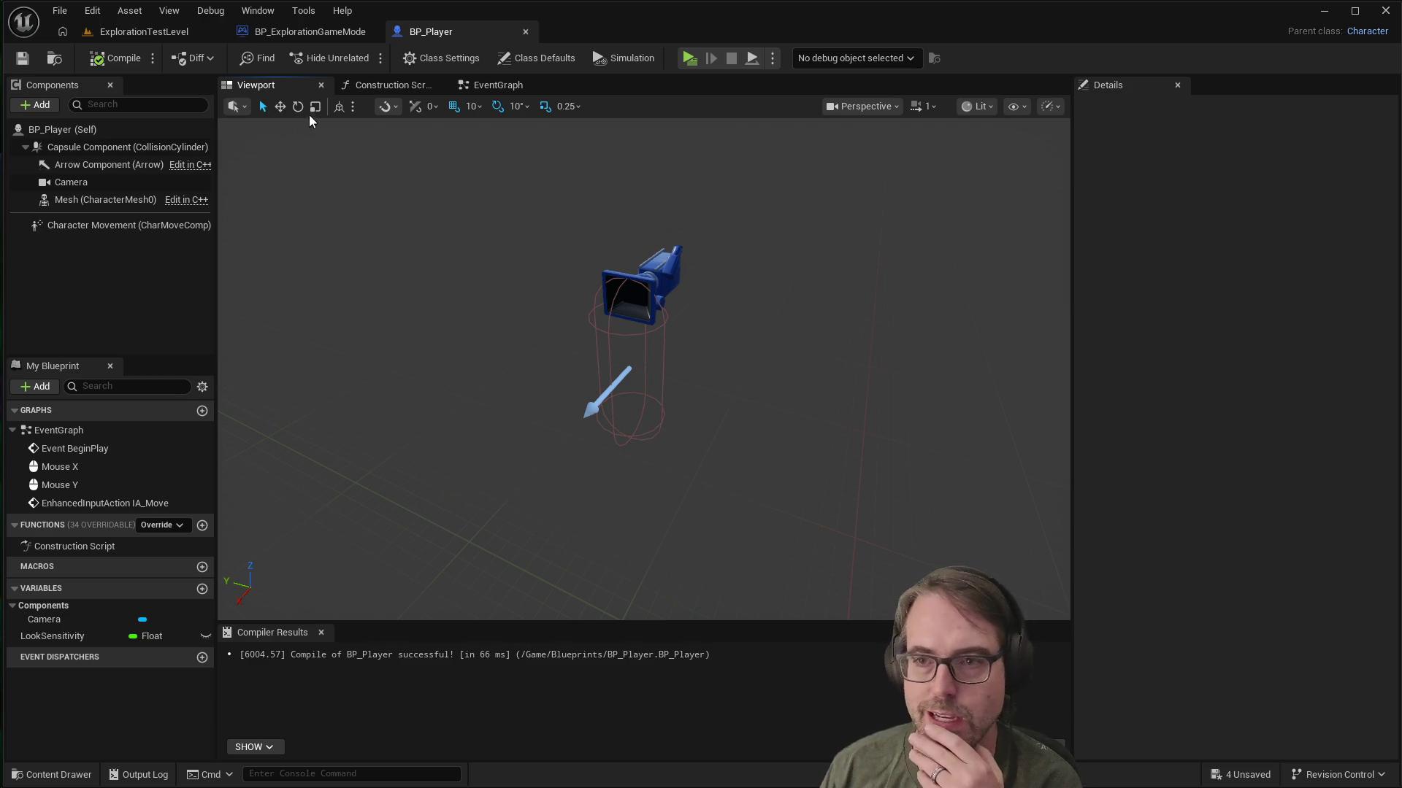
{"action": "left_click", "coordinate": [496, 86]}
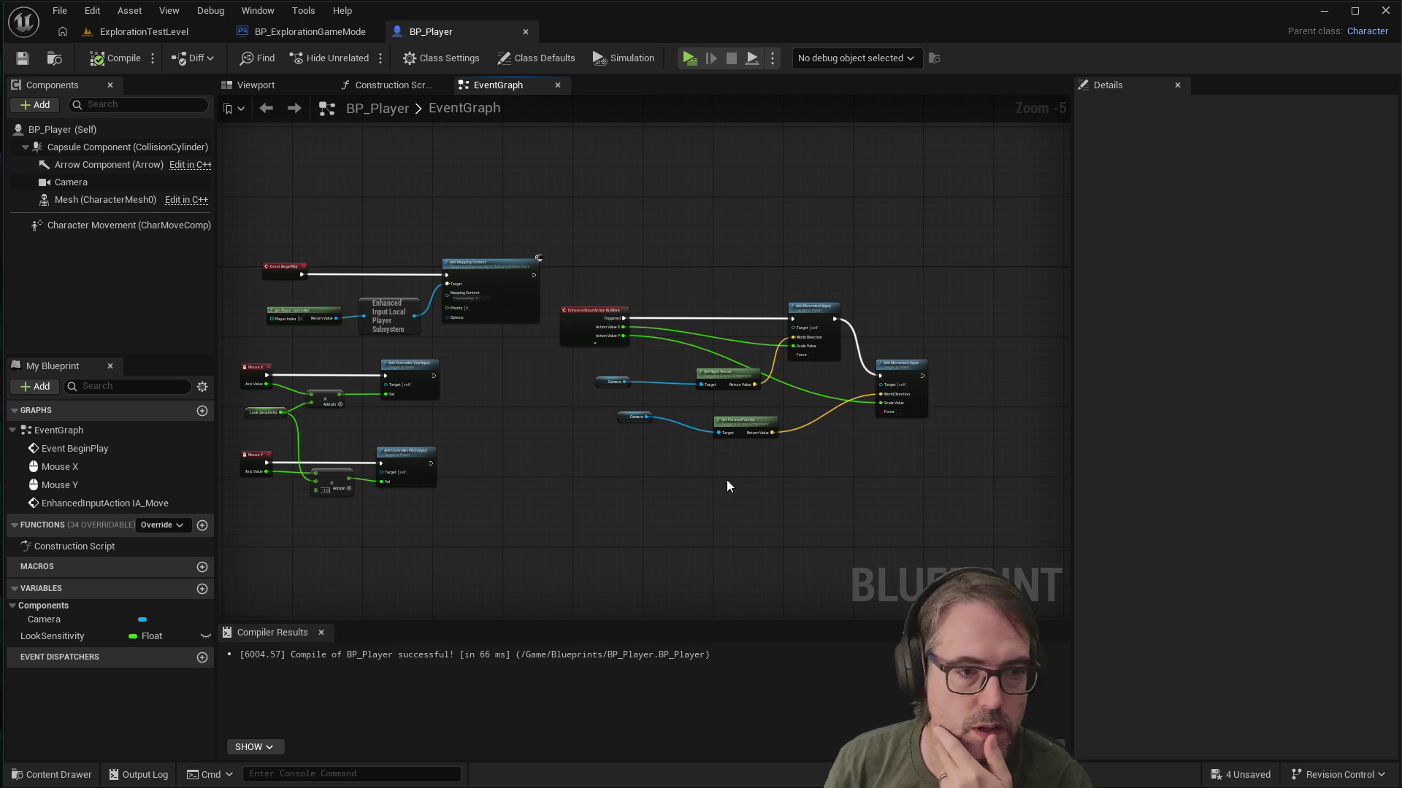
{"action": "scroll", "coordinate": [862, 438], "scroll_direction": "up", "scroll_amount": 1}
Step: Disconnect Get Forward Vector's Return Value from the second Add Movement Input's World Direction
{"action": "scroll", "coordinate": [711, 416], "scroll_direction": "up", "scroll_amount": 1}
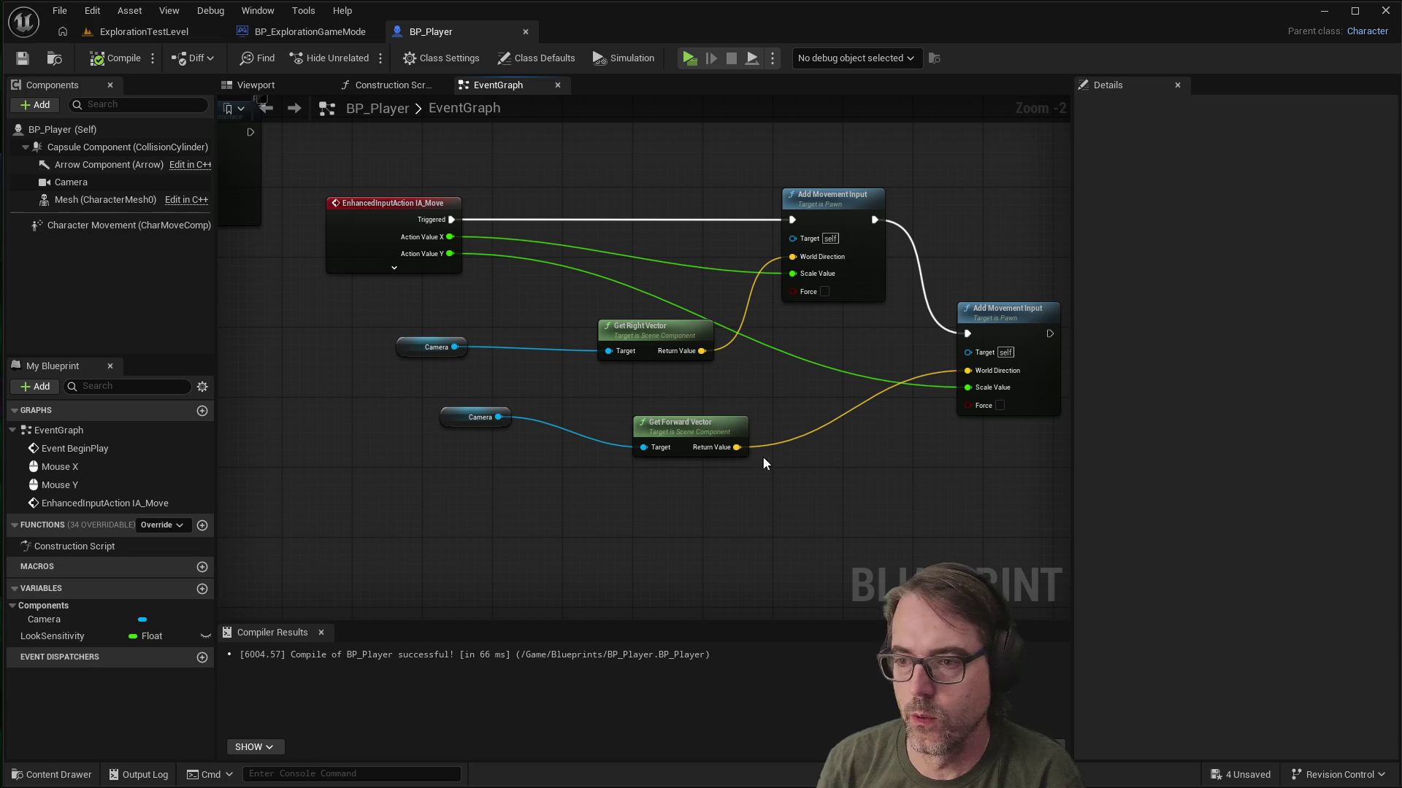
{"action": "right_click", "coordinate": [724, 447]}
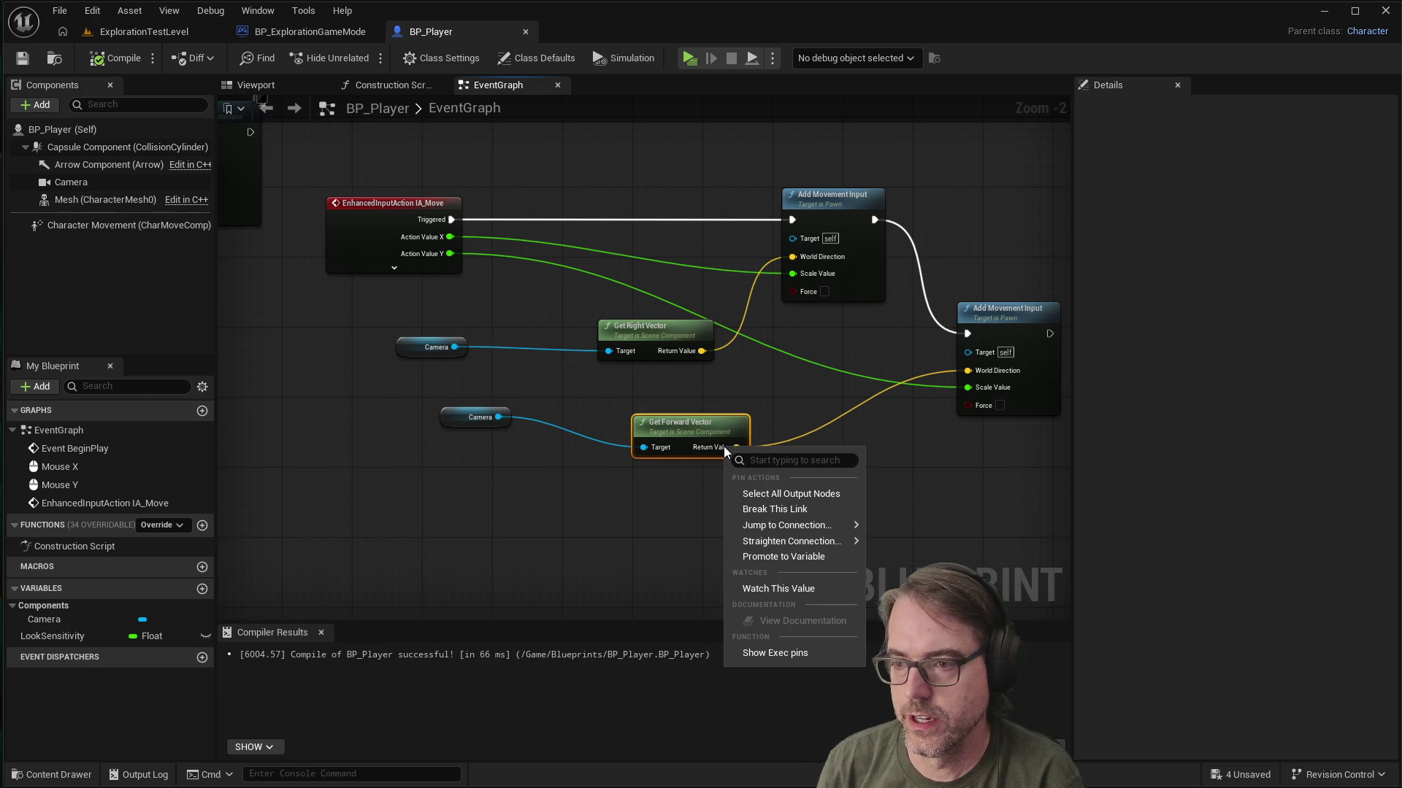
{"action": "right_click", "coordinate": [799, 436]}
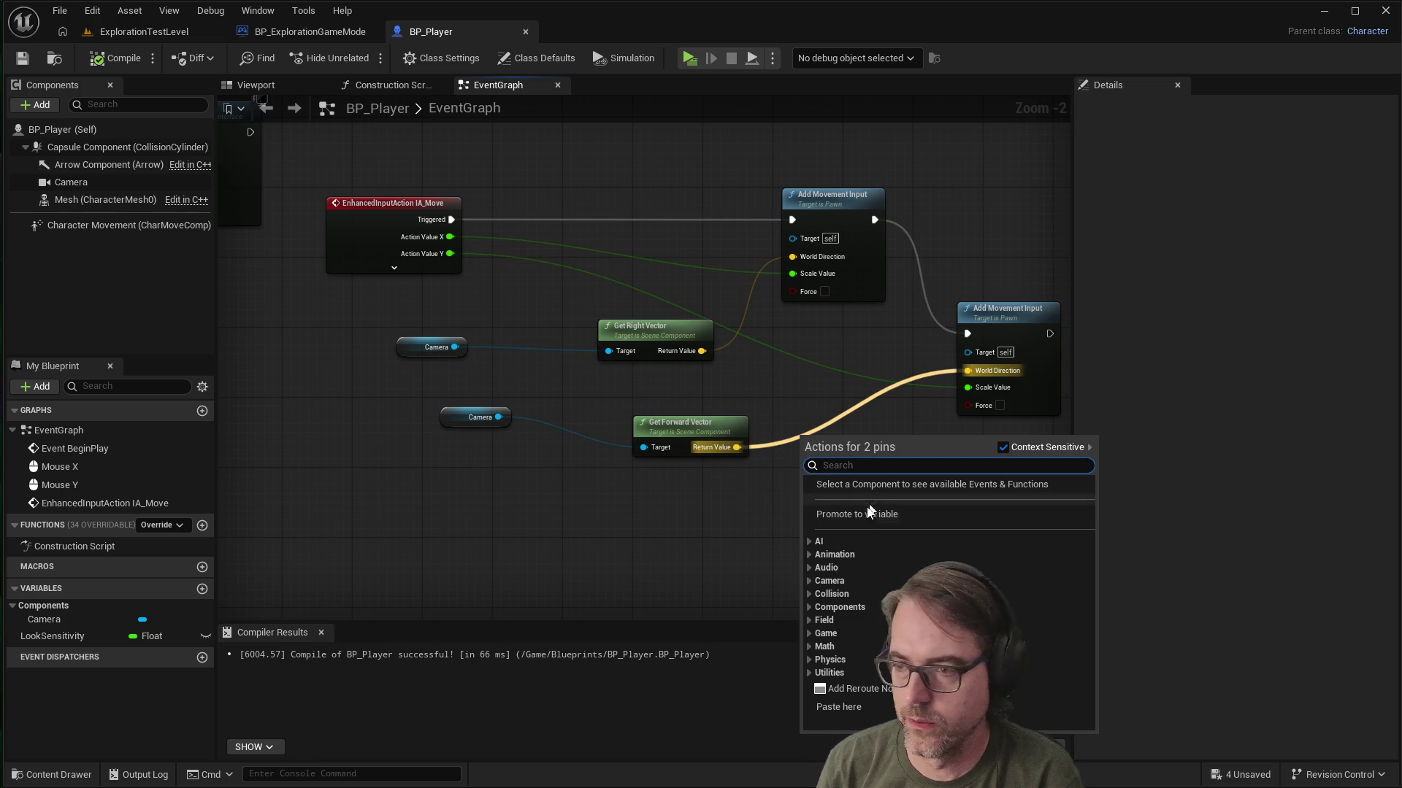
{"action": "right_click", "coordinate": [724, 448]}
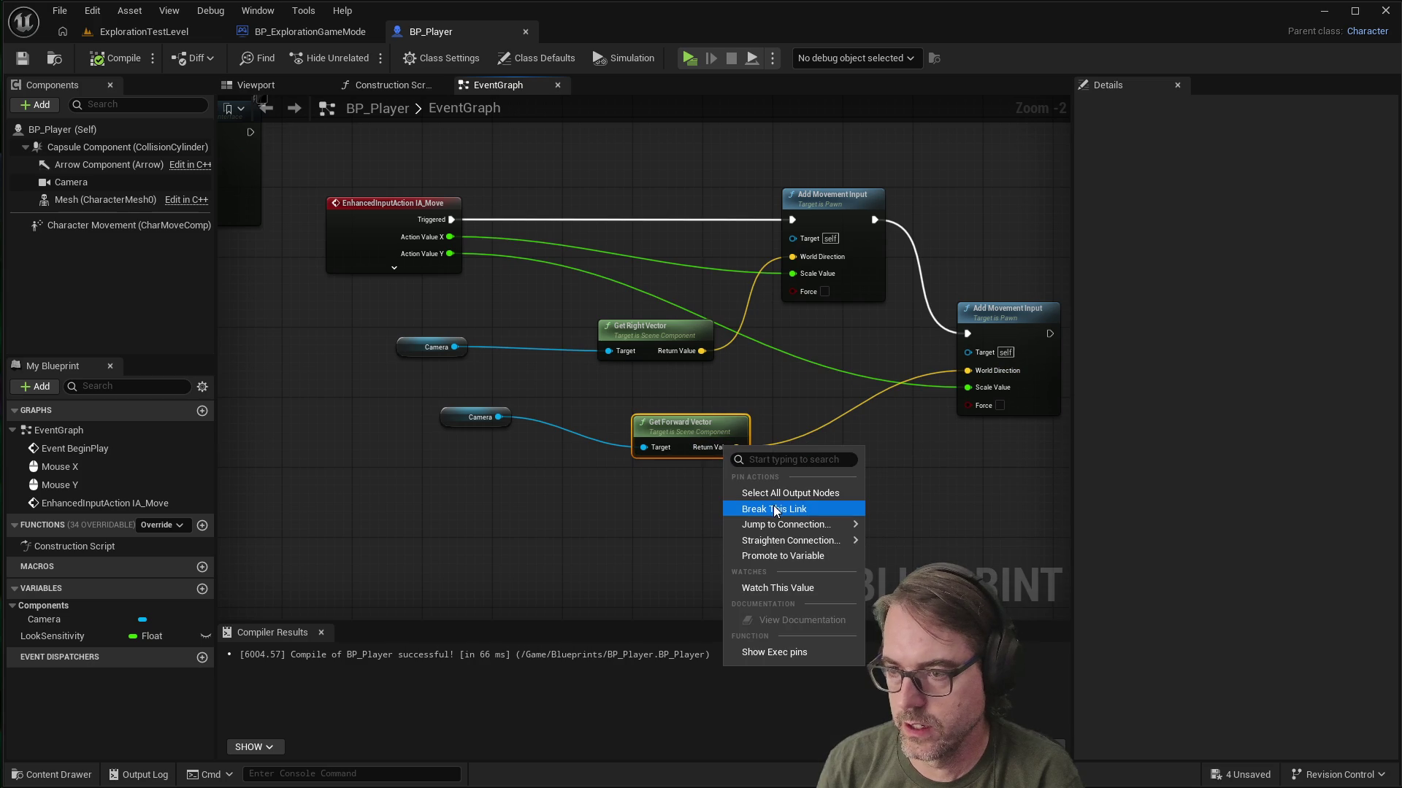
{"action": "left_click", "coordinate": [773, 507]}
Step: Split Get Forward Vector's Return Value pin into separate X, Y and Z outputs
{"action": "right_click", "coordinate": [729, 448]}
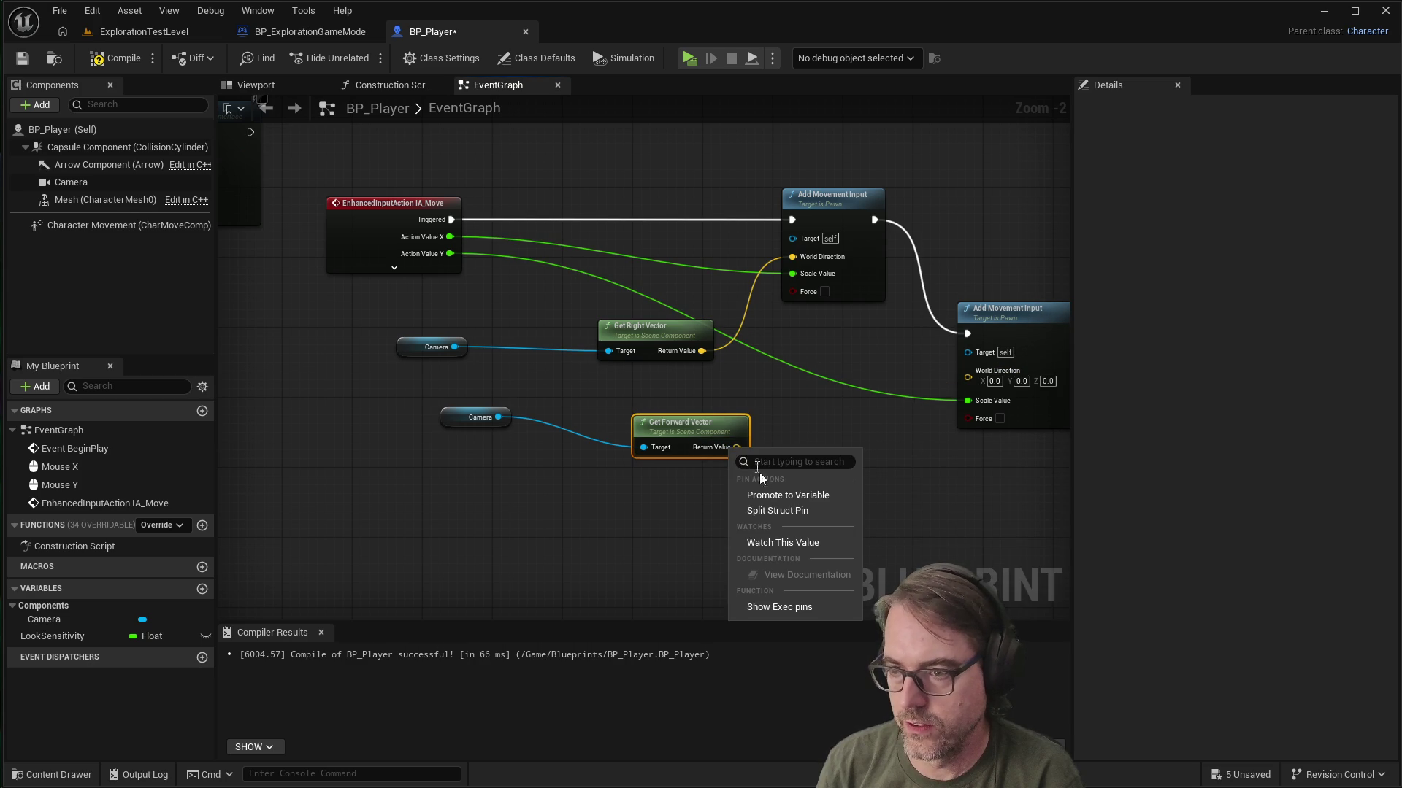
{"action": "left_click", "coordinate": [776, 510]}
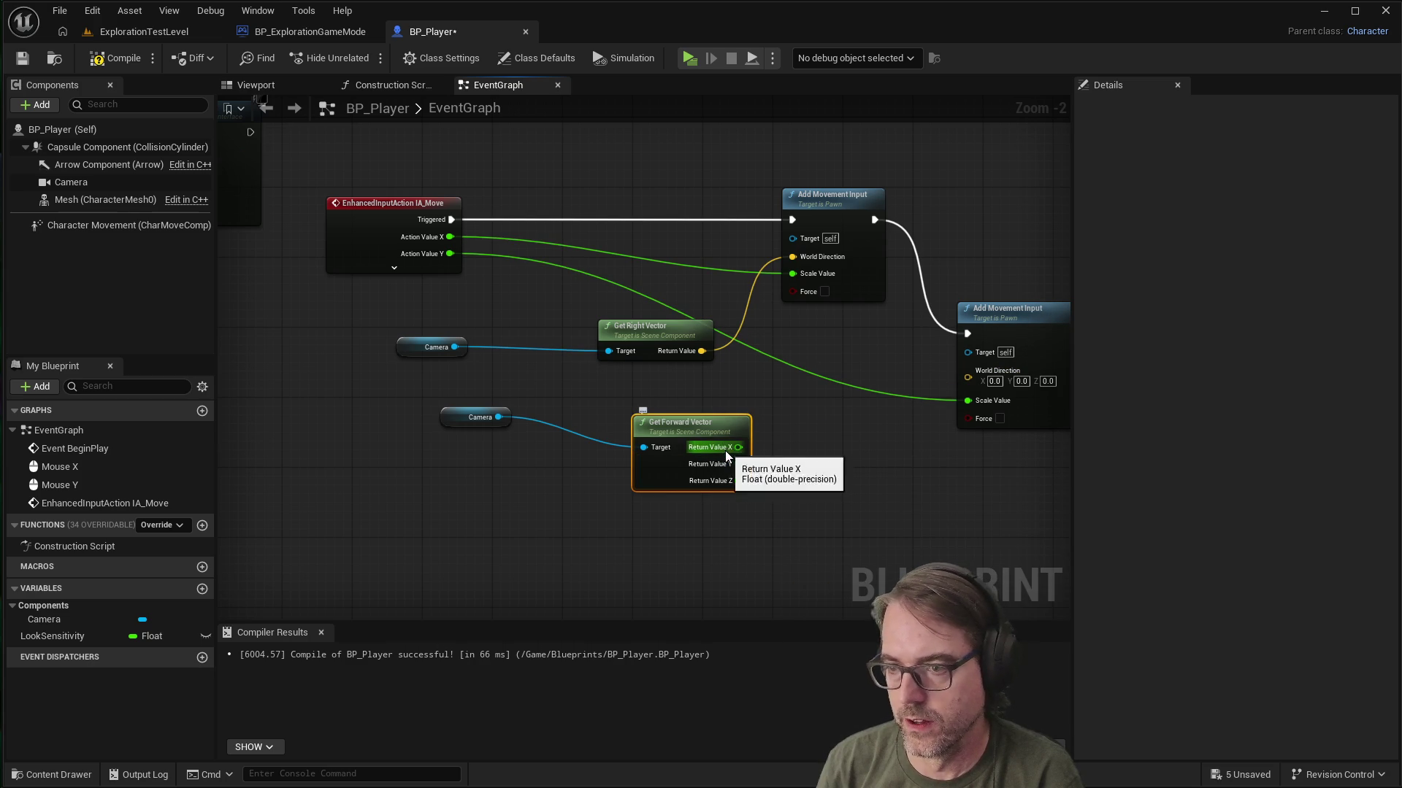
{"action": "left_click", "coordinate": [763, 527]}
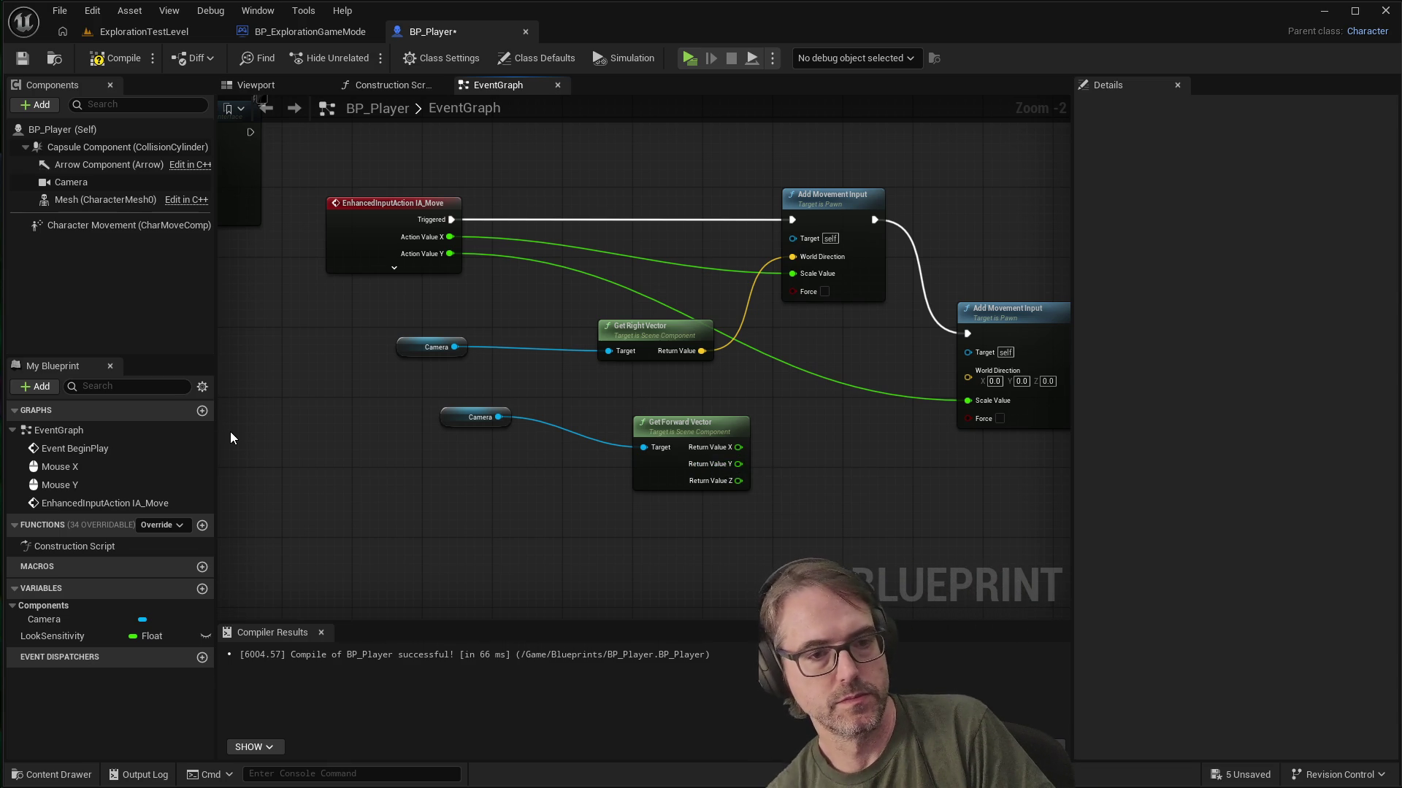
Step: Add a Make Vector node fed by the forward vector's X and Y
{"action": "right_click", "coordinate": [820, 454]}
{"action": "type", "text": "maken"}
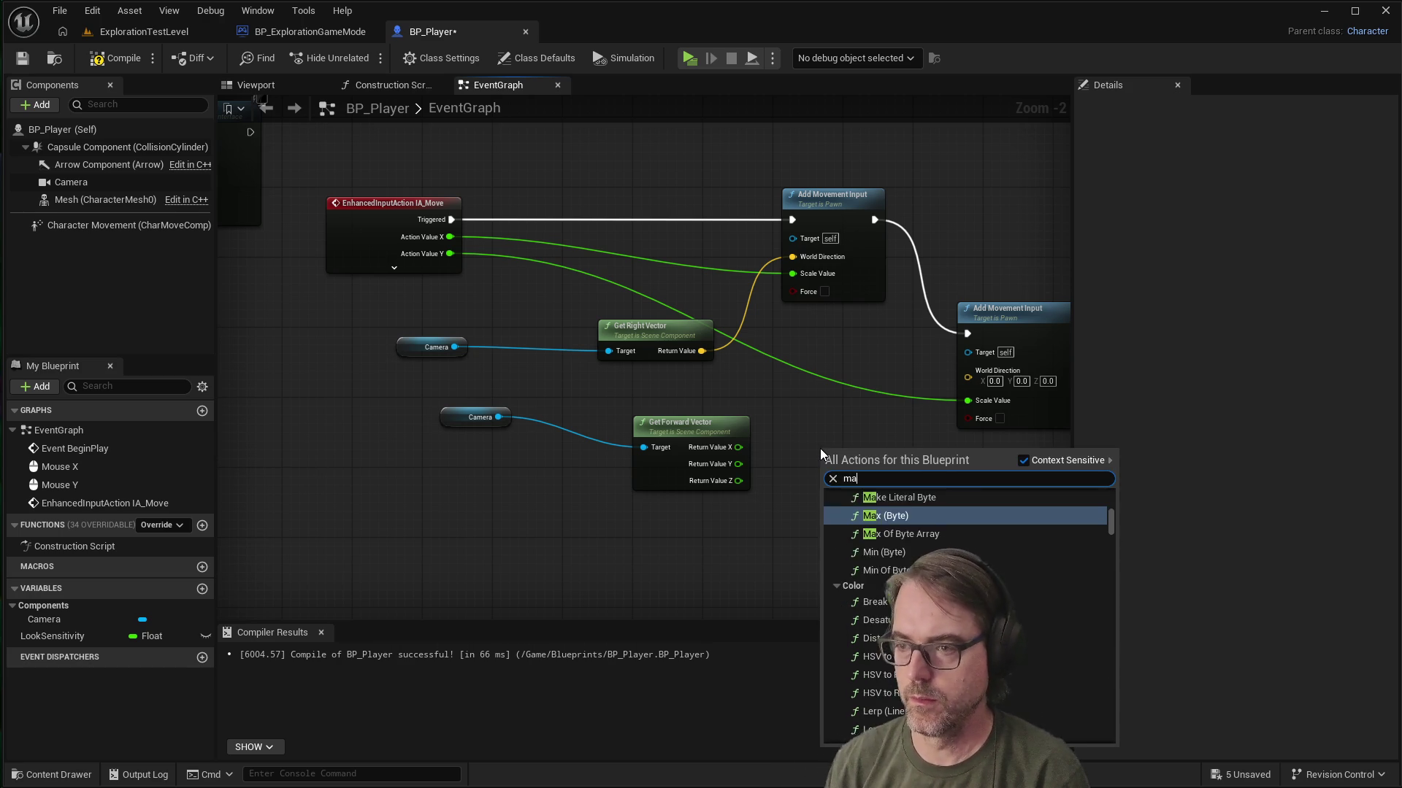
{"action": "key", "text": "BackSpace"}
{"action": "type", "text": "vect"}
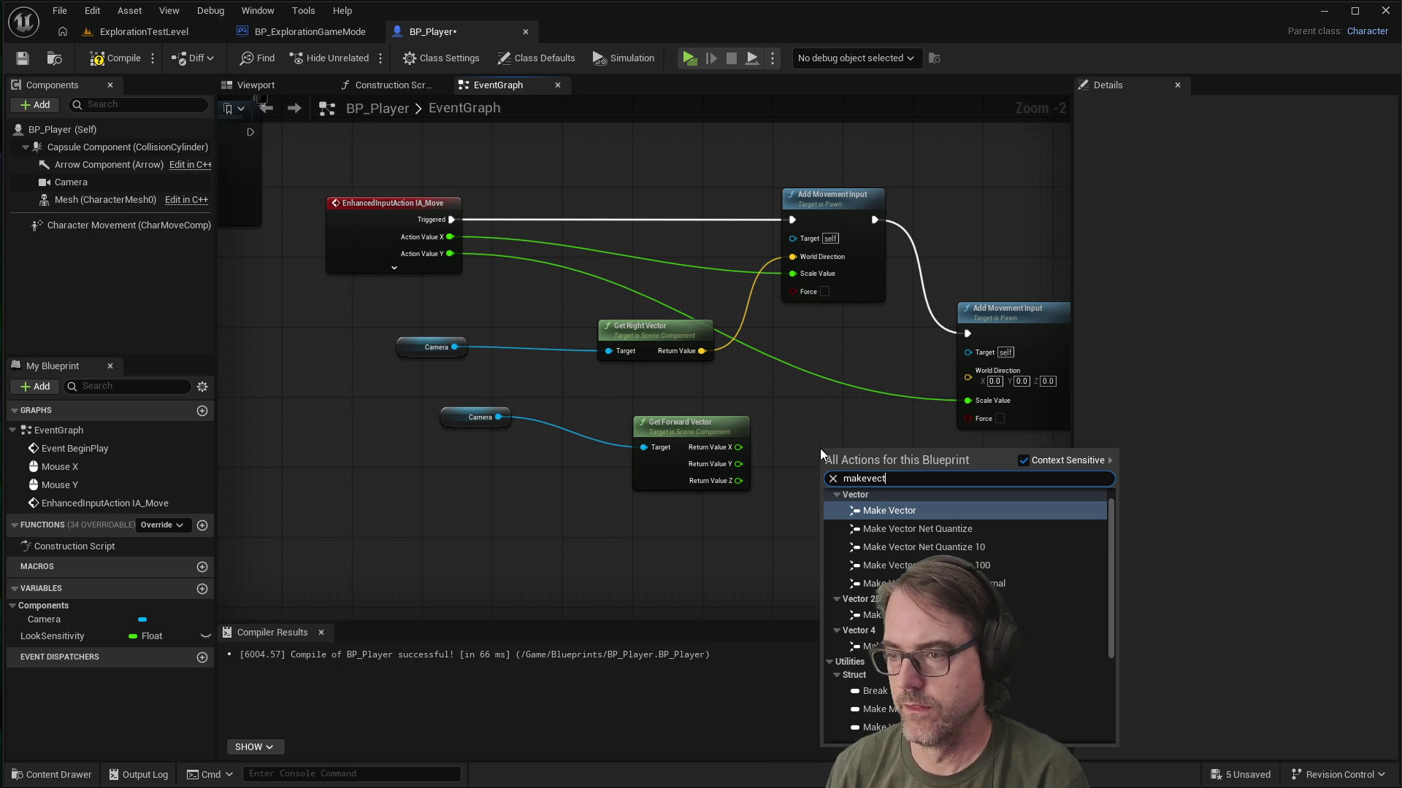
{"action": "key", "text": "Return"}
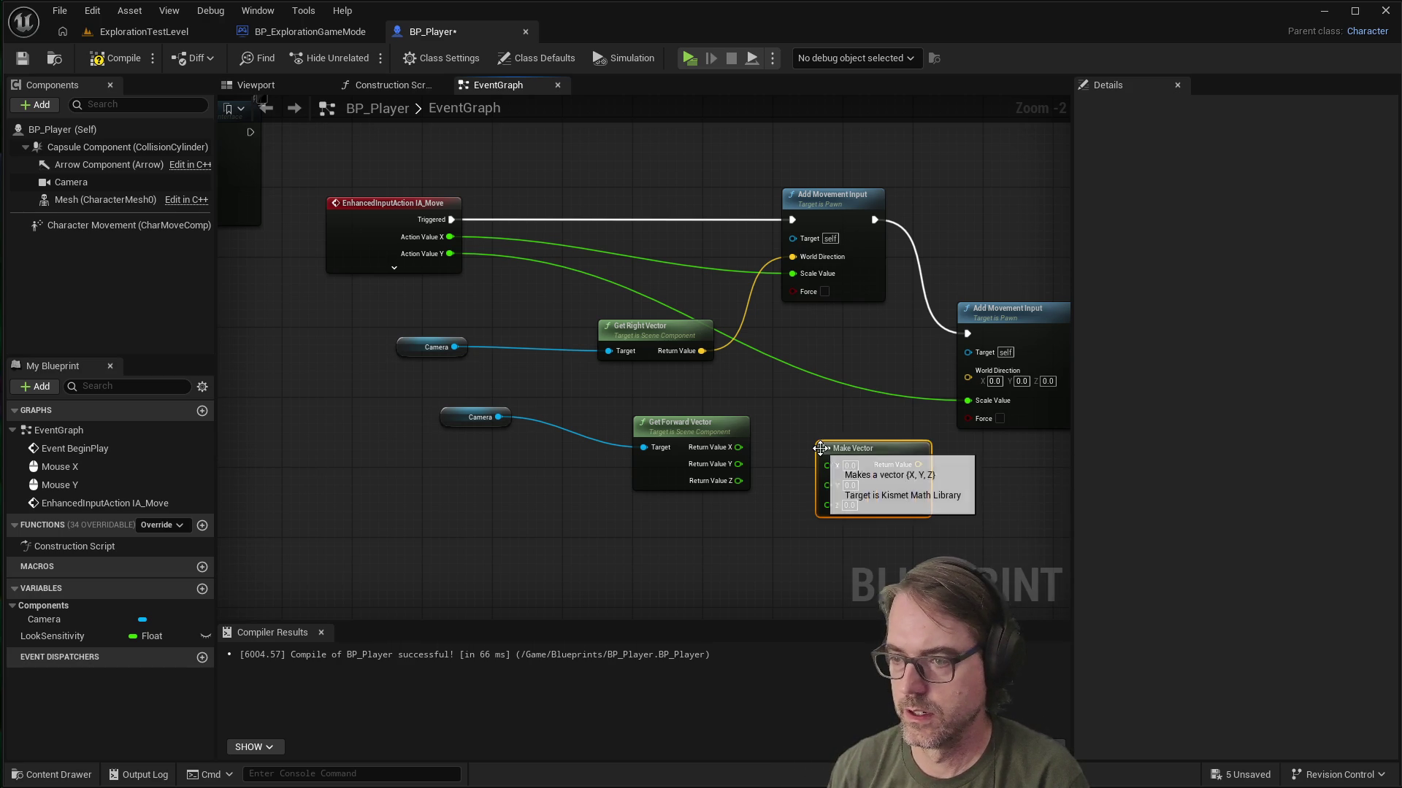
{"action": "mouse_move", "coordinate": [738, 447]}
{"action": "left_mouse_down"}
{"action": "mouse_move", "coordinate": [832, 476]}
{"action": "mouse_move", "coordinate": [827, 465]}
{"action": "left_mouse_up"}
{"action": "left_click_drag", "start_coordinate": [738, 463], "coordinate": [829, 482]}
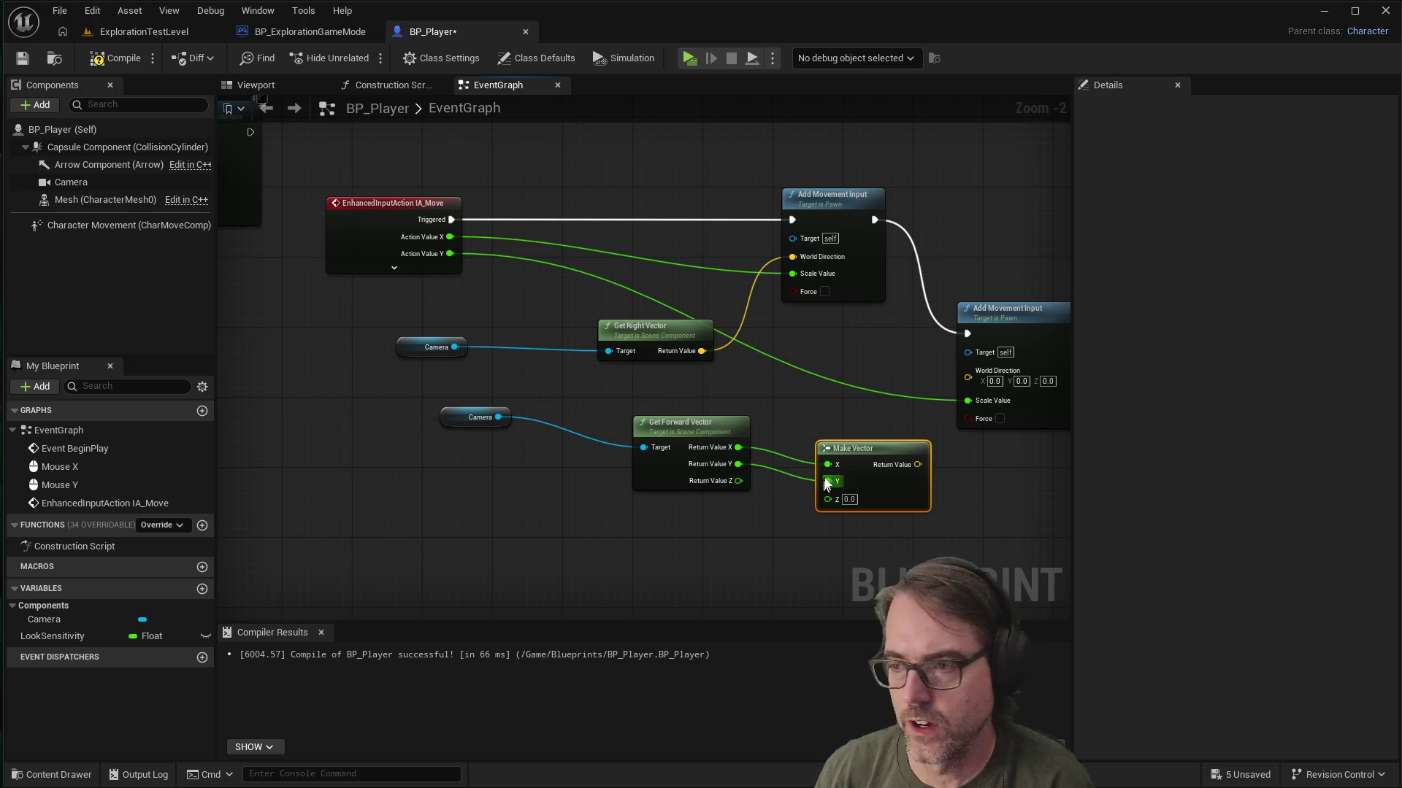
Step: Add a Normalize node after Make Vector, wire it into the second World Direction, and compile
{"action": "right_click", "coordinate": [959, 475]}
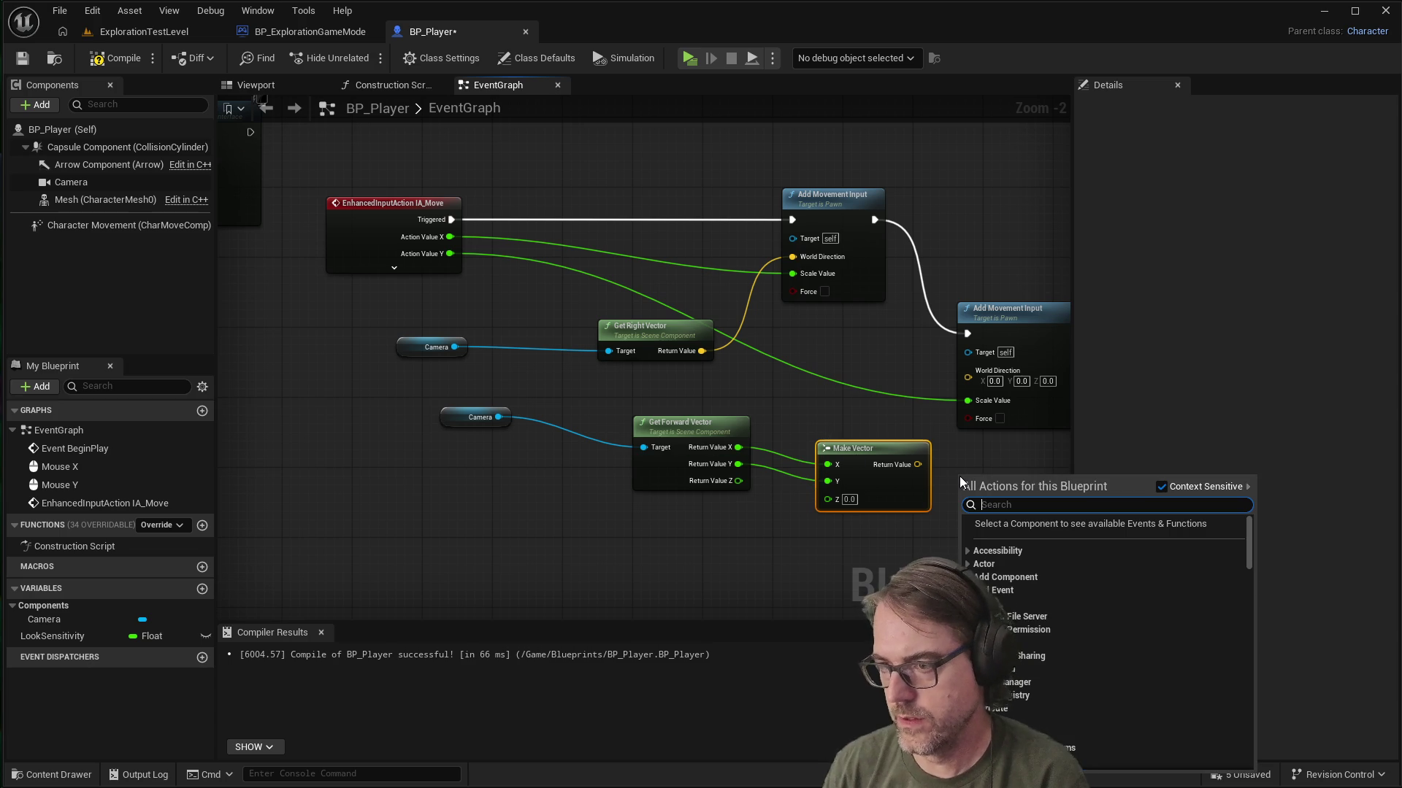
{"action": "type", "text": "normaliz"}
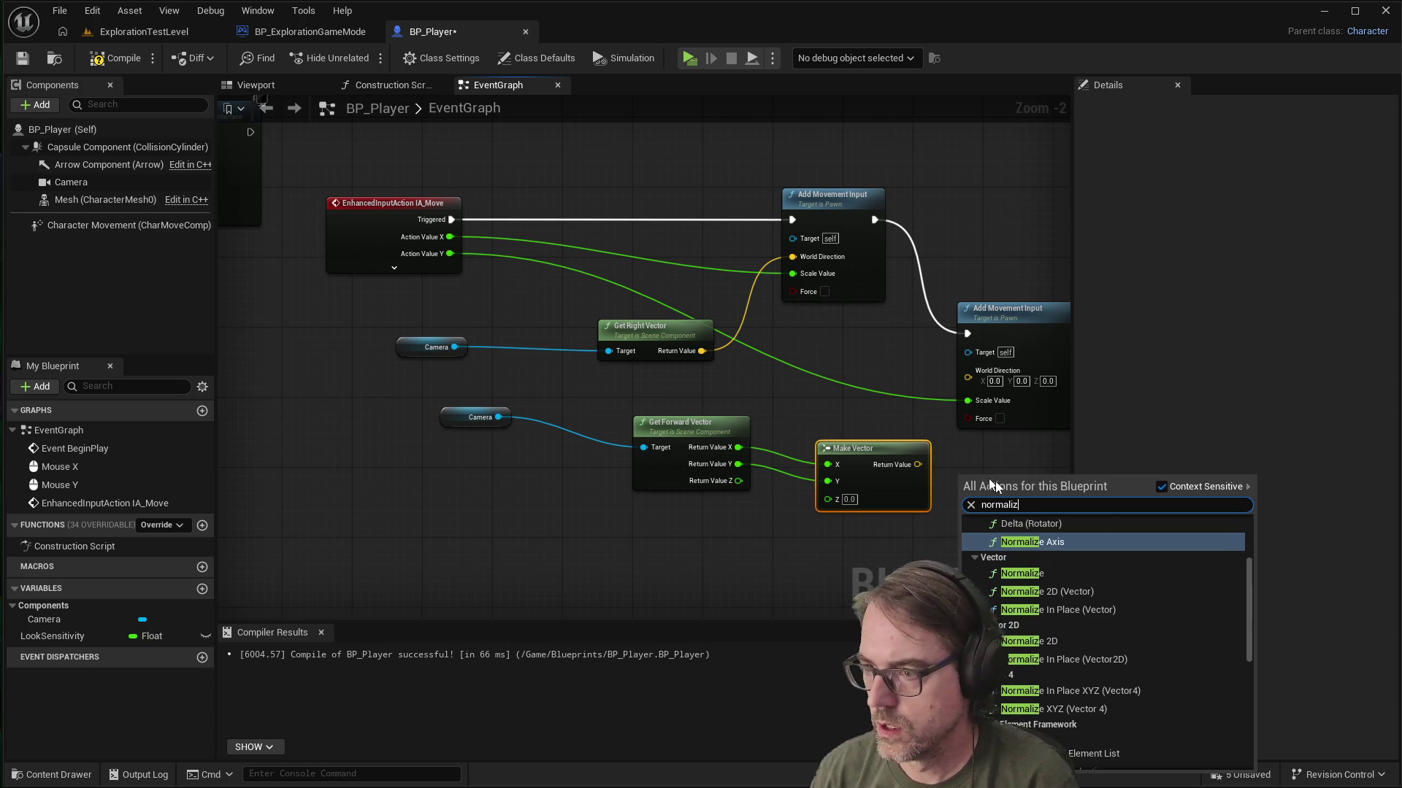
{"action": "left_click", "coordinate": [1020, 574]}
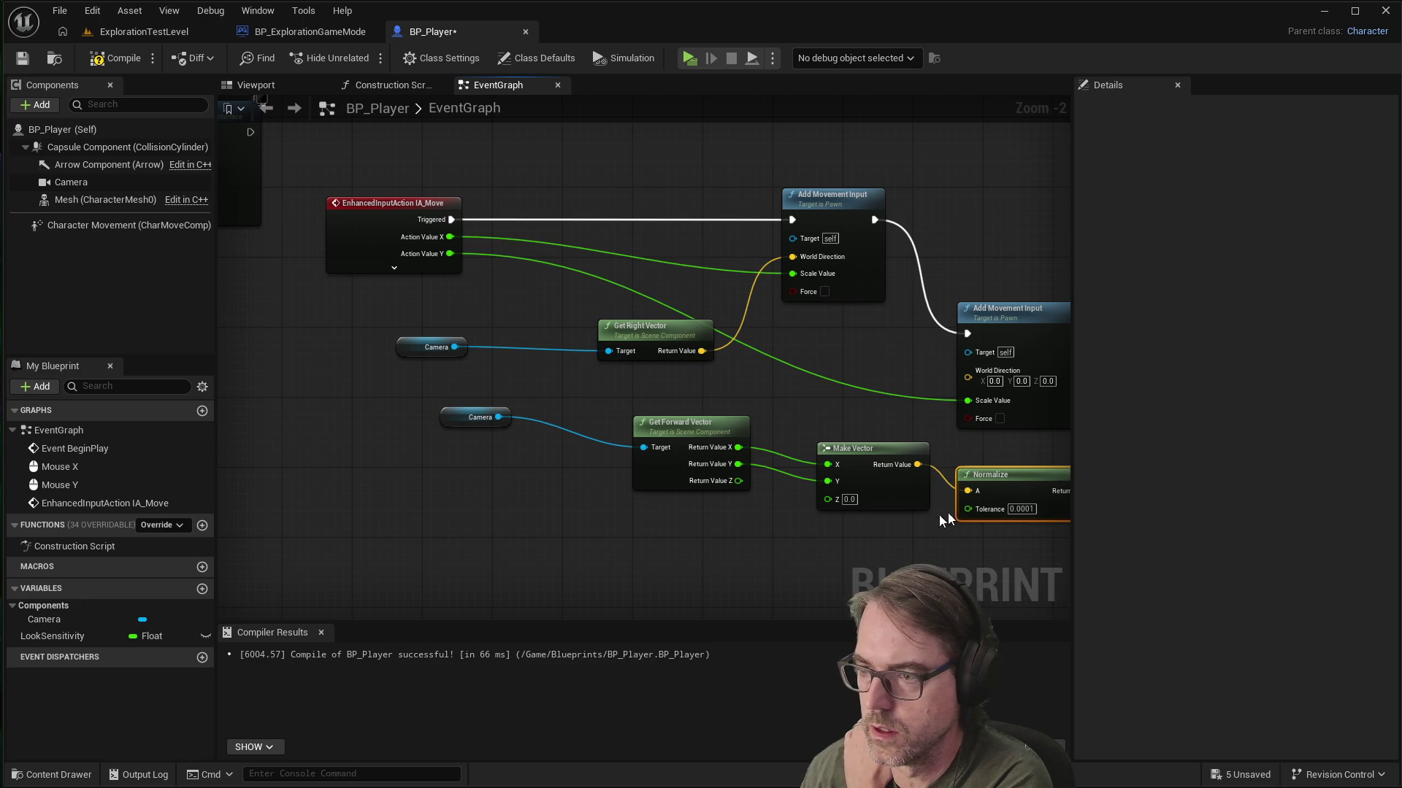
{"action": "scroll", "coordinate": [719, 523], "scroll_direction": "down", "scroll_amount": 1}
{"action": "mouse_move", "coordinate": [819, 455]}
{"action": "left_mouse_down"}
{"action": "mouse_move", "coordinate": [851, 447]}
{"action": "mouse_move", "coordinate": [697, 378]}
{"action": "mouse_move", "coordinate": [730, 353]}
{"action": "mouse_move", "coordinate": [746, 363]}
{"action": "left_mouse_up"}
{"action": "mouse_move", "coordinate": [808, 309]}
{"action": "left_mouse_down"}
{"action": "mouse_move", "coordinate": [1003, 299]}
{"action": "mouse_move", "coordinate": [1015, 312]}
{"action": "left_mouse_up"}
{"action": "left_click", "coordinate": [795, 507]}
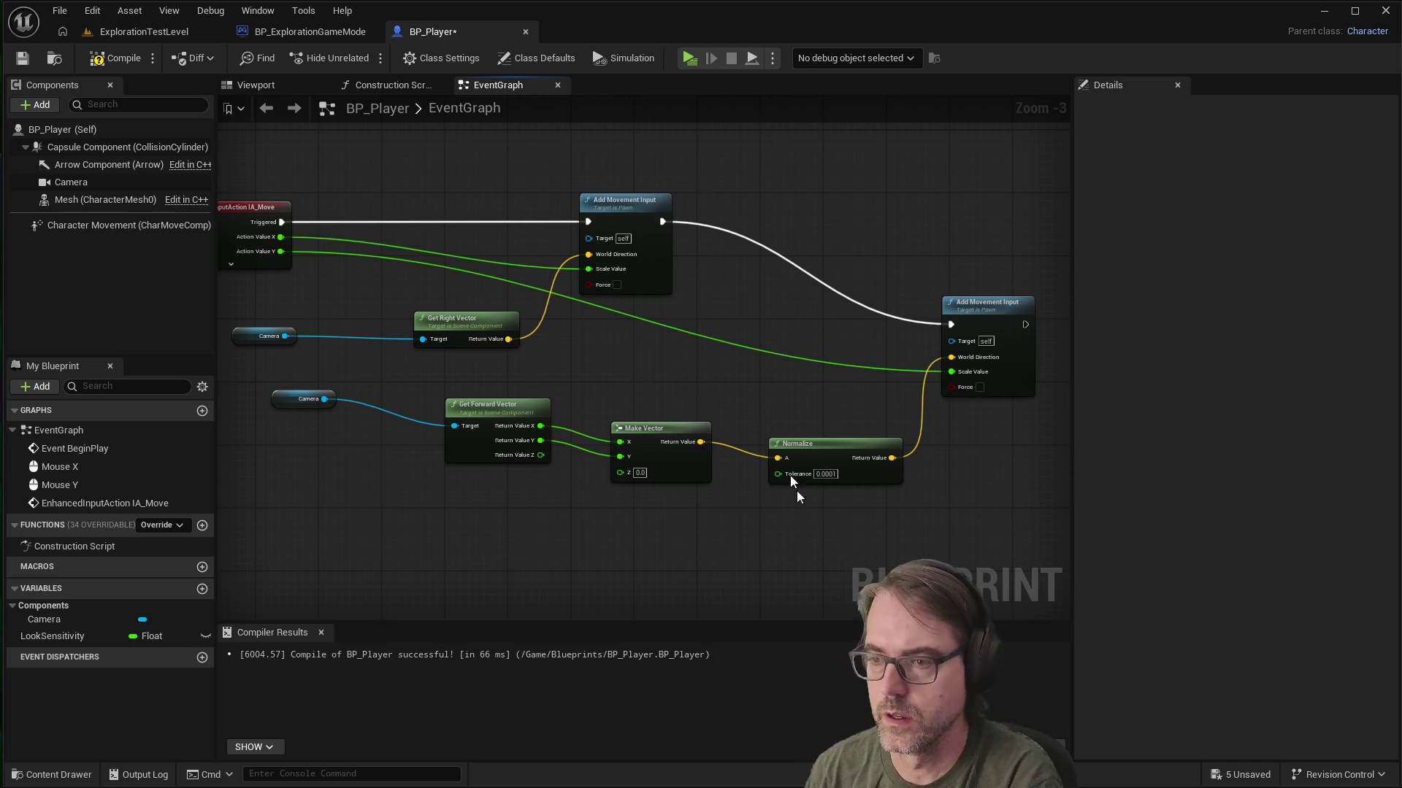
{"action": "left_click", "coordinate": [22, 59]}
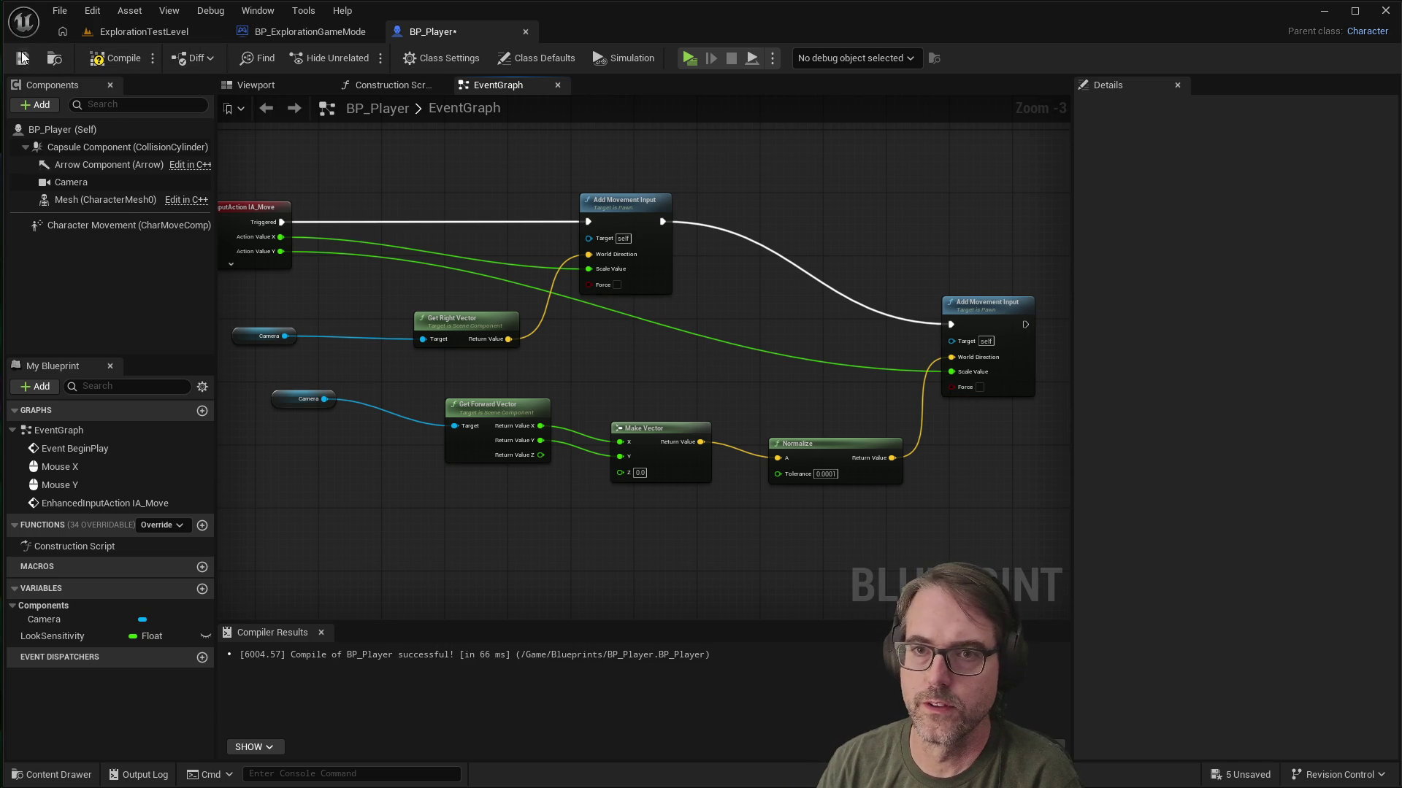
Step: Save BP_Player, play-test the mouse look and movement, then stop the session
{"action": "left_click", "coordinate": [115, 58]}
{"action": "left_click", "coordinate": [688, 58]}
{"action": "mouse_move", "coordinate": [999, 461]}
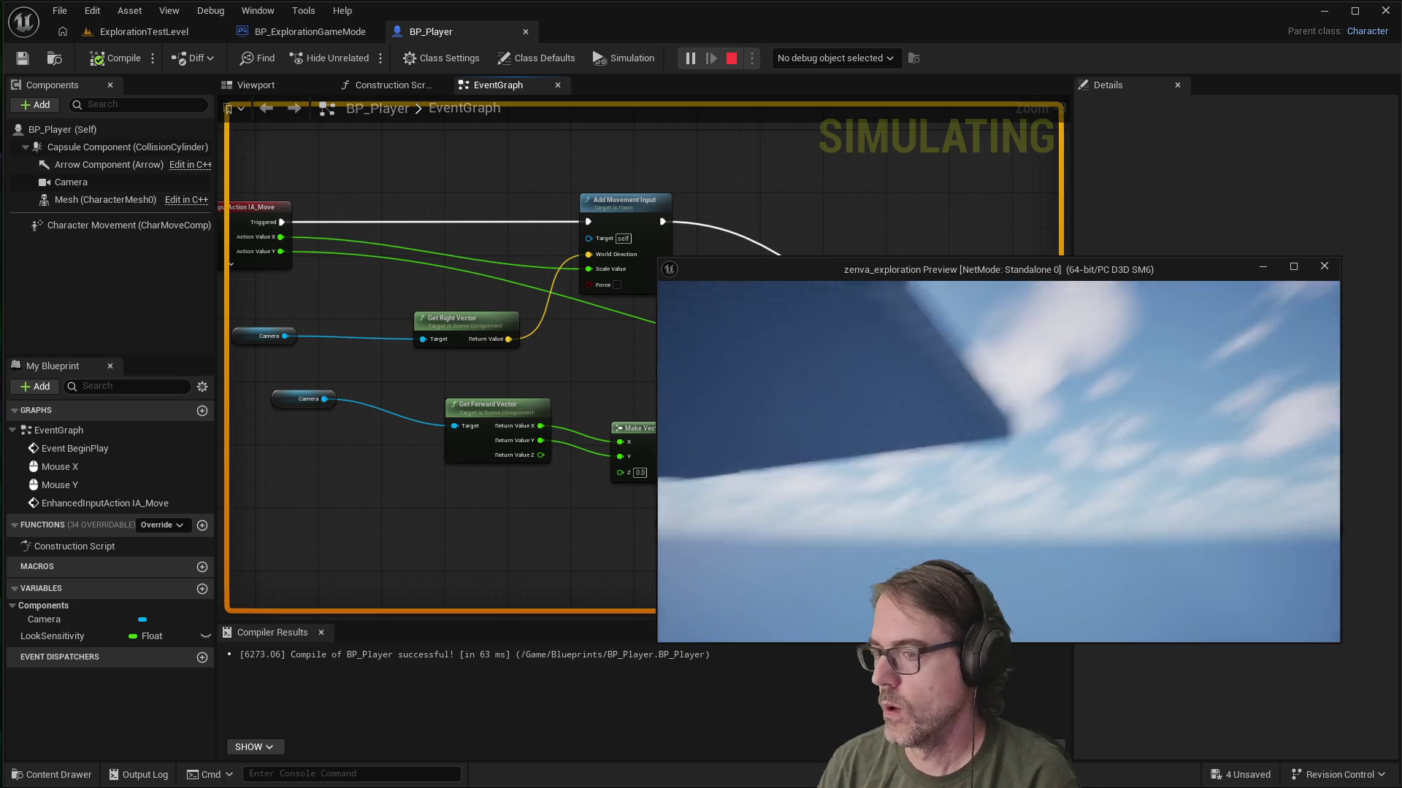
{"action": "key", "text": "Escape"}
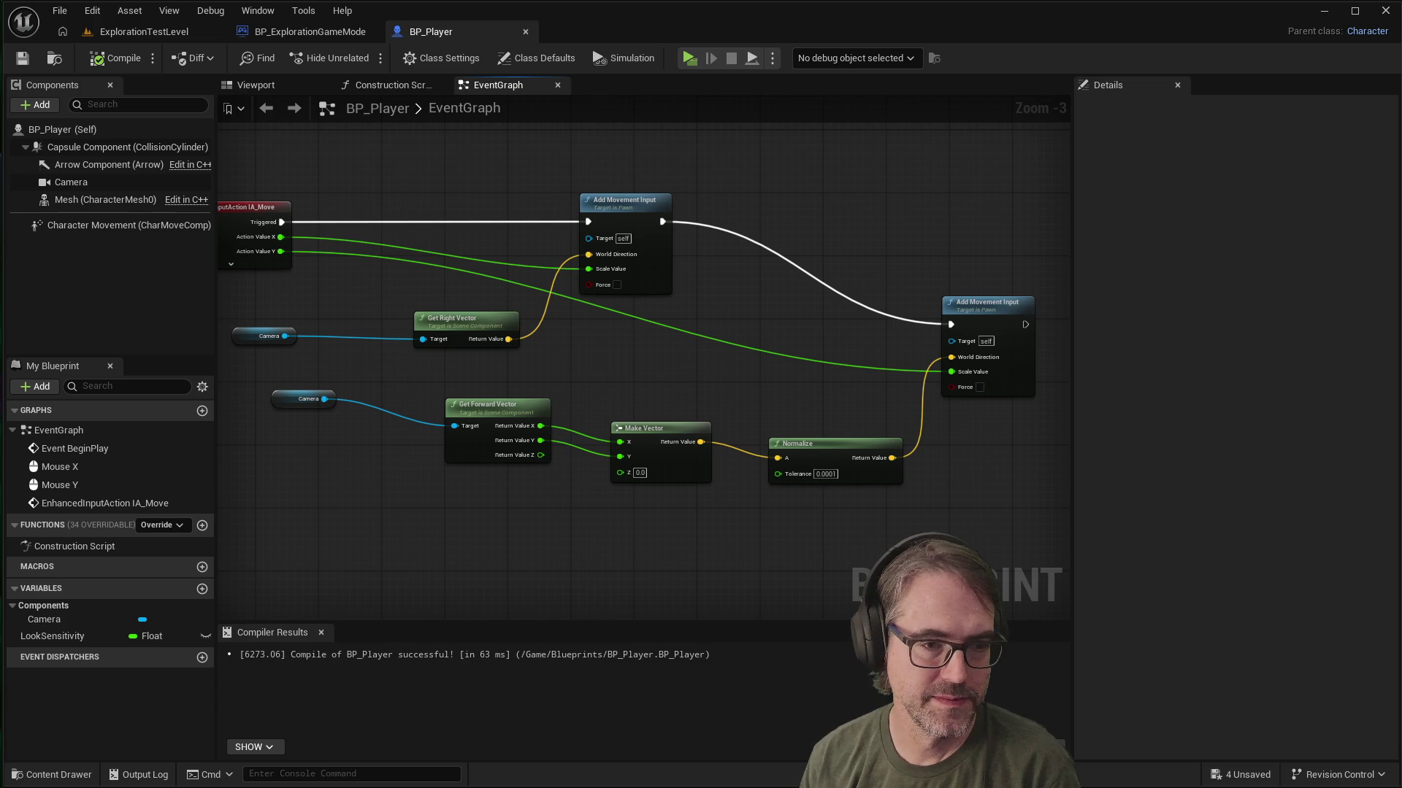
Step: Add a Get Player Camera Manager node through the graph's node search
{"action": "right_click", "coordinate": [801, 196]}
{"action": "type", "text": "getplayer"}
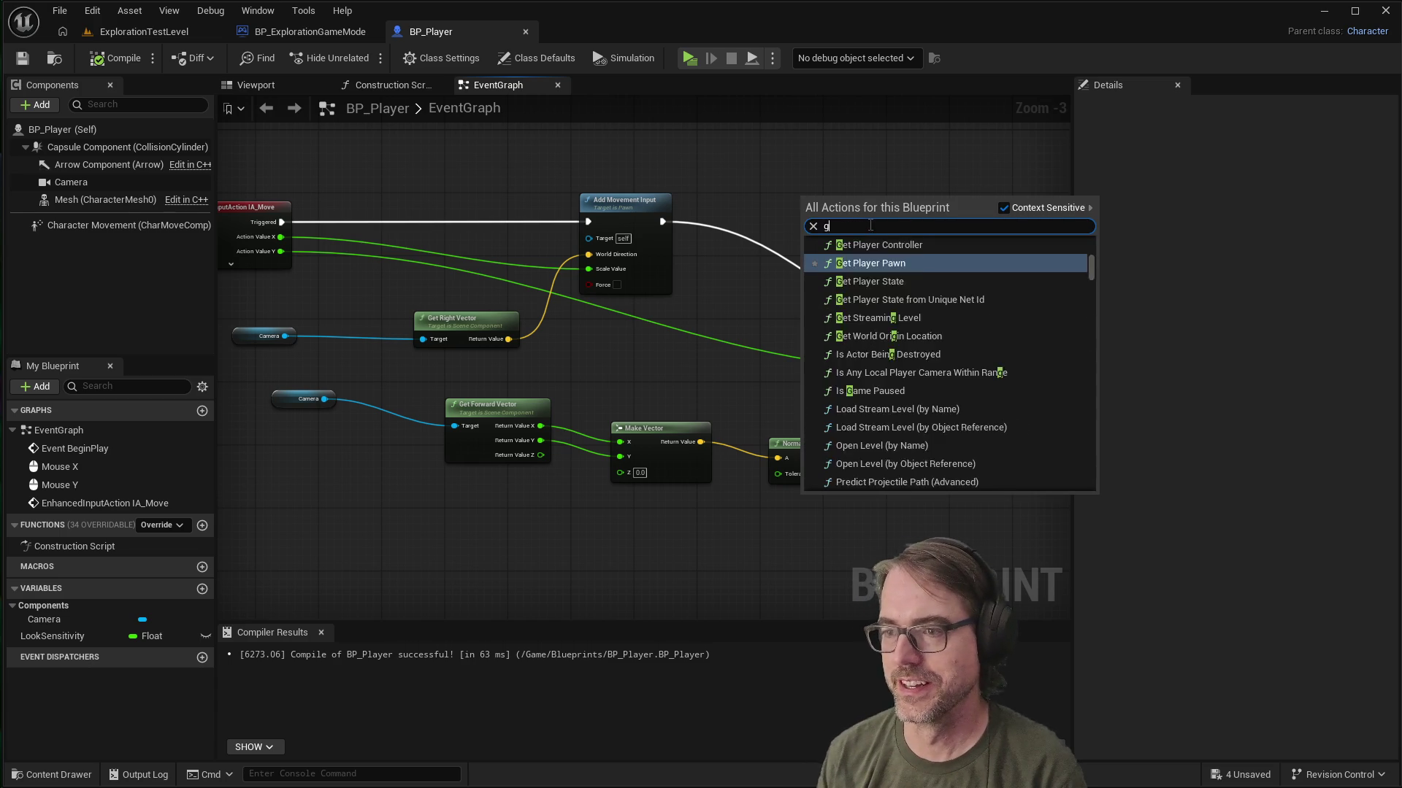
{"action": "type", "text": "manag"}
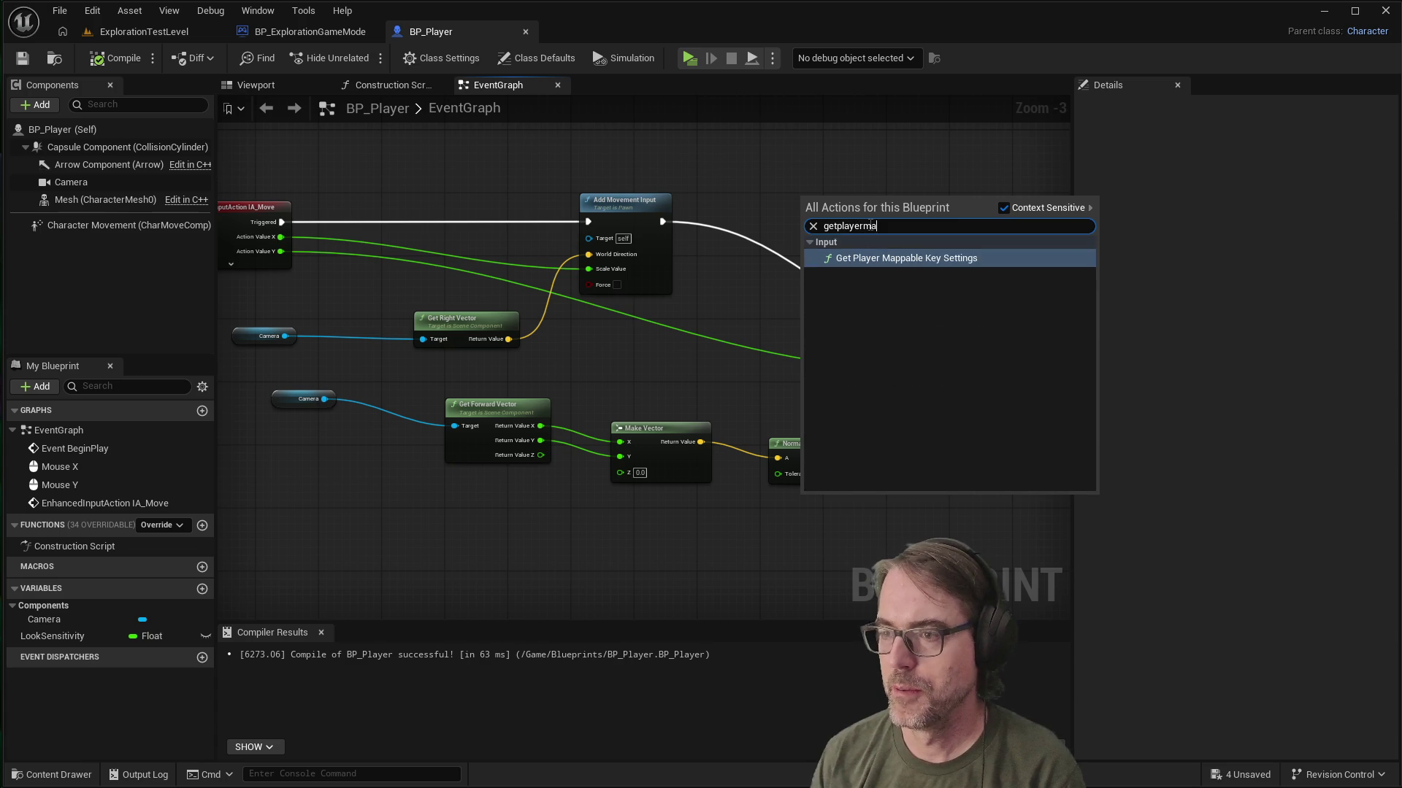
{"action": "key", "text": "BackSpace"}
{"action": "key", "text": "BackSpace"}
{"action": "key", "text": "BackSpace"}
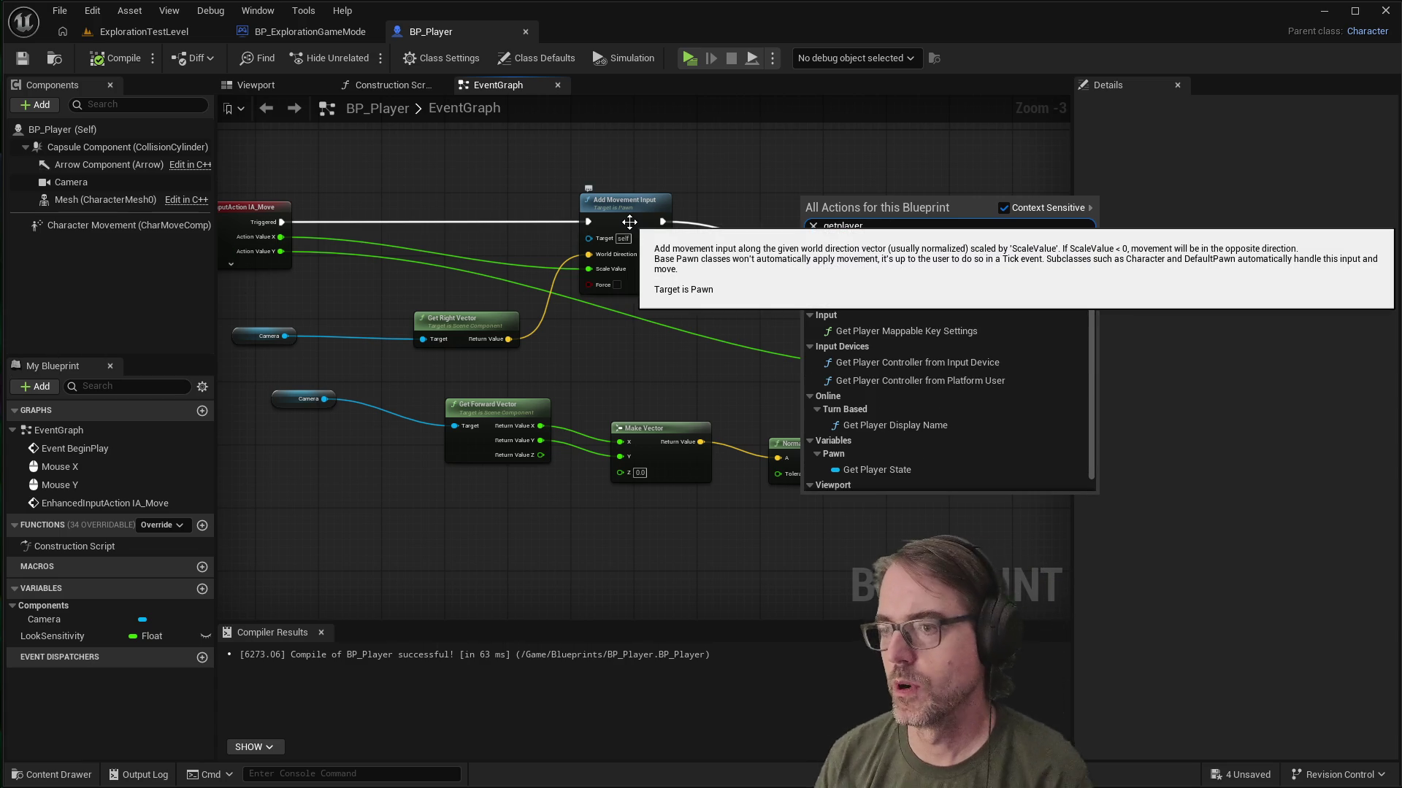
{"action": "type", "text": "camera"}
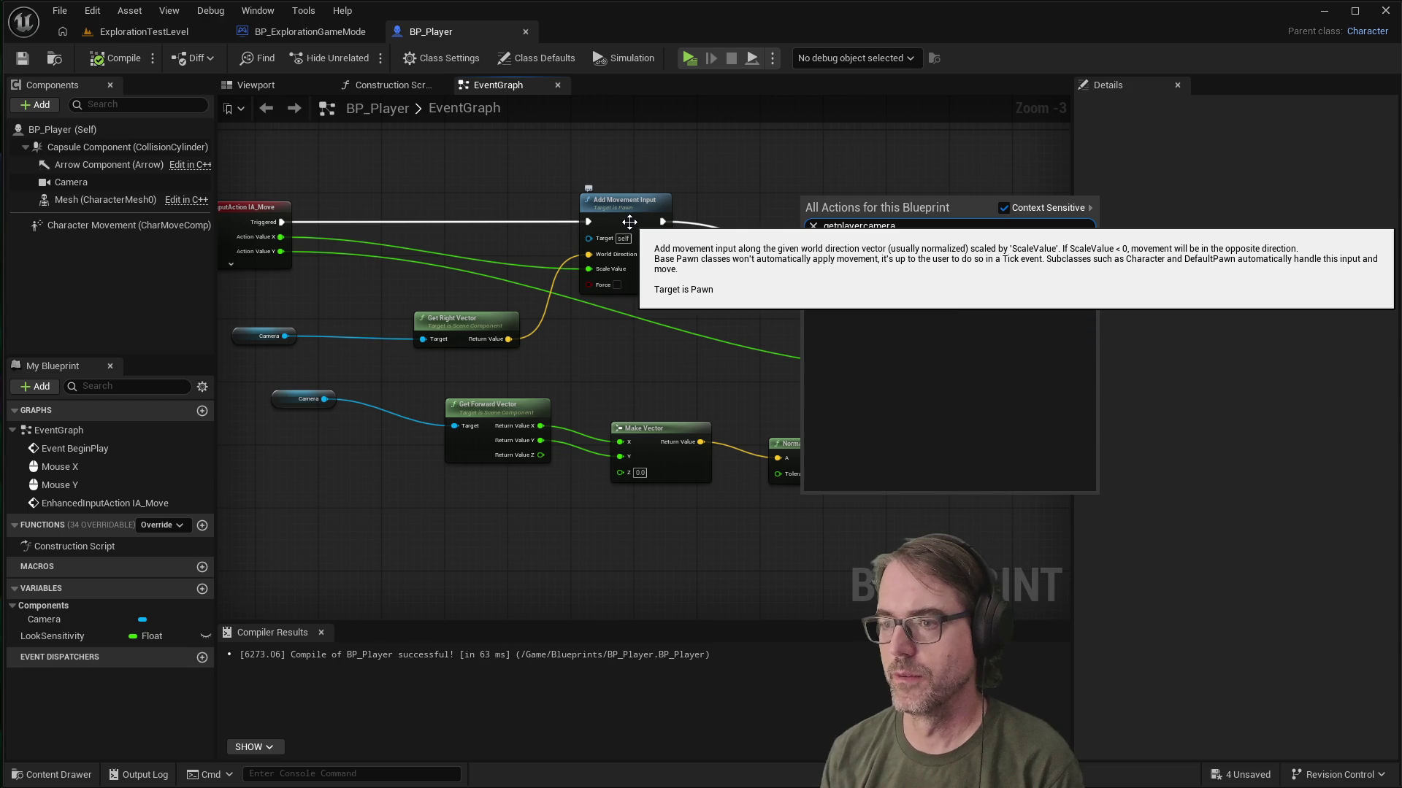
{"action": "left_click", "coordinate": [890, 256]}
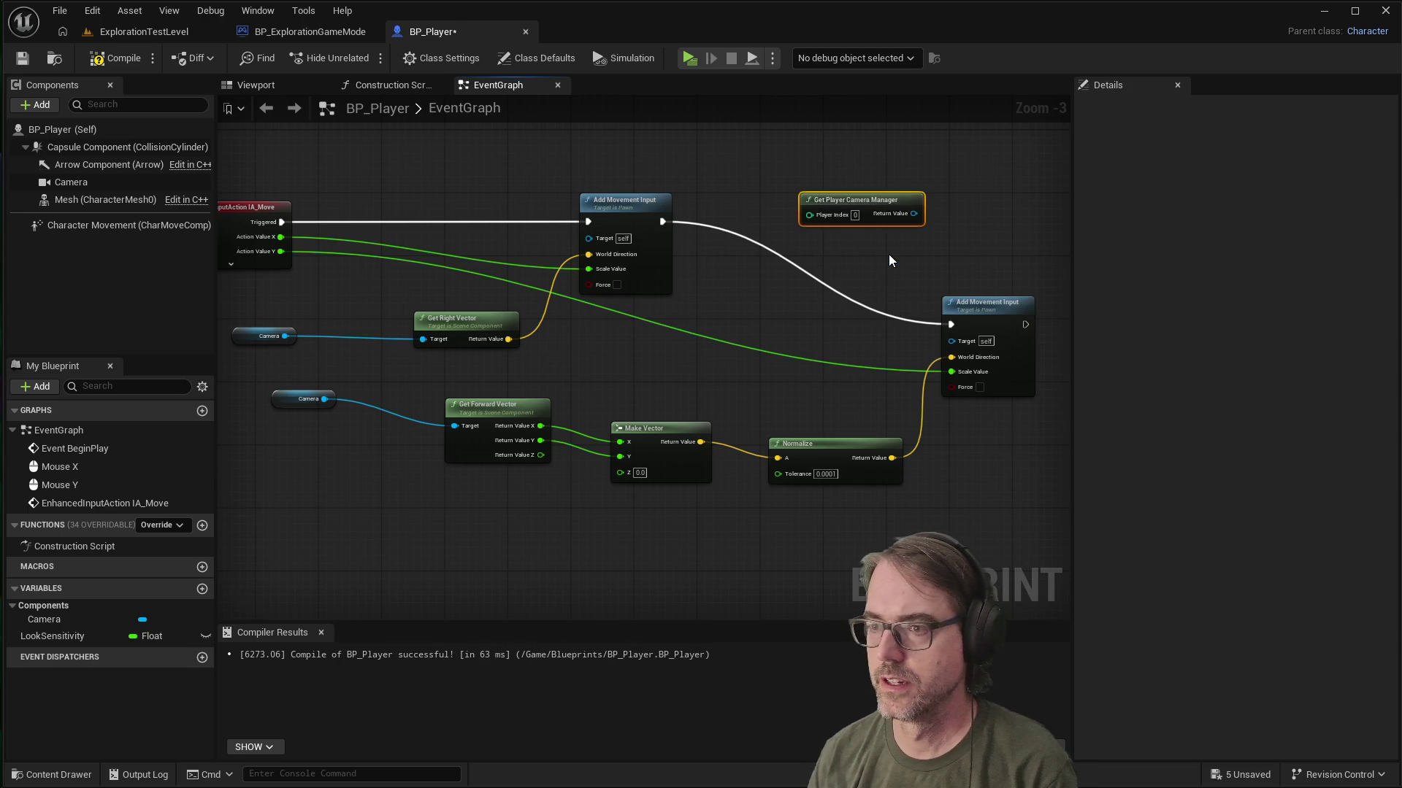
Step: Position the Get Player Camera Manager node above the movement nodes
{"action": "left_click_drag", "start_coordinate": [880, 199], "coordinate": [848, 175]}
{"action": "scroll", "coordinate": [585, 413], "scroll_direction": "down", "scroll_amount": 4}
{"action": "scroll", "coordinate": [772, 256], "scroll_direction": "up", "scroll_amount": 4}
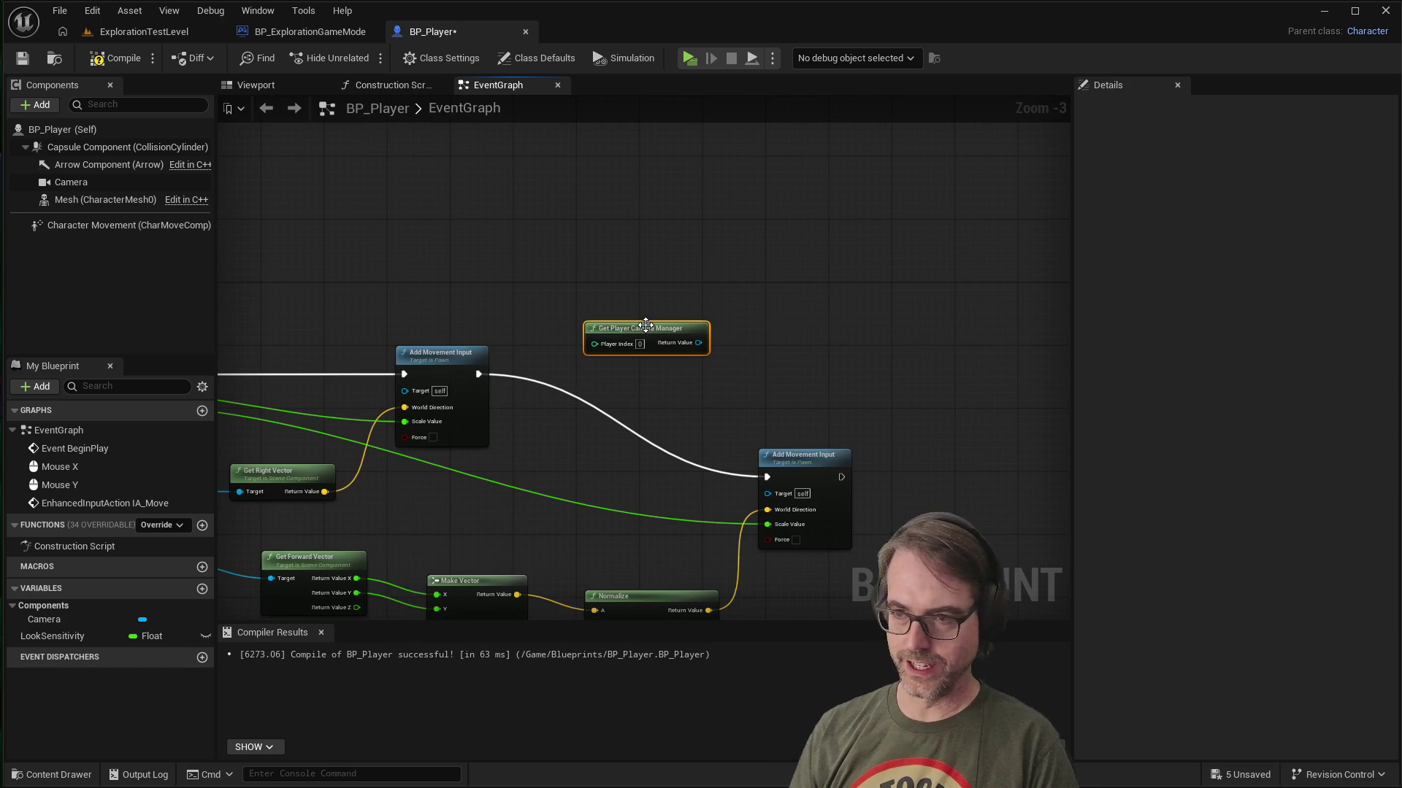
{"action": "left_click_drag", "start_coordinate": [646, 327], "coordinate": [662, 256]}
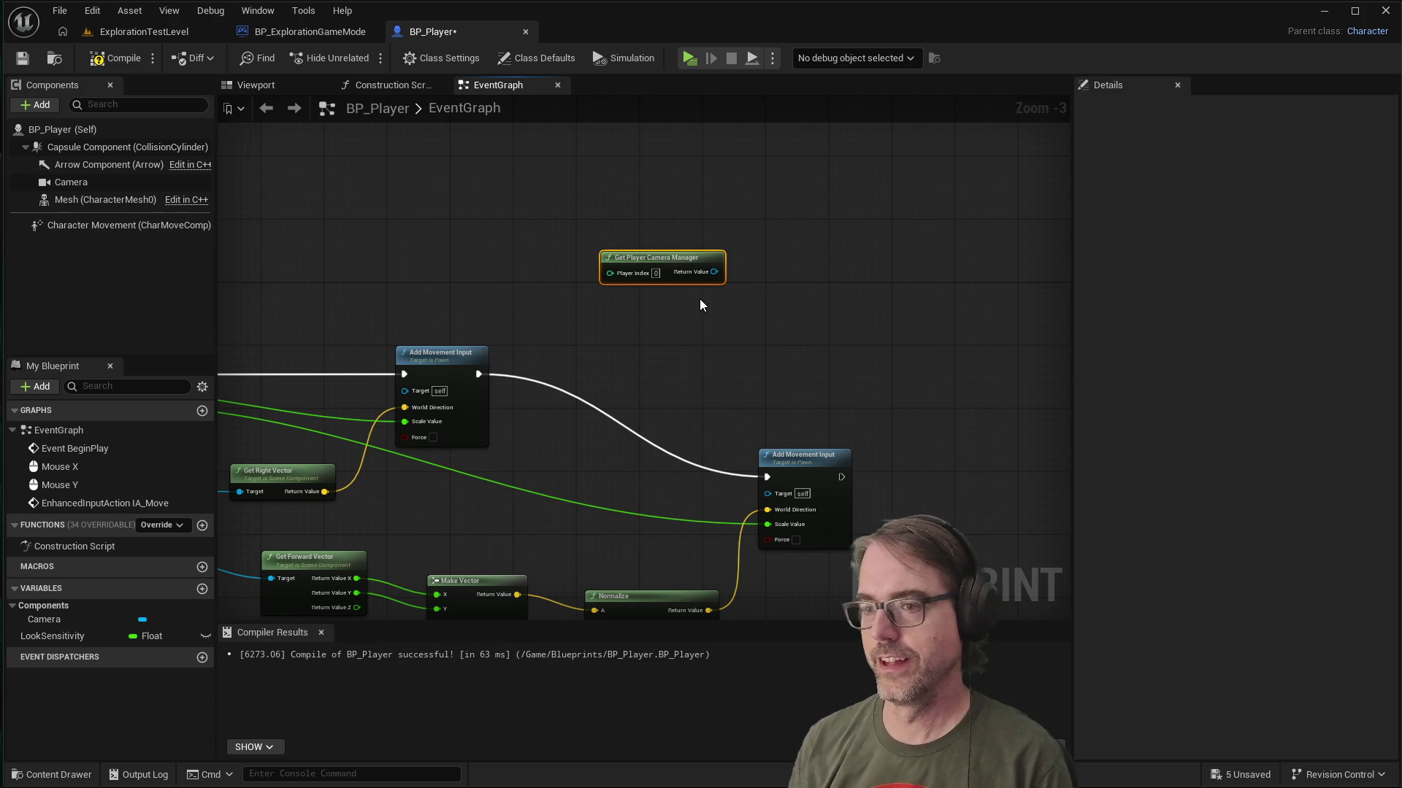
{"action": "left_click", "coordinate": [703, 305]}
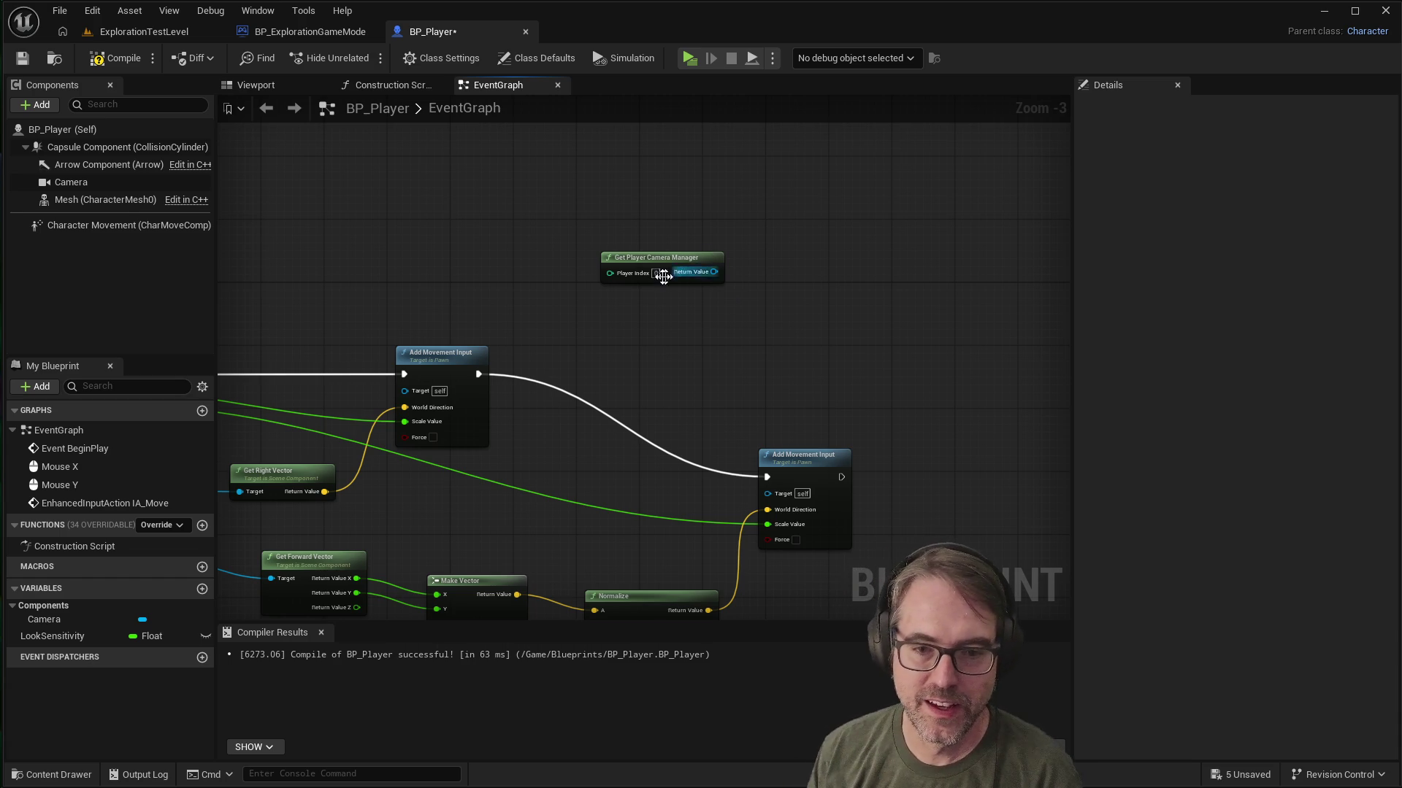
{"action": "left_click_drag", "start_coordinate": [682, 256], "coordinate": [643, 241]}
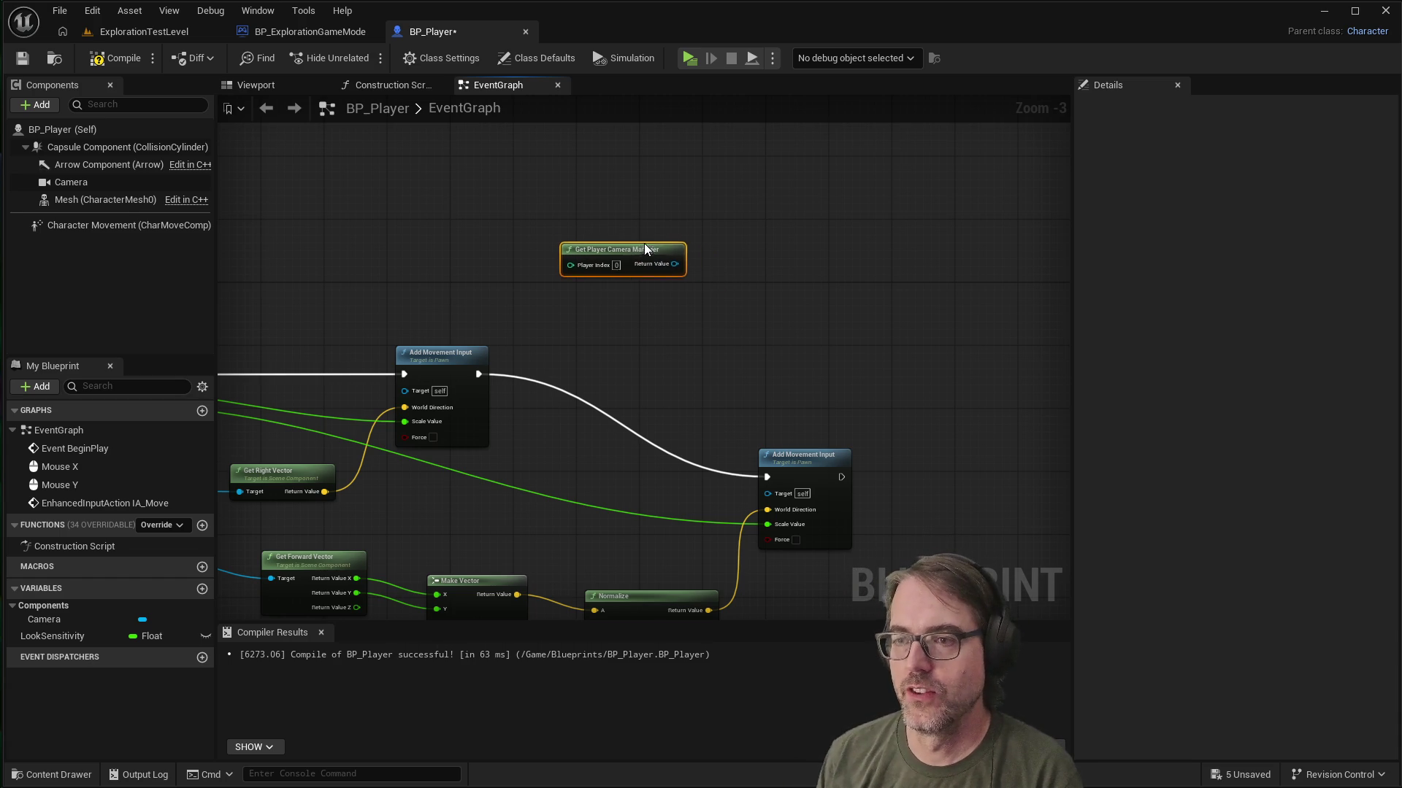
{"action": "left_click", "coordinate": [676, 293]}
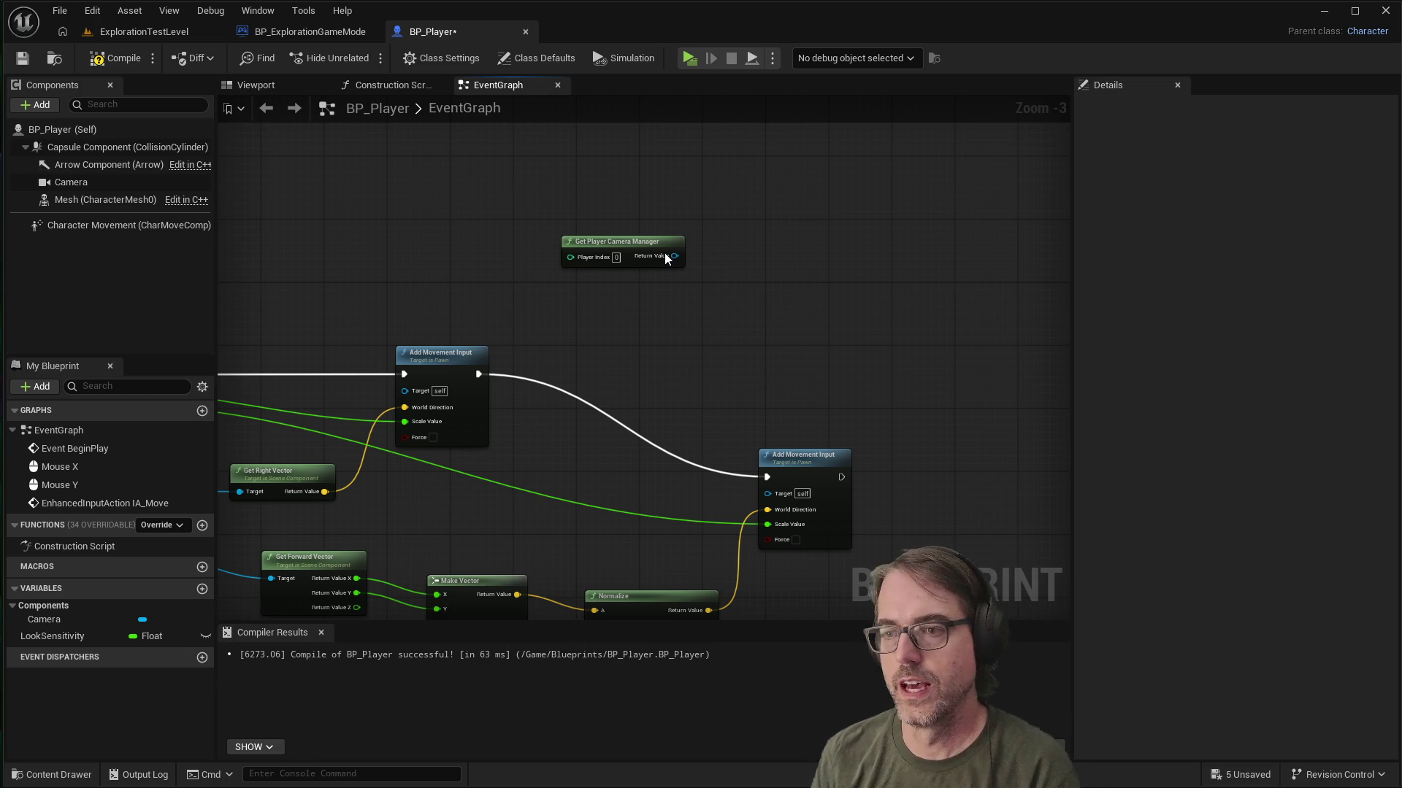
{"action": "mouse_move", "coordinate": [673, 256]}
{"action": "left_mouse_down"}
{"action": "mouse_move", "coordinate": [776, 262]}
{"action": "mouse_move", "coordinate": [770, 206]}
{"action": "mouse_move", "coordinate": [752, 217]}
{"action": "left_mouse_up"}
Step: Add two Set View Pitch Min nodes targeting the Player Camera Manager output
{"action": "type", "text": "set"}
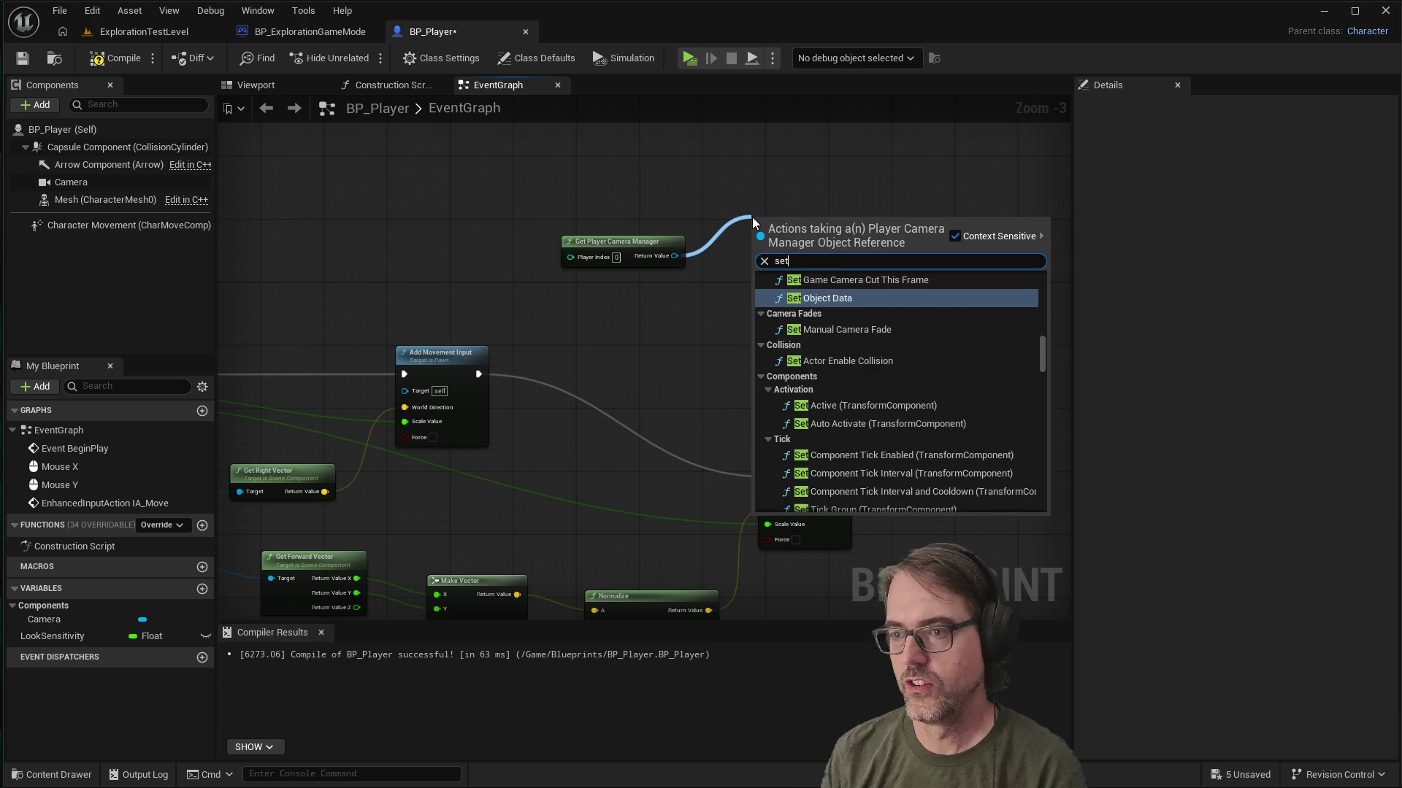
{"action": "type", "text": "view"}
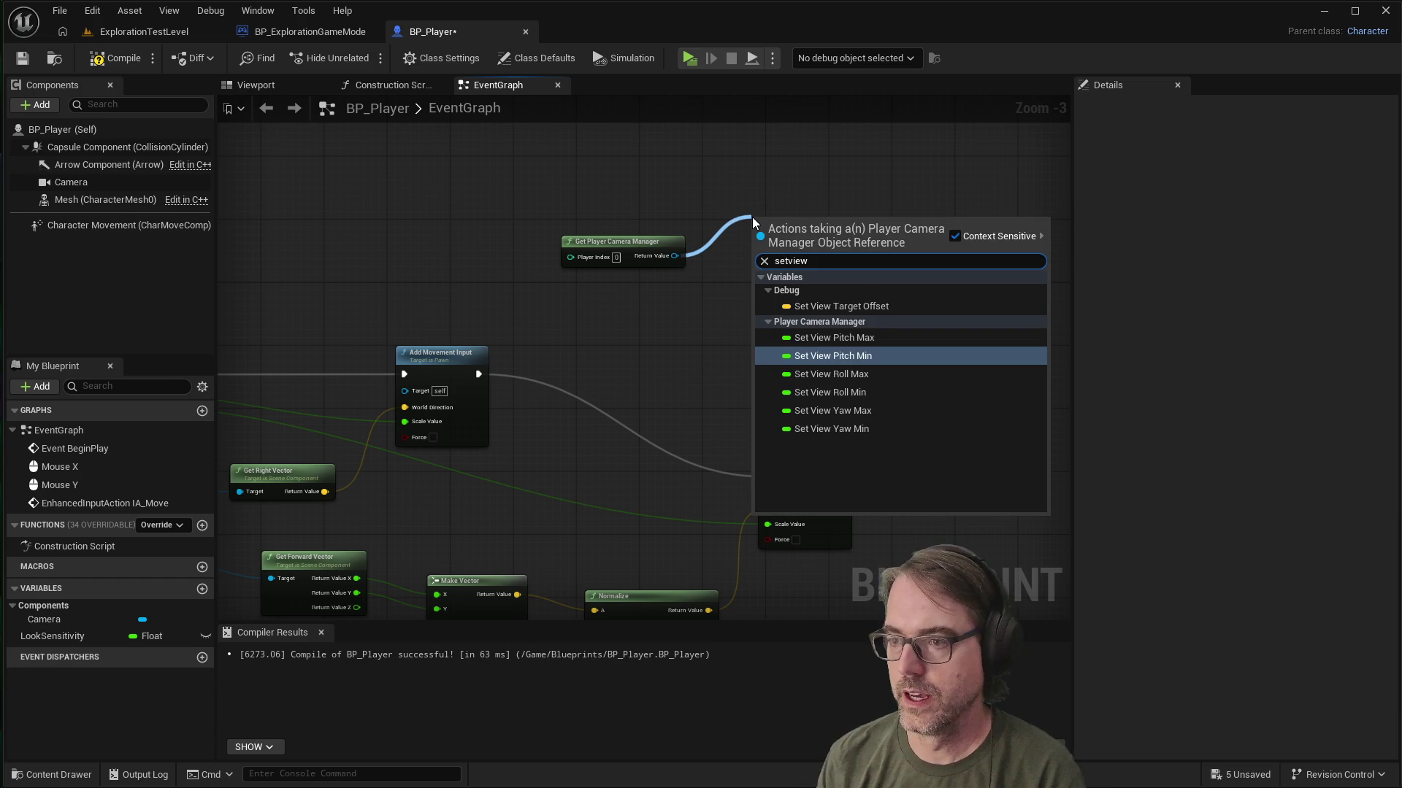
{"action": "type", "text": "p"}
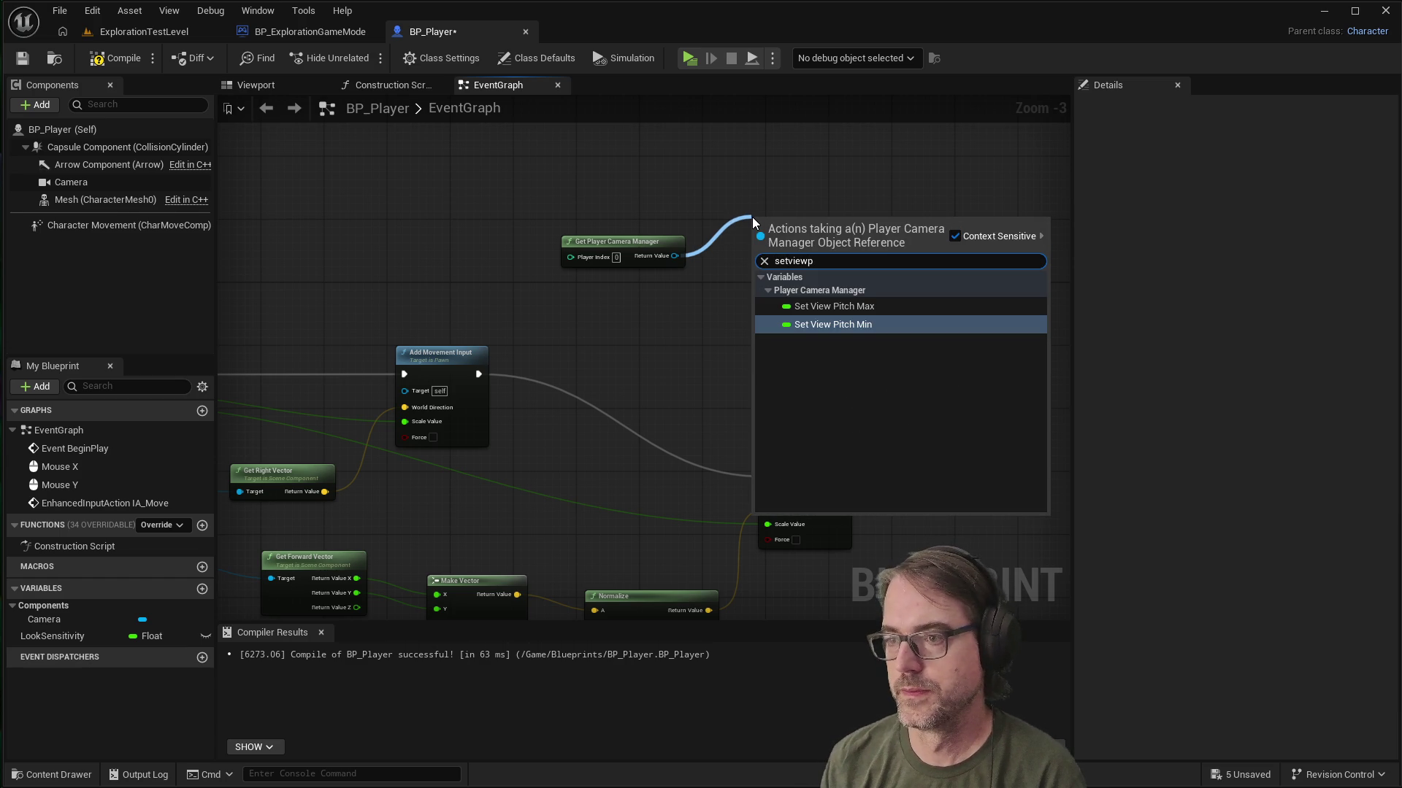
{"action": "key", "text": "Up"}
{"action": "key", "text": "Down"}
{"action": "key", "text": "Return"}
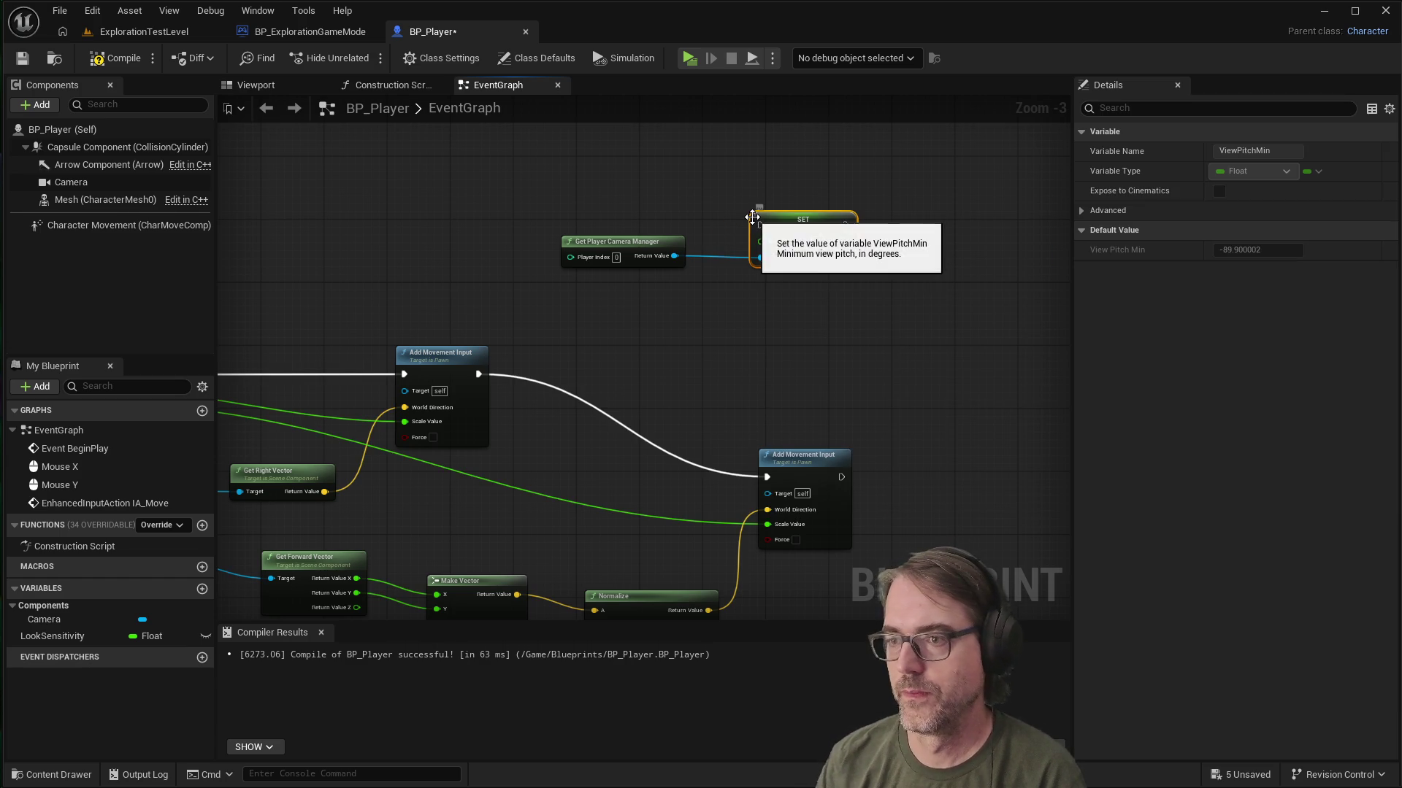
{"action": "mouse_move", "coordinate": [680, 257]}
{"action": "left_mouse_down"}
{"action": "mouse_move", "coordinate": [790, 378]}
{"action": "mouse_move", "coordinate": [786, 356]}
{"action": "left_mouse_up"}
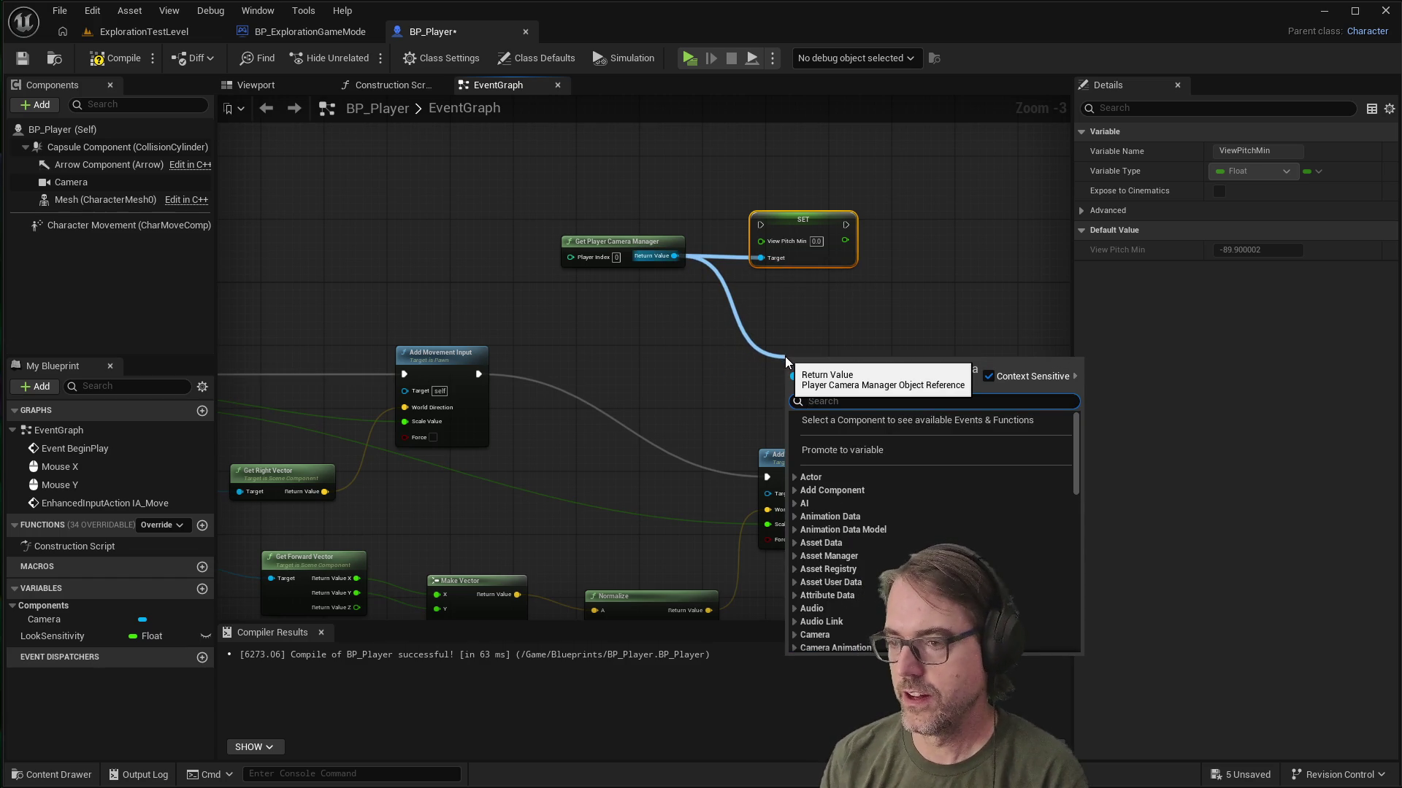
{"action": "type", "text": "pt"}
{"action": "key", "text": "BackSpace"}
{"action": "key", "text": "BackSpace"}
{"action": "type", "text": "setviewpit"}
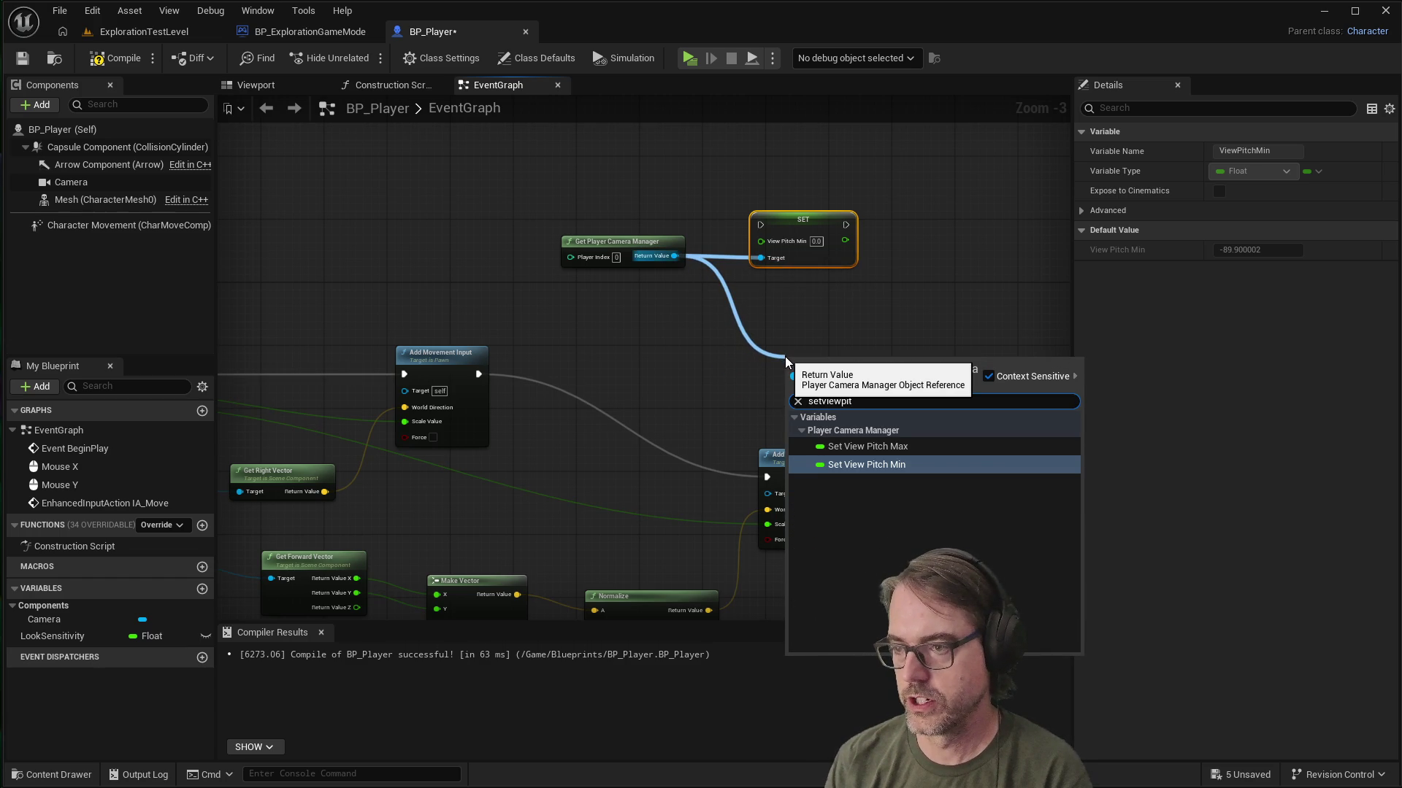
{"action": "key", "text": "Up"}
{"action": "key", "text": "Down"}
{"action": "key", "text": "Return"}
{"action": "left_click_drag", "start_coordinate": [845, 376], "coordinate": [825, 304]}
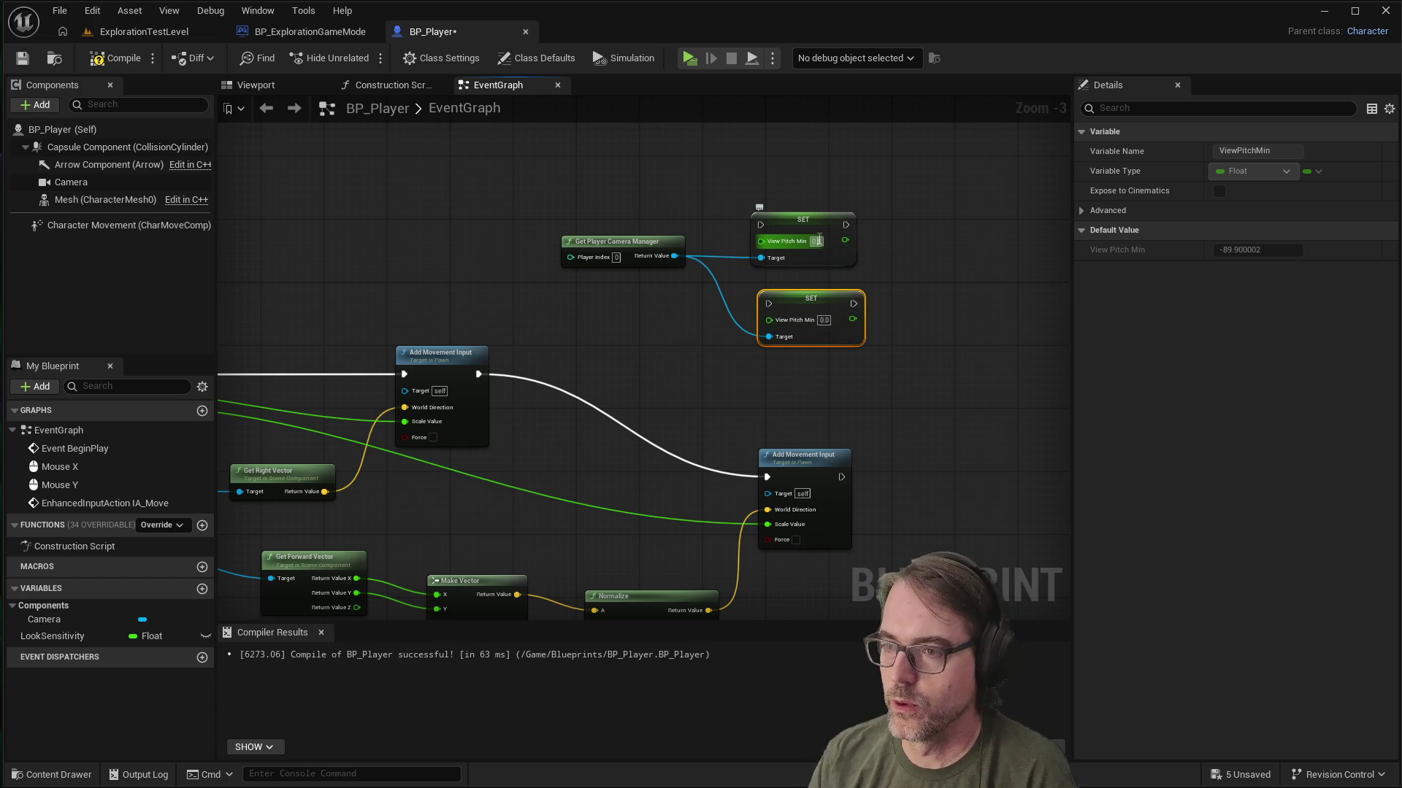
Step: Enter -0.8 and 0.8 as the View Pitch Min values, then save BP_Player
{"action": "key", "text": "Return"}
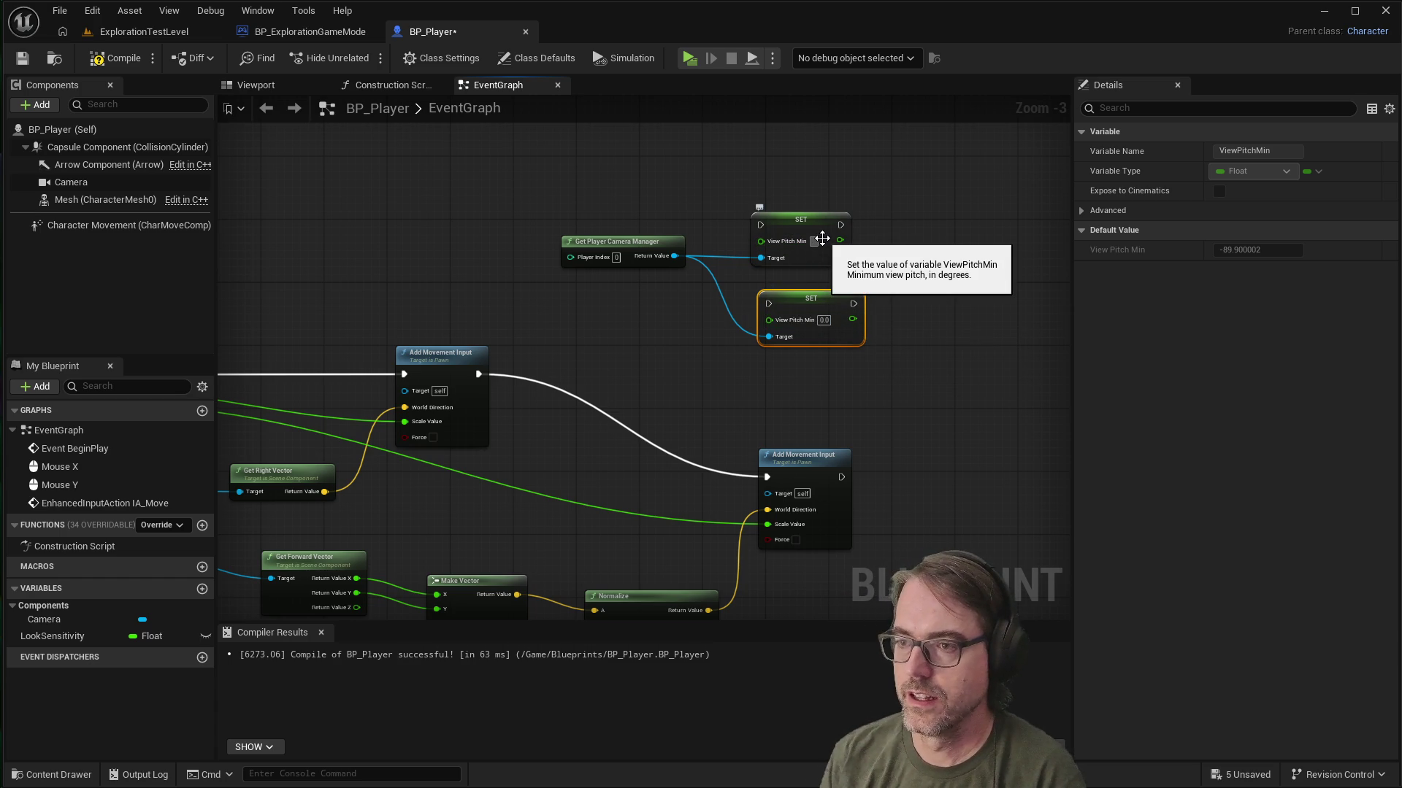
{"action": "left_click", "coordinate": [821, 241]}
{"action": "left_click", "coordinate": [822, 240]}
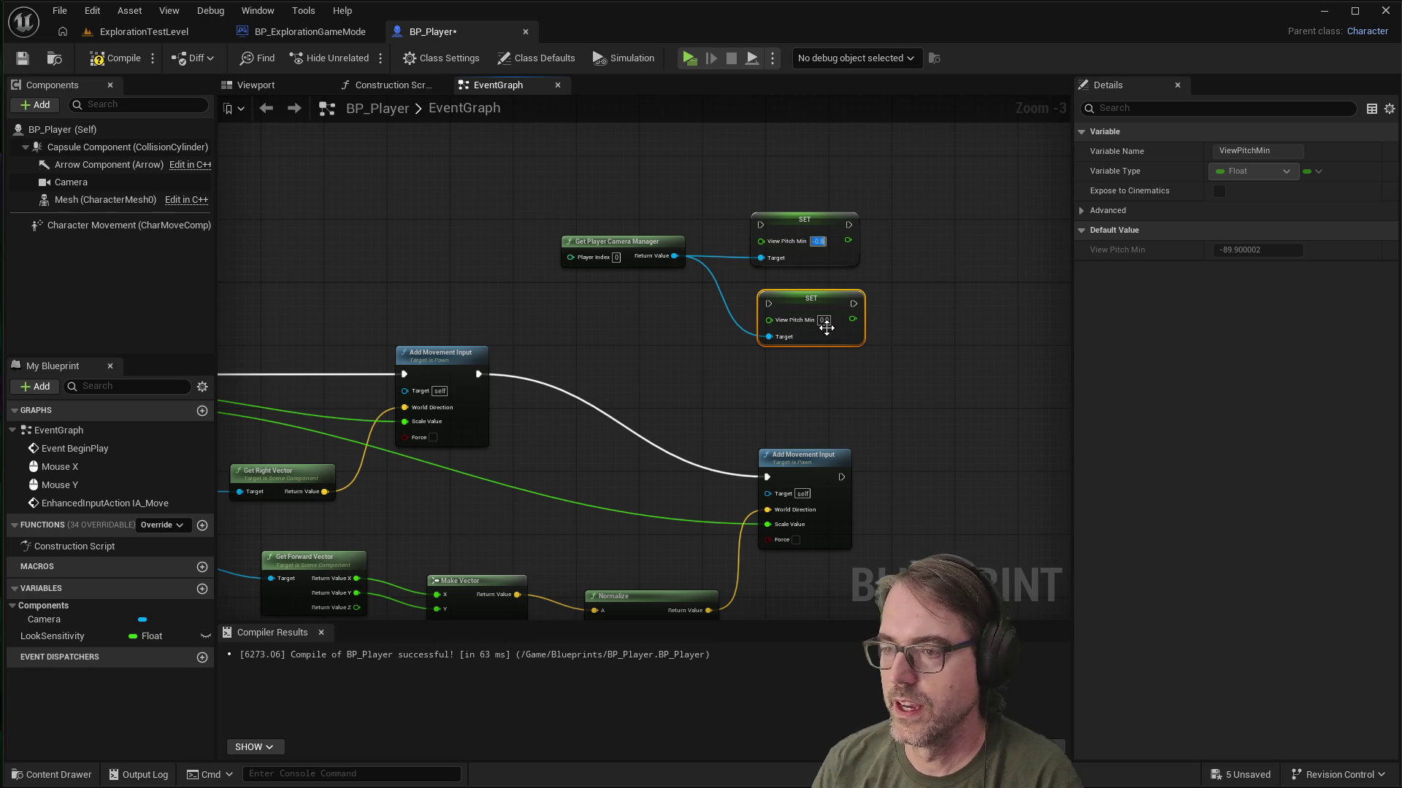
{"action": "key", "text": "Return"}
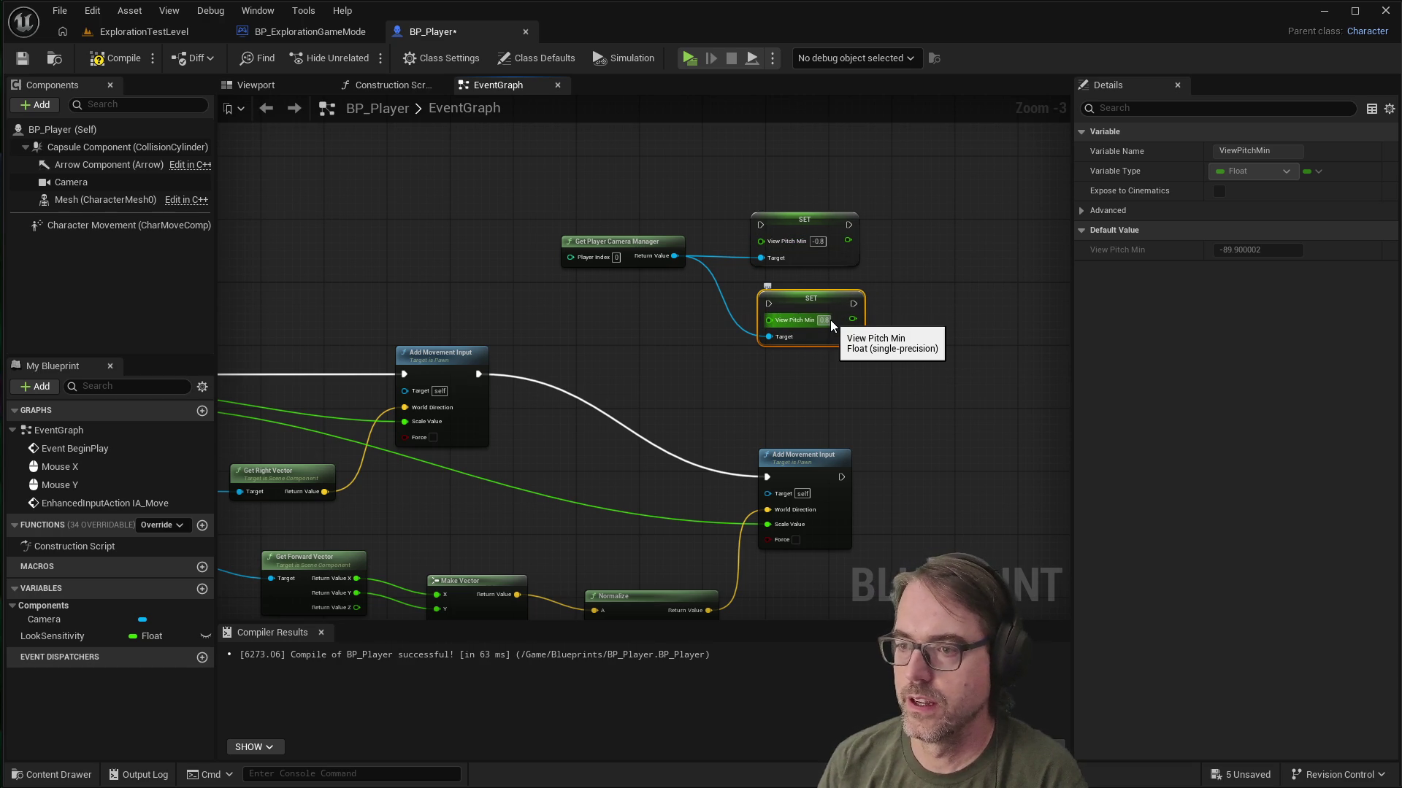
{"action": "left_click", "coordinate": [658, 349]}
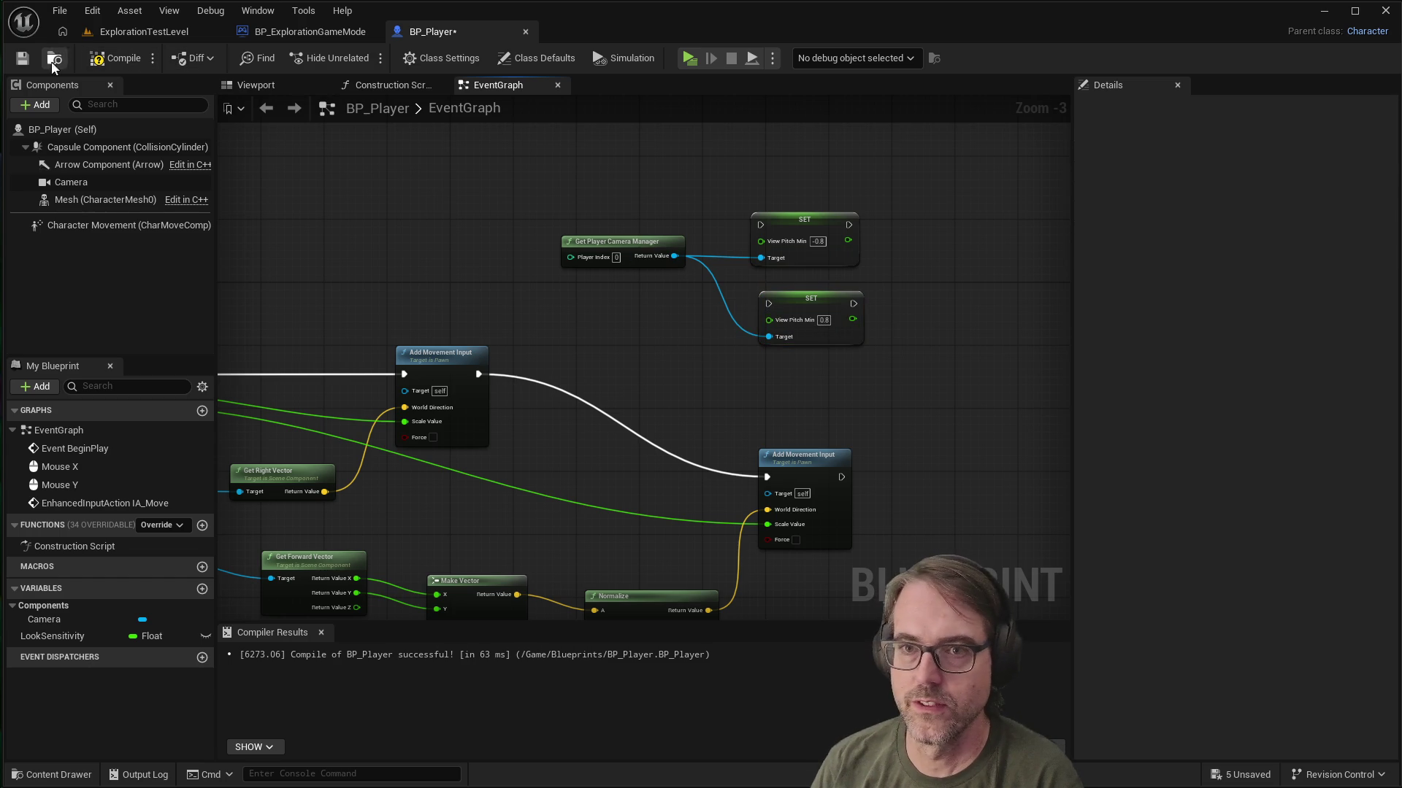
{"action": "left_click", "coordinate": [29, 55]}
Step: Compile BP_Player and play-test looking around, then stop the test
{"action": "left_click", "coordinate": [114, 58]}
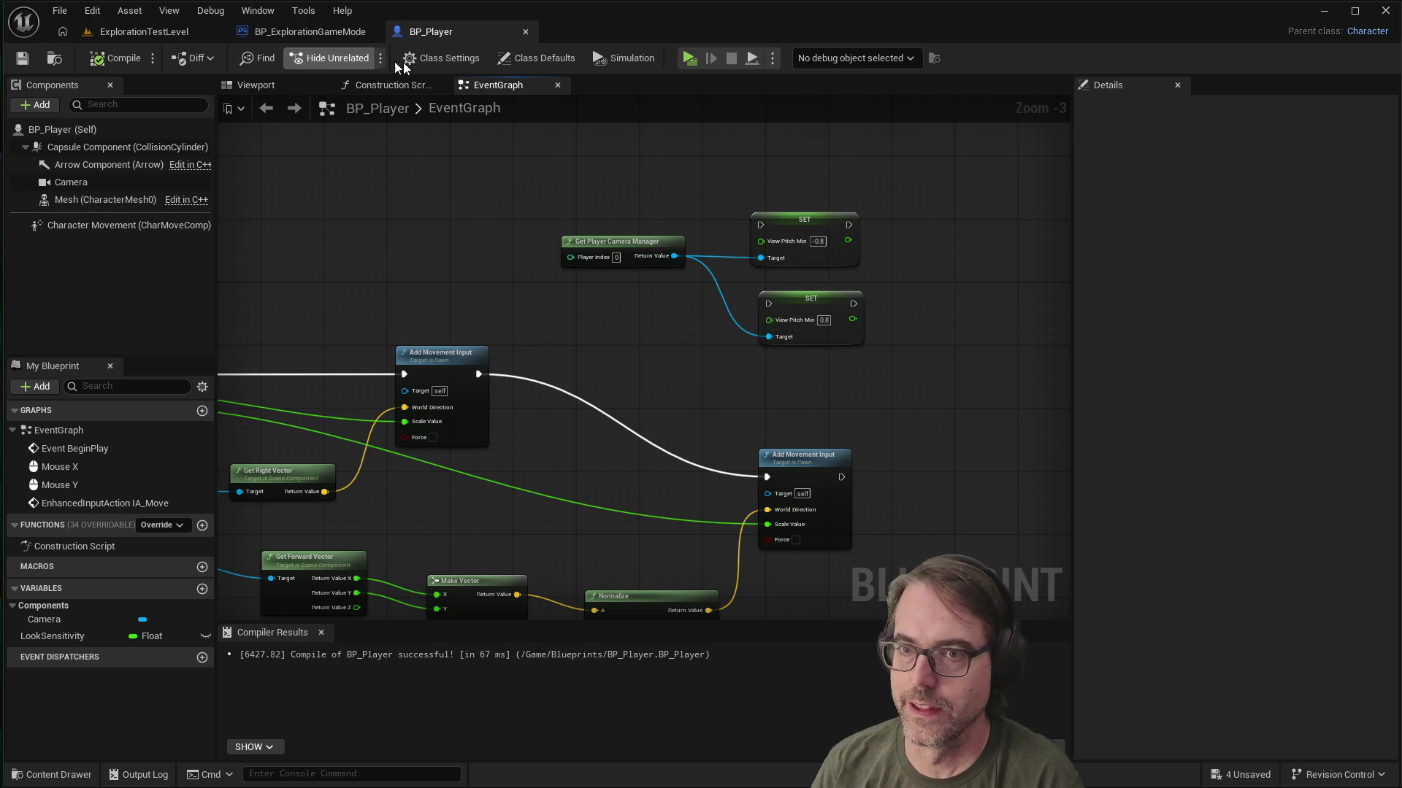
{"action": "left_click", "coordinate": [686, 59]}
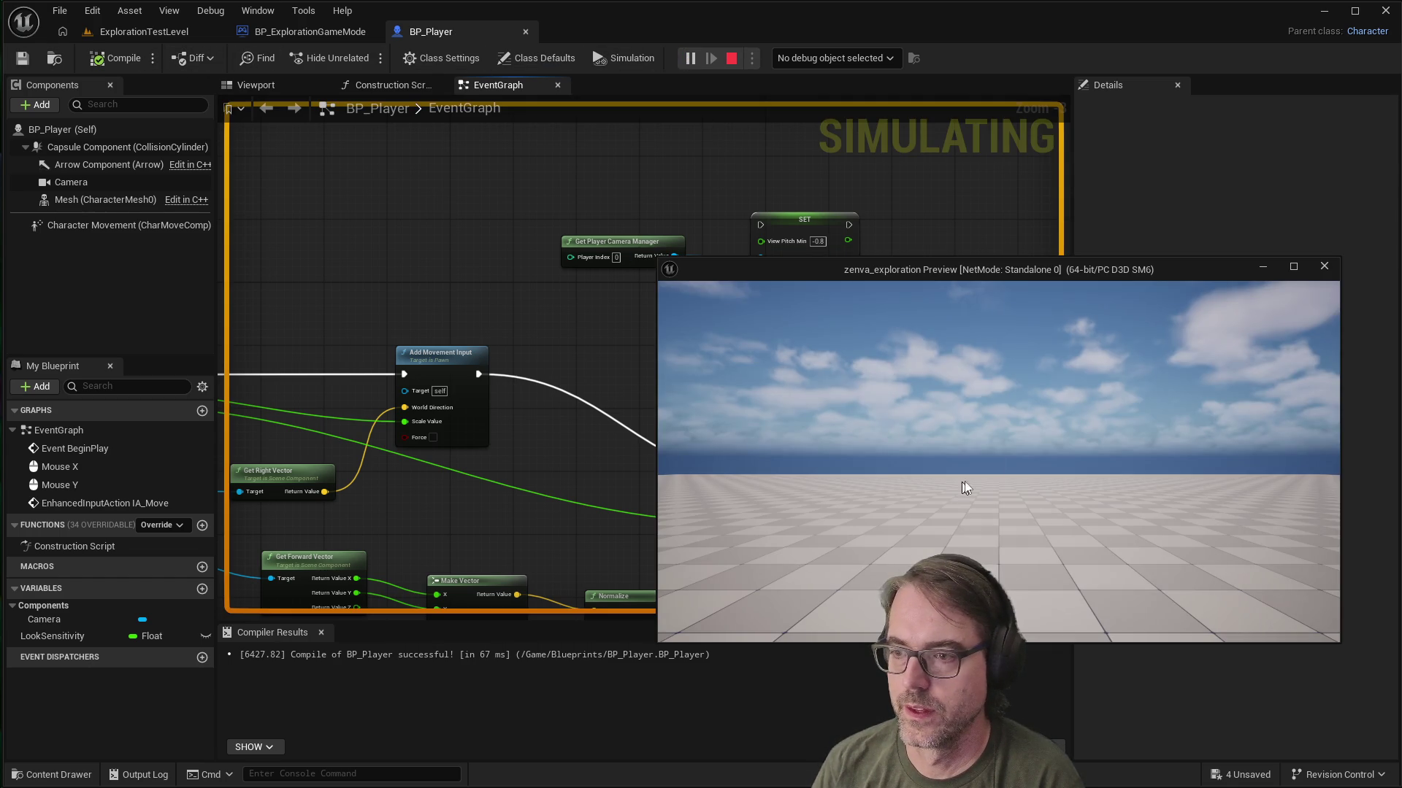
{"action": "left_click", "coordinate": [956, 484]}
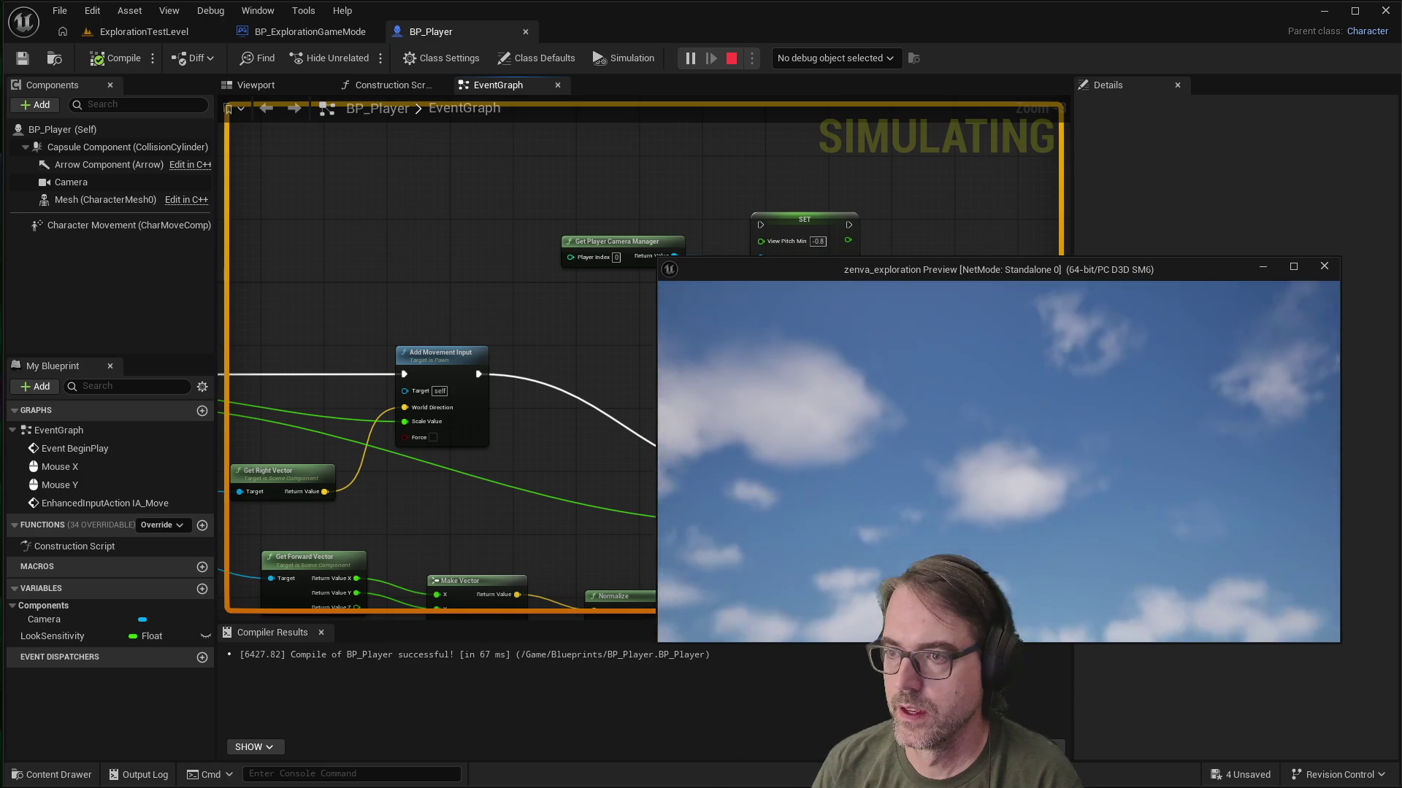
{"action": "key", "text": "Escape"}
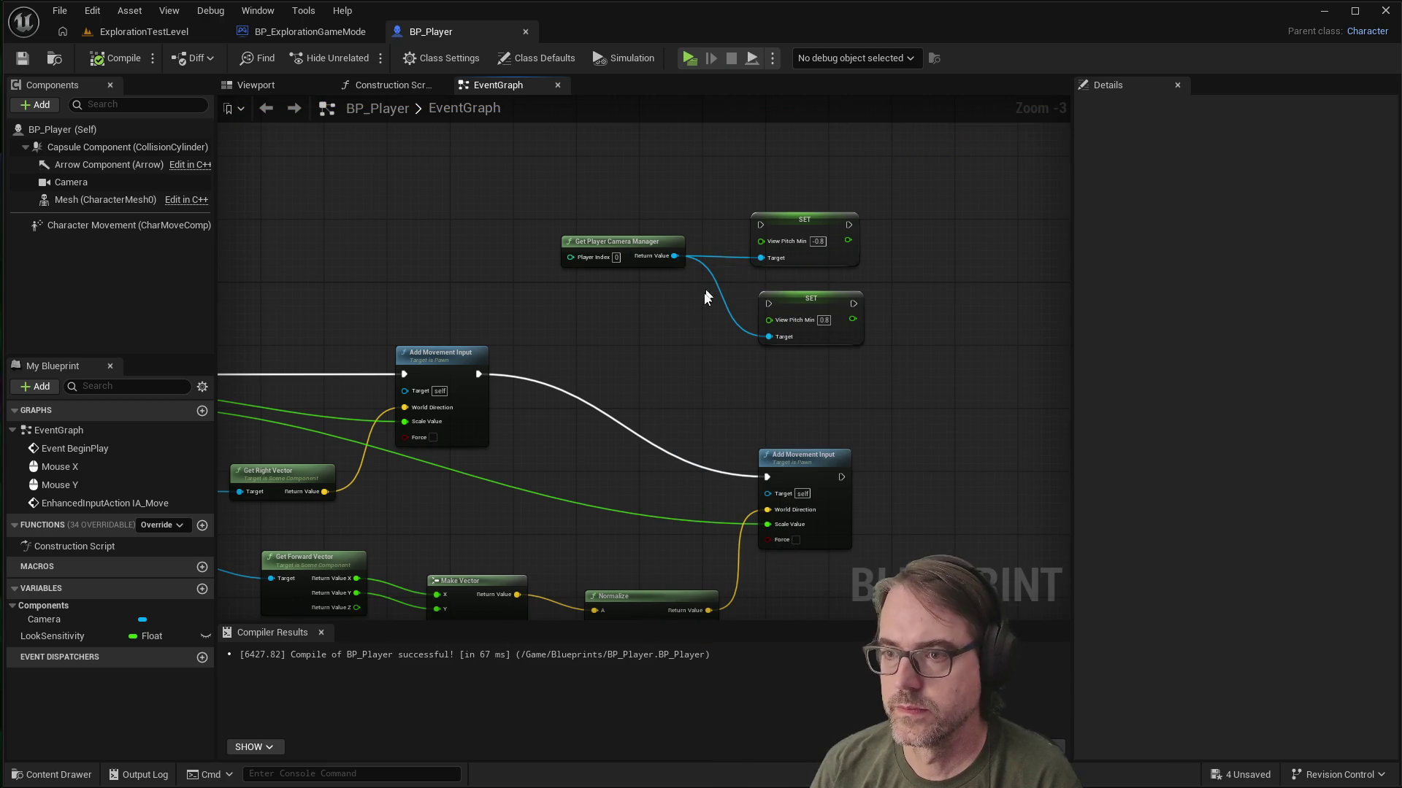
Step: Arrange the two setters side by side and chain the second after the first
{"action": "left_click_drag", "start_coordinate": [802, 224], "coordinate": [809, 216]}
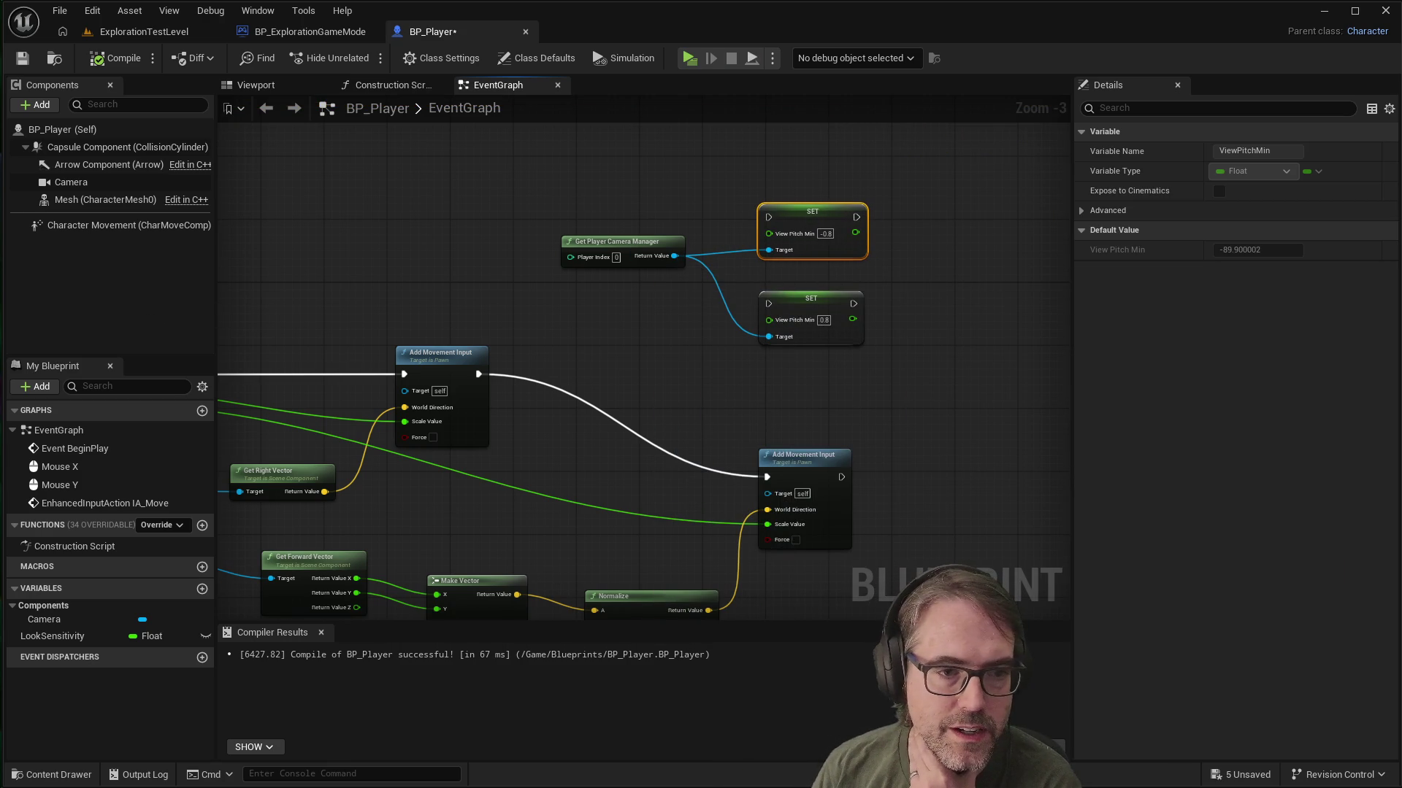
{"action": "left_click_drag", "start_coordinate": [809, 294], "coordinate": [957, 222]}
{"action": "mouse_move", "coordinate": [607, 238]}
{"action": "left_mouse_down"}
{"action": "mouse_move", "coordinate": [613, 300]}
{"action": "mouse_move", "coordinate": [631, 293]}
{"action": "left_mouse_up"}
{"action": "mouse_move", "coordinate": [855, 217]}
{"action": "left_mouse_down"}
{"action": "mouse_move", "coordinate": [919, 232]}
{"action": "mouse_move", "coordinate": [957, 216]}
{"action": "left_mouse_up"}
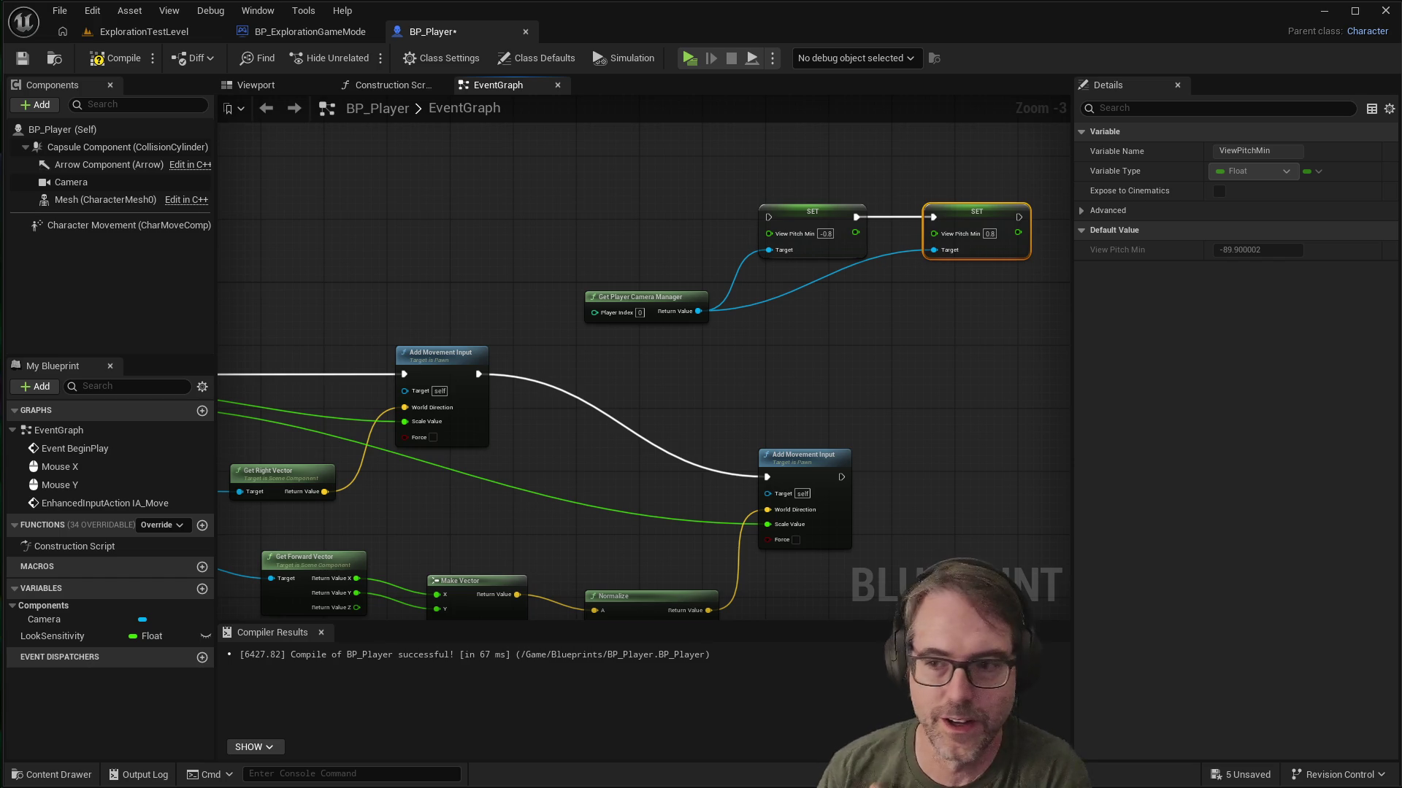
Step: Wire Add Mapping Context's exec output into the first Set View Pitch Min node
{"action": "scroll", "coordinate": [541, 404], "scroll_direction": "down", "scroll_amount": 4}
{"action": "scroll", "coordinate": [632, 462], "scroll_direction": "up", "scroll_amount": 3}
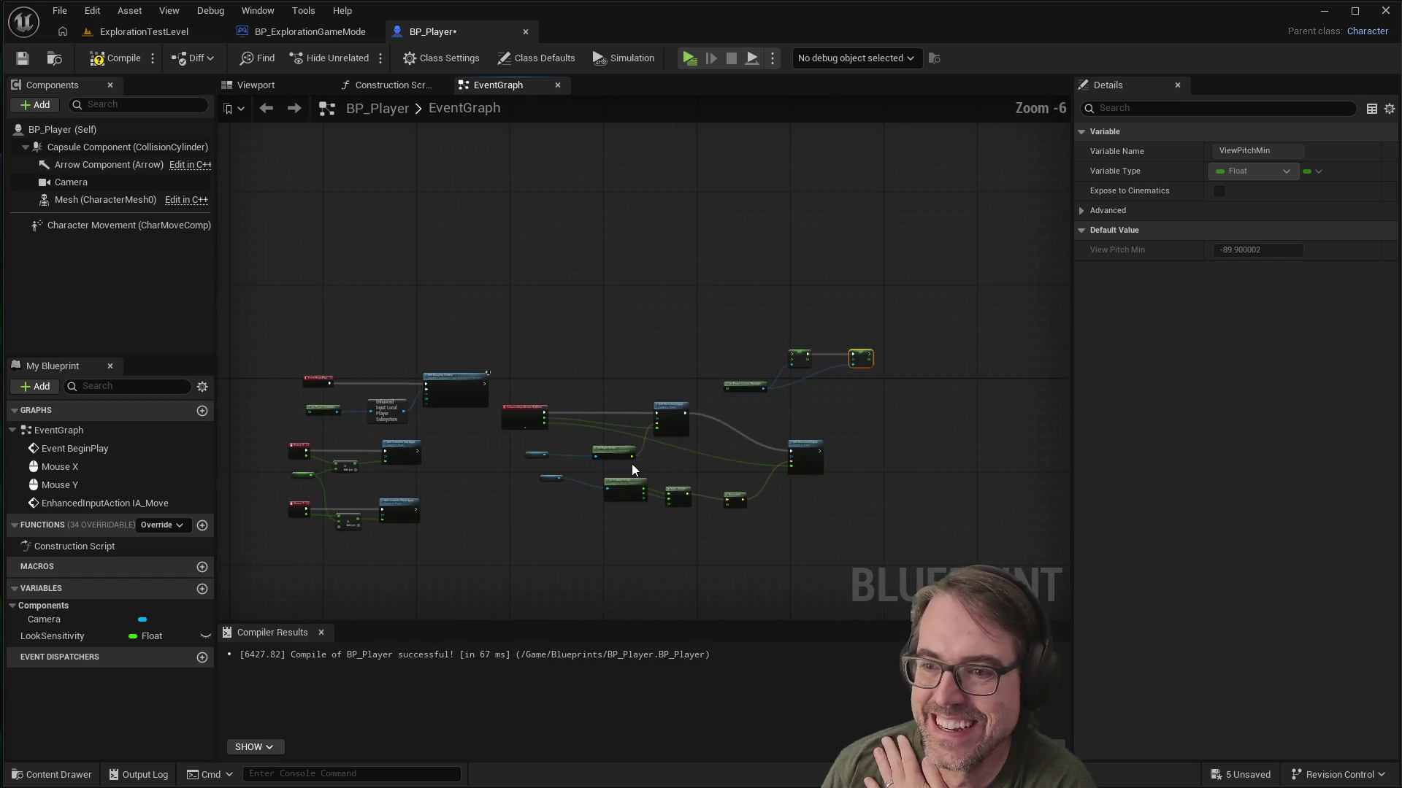
{"action": "scroll", "coordinate": [511, 418], "scroll_direction": "up", "scroll_amount": 1}
{"action": "scroll", "coordinate": [488, 369], "scroll_direction": "down", "scroll_amount": 2}
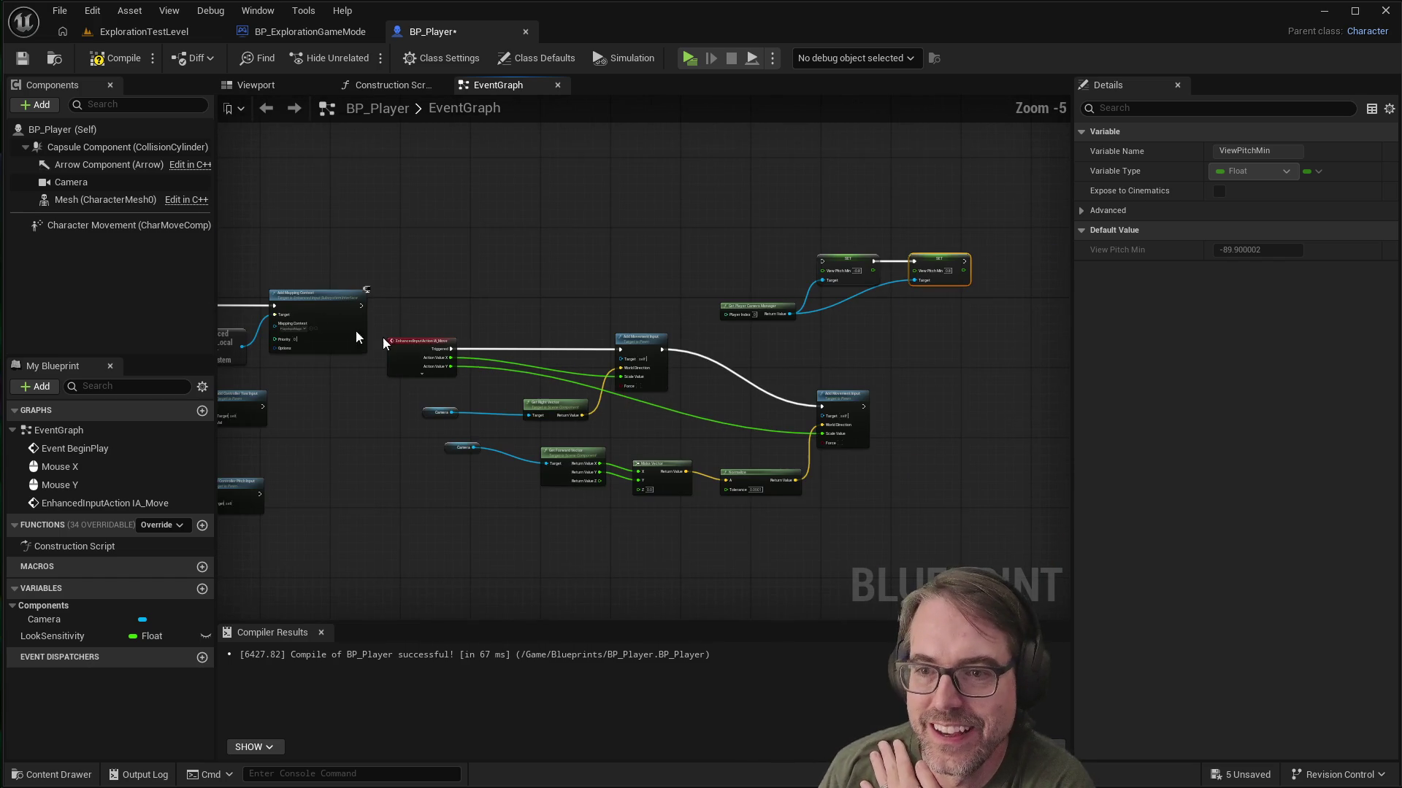
{"action": "scroll", "coordinate": [270, 289], "scroll_direction": "up", "scroll_amount": 1}
{"action": "scroll", "coordinate": [292, 314], "scroll_direction": "down", "scroll_amount": 2}
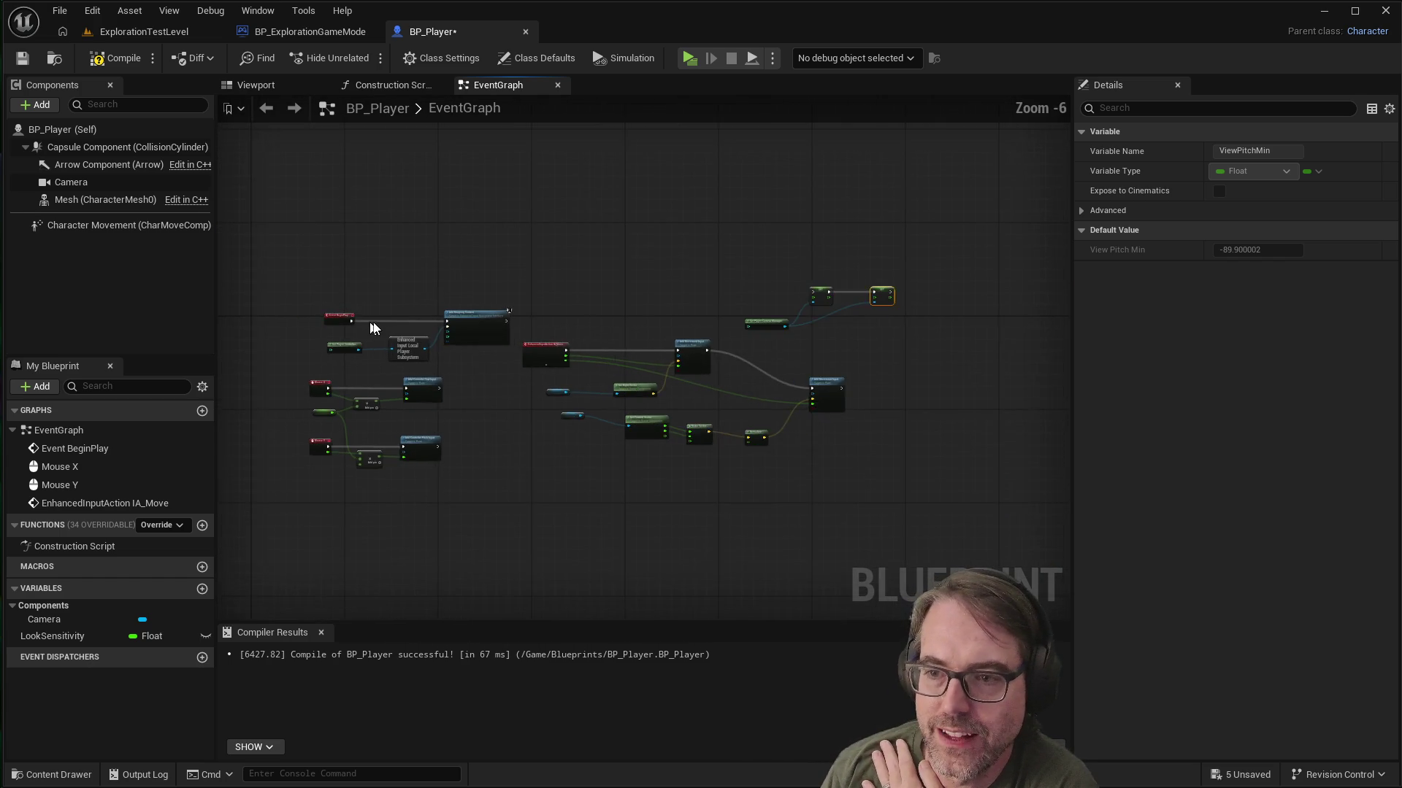
{"action": "scroll", "coordinate": [305, 344], "scroll_direction": "up", "scroll_amount": 4}
{"action": "scroll", "coordinate": [306, 344], "scroll_direction": "up", "scroll_amount": 2}
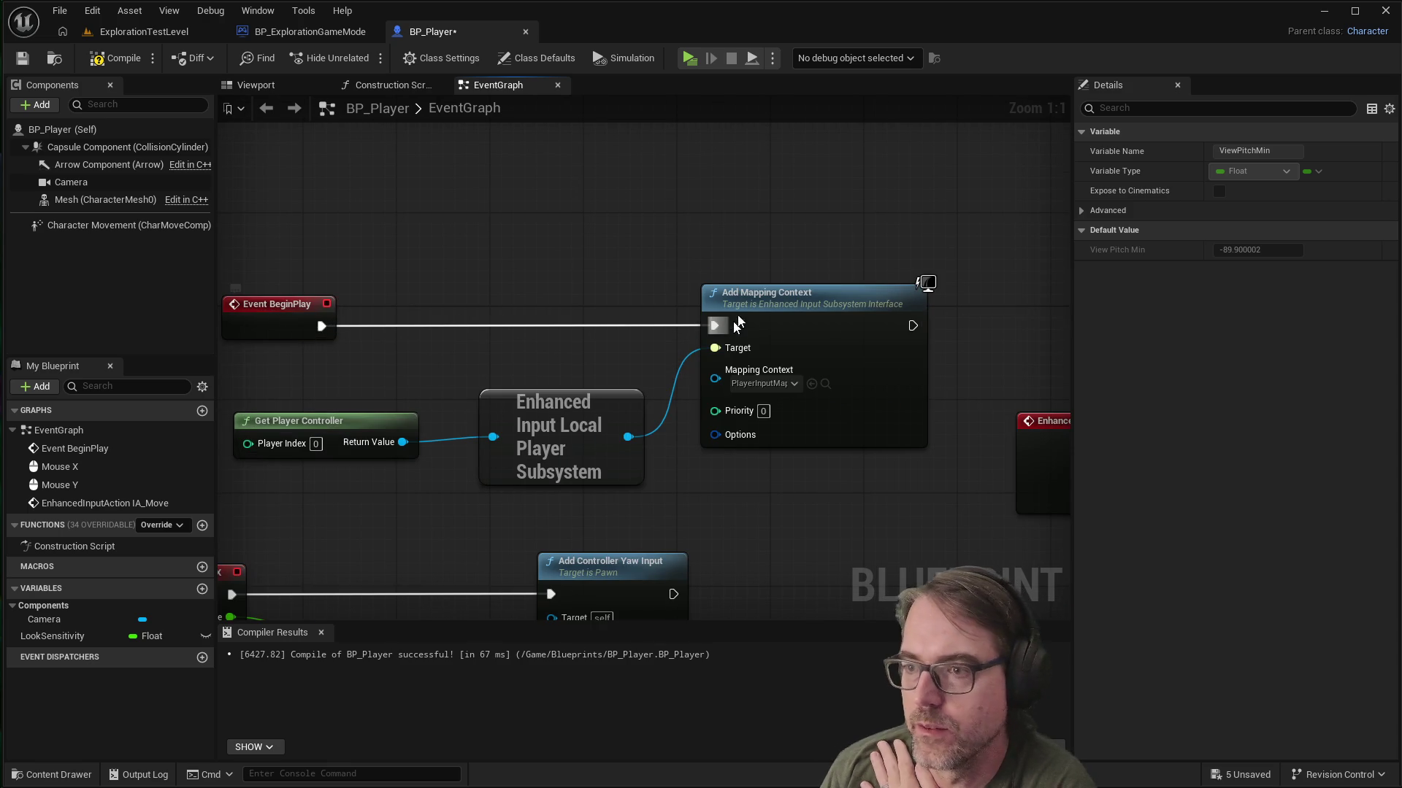
{"action": "scroll", "coordinate": [611, 304], "scroll_direction": "down", "scroll_amount": 6}
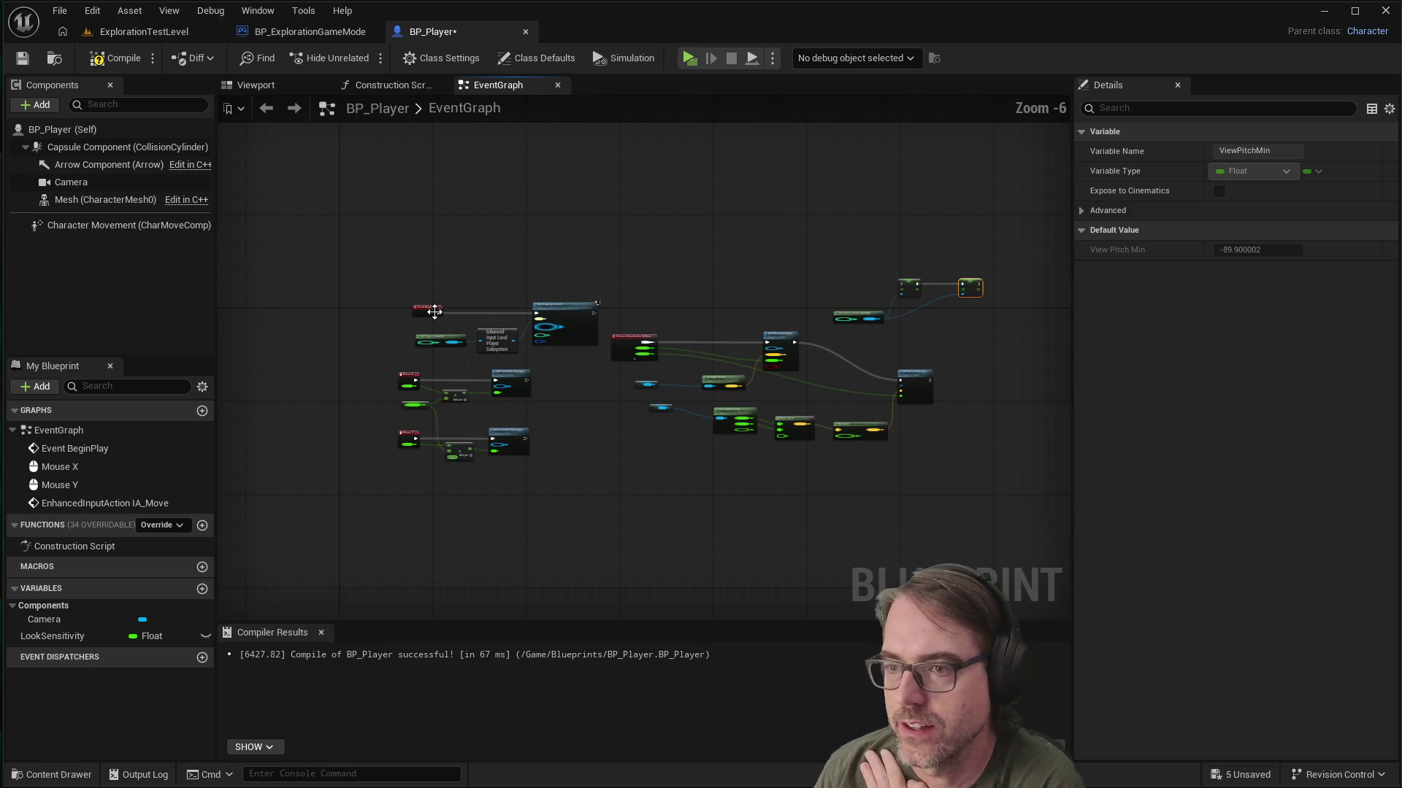
{"action": "scroll", "coordinate": [526, 311], "scroll_direction": "up", "scroll_amount": 1}
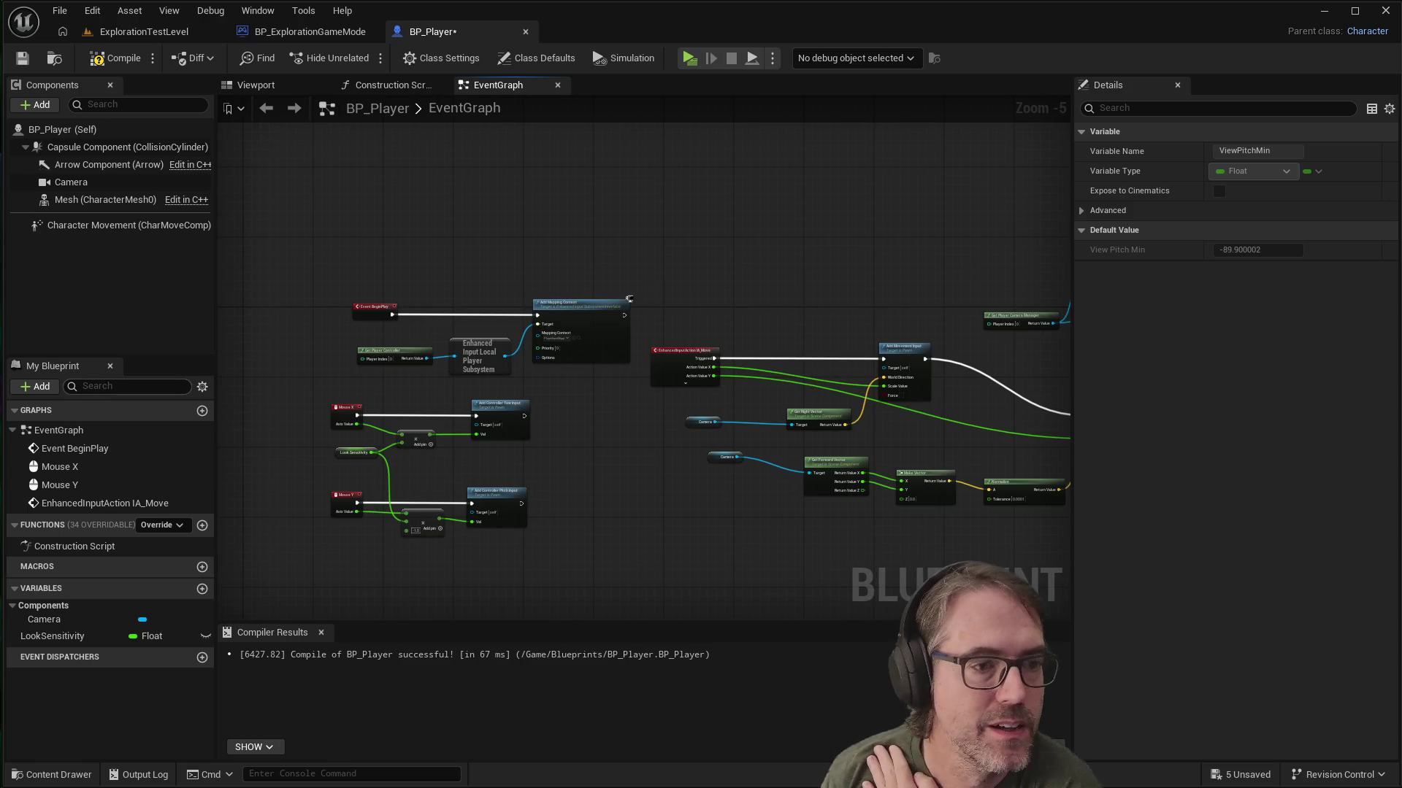
{"action": "mouse_move", "coordinate": [624, 315]}
{"action": "left_mouse_down"}
{"action": "mouse_move", "coordinate": [1040, 307]}
{"action": "mouse_move", "coordinate": [896, 303]}
{"action": "mouse_move", "coordinate": [760, 270]}
{"action": "left_mouse_up"}
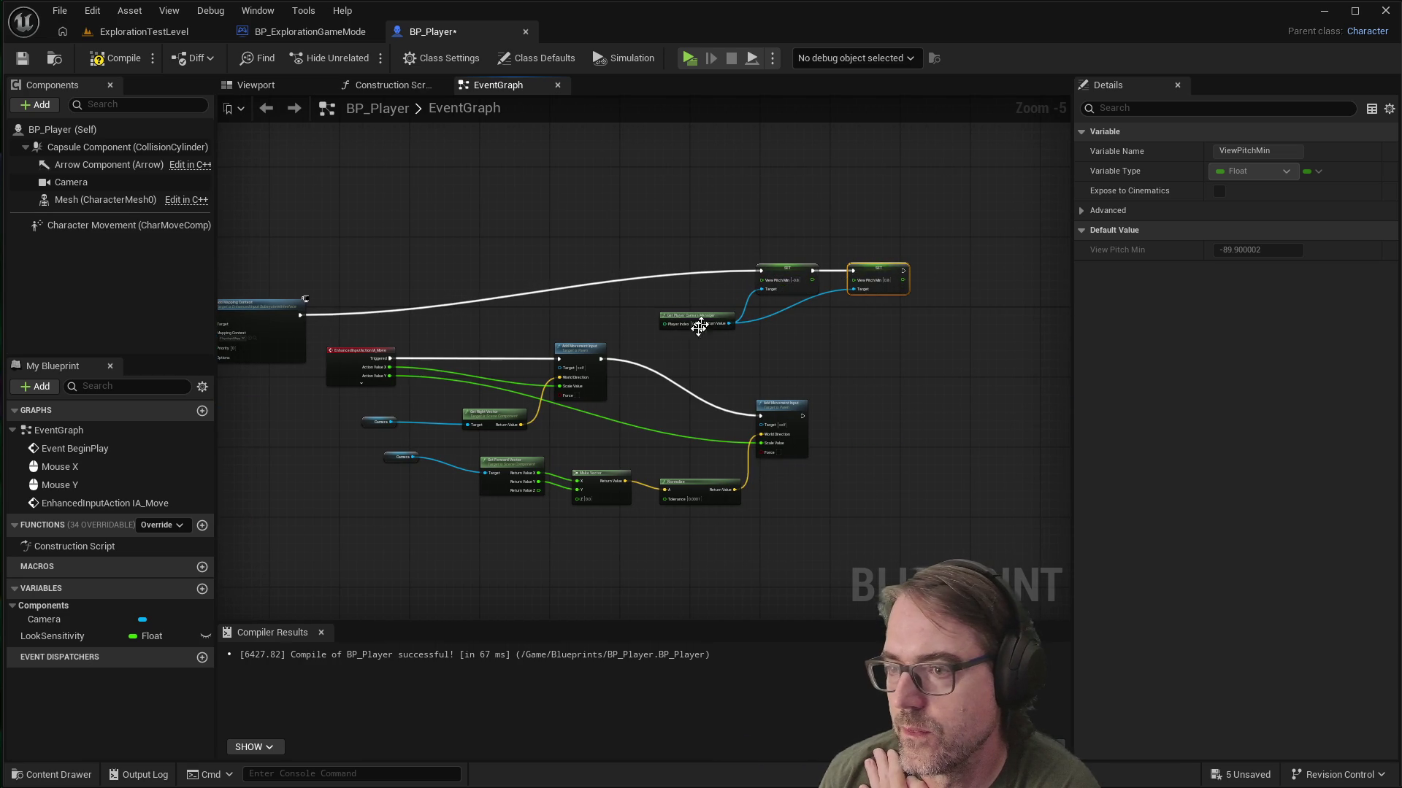
{"action": "left_click", "coordinate": [863, 358]}
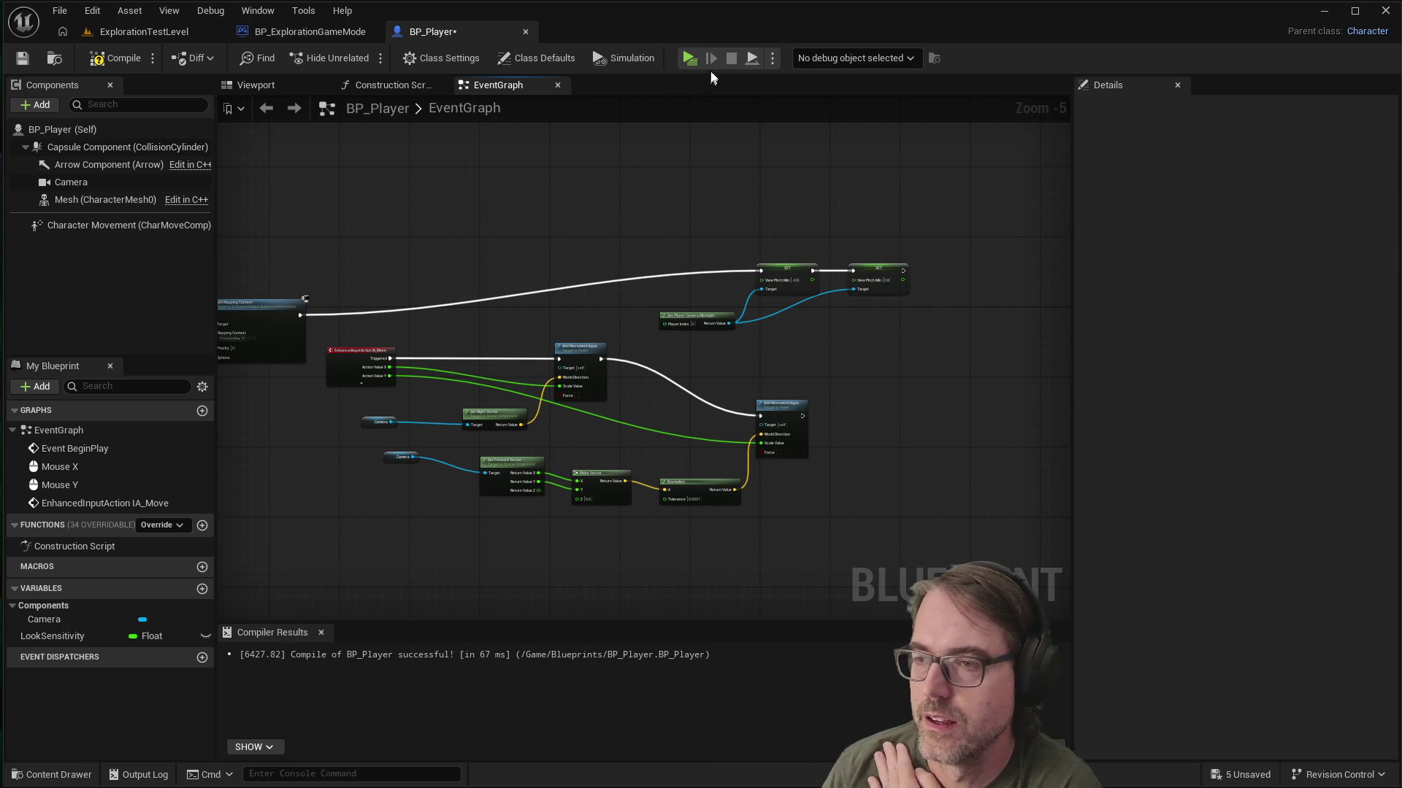
Step: Save, compile and play-test the pitch limits, then stop the session
{"action": "left_click", "coordinate": [688, 59]}
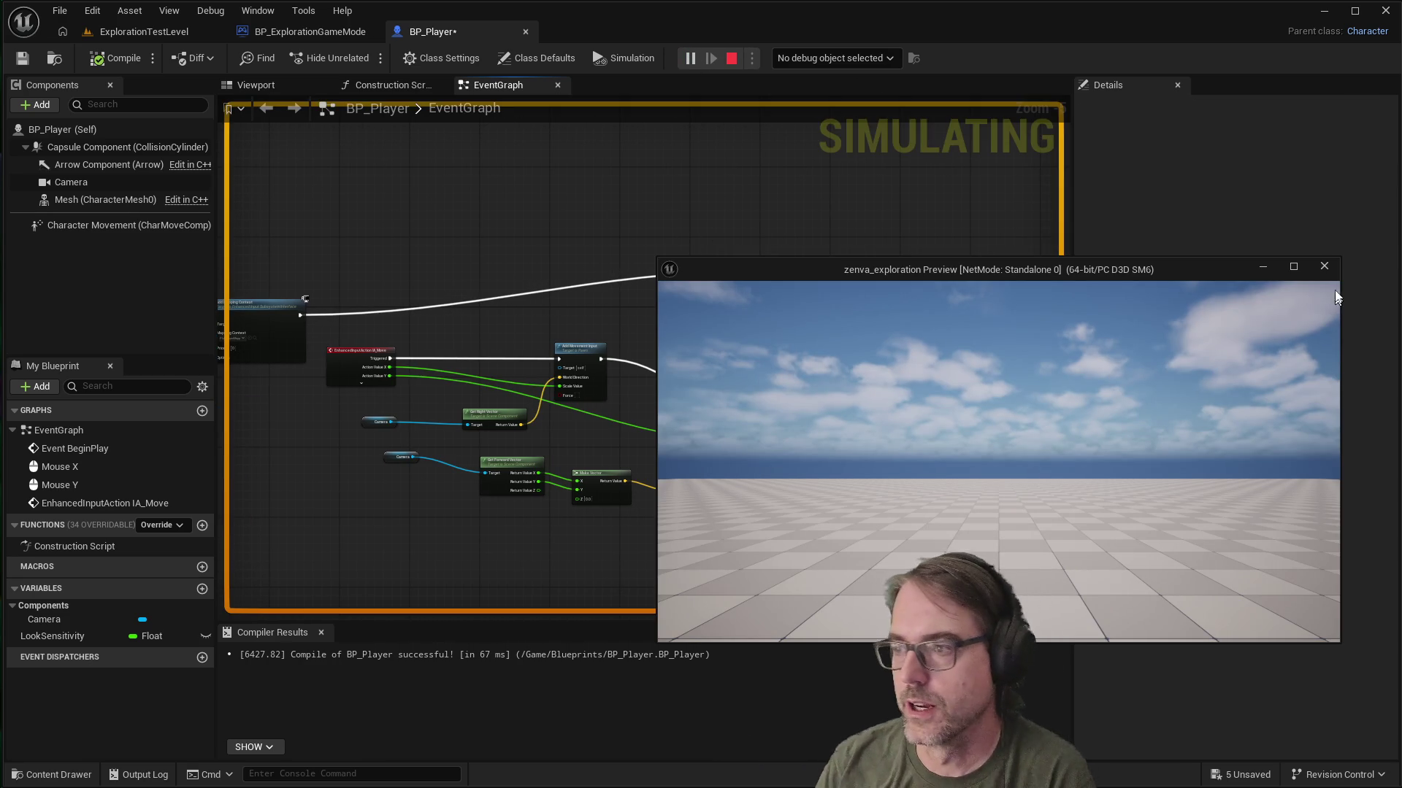
{"action": "left_click", "coordinate": [1324, 266]}
{"action": "key", "text": "ctrl+s"}
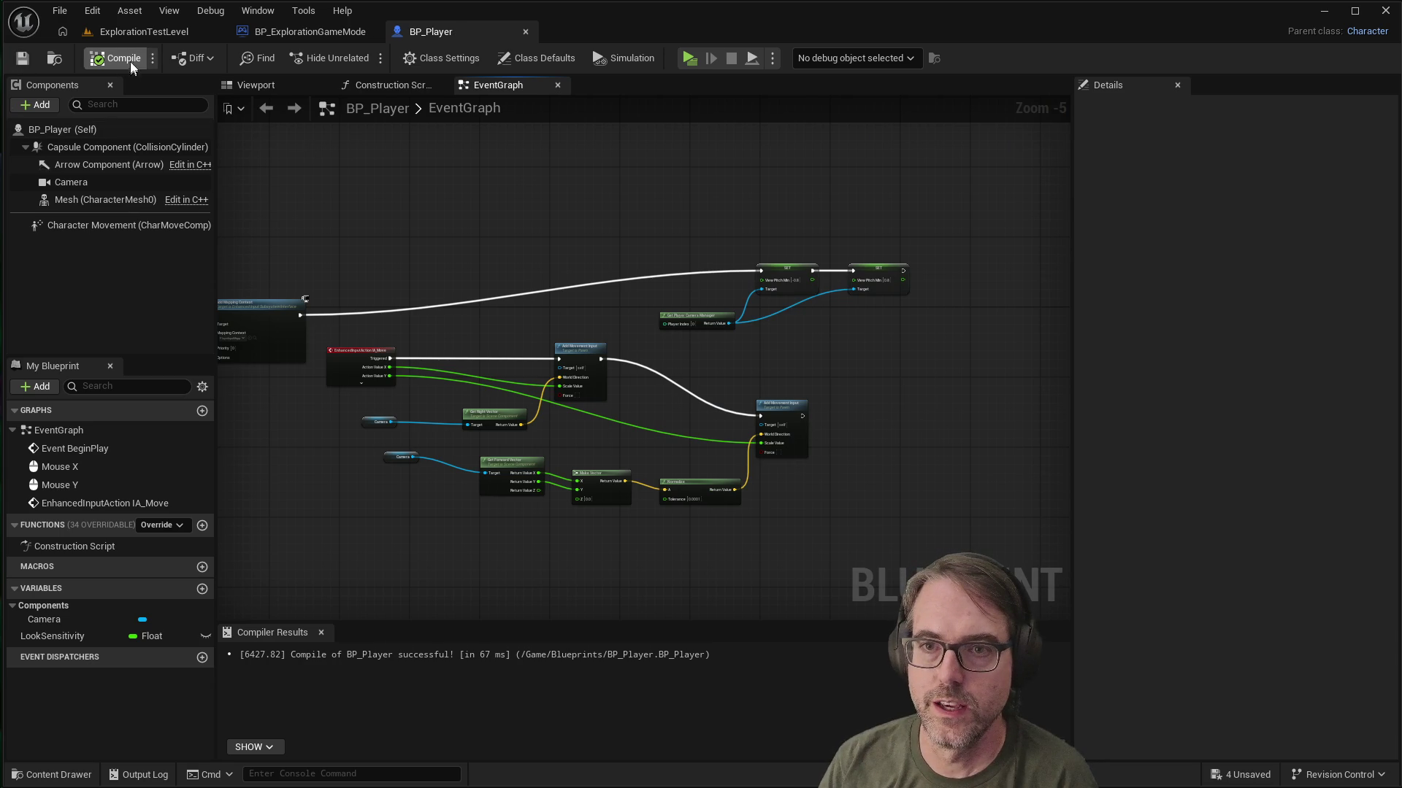
{"action": "left_click", "coordinate": [119, 59]}
{"action": "left_click", "coordinate": [692, 57]}
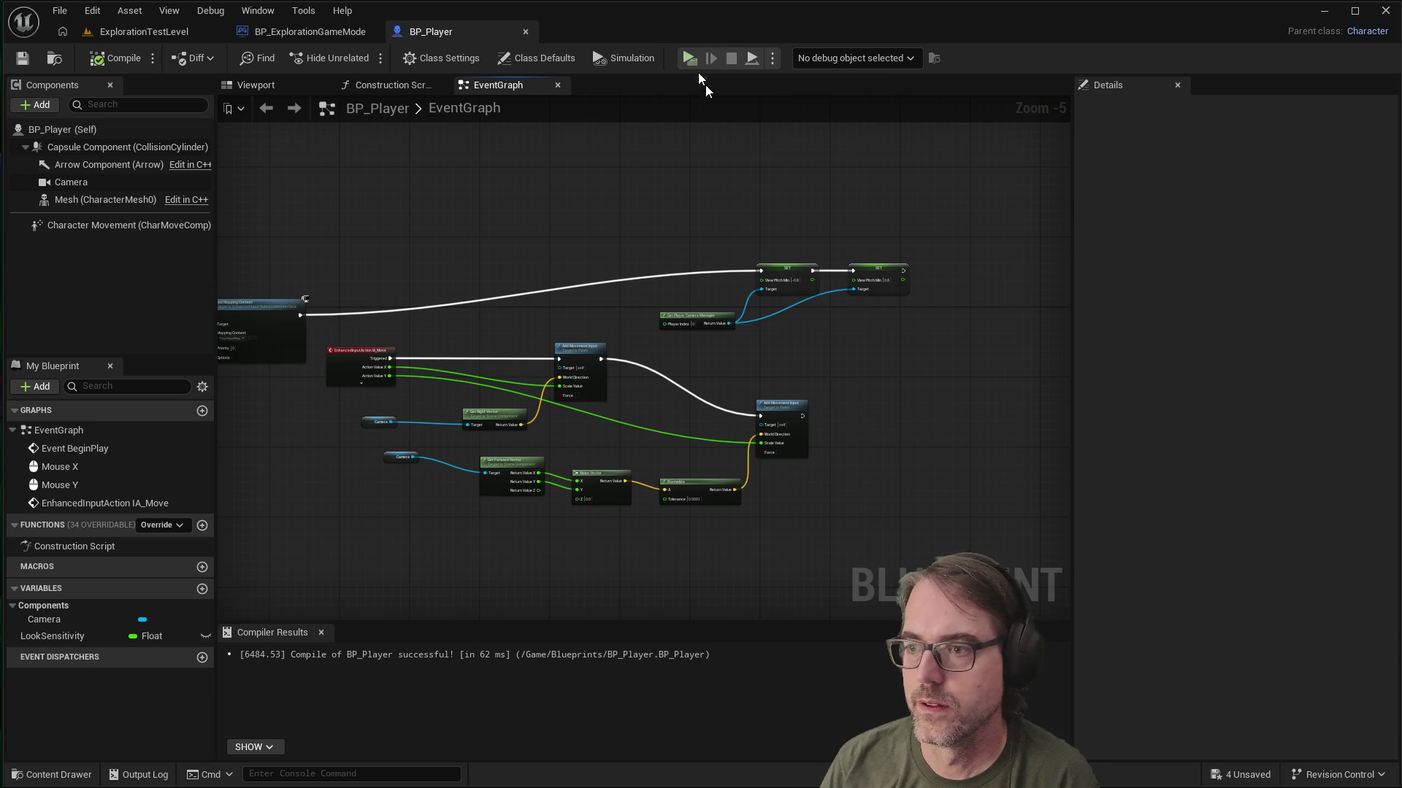
{"action": "left_click", "coordinate": [834, 315]}
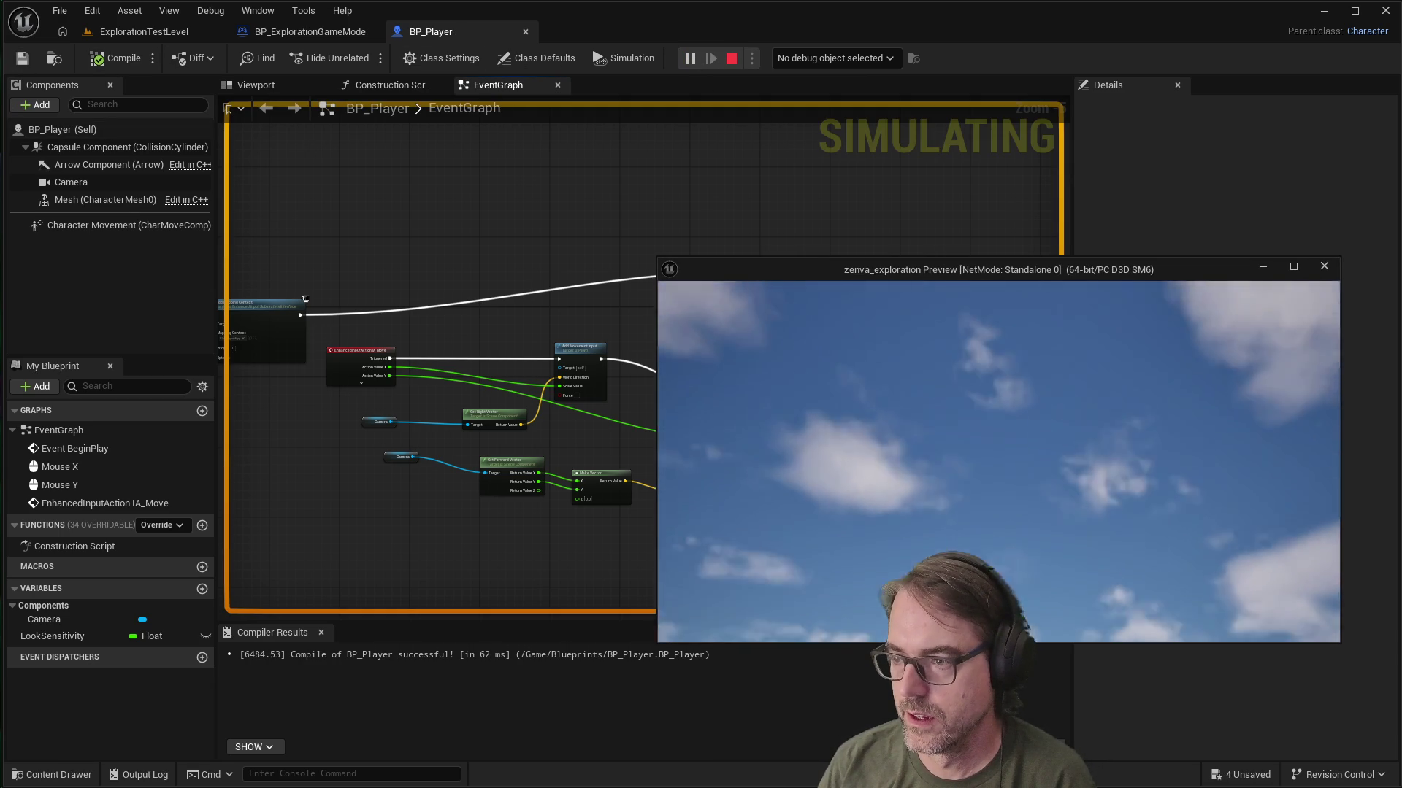
{"action": "mouse_move", "coordinate": [1077, 625]}
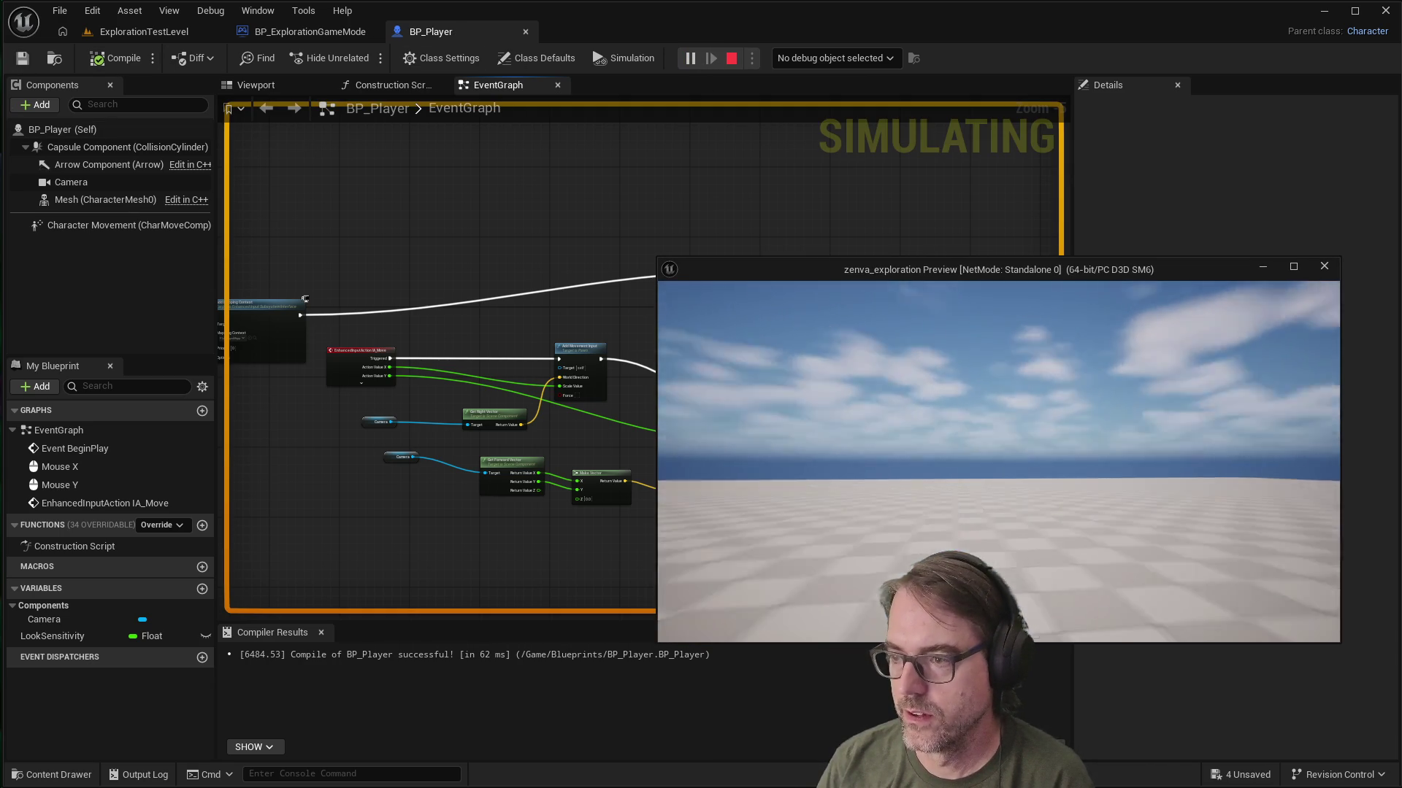
{"action": "key", "text": "Escape"}
Step: Try -0.8 on the first setter, undo it, and set the second setter to -0.8
{"action": "scroll", "coordinate": [873, 282], "scroll_direction": "up", "scroll_amount": 5}
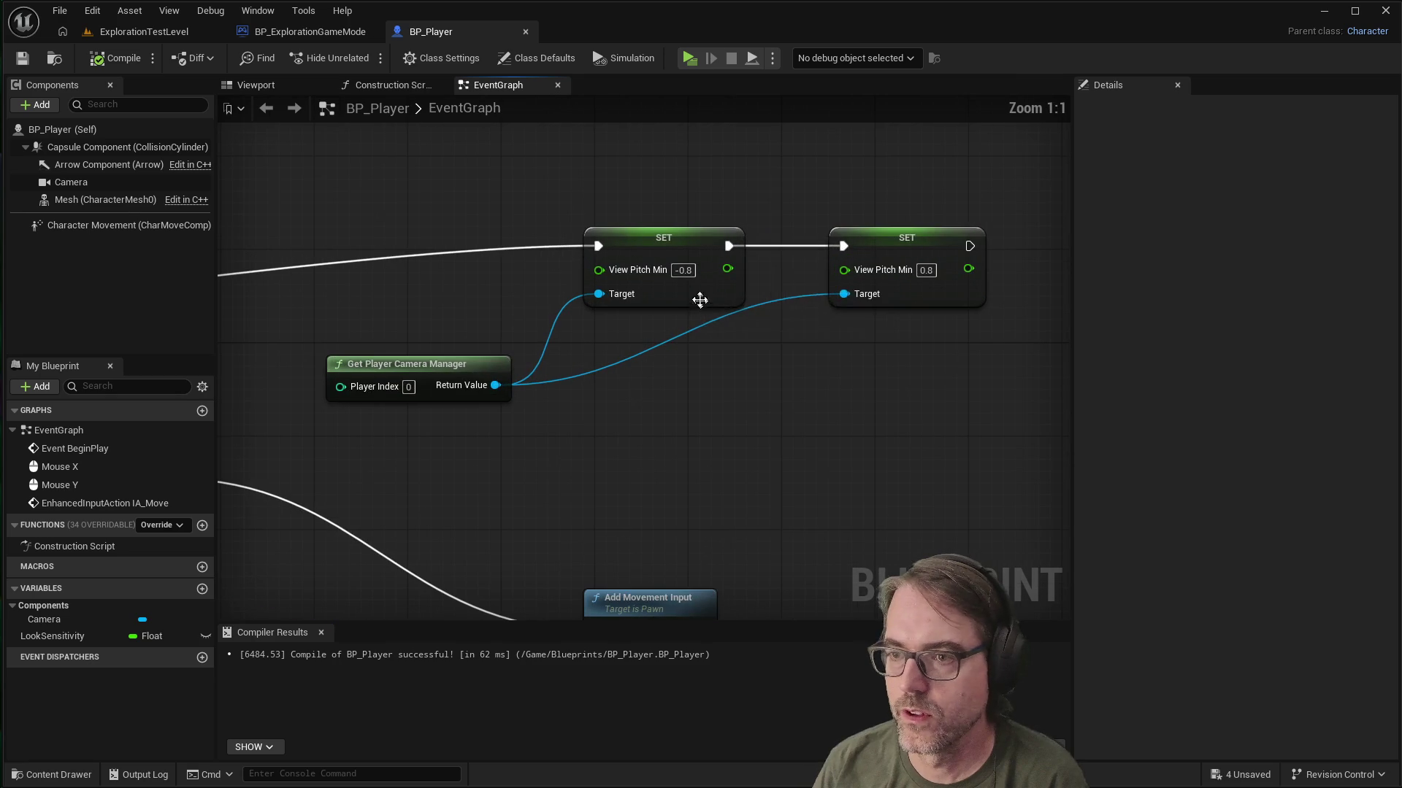
{"action": "type", "text": "-"}
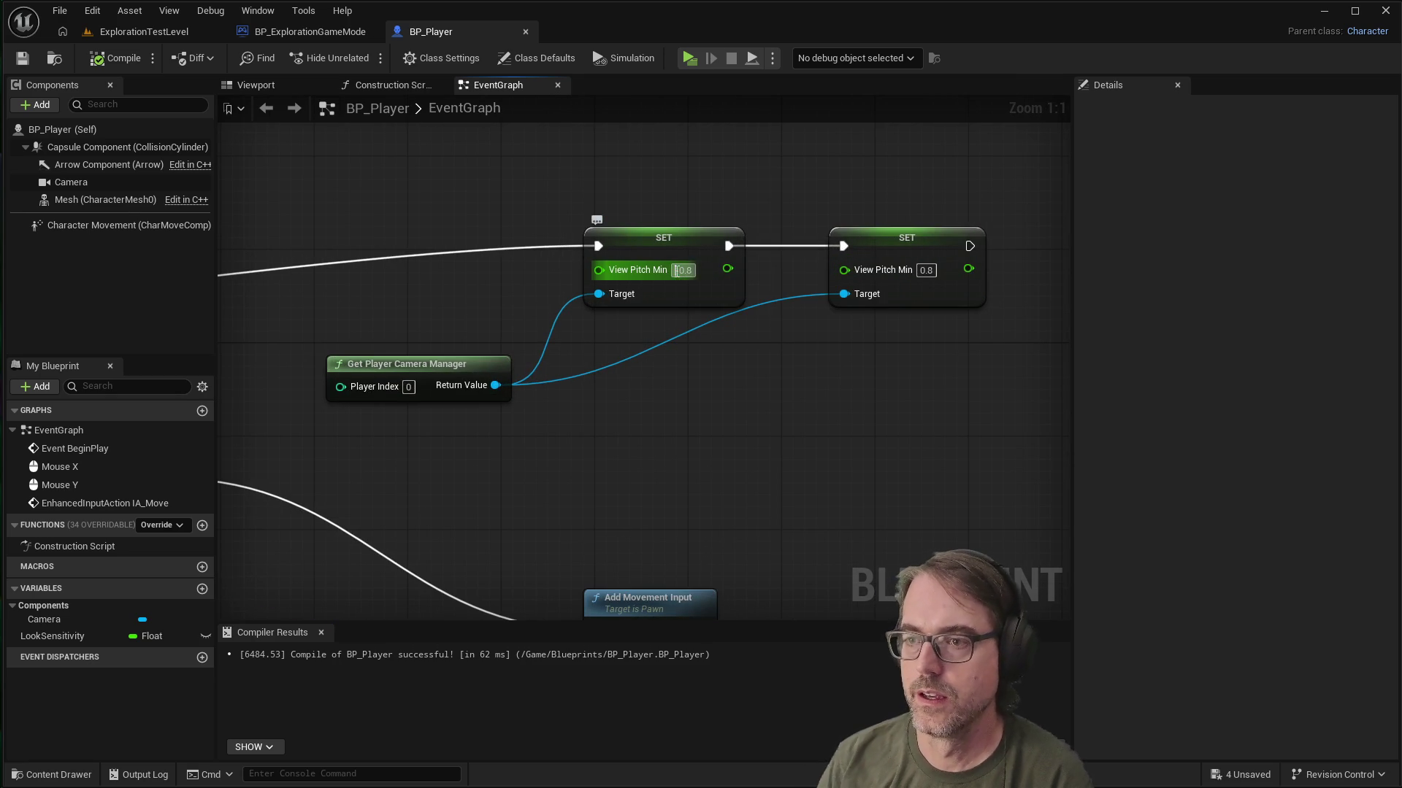
{"action": "key", "text": "Return"}
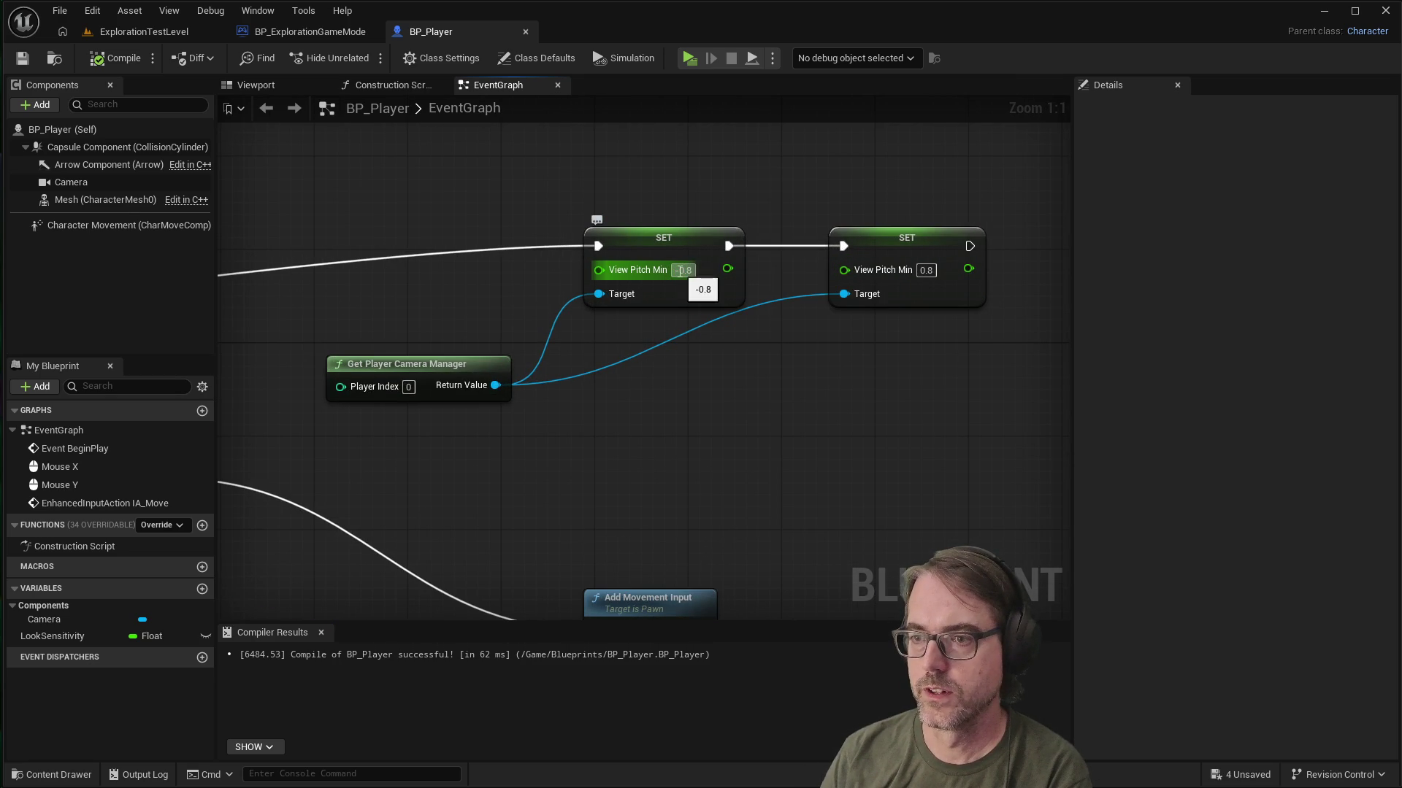
{"action": "key", "text": "ctrl+z"}
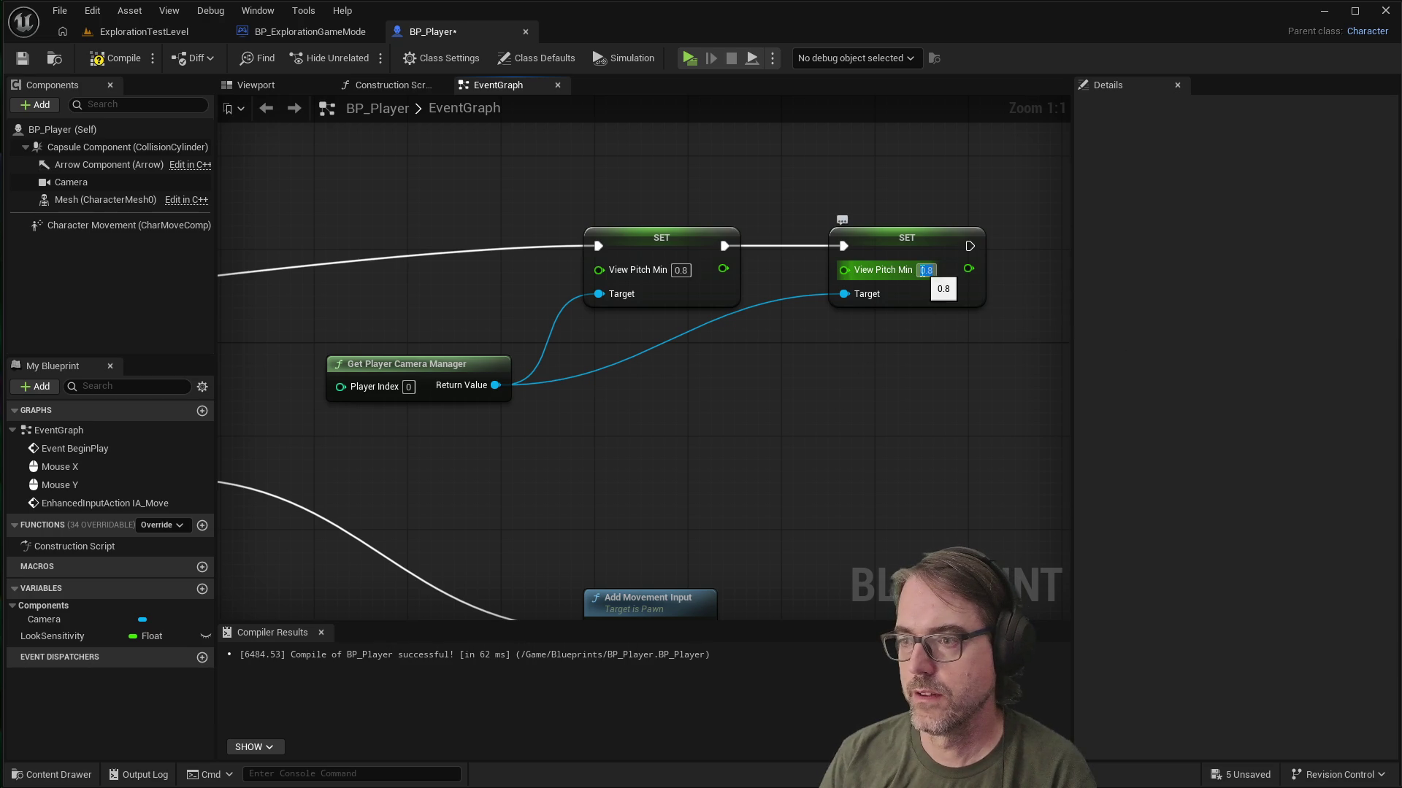
{"action": "left_click", "coordinate": [923, 270]}
{"action": "type", "text": "-0.8"}
{"action": "key", "text": "Return"}
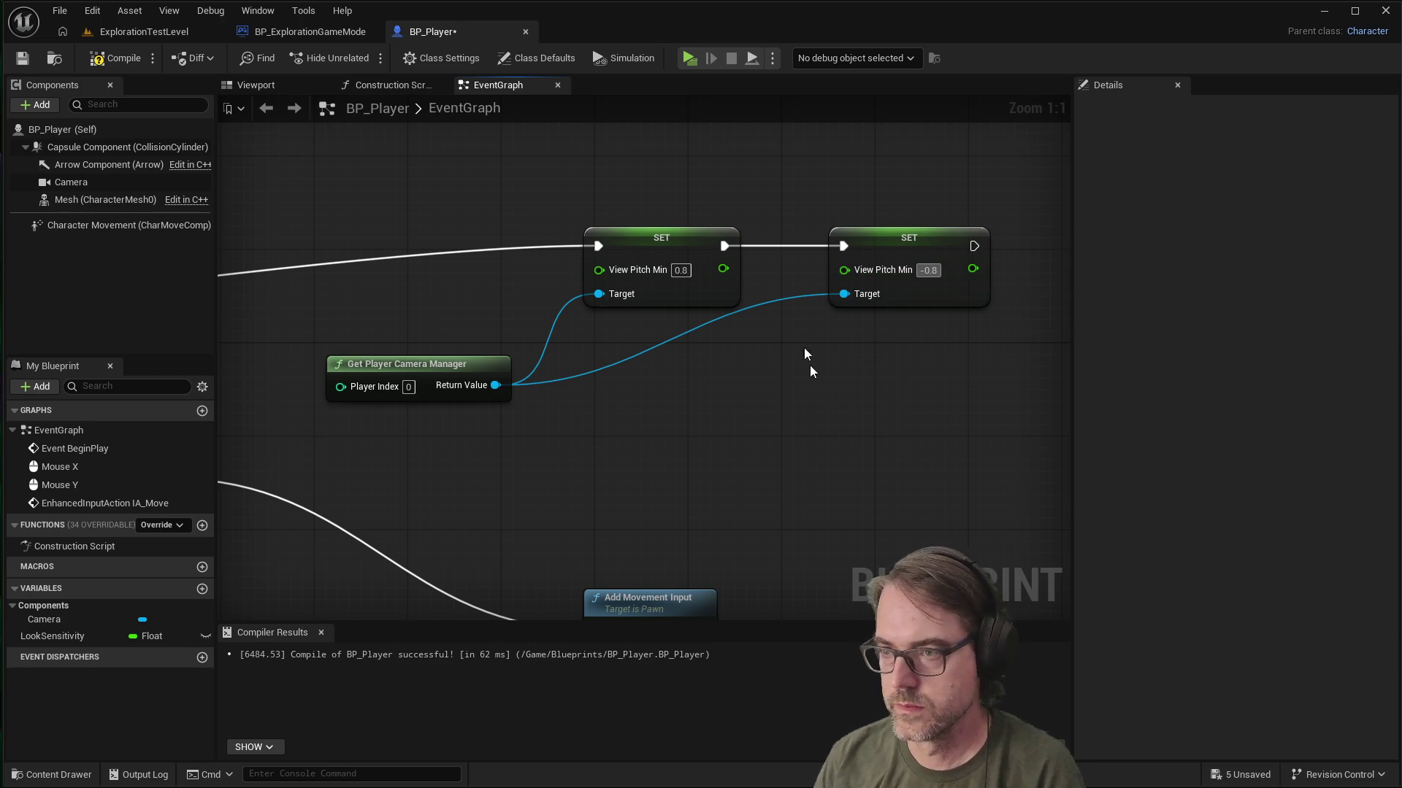
Step: Recompile BP_Player and play-test the look limits again, then stop
{"action": "left_click", "coordinate": [117, 58]}
{"action": "left_click", "coordinate": [689, 58]}
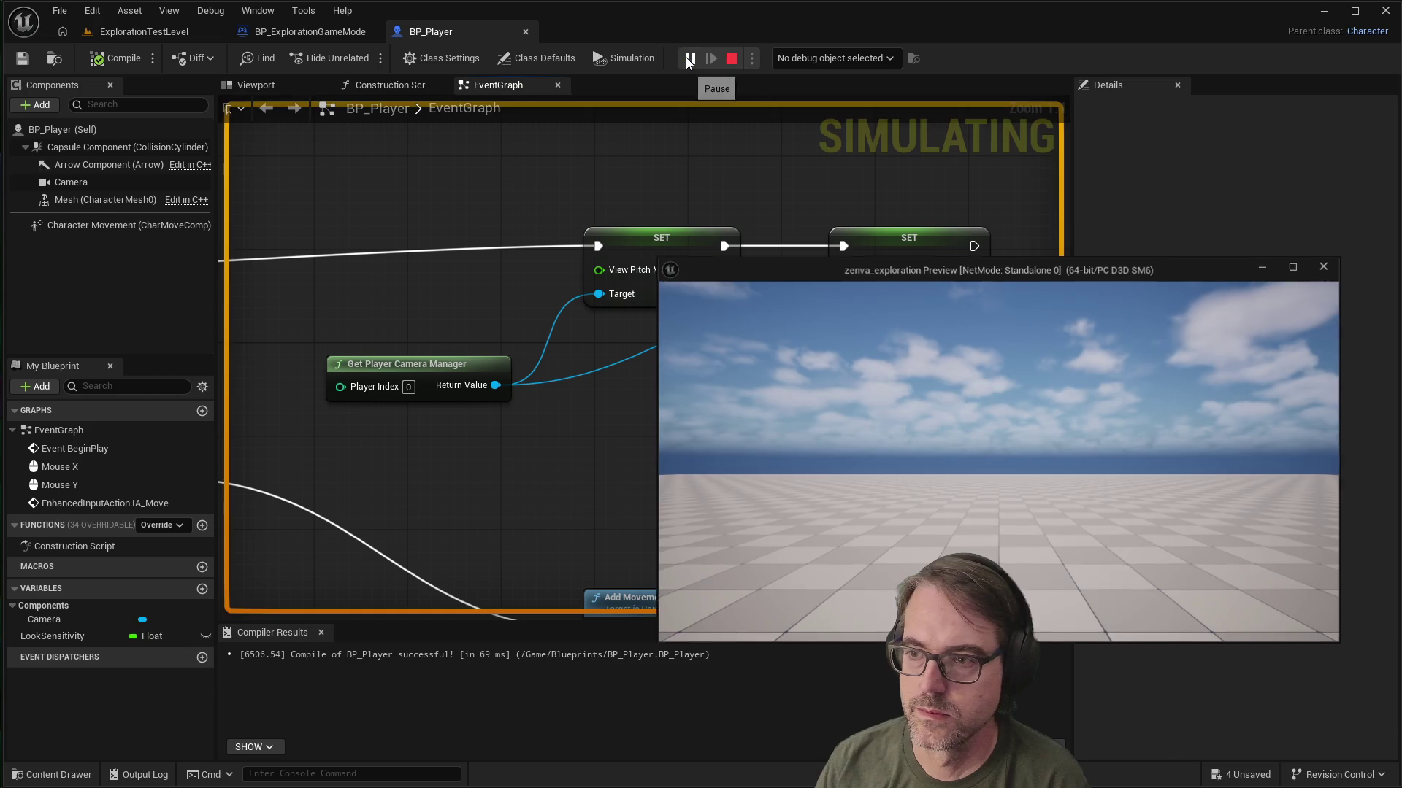
{"action": "left_click", "coordinate": [1073, 480]}
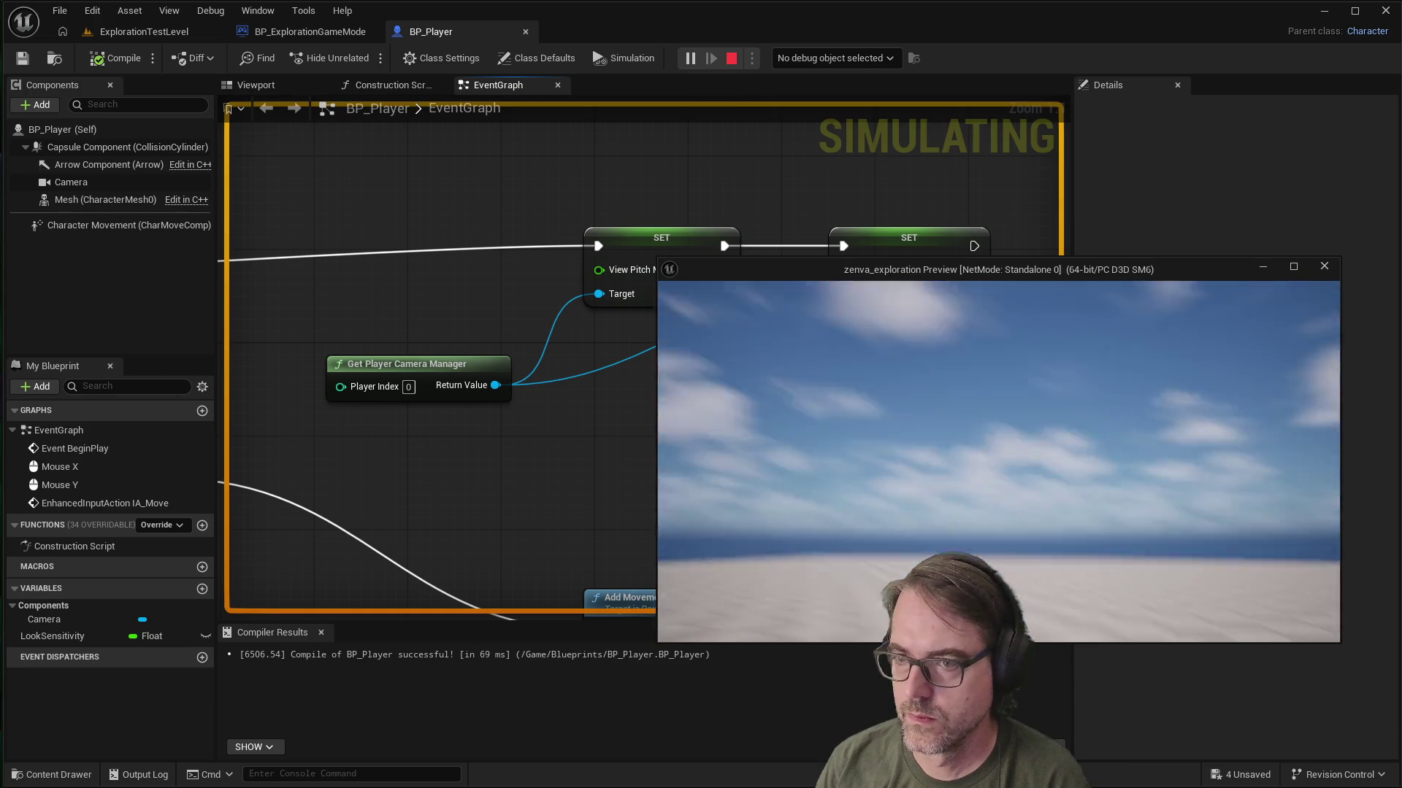
{"action": "key", "text": "Escape"}
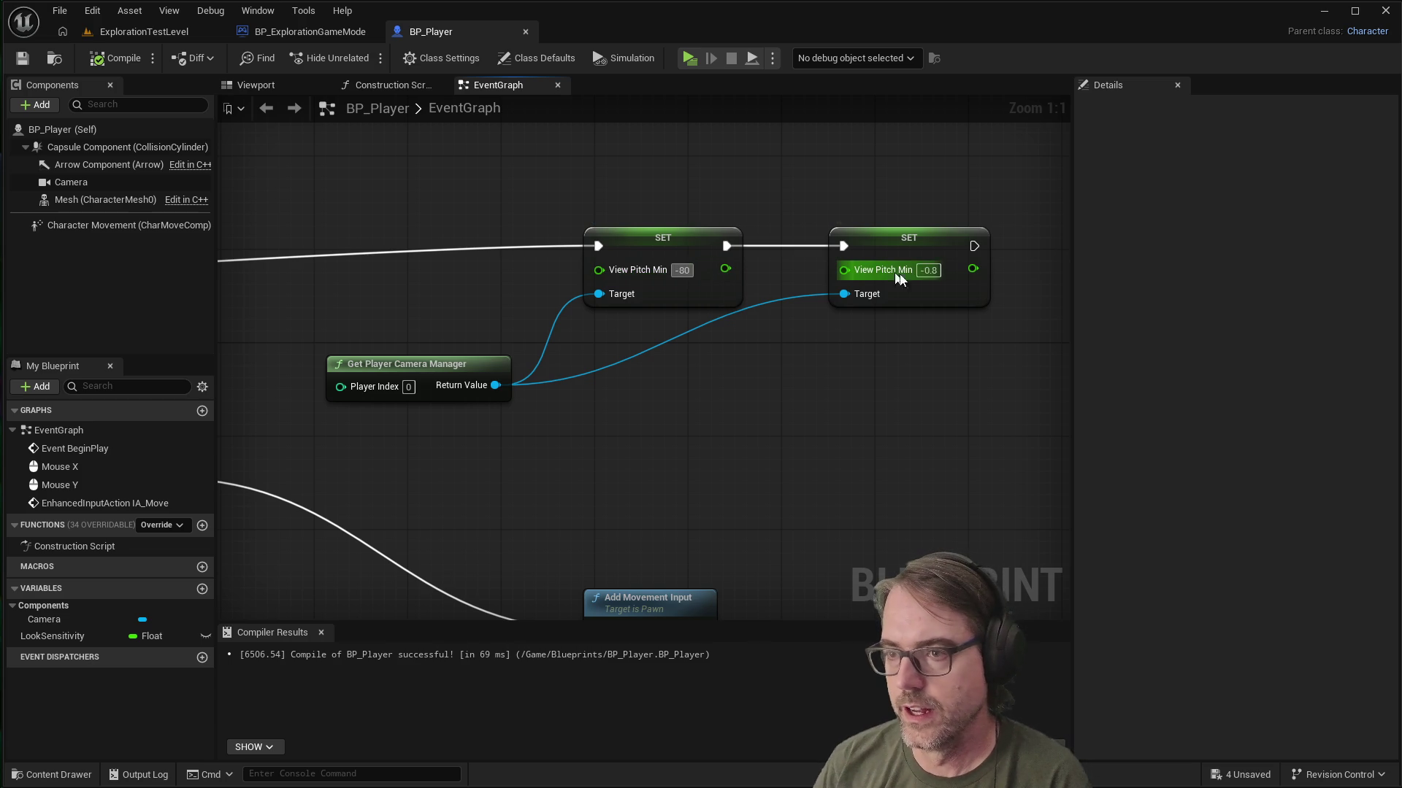
Step: Change the second setter's View Pitch Min to 80, save, compile and play-test
{"action": "left_click", "coordinate": [928, 270]}
{"action": "key", "text": "BackSpace"}
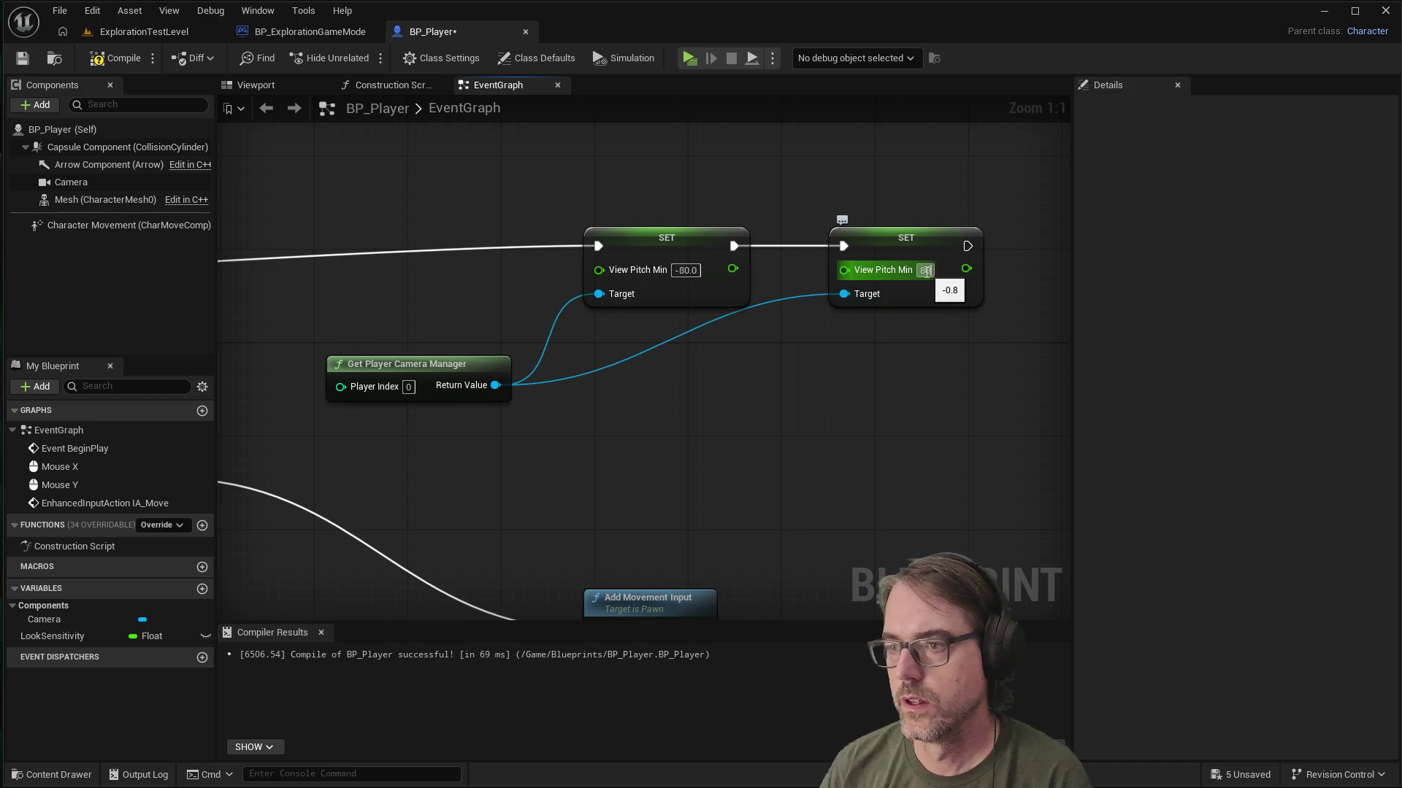
{"action": "key", "text": "Return"}
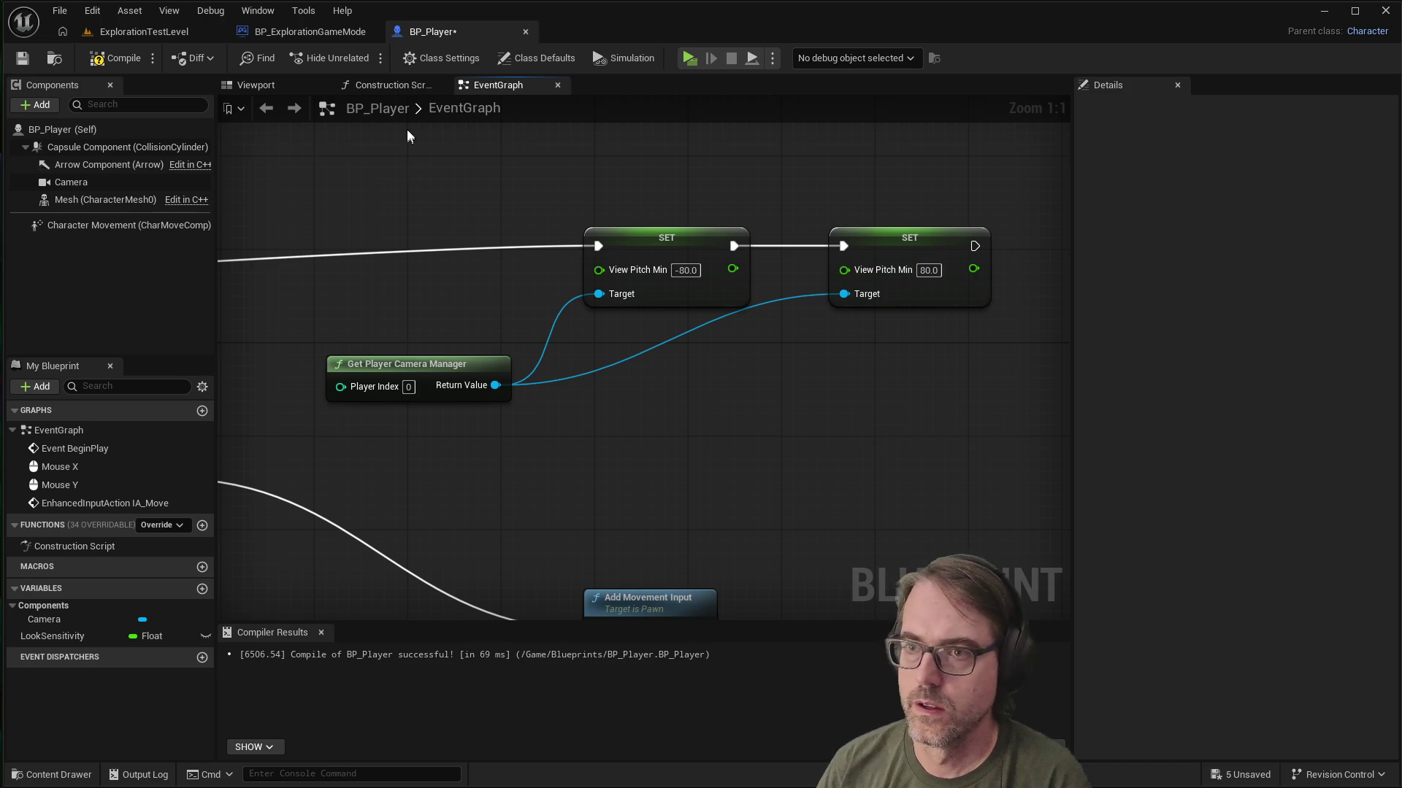
{"action": "left_click", "coordinate": [37, 55]}
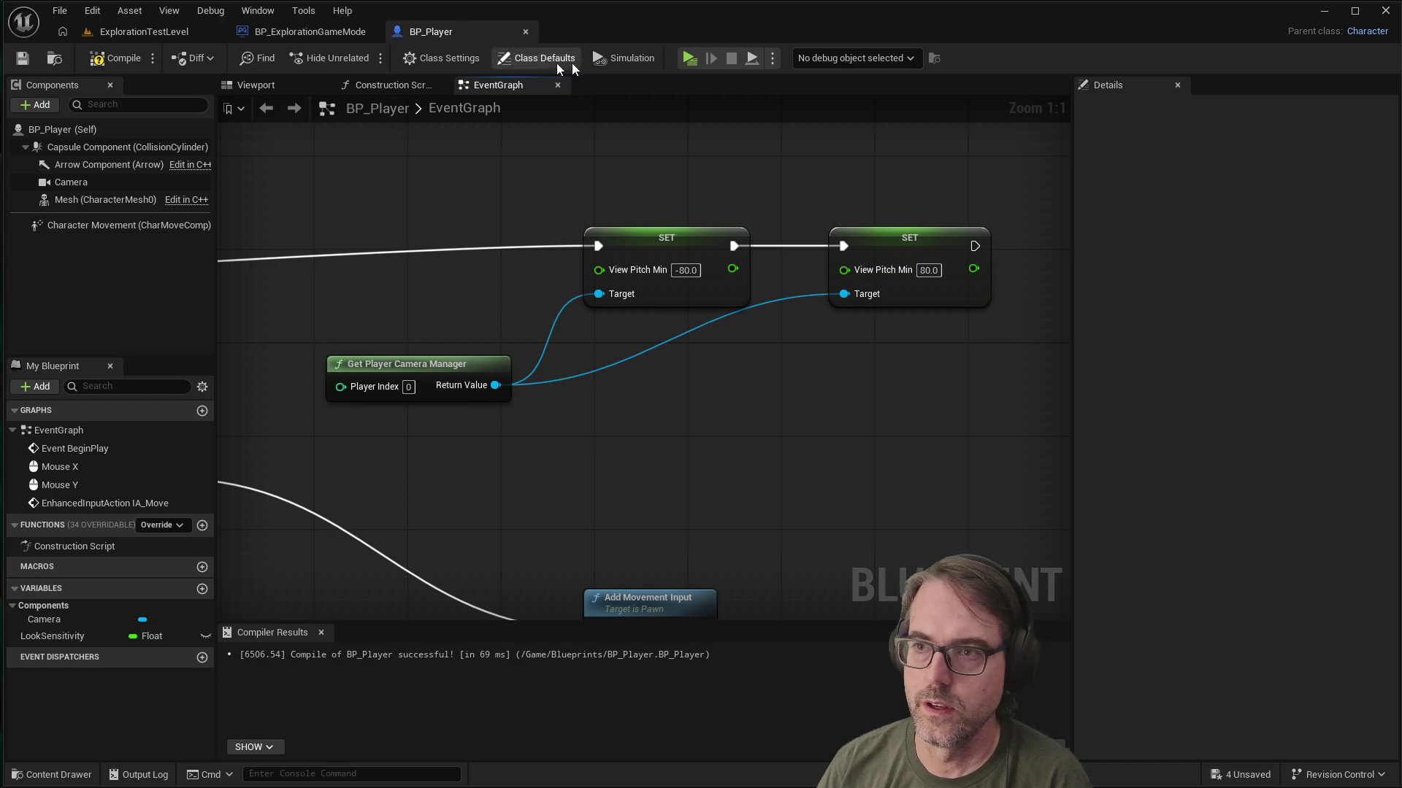
{"action": "key", "text": "F7"}
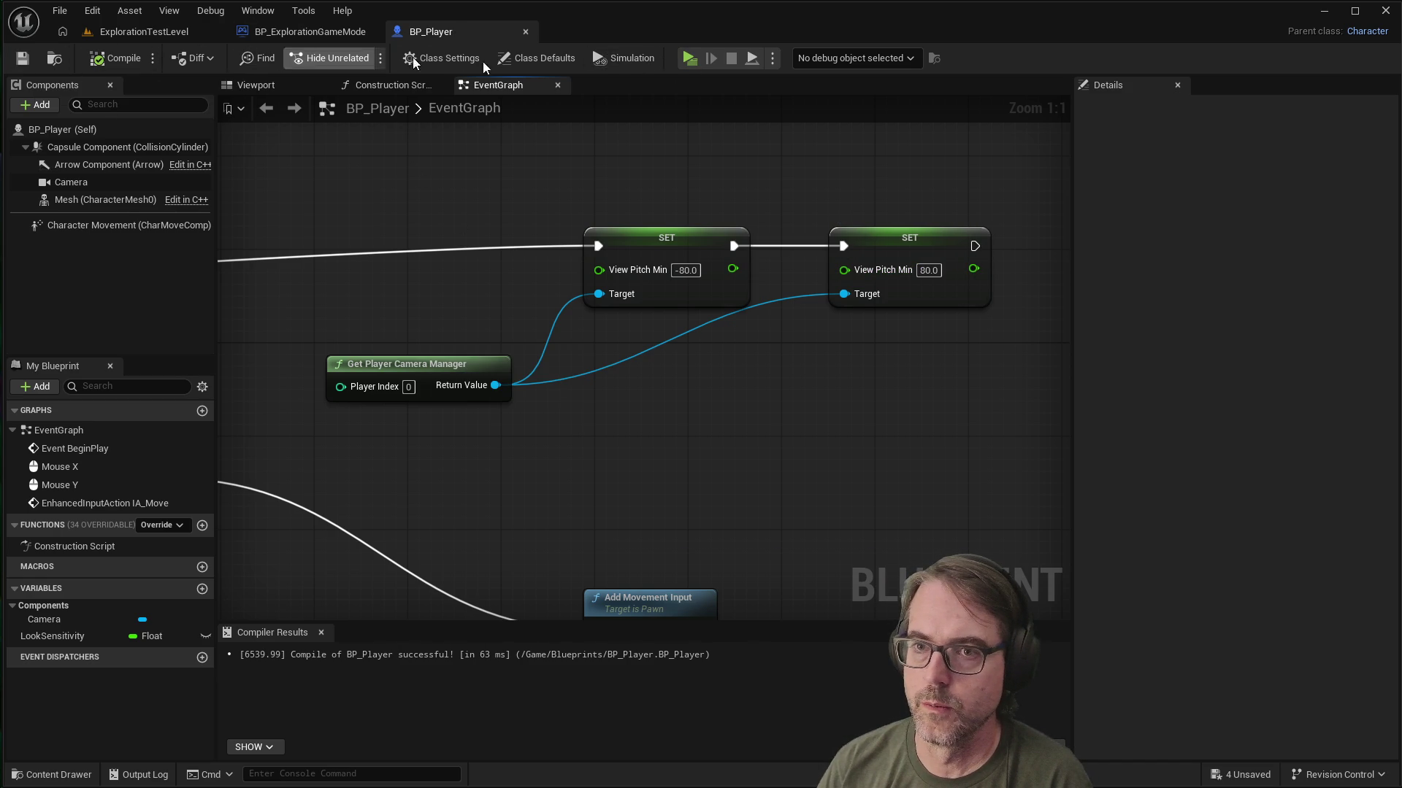
{"action": "left_click", "coordinate": [689, 62]}
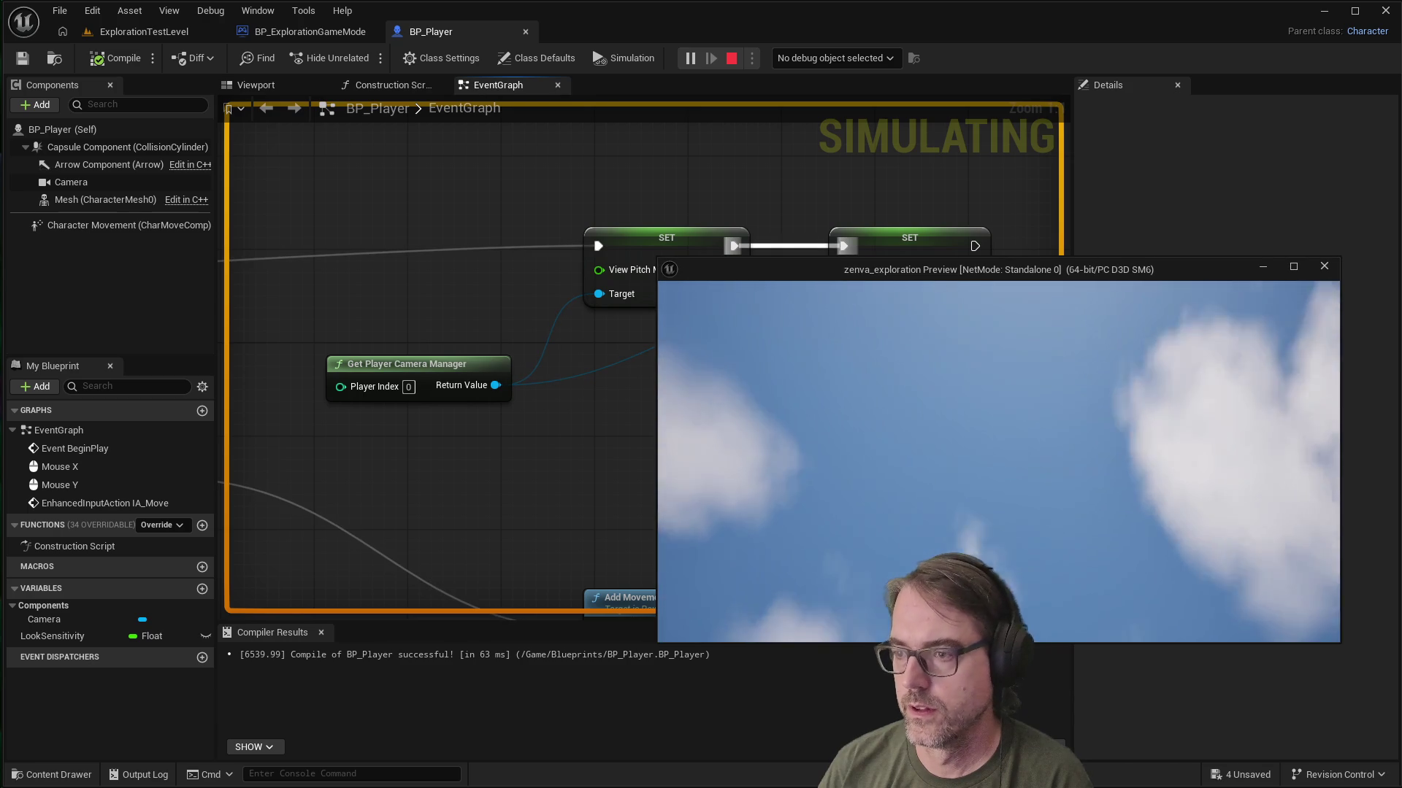
{"action": "key", "text": "Escape"}
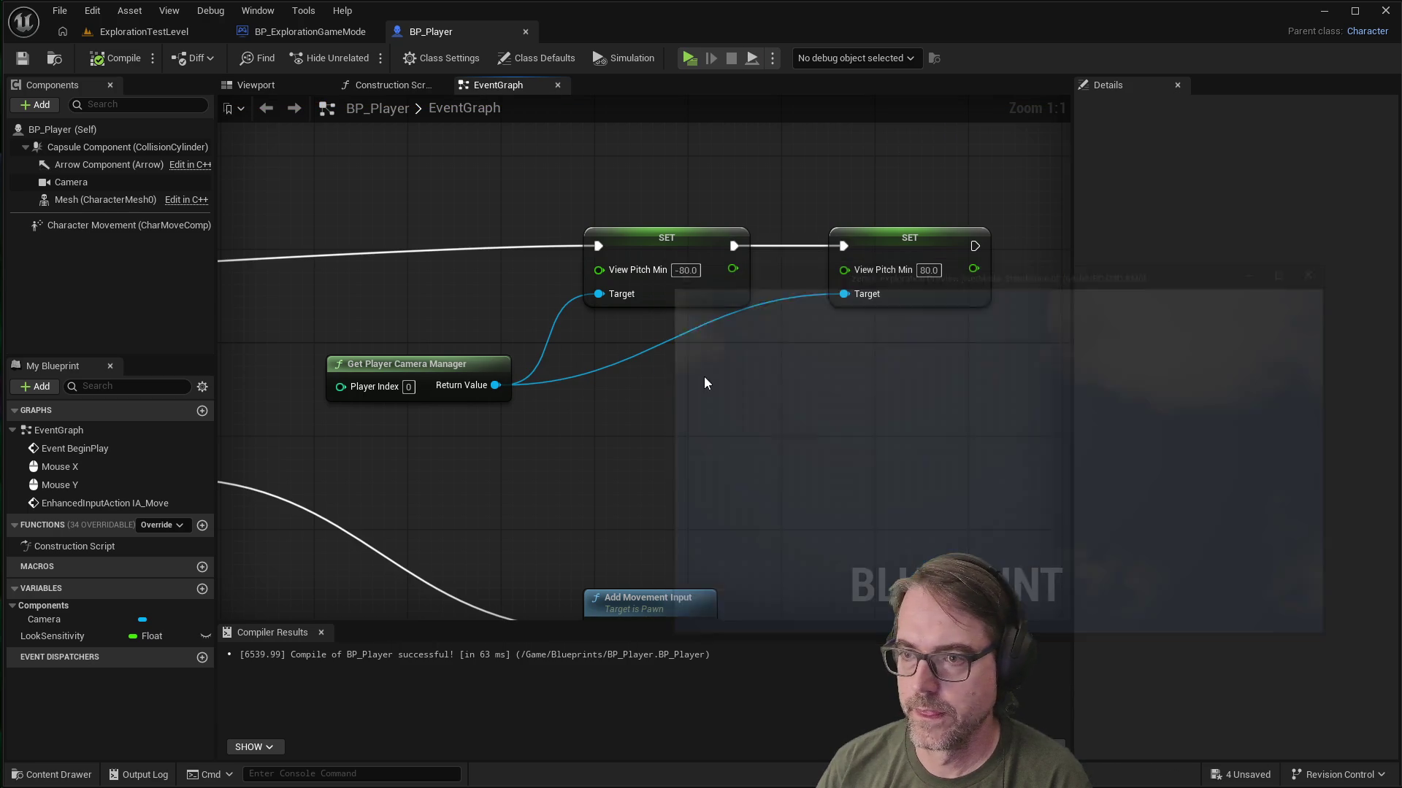
Step: Set the first setter to 80.0 and the second to -80.0, then save BP_Player
{"action": "left_click", "coordinate": [686, 270]}
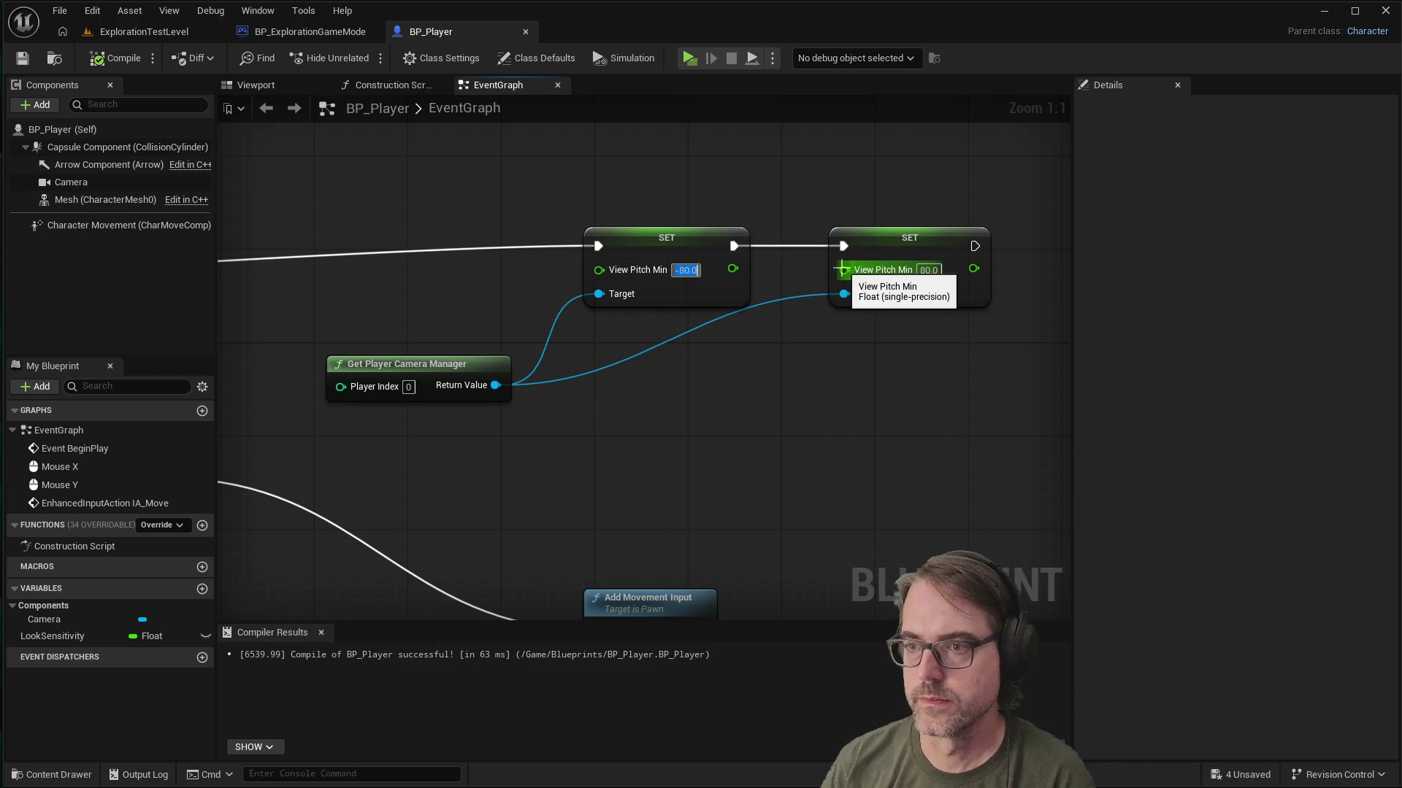
{"action": "key", "text": "BackSpace"}
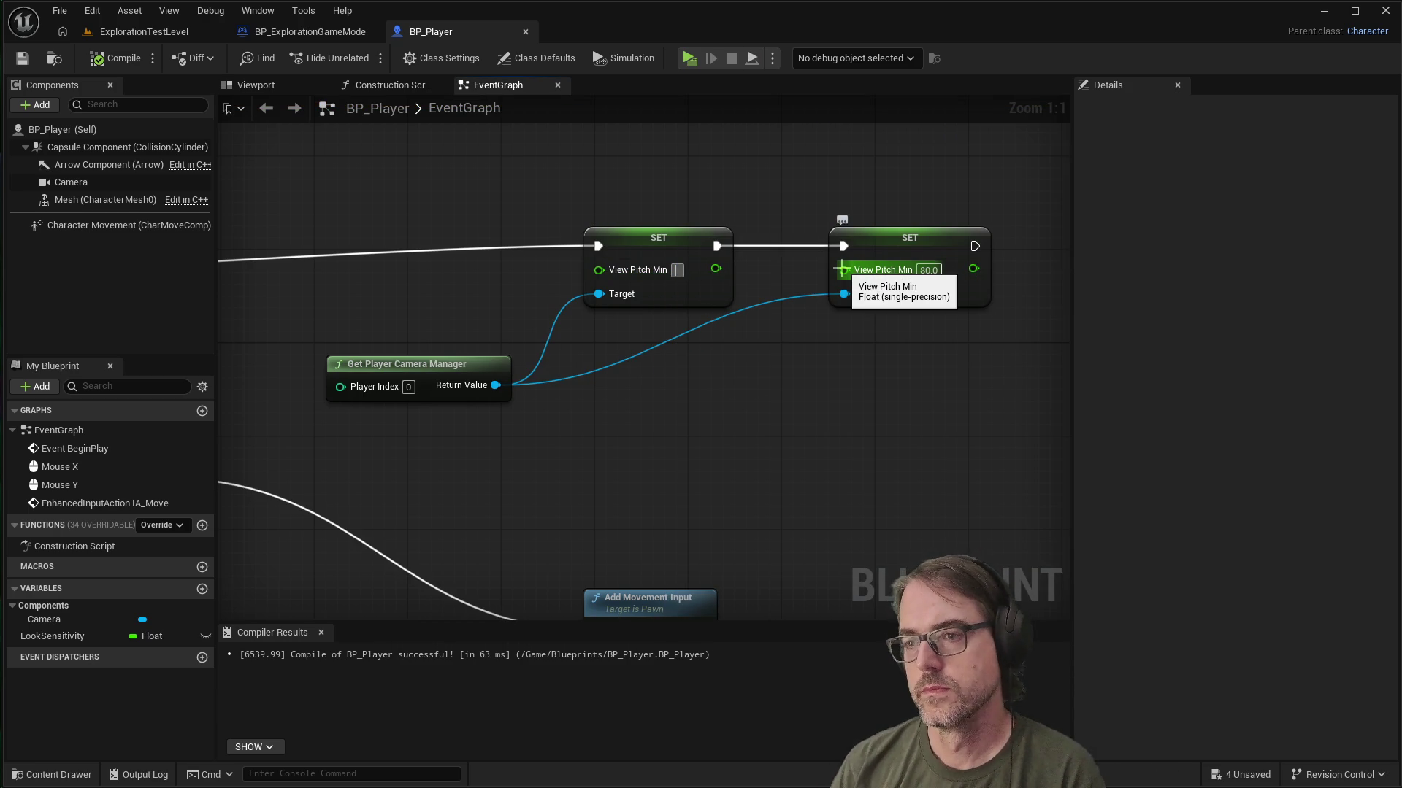
{"action": "type", "text": "890"}
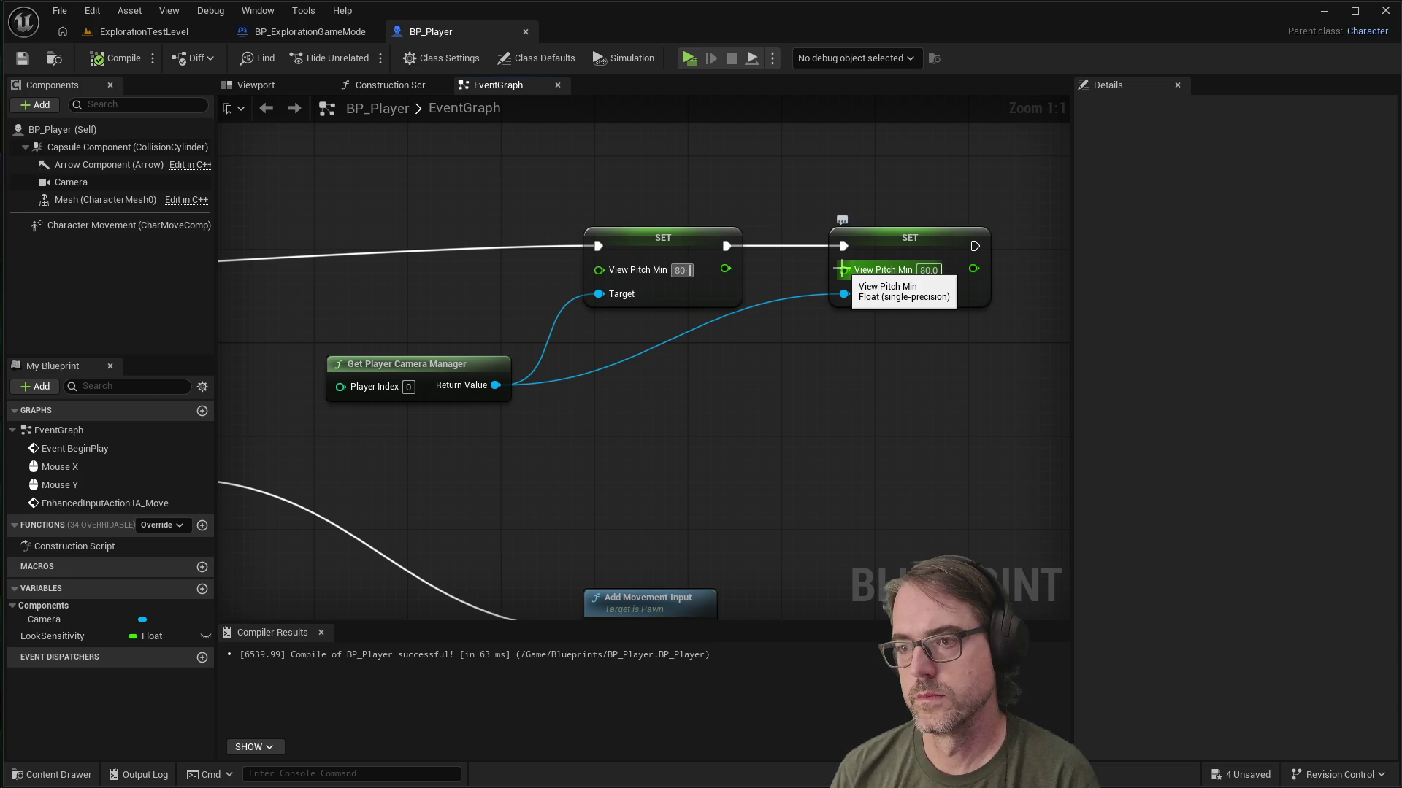
{"action": "left_click", "coordinate": [924, 270]}
{"action": "type", "text": "-"}
{"action": "key", "text": "Return"}
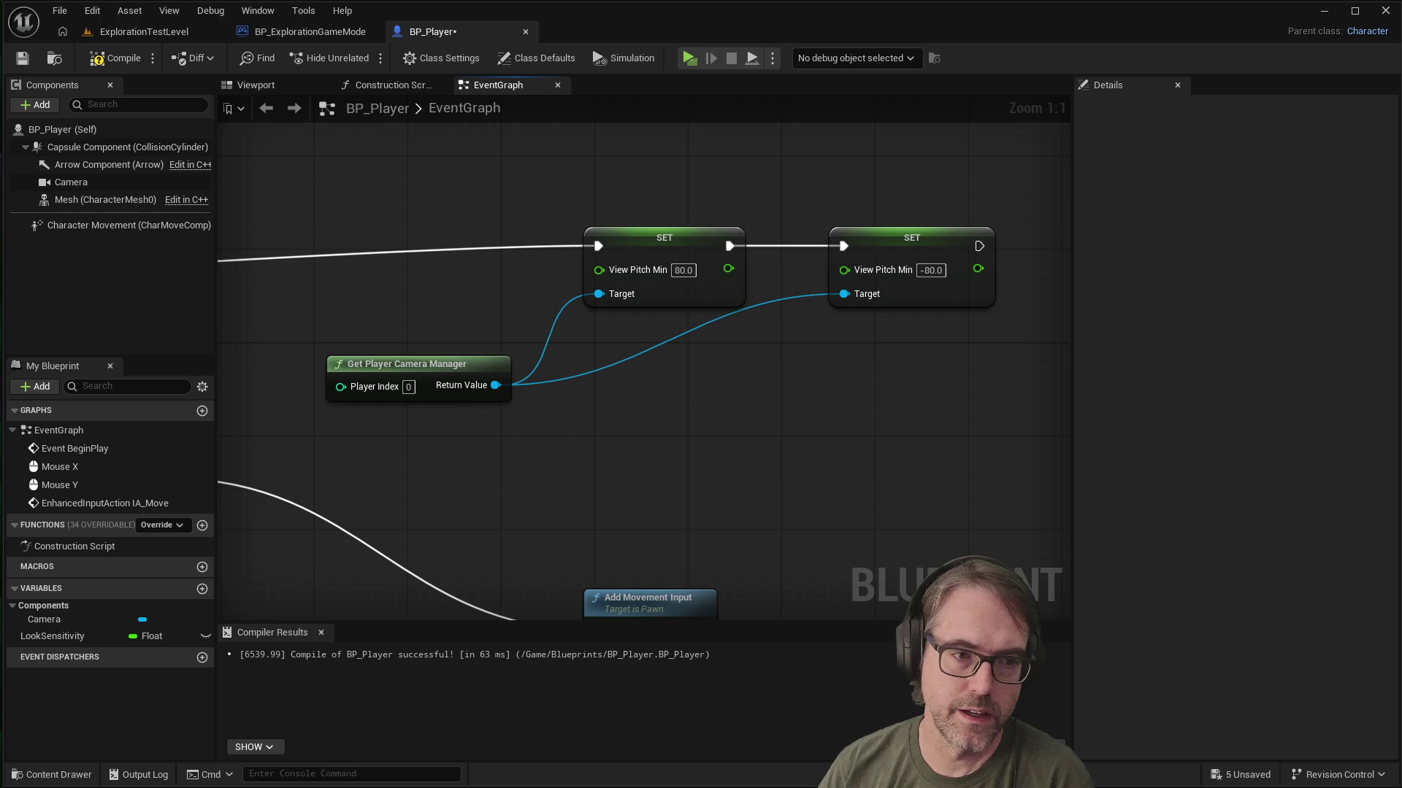
{"action": "left_click", "coordinate": [22, 60]}
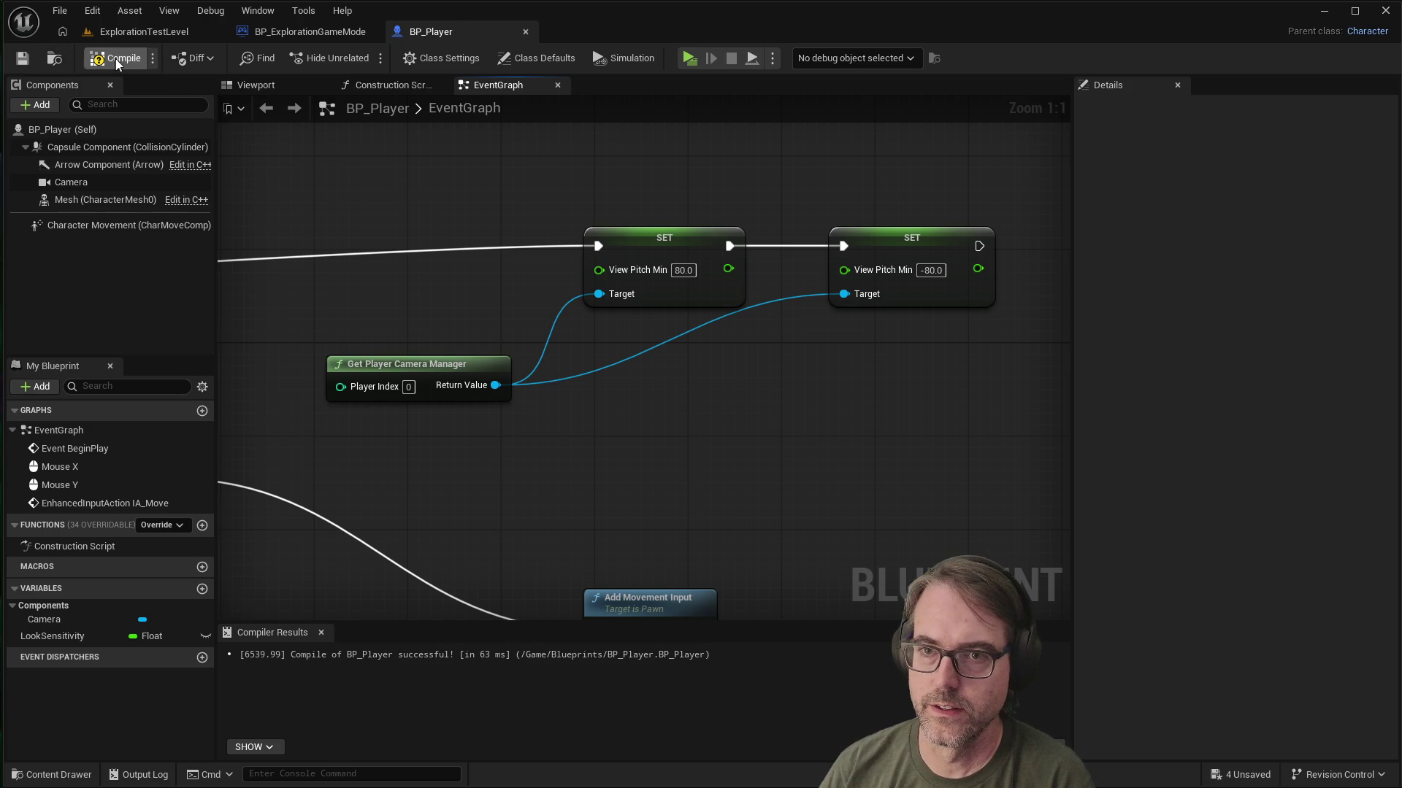
Step: Play-test the new pitch limits by looking down at the floor and up at the sky, then stop
{"action": "left_click", "coordinate": [692, 57]}
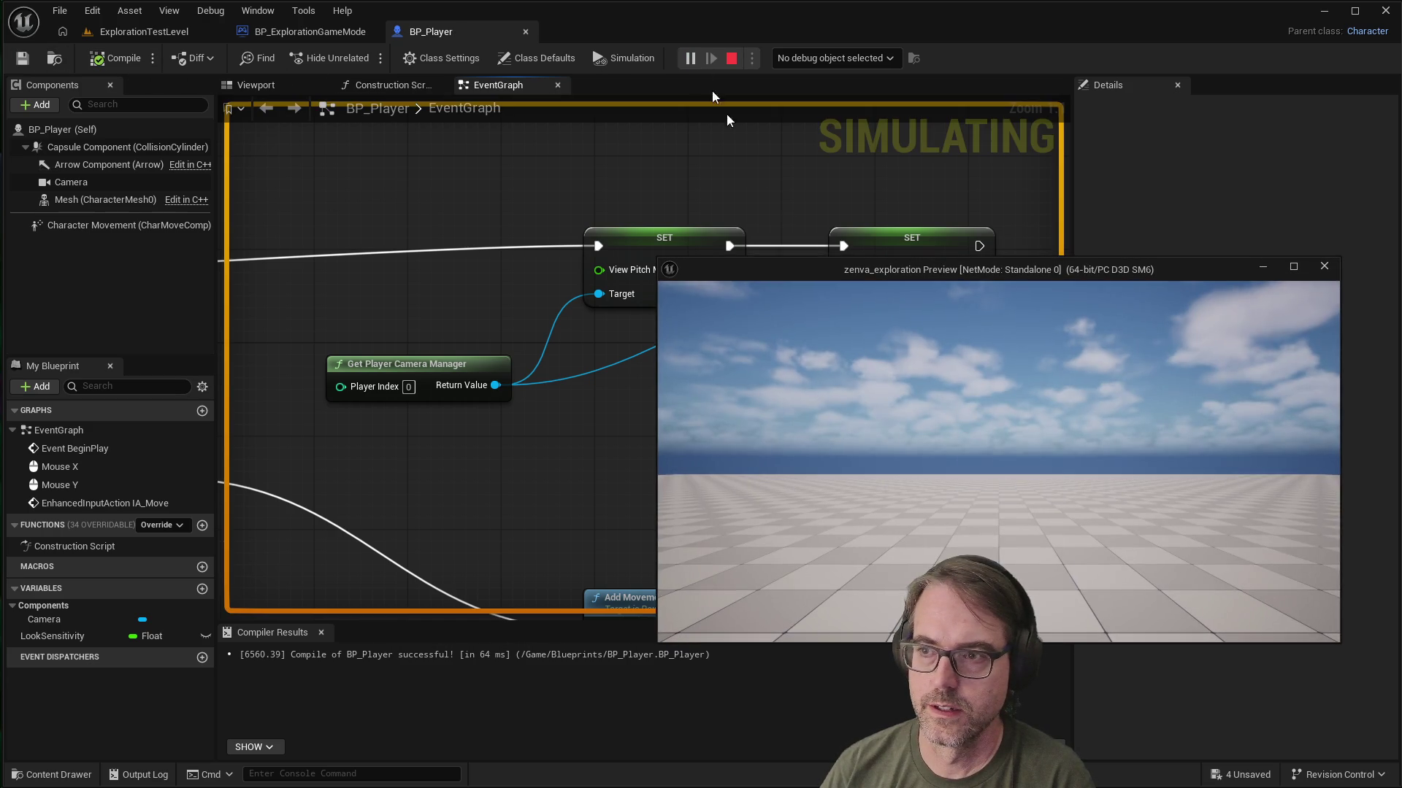
{"action": "left_click", "coordinate": [1088, 455]}
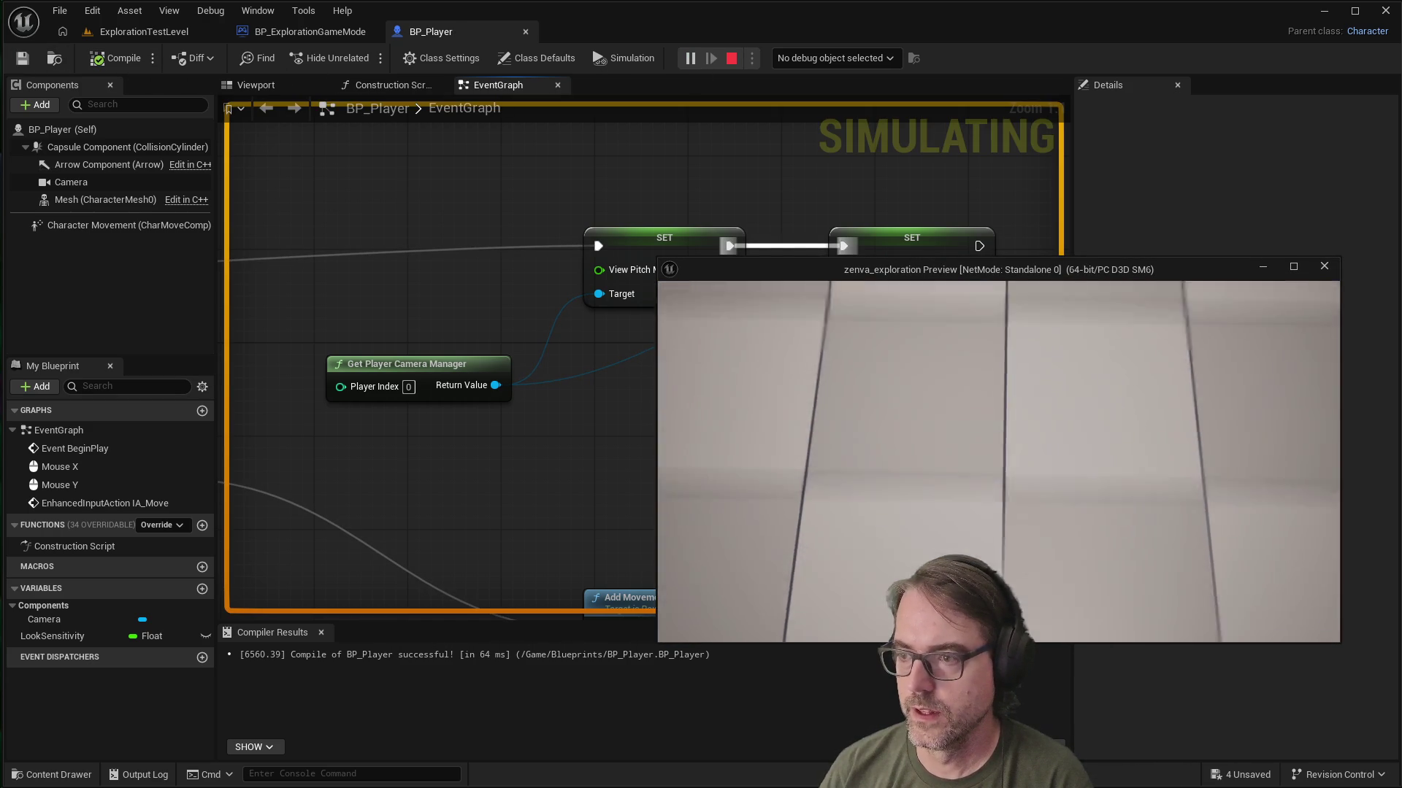
{"action": "mouse_move", "coordinate": [999, 461]}
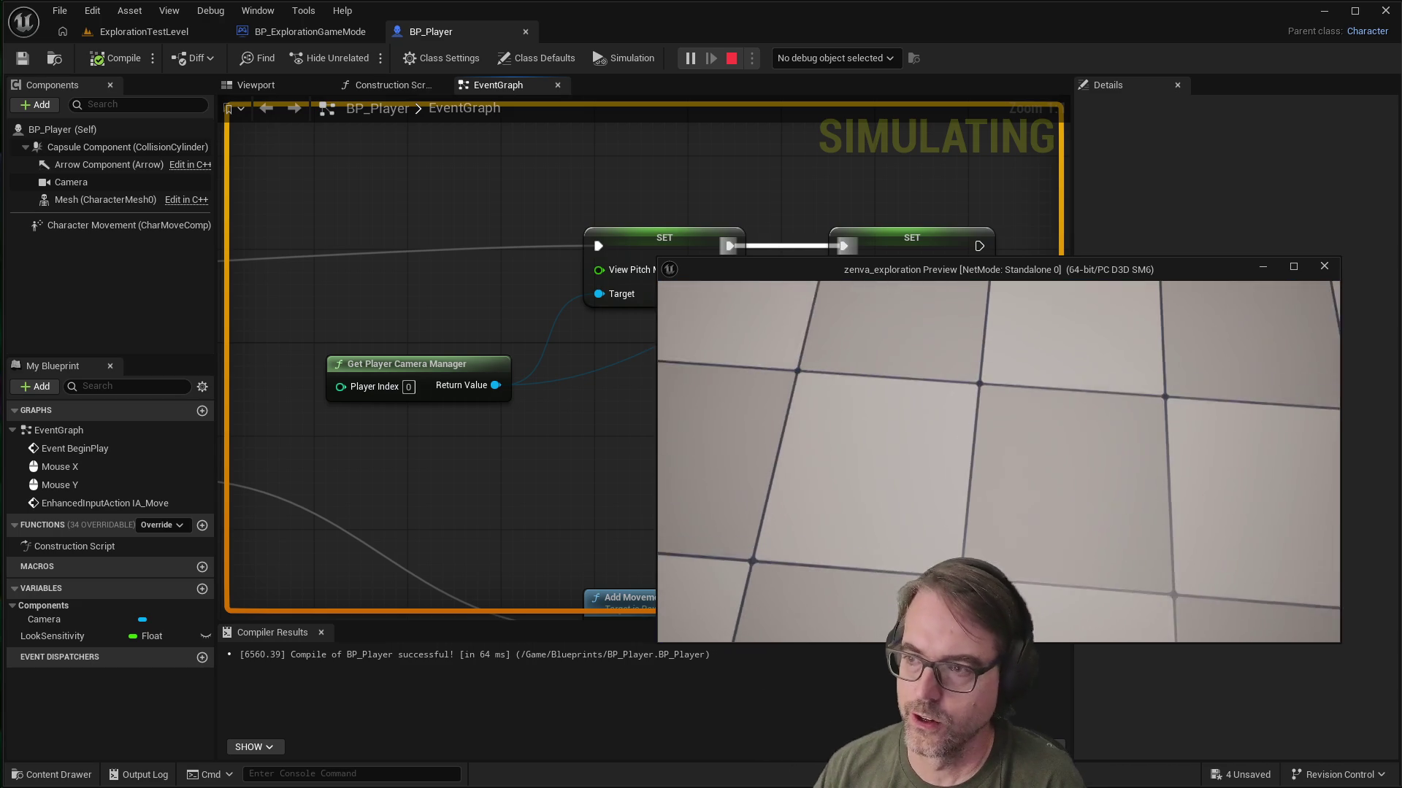
{"action": "key", "text": "Escape"}
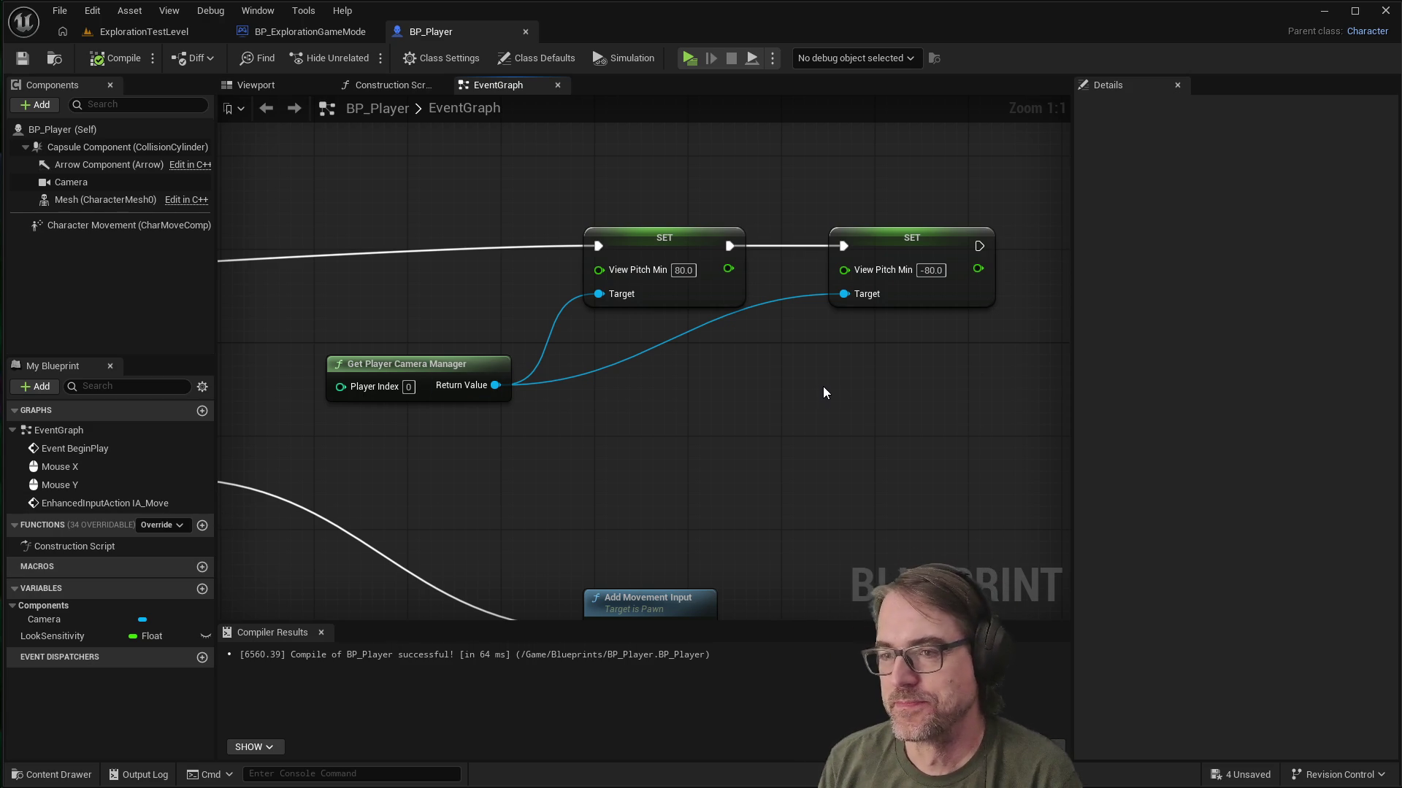
Step: Nudge the first pitch-limit SET node left, deselect it, and zoom out over the EventGraph
{"action": "left_click_drag", "start_coordinate": [679, 247], "coordinate": [629, 239]}
{"action": "scroll", "coordinate": [752, 392], "scroll_direction": "down", "scroll_amount": 2}
{"action": "scroll", "coordinate": [829, 451], "scroll_direction": "up", "scroll_amount": 3}
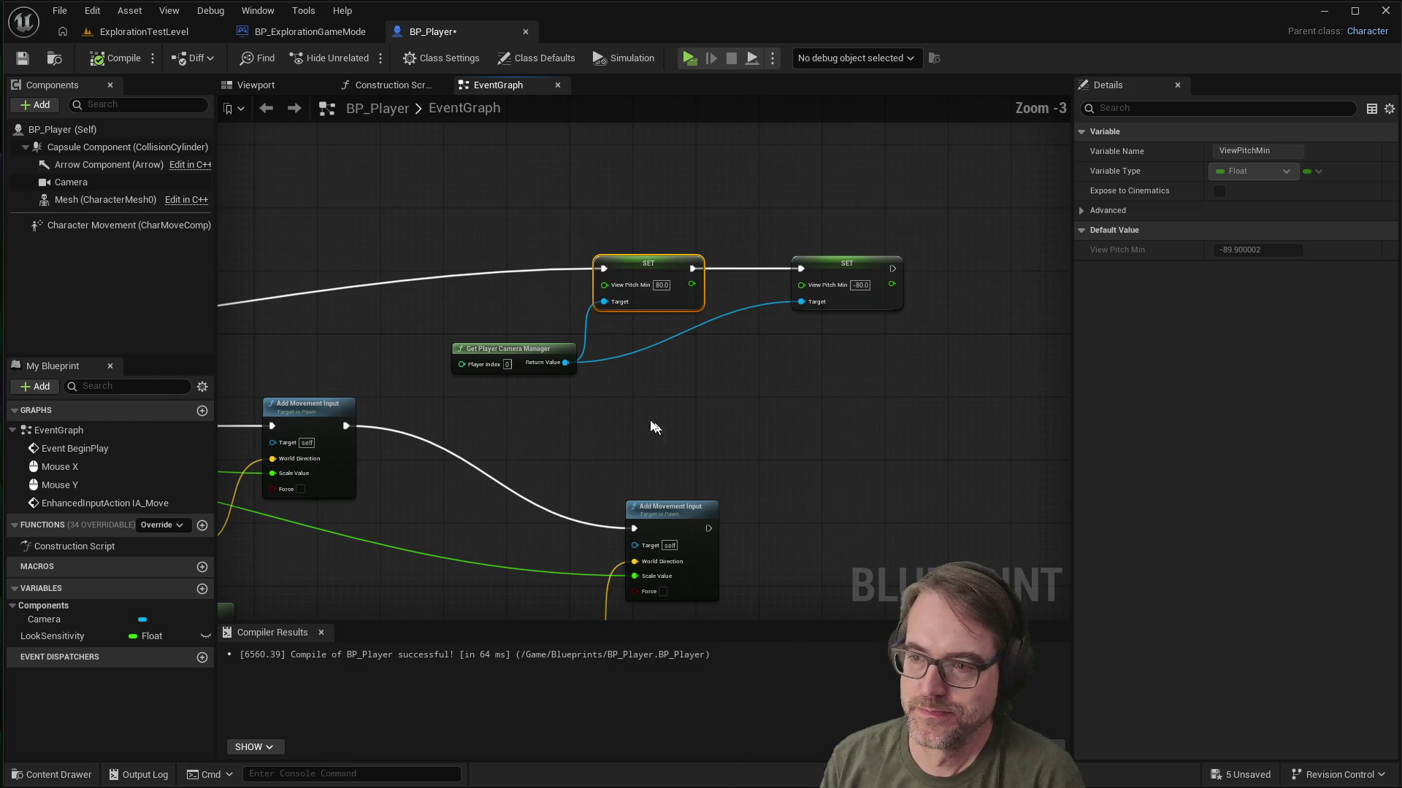
{"action": "left_click", "coordinate": [835, 398]}
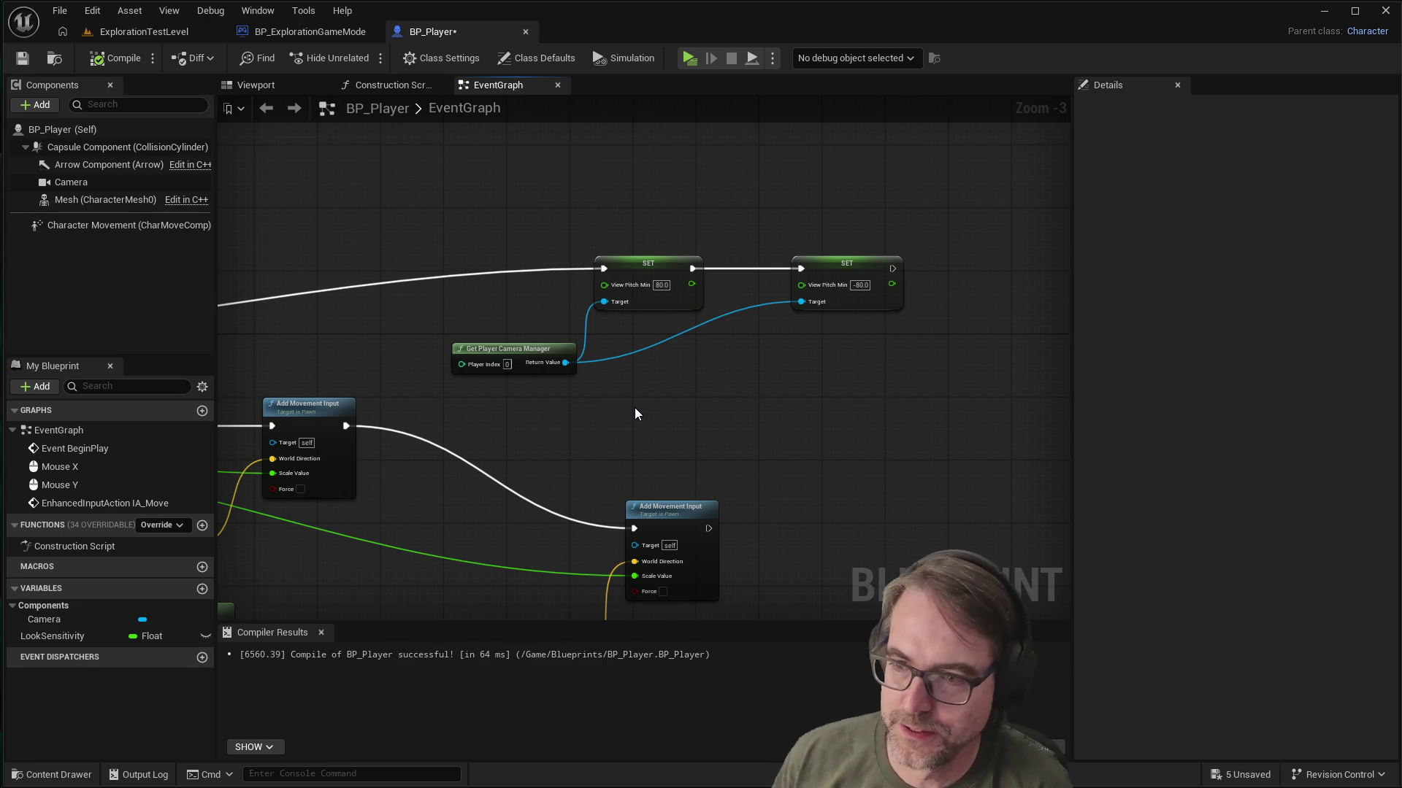
{"action": "scroll", "coordinate": [634, 407], "scroll_direction": "down", "scroll_amount": 2}
{"action": "scroll", "coordinate": [679, 390], "scroll_direction": "up", "scroll_amount": 2}
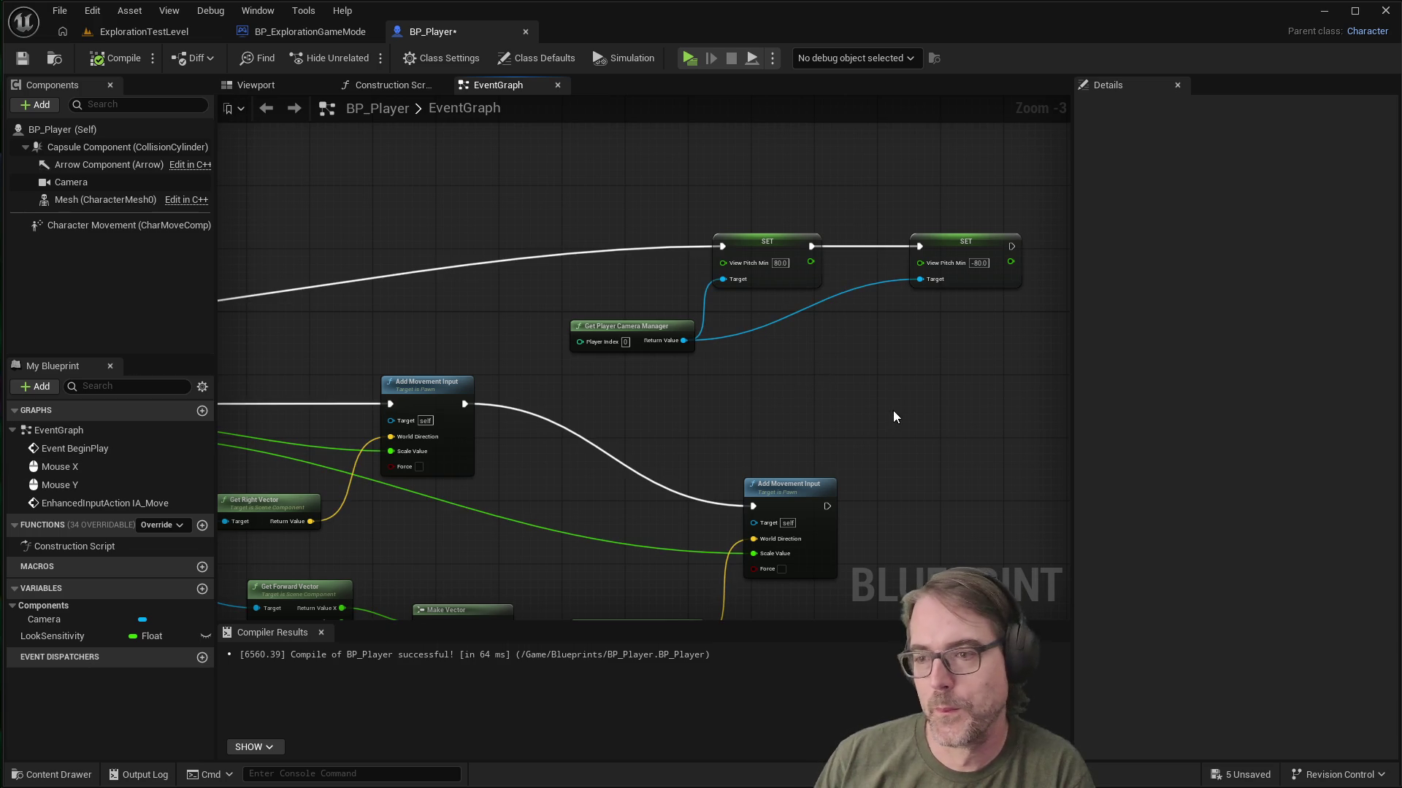
{"action": "scroll", "coordinate": [861, 402], "scroll_direction": "down", "scroll_amount": 3}
{"action": "scroll", "coordinate": [840, 380], "scroll_direction": "up", "scroll_amount": 3}
{"action": "scroll", "coordinate": [843, 378], "scroll_direction": "down", "scroll_amount": 4}
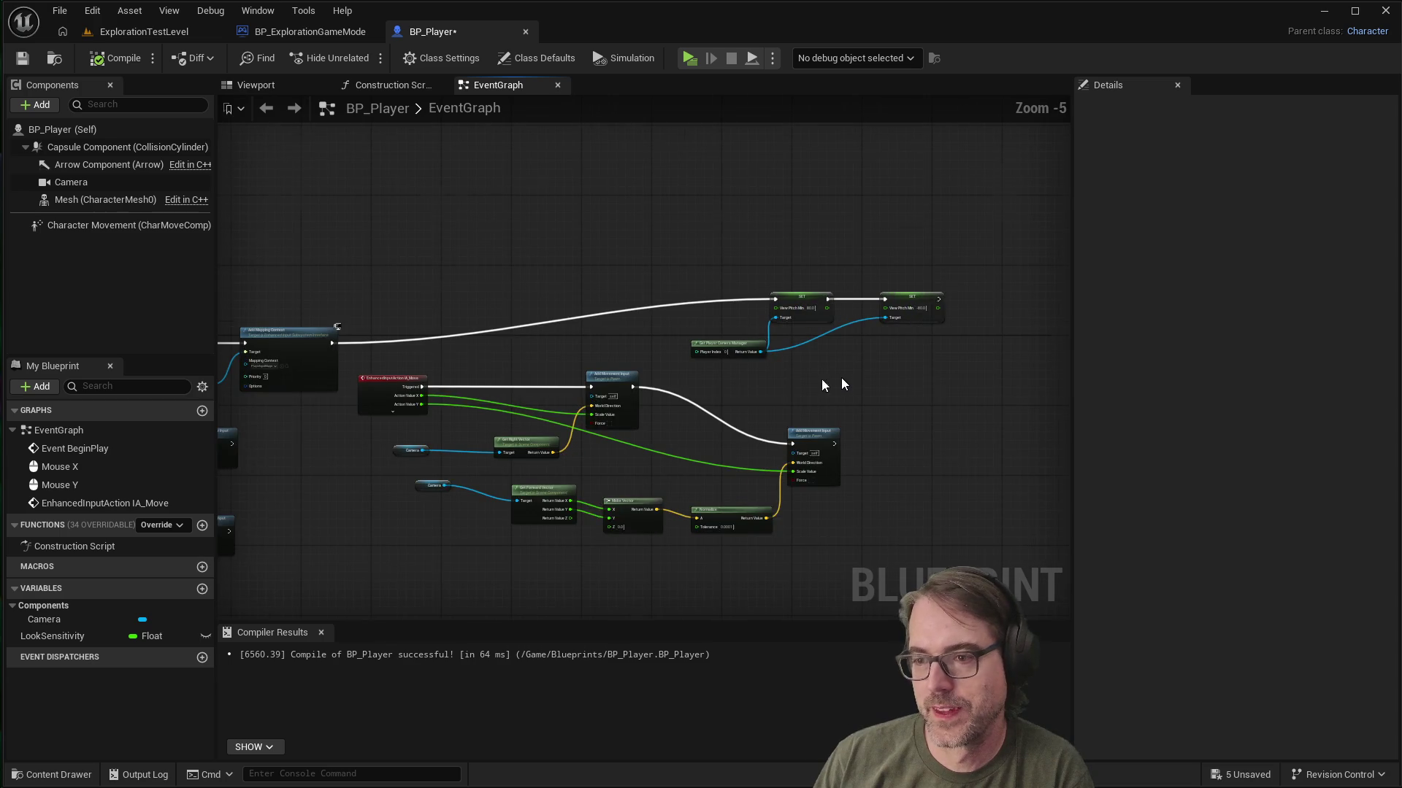
{"action": "scroll", "coordinate": [489, 485], "scroll_direction": "up", "scroll_amount": 3}
{"action": "scroll", "coordinate": [582, 438], "scroll_direction": "down", "scroll_amount": 3}
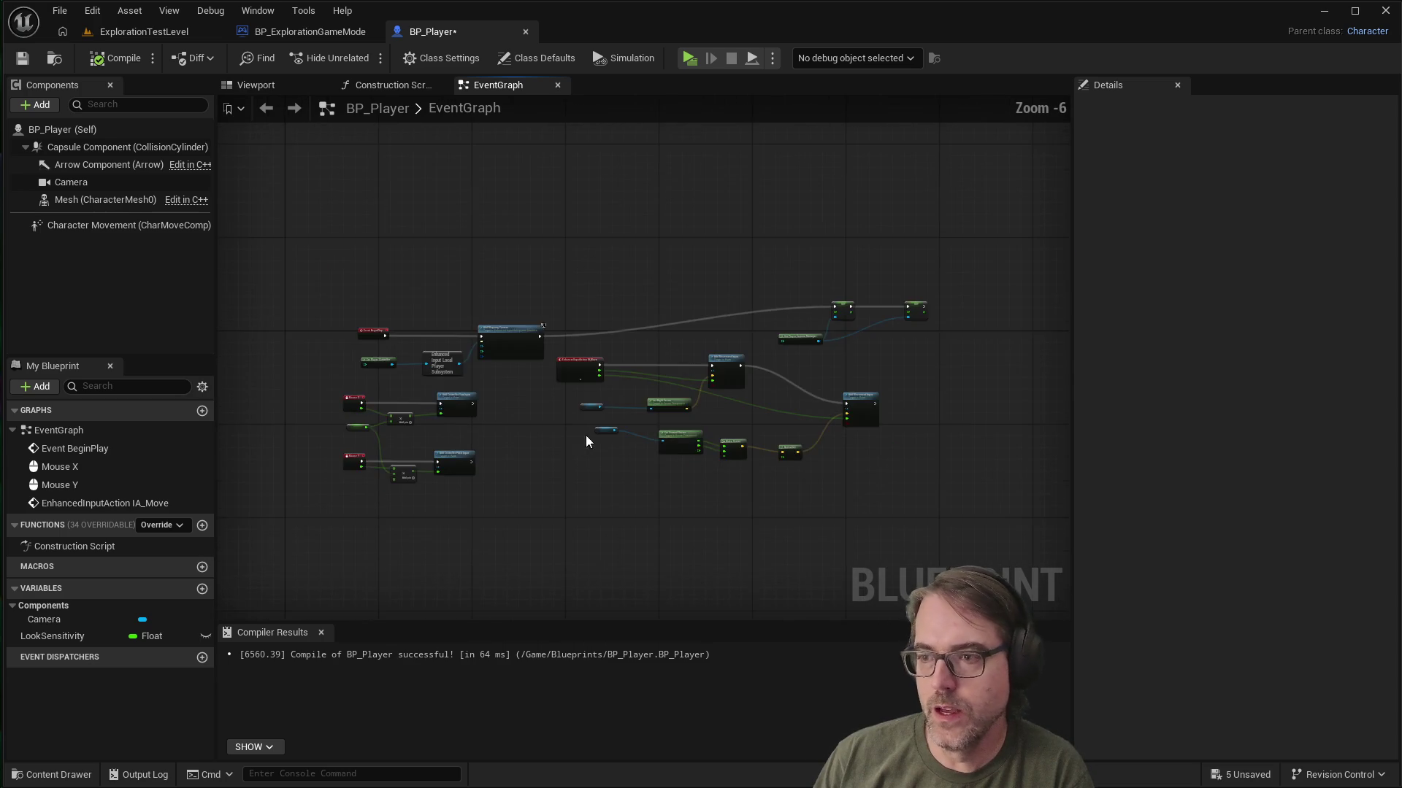
{"action": "scroll", "coordinate": [581, 443], "scroll_direction": "up", "scroll_amount": 2}
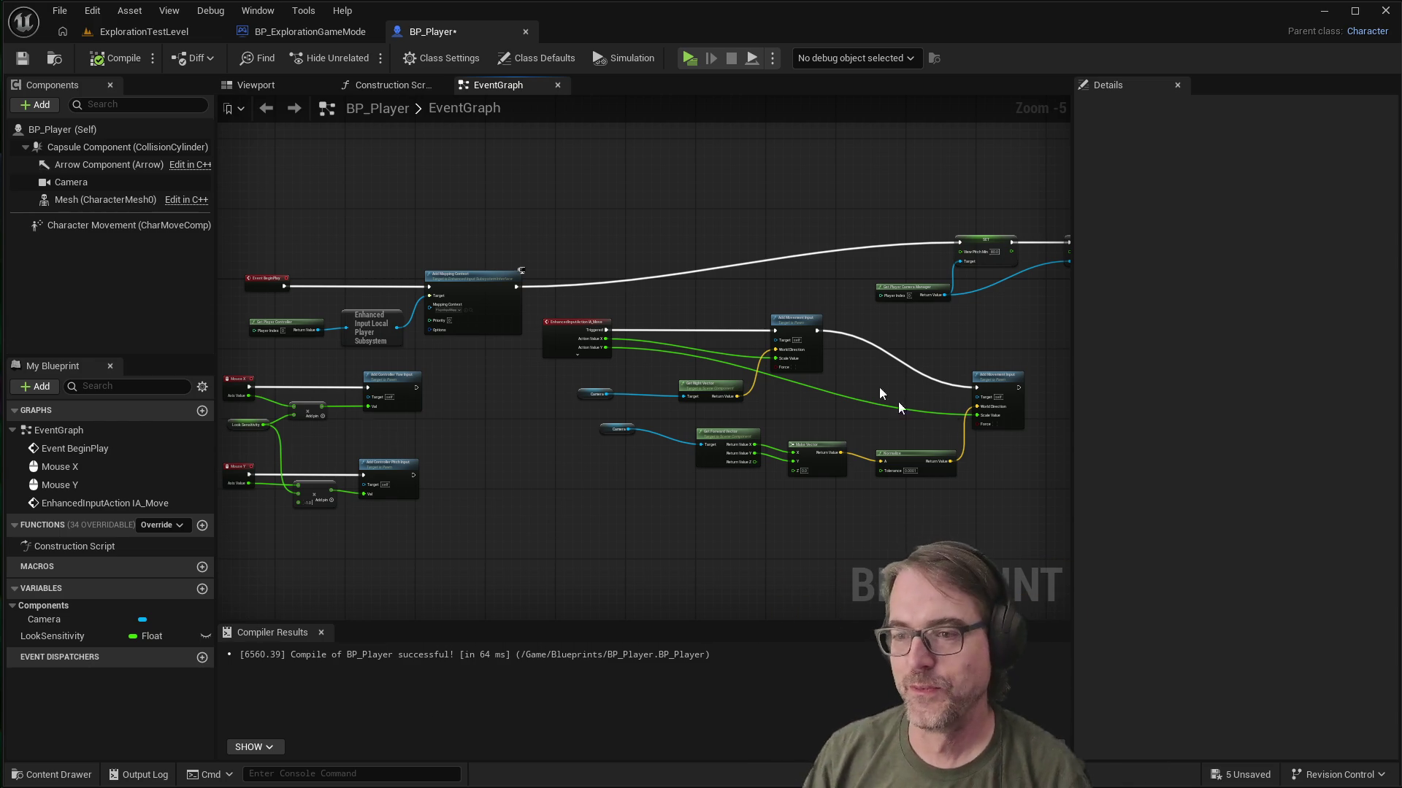
{"action": "scroll", "coordinate": [707, 266], "scroll_direction": "down", "scroll_amount": 4}
{"action": "scroll", "coordinate": [765, 270], "scroll_direction": "up", "scroll_amount": 5}
{"action": "scroll", "coordinate": [617, 314], "scroll_direction": "down", "scroll_amount": 4}
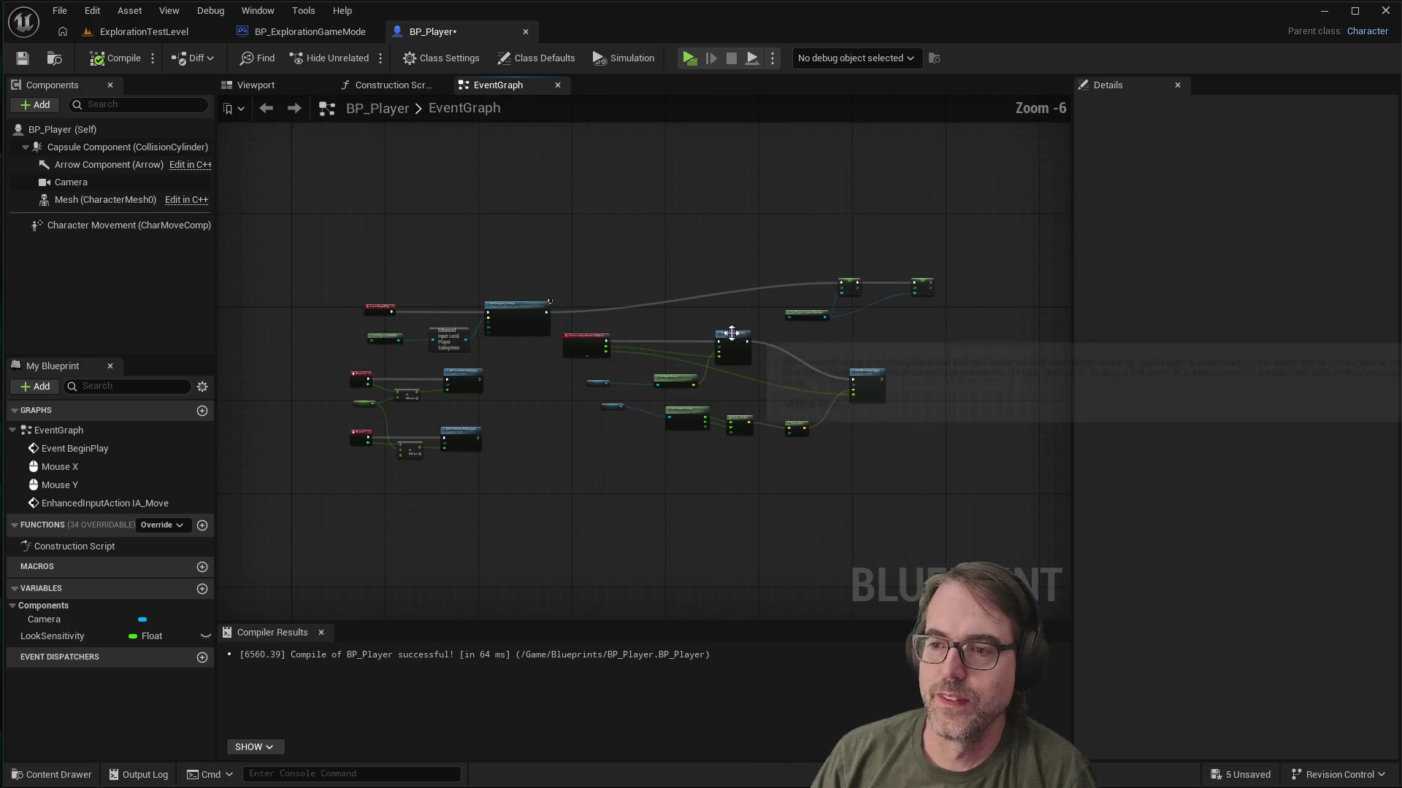
{"action": "scroll", "coordinate": [637, 355], "scroll_direction": "up", "scroll_amount": 3}
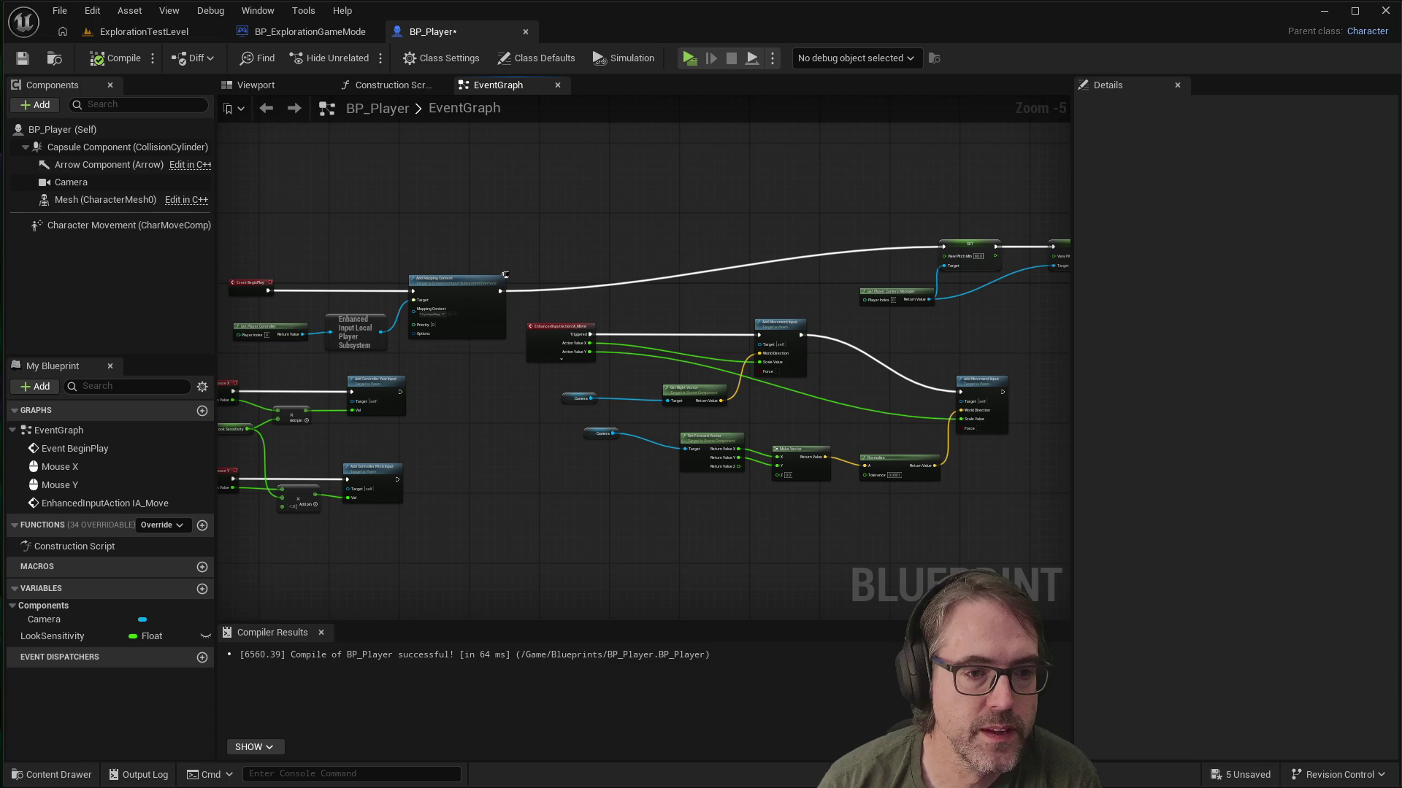
Step: Add the IA_Jump input event node to the EventGraph
{"action": "scroll", "coordinate": [600, 440], "scroll_direction": "up", "scroll_amount": 1}
{"action": "right_click", "coordinate": [600, 440]}
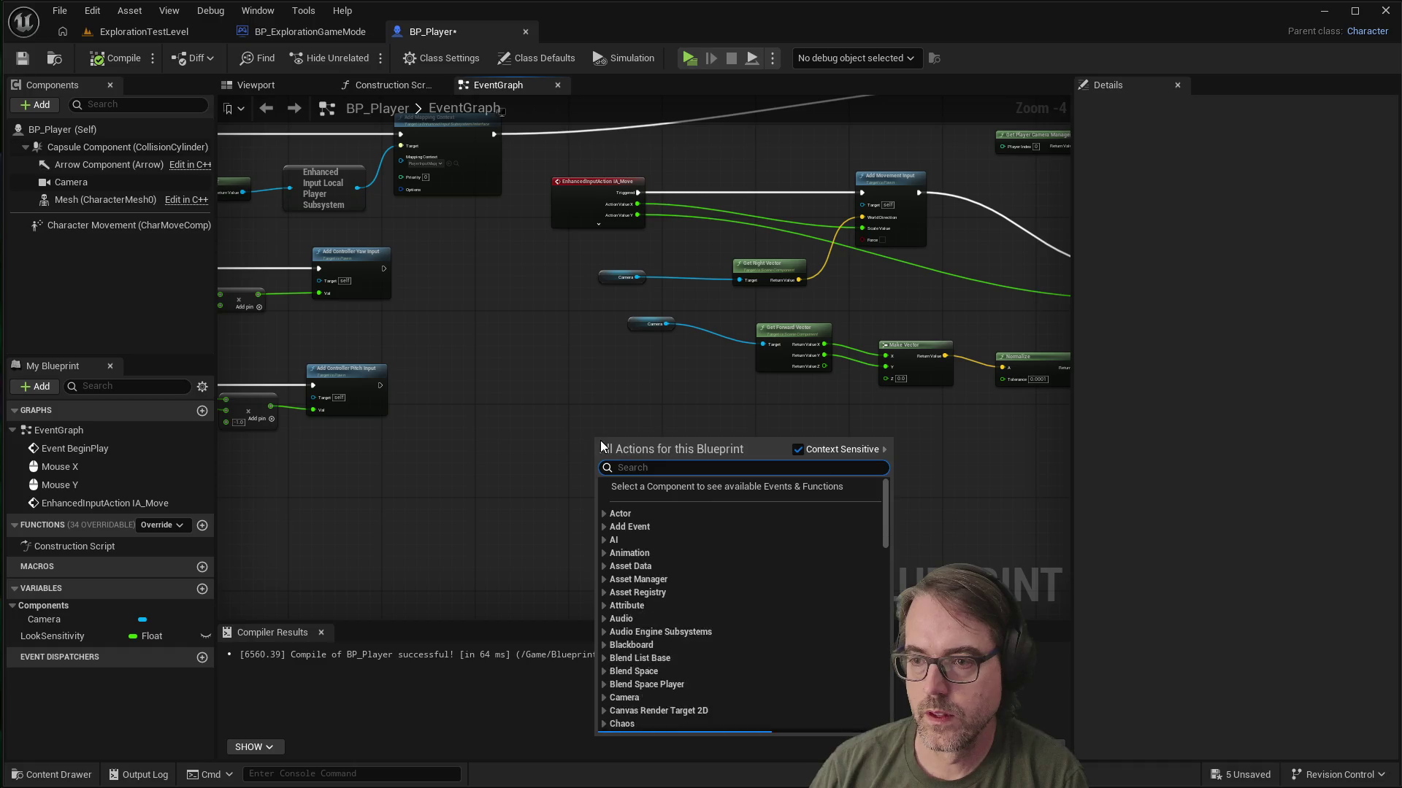
{"action": "type", "text": "IA"}
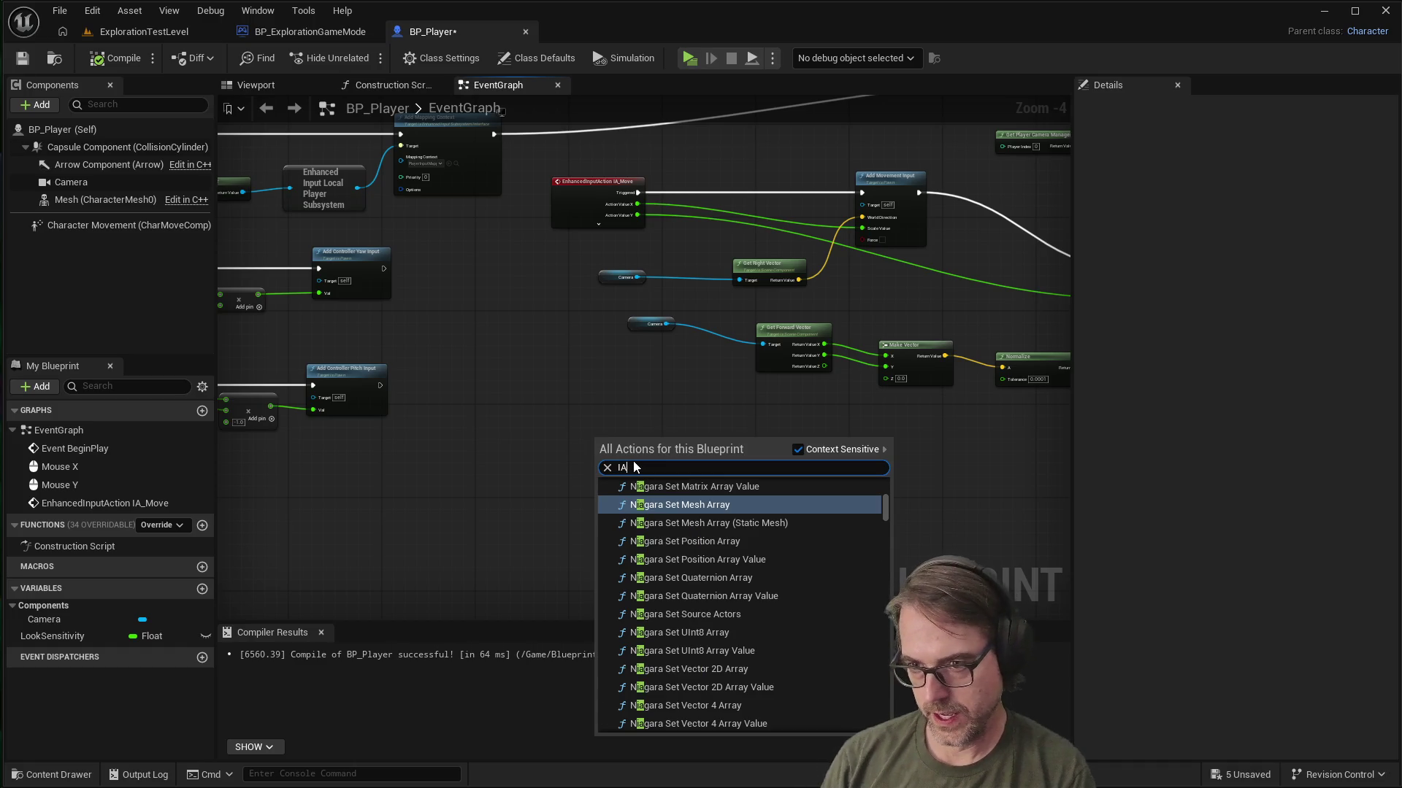
{"action": "type", "text": "_"}
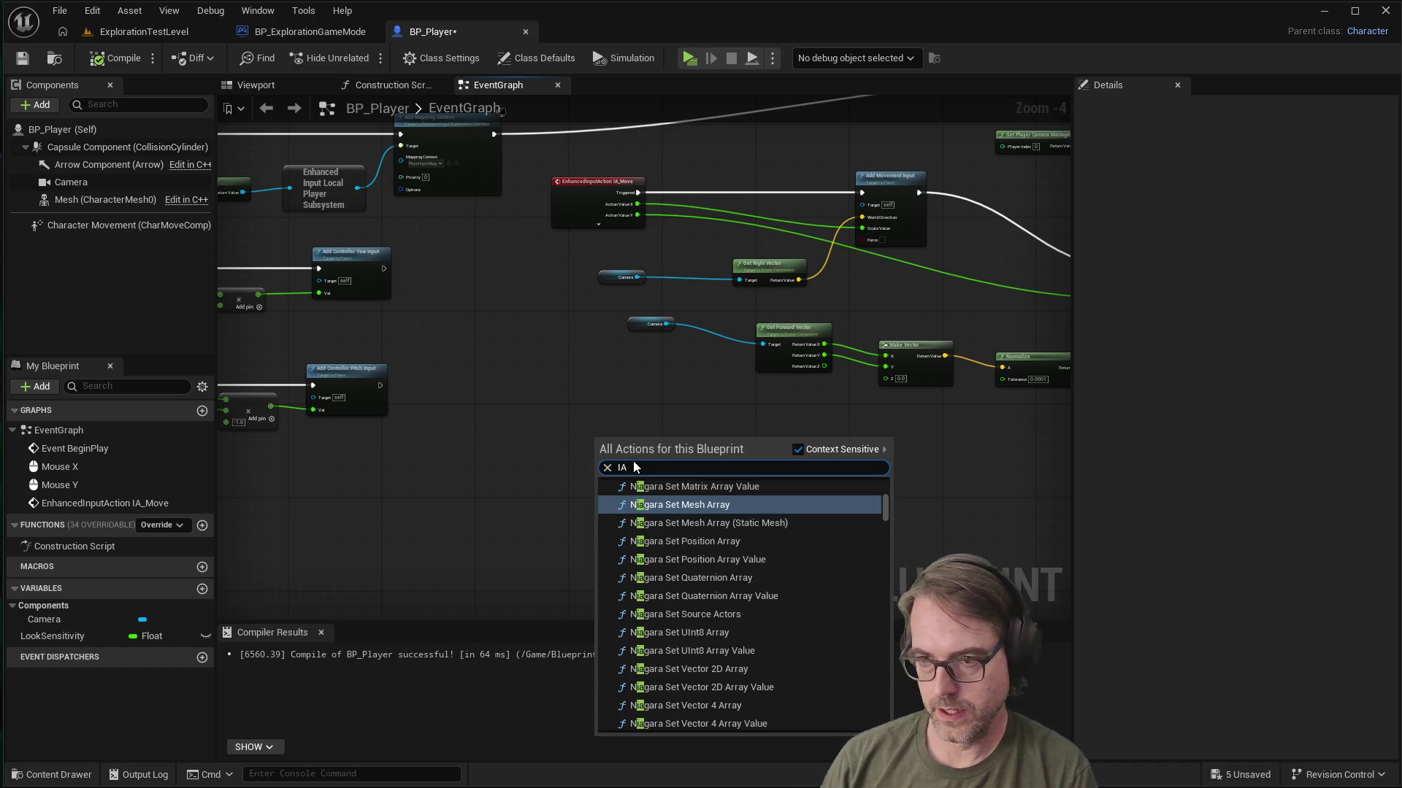
{"action": "type", "text": "jum"}
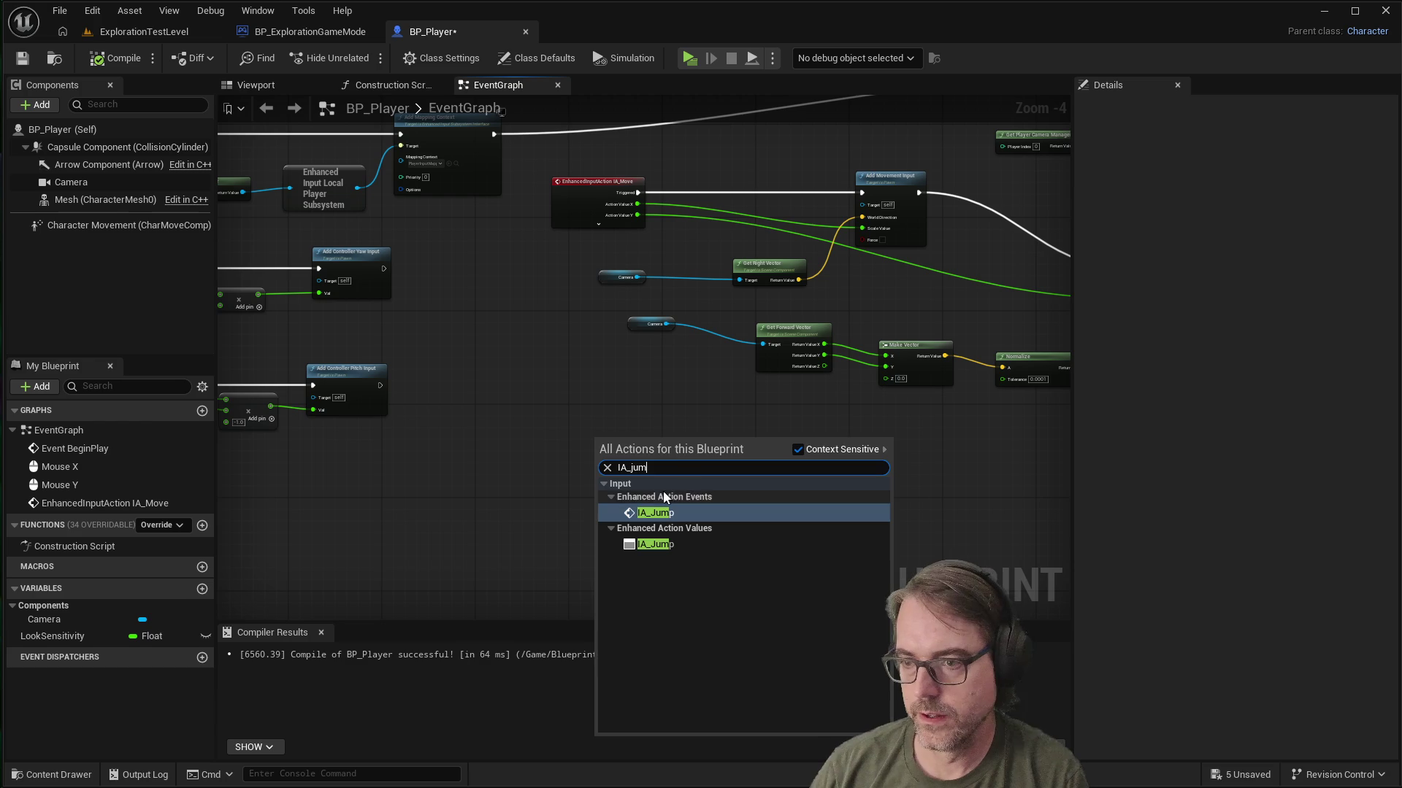
{"action": "left_click", "coordinate": [653, 513]}
Step: Wire a Jump call from IA_Jump's Triggered output and nudge it up slightly
{"action": "scroll", "coordinate": [751, 454], "scroll_direction": "up", "scroll_amount": 4}
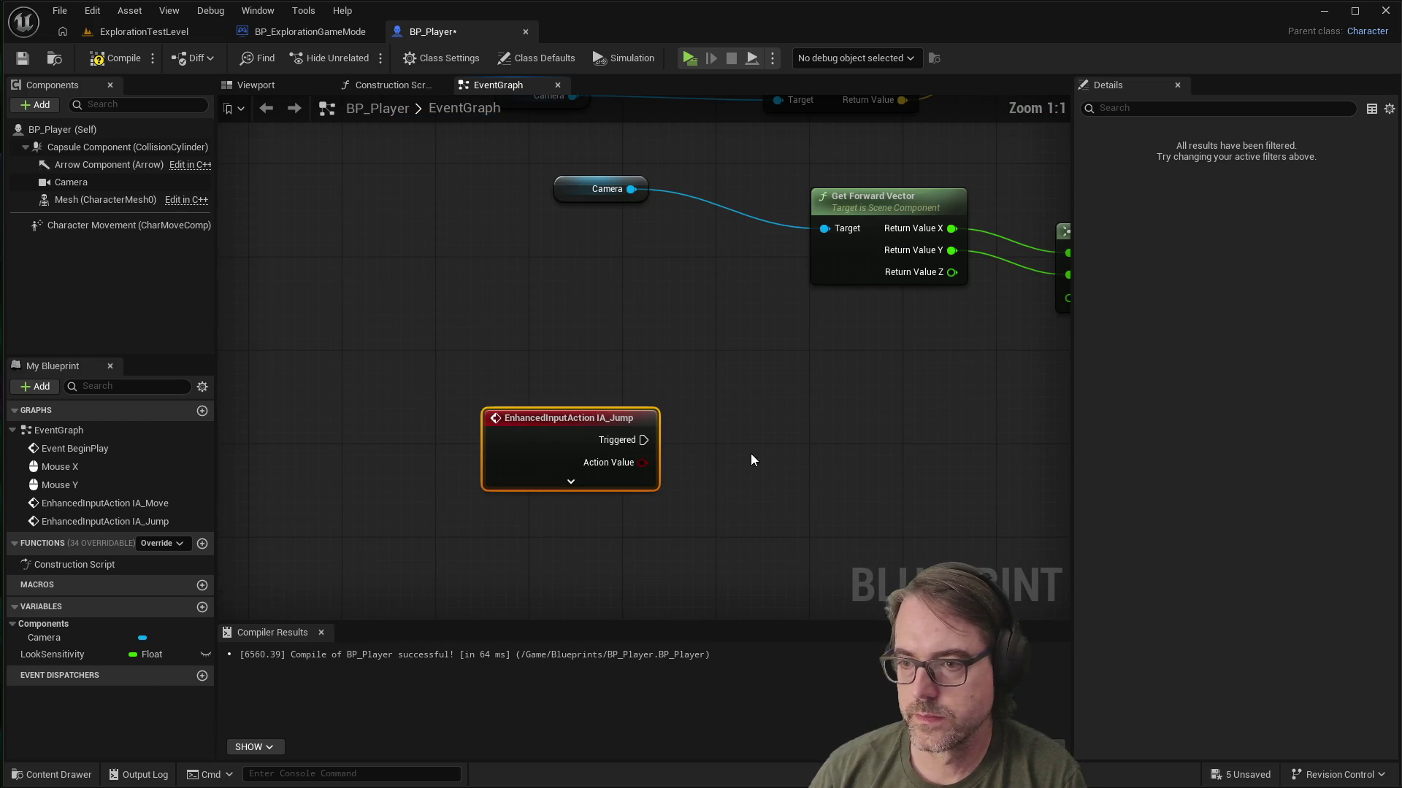
{"action": "left_click_drag", "start_coordinate": [644, 440], "coordinate": [819, 436]}
{"action": "type", "text": "jump"}
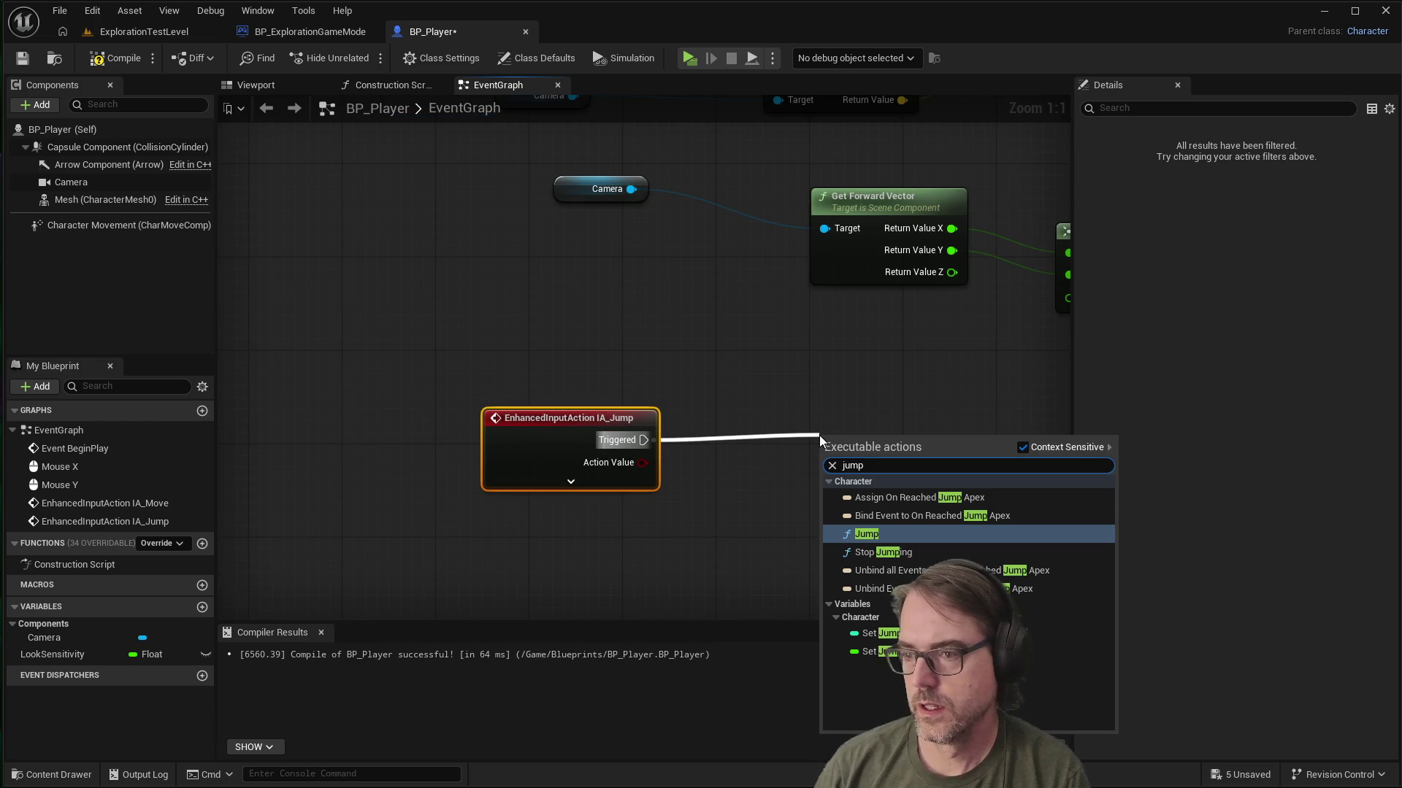
{"action": "left_click", "coordinate": [870, 535]}
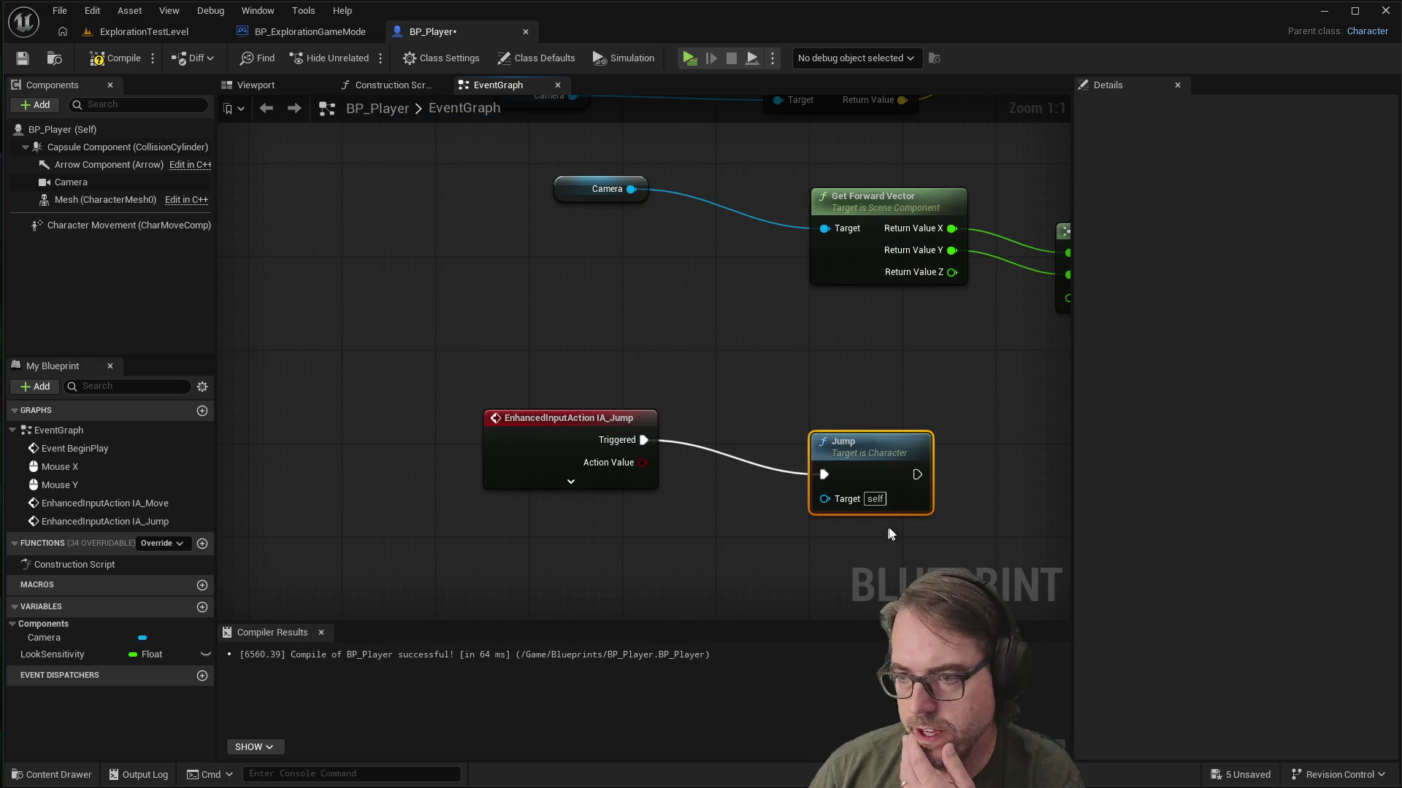
{"action": "left_click_drag", "start_coordinate": [872, 447], "coordinate": [876, 423]}
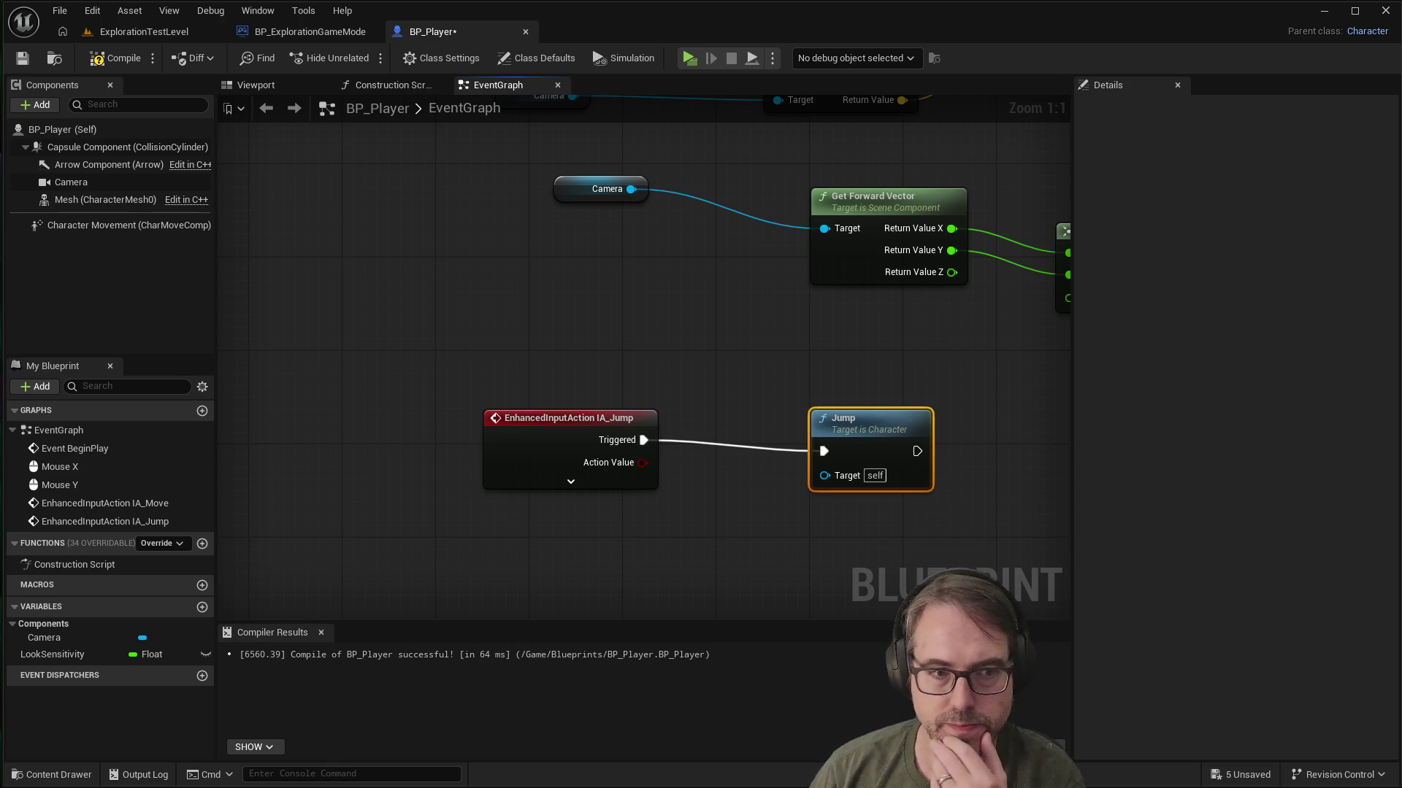
Step: Show all of IA_Jump's output pins, then compile and save BP_Player
{"action": "left_click", "coordinate": [570, 482]}
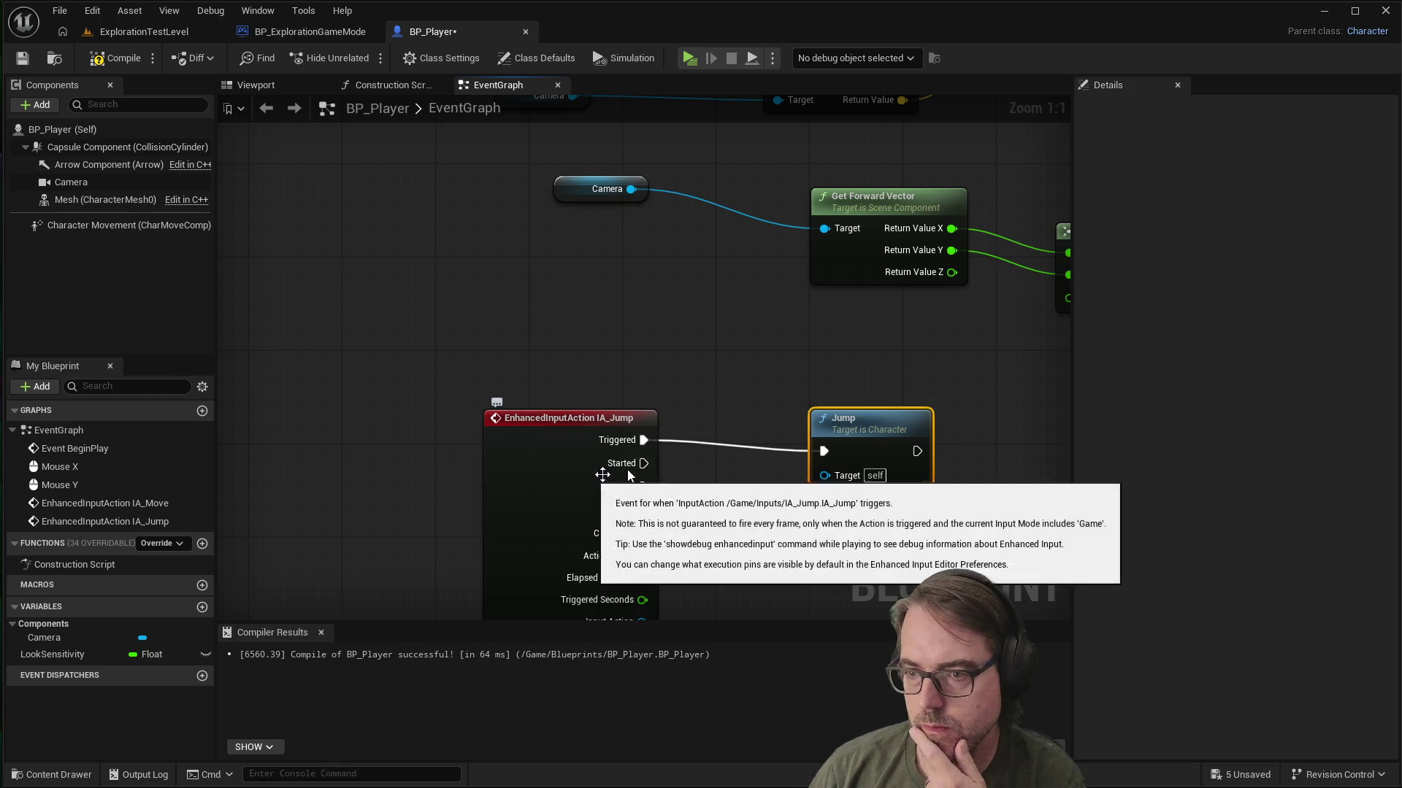
{"action": "scroll", "coordinate": [693, 456], "scroll_direction": "down", "scroll_amount": 1}
{"action": "scroll", "coordinate": [764, 598], "scroll_direction": "up", "scroll_amount": 1}
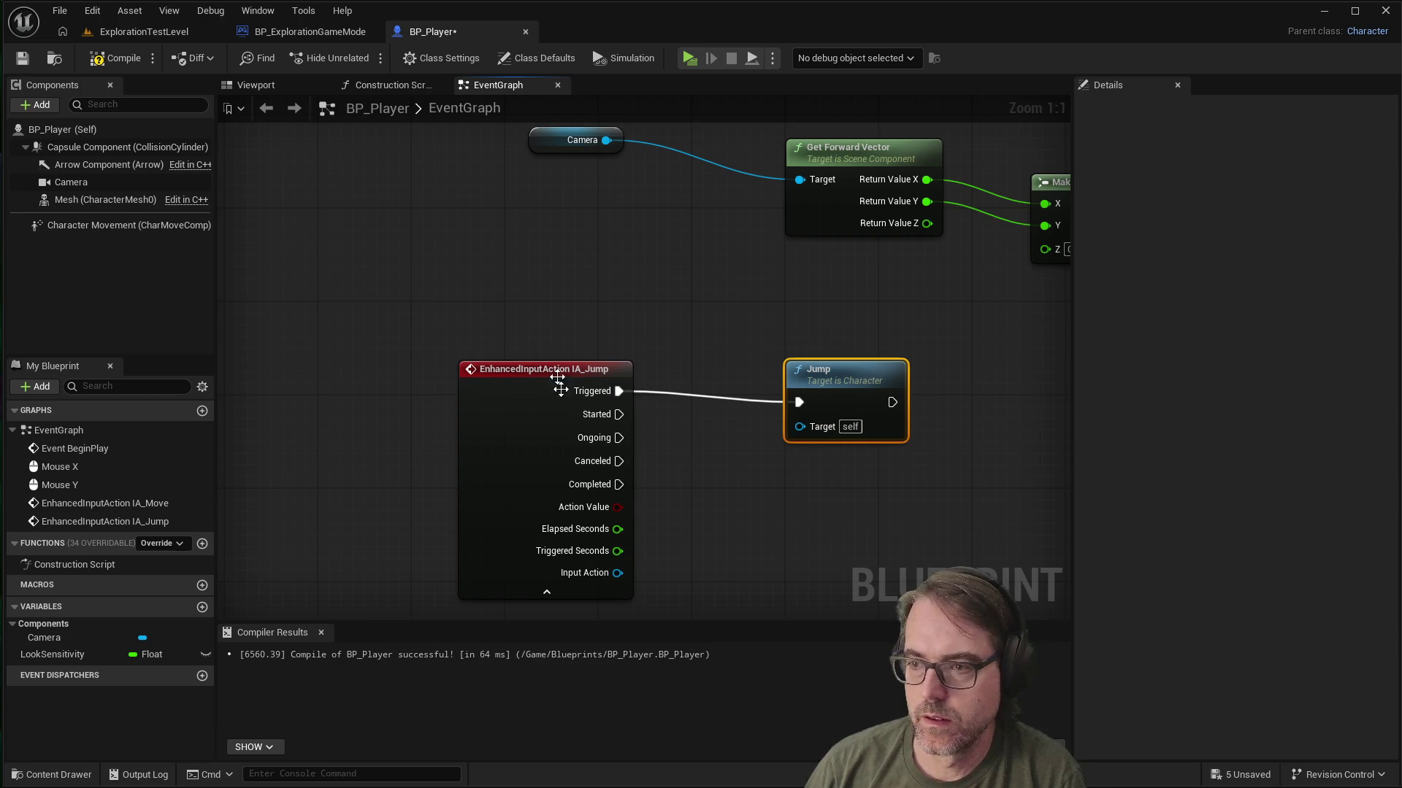
{"action": "left_click", "coordinate": [22, 58]}
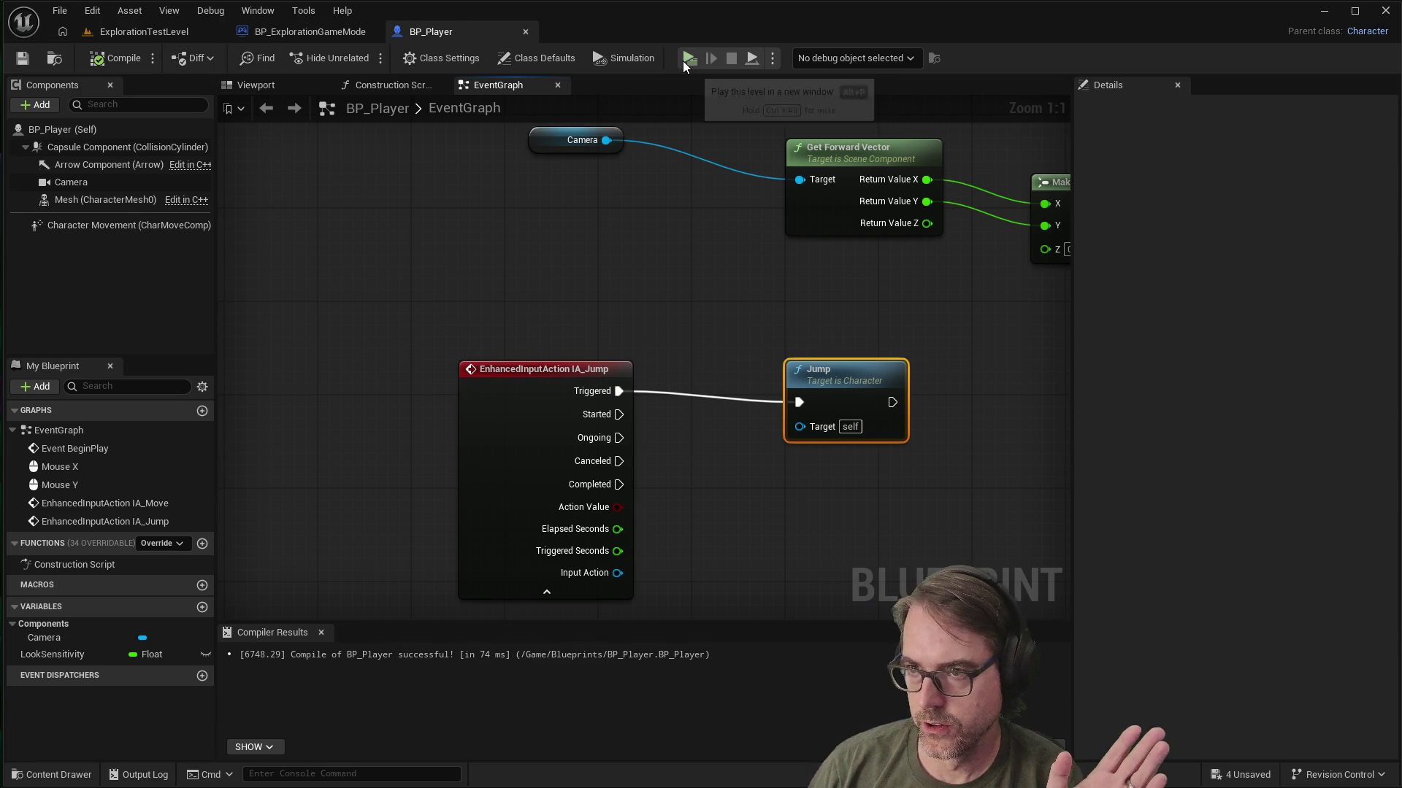
Step: Play-test the character's new jump, then stop the session
{"action": "left_click", "coordinate": [686, 59]}
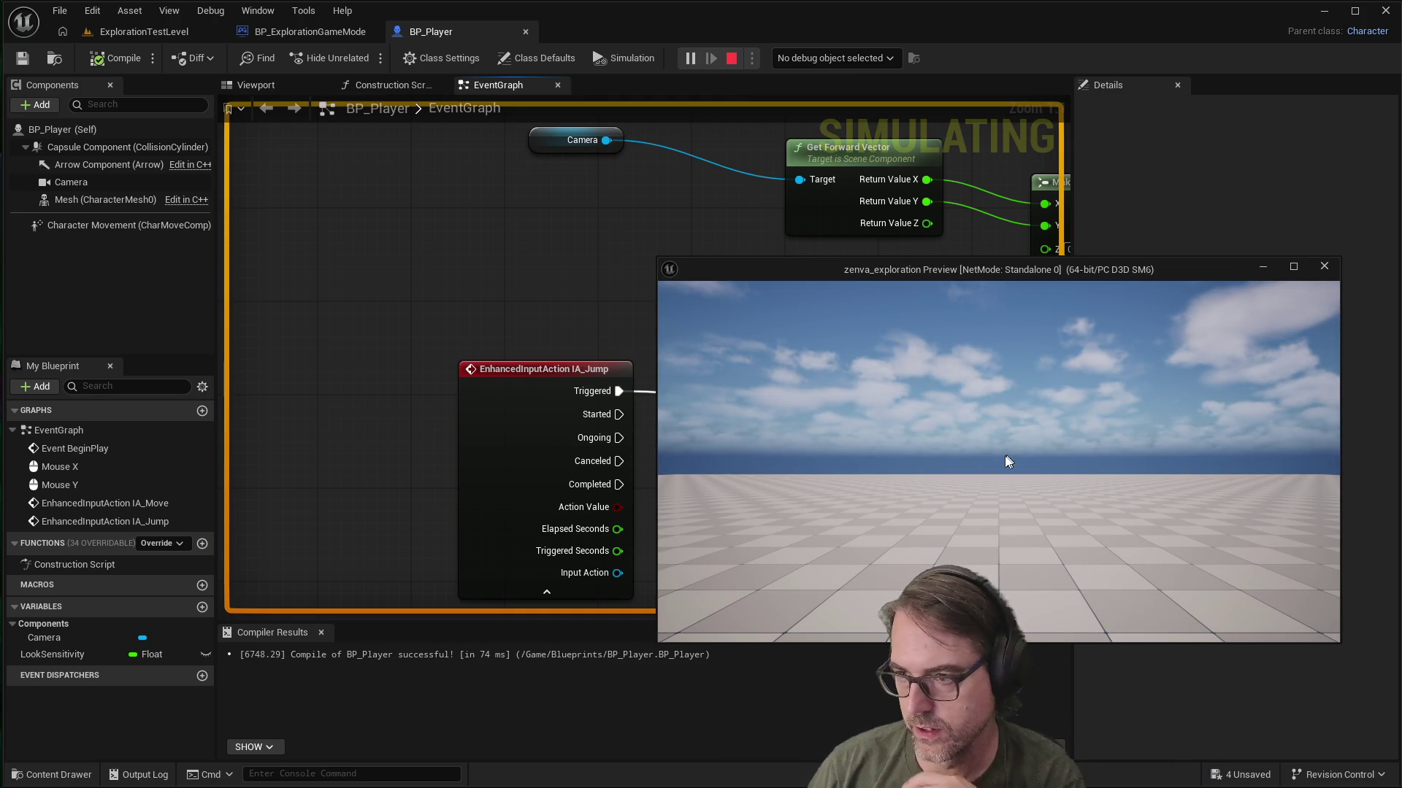
{"action": "left_click", "coordinate": [973, 390]}
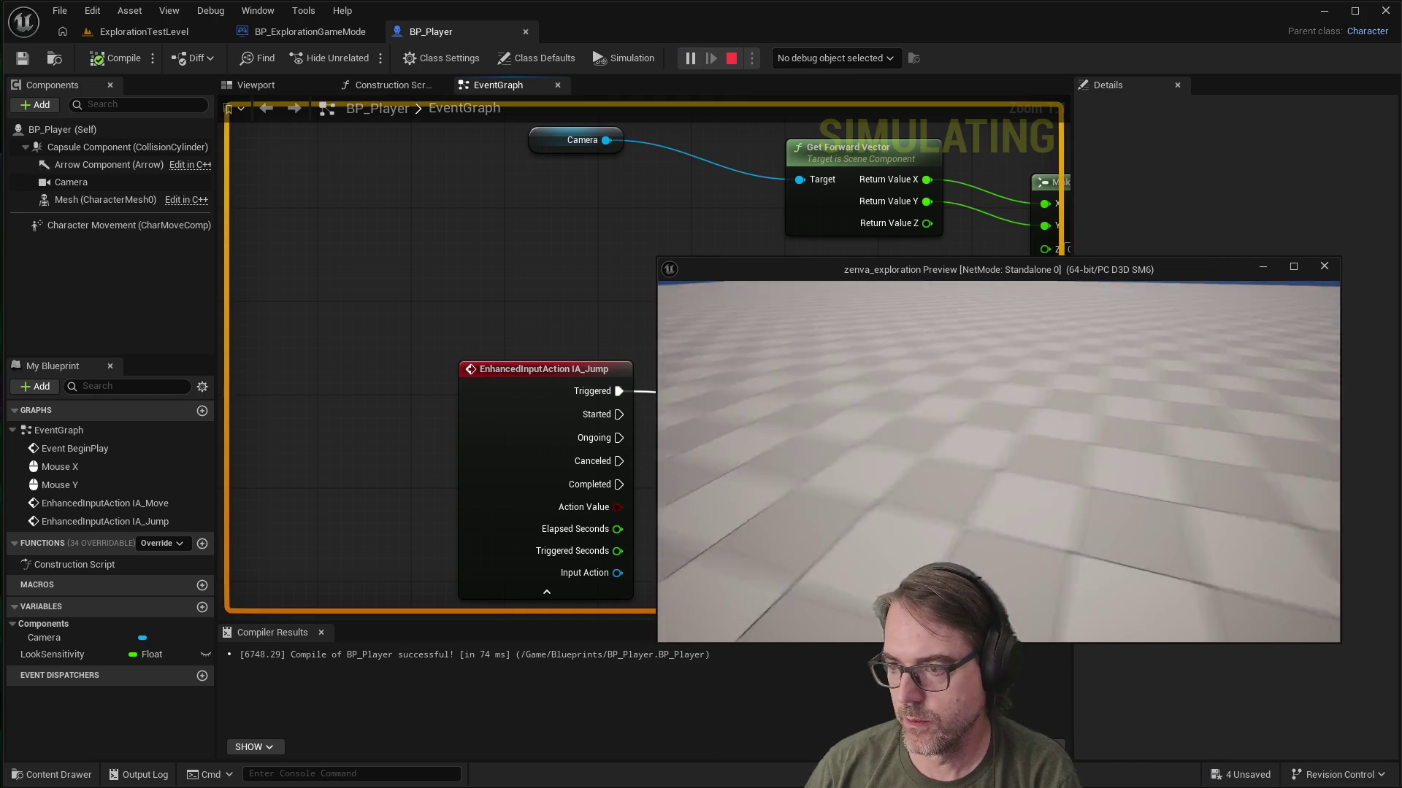
{"action": "mouse_move", "coordinate": [999, 462]}
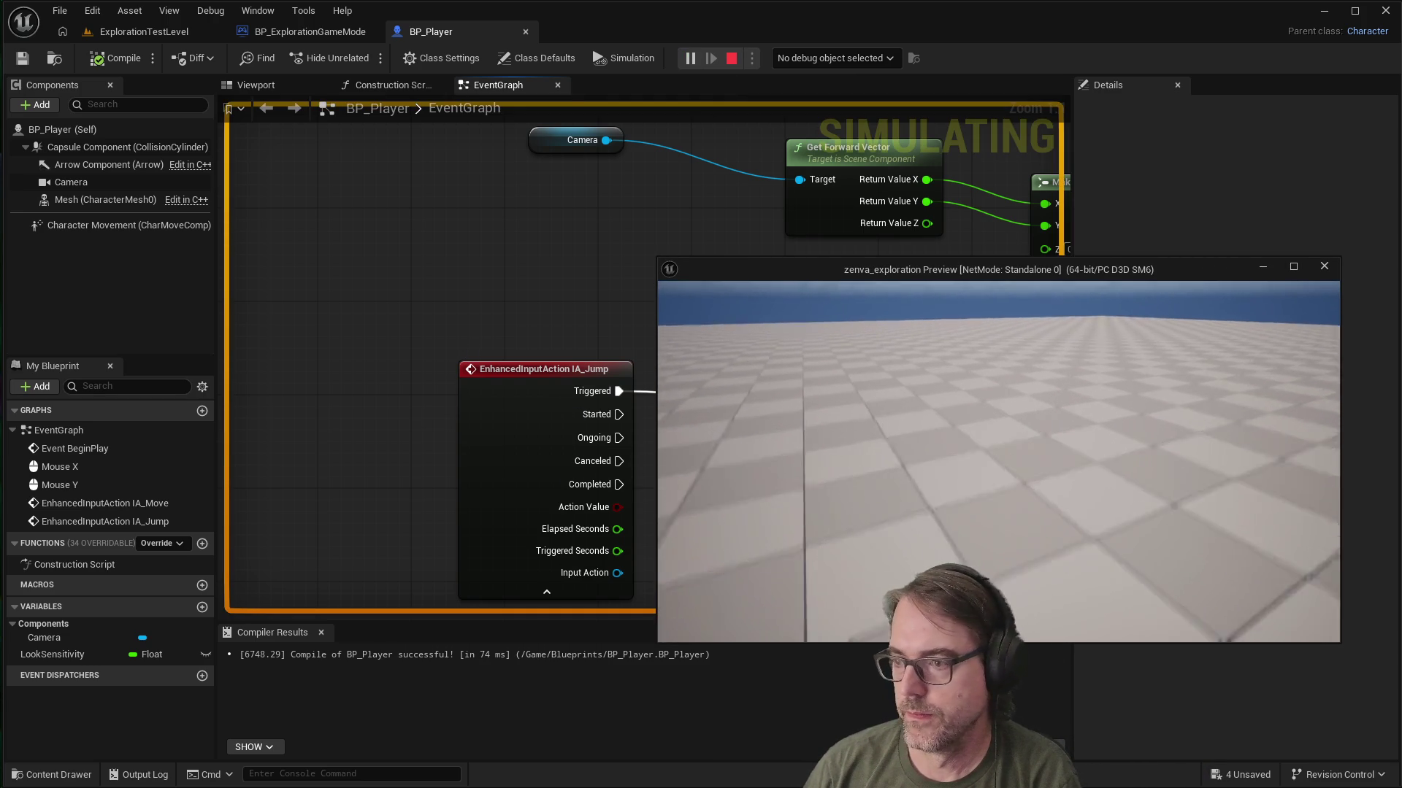
{"action": "key", "text": "Escape"}
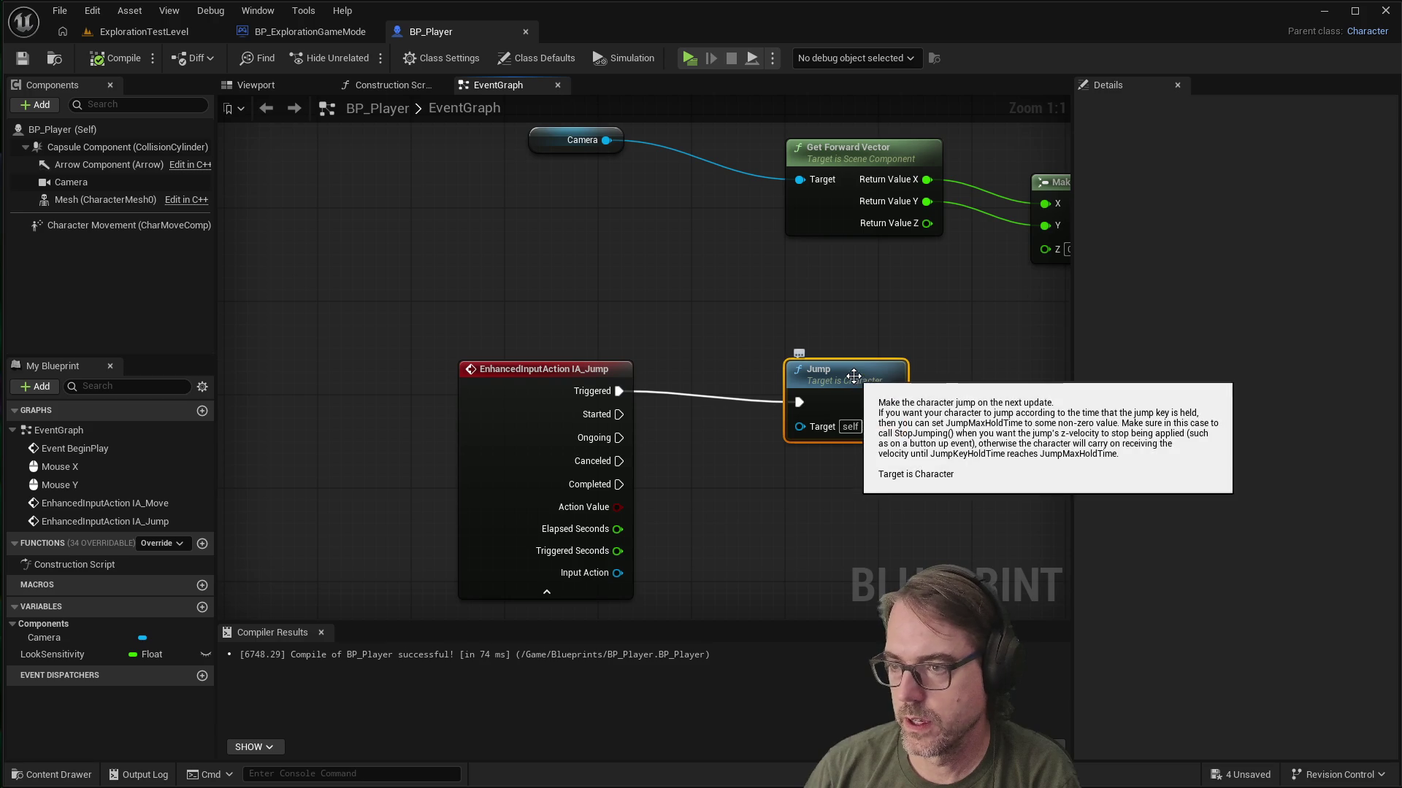
Step: Tidy the Jump and IA_Jump node positions, then start another play session
{"action": "left_click_drag", "start_coordinate": [854, 376], "coordinate": [841, 365]}
{"action": "right_click", "coordinate": [841, 373]}
{"action": "key", "text": "Escape"}
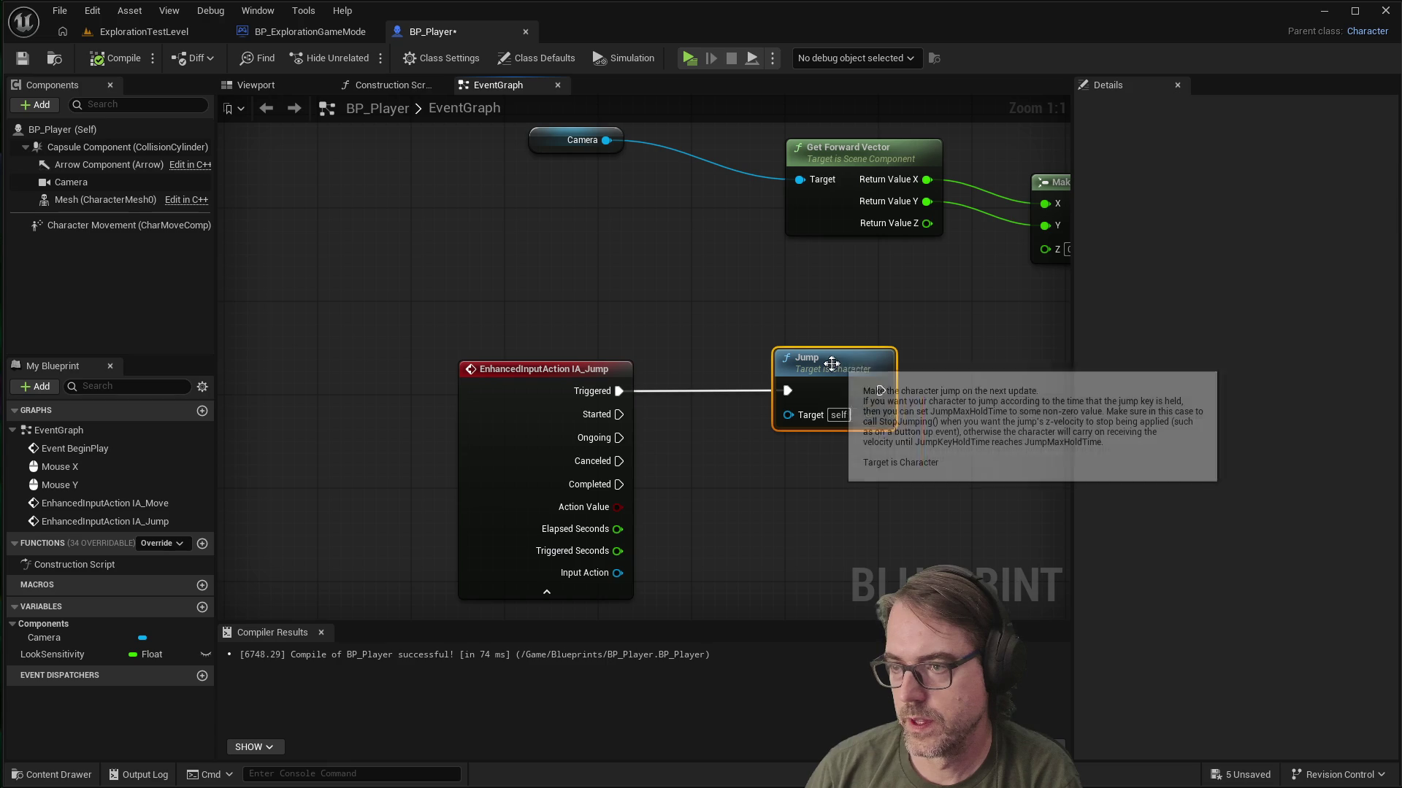
{"action": "mouse_move", "coordinate": [835, 365]}
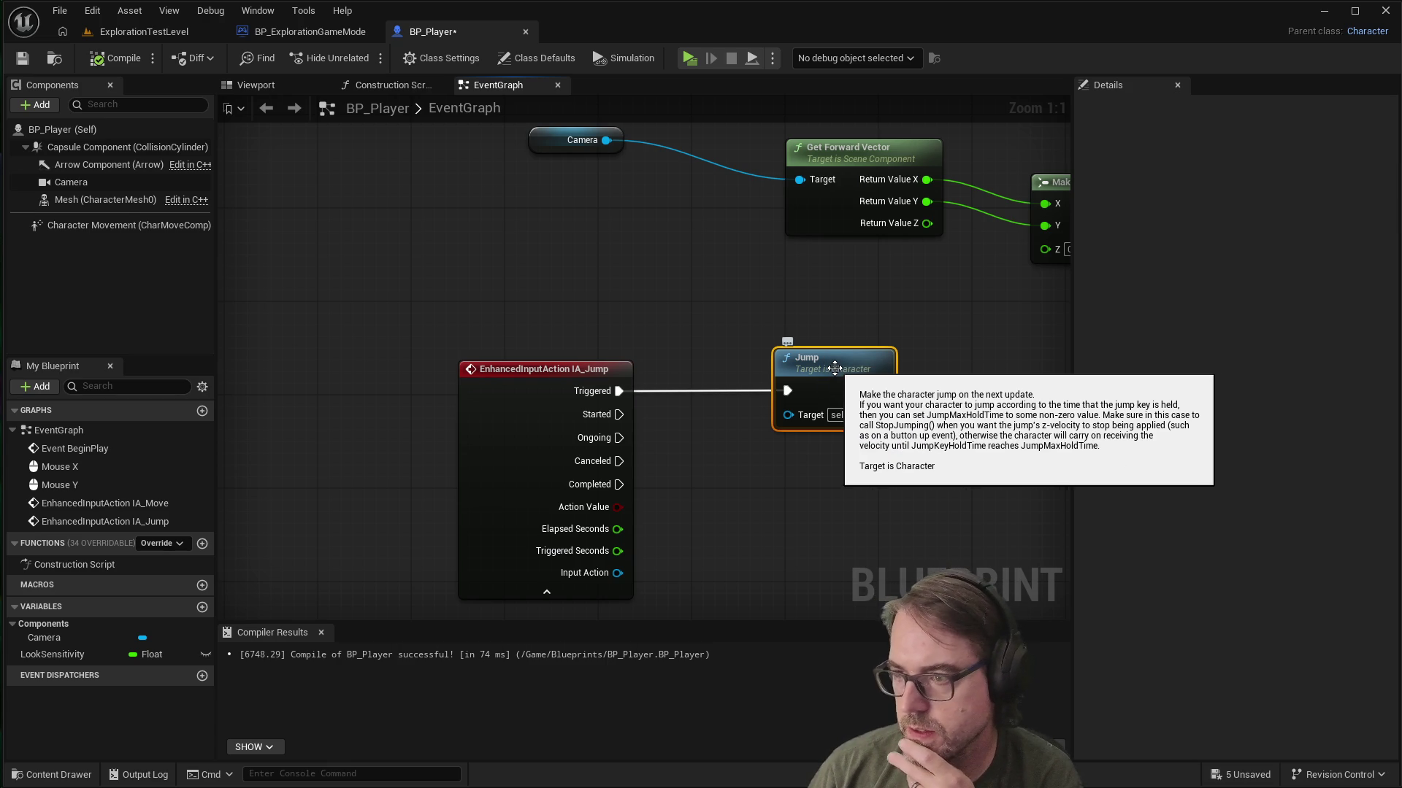
{"action": "right_click", "coordinate": [834, 368]}
{"action": "left_click", "coordinate": [1187, 374]}
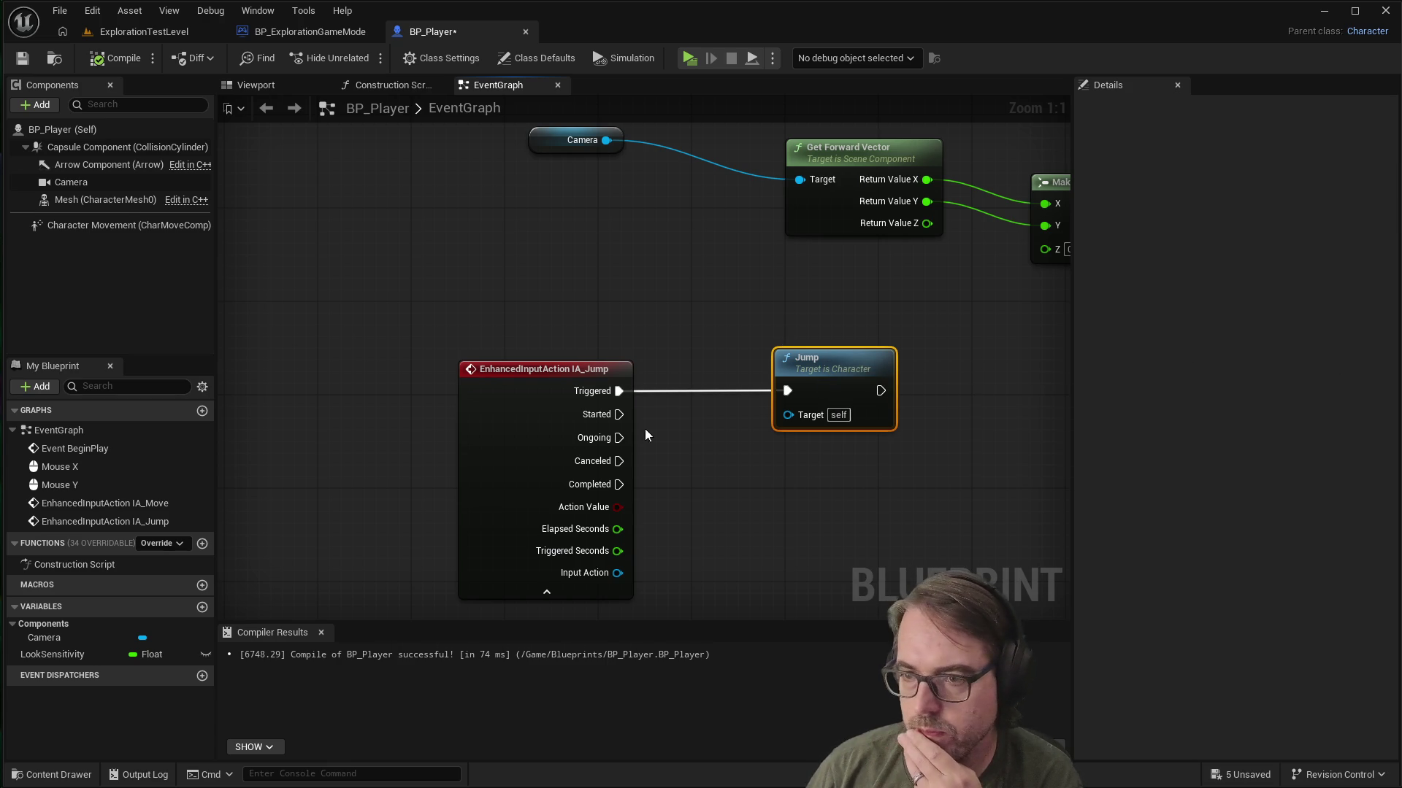
{"action": "scroll", "coordinate": [591, 482], "scroll_direction": "down", "scroll_amount": 1}
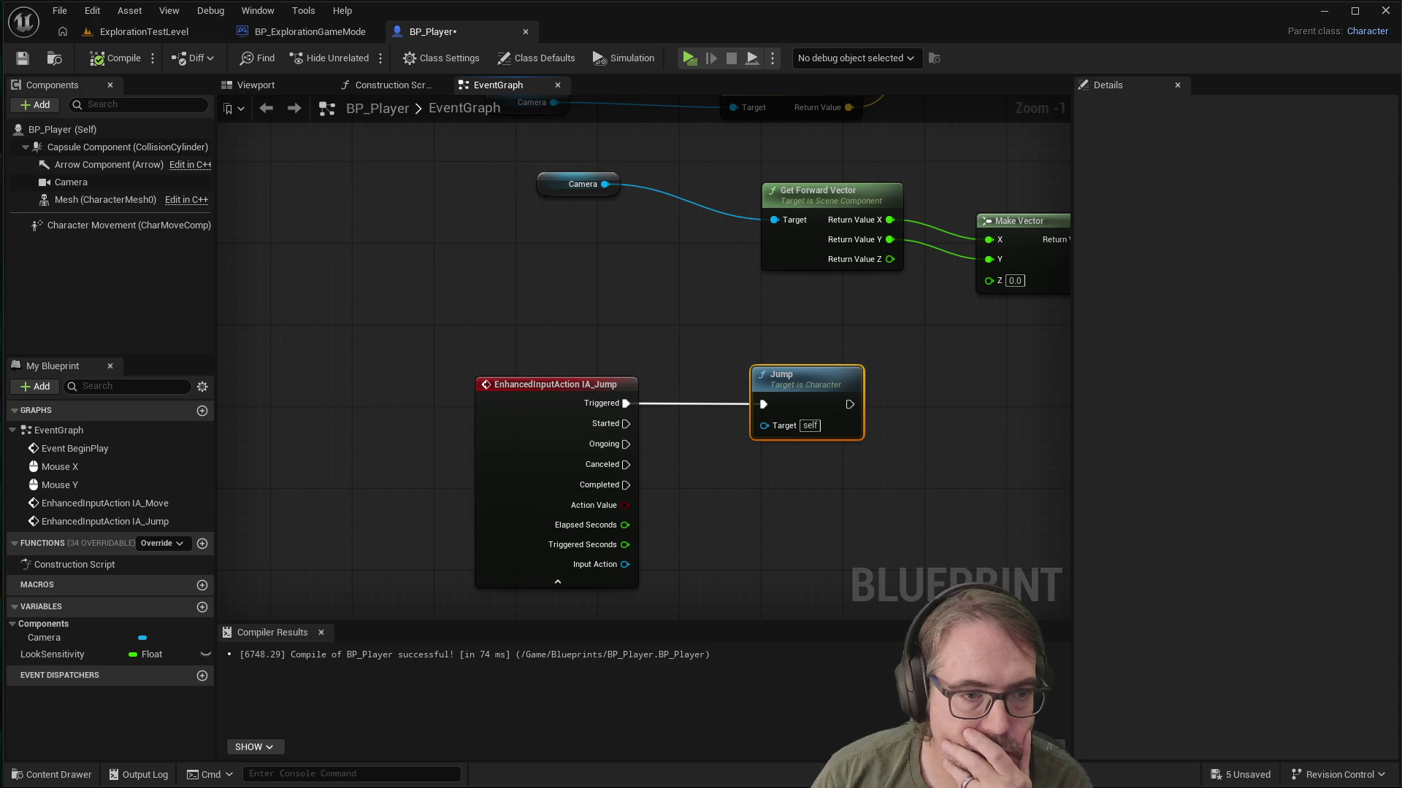
{"action": "left_click_drag", "start_coordinate": [685, 423], "coordinate": [628, 445]}
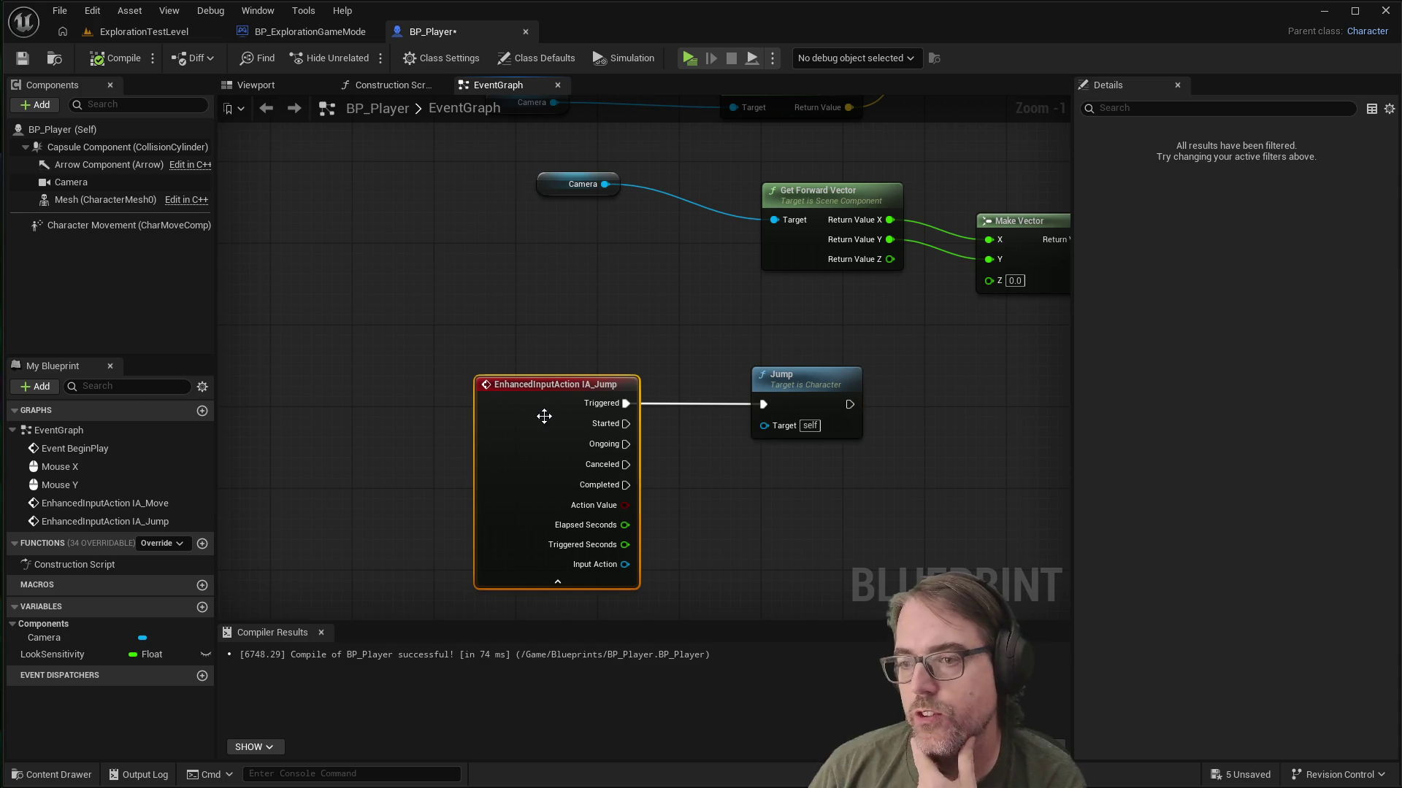
{"action": "left_click", "coordinate": [698, 468]}
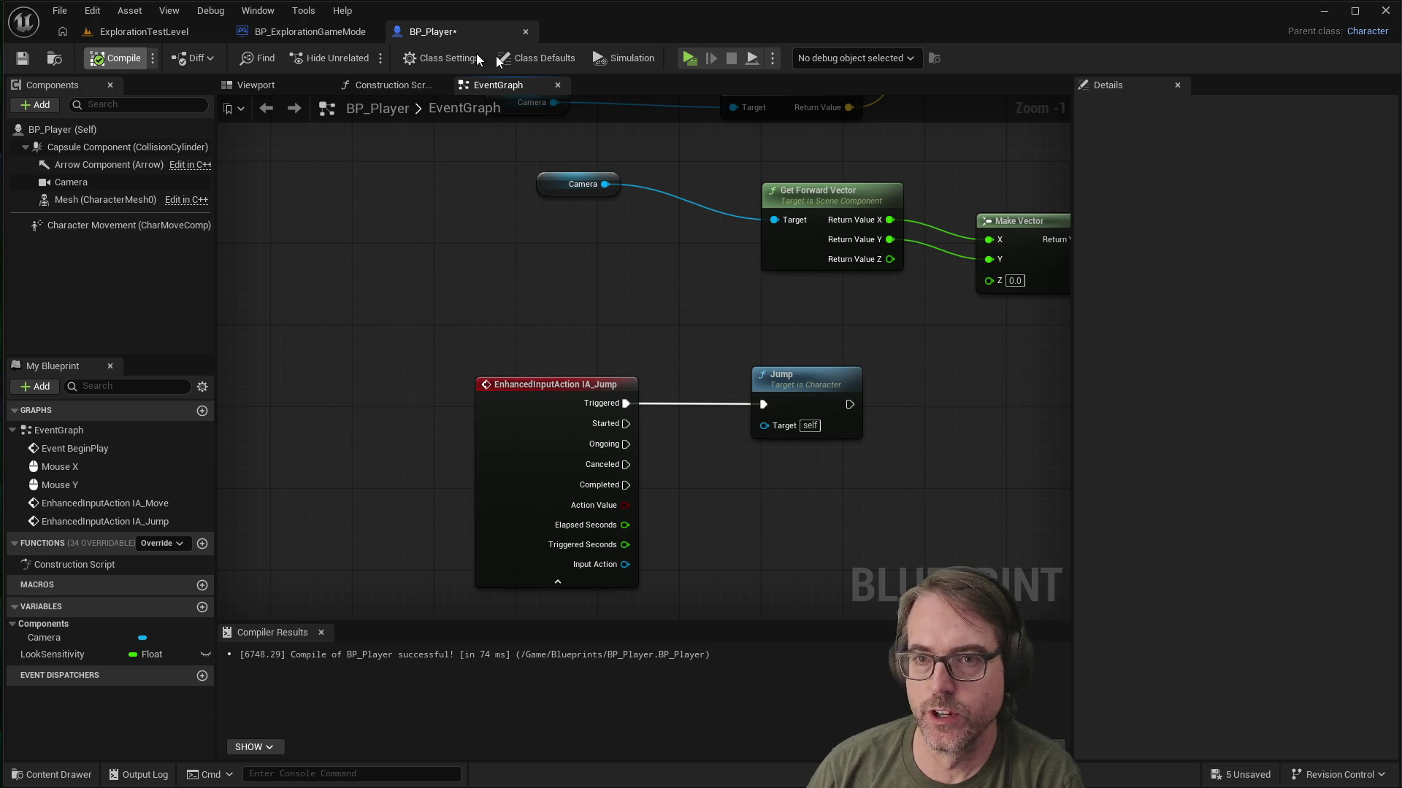
{"action": "left_click", "coordinate": [688, 60]}
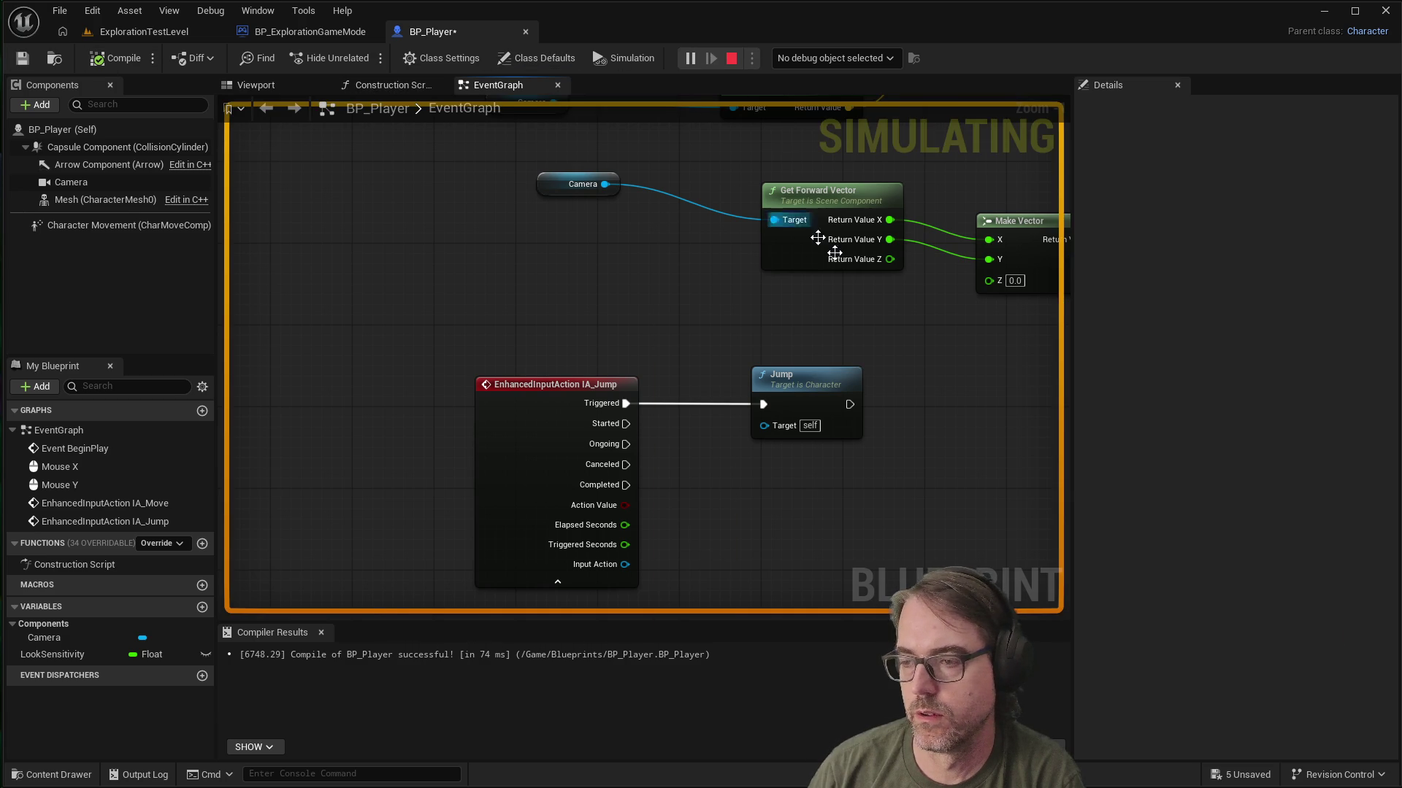
{"action": "key", "text": "super+Tab"}
{"action": "left_click", "coordinate": [946, 295]}
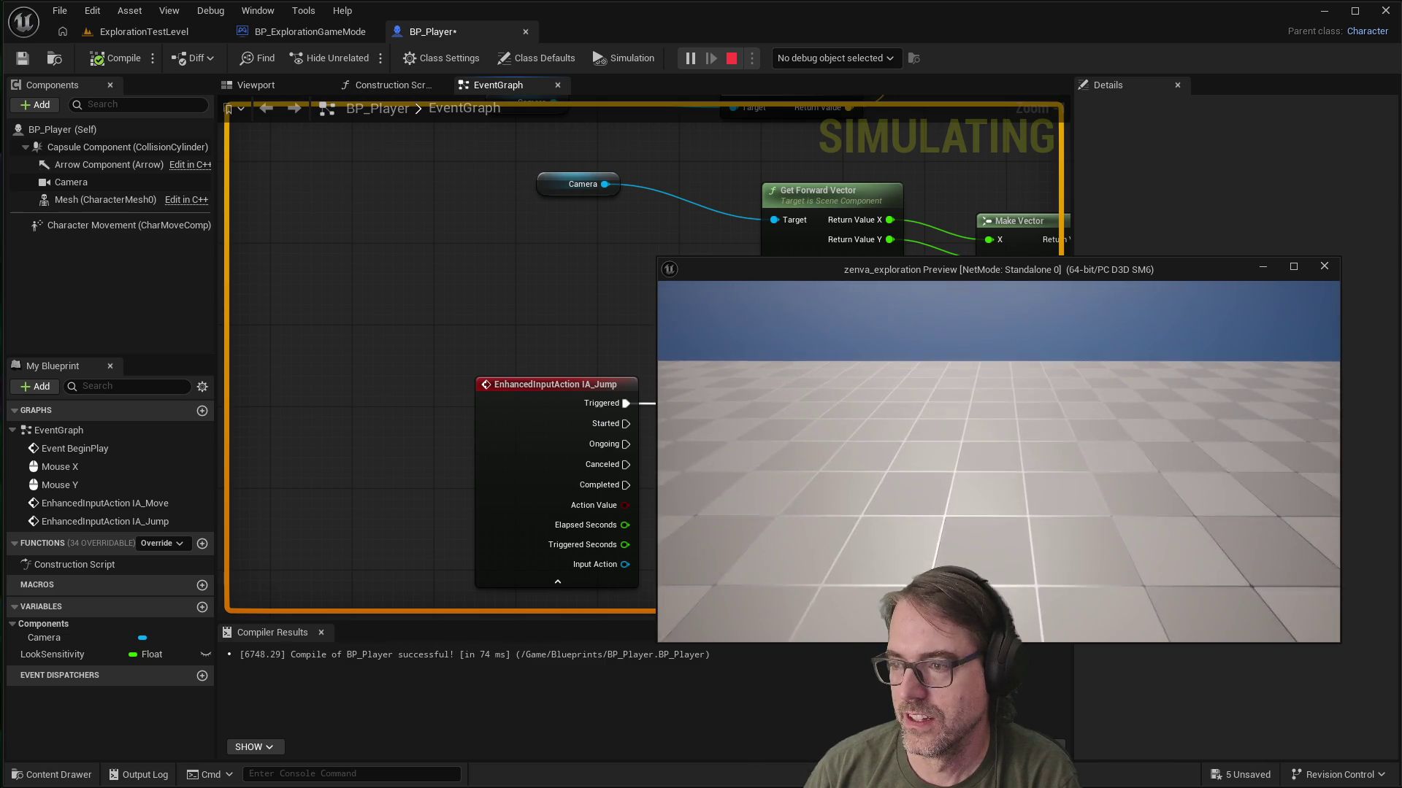
{"action": "key", "text": "Escape"}
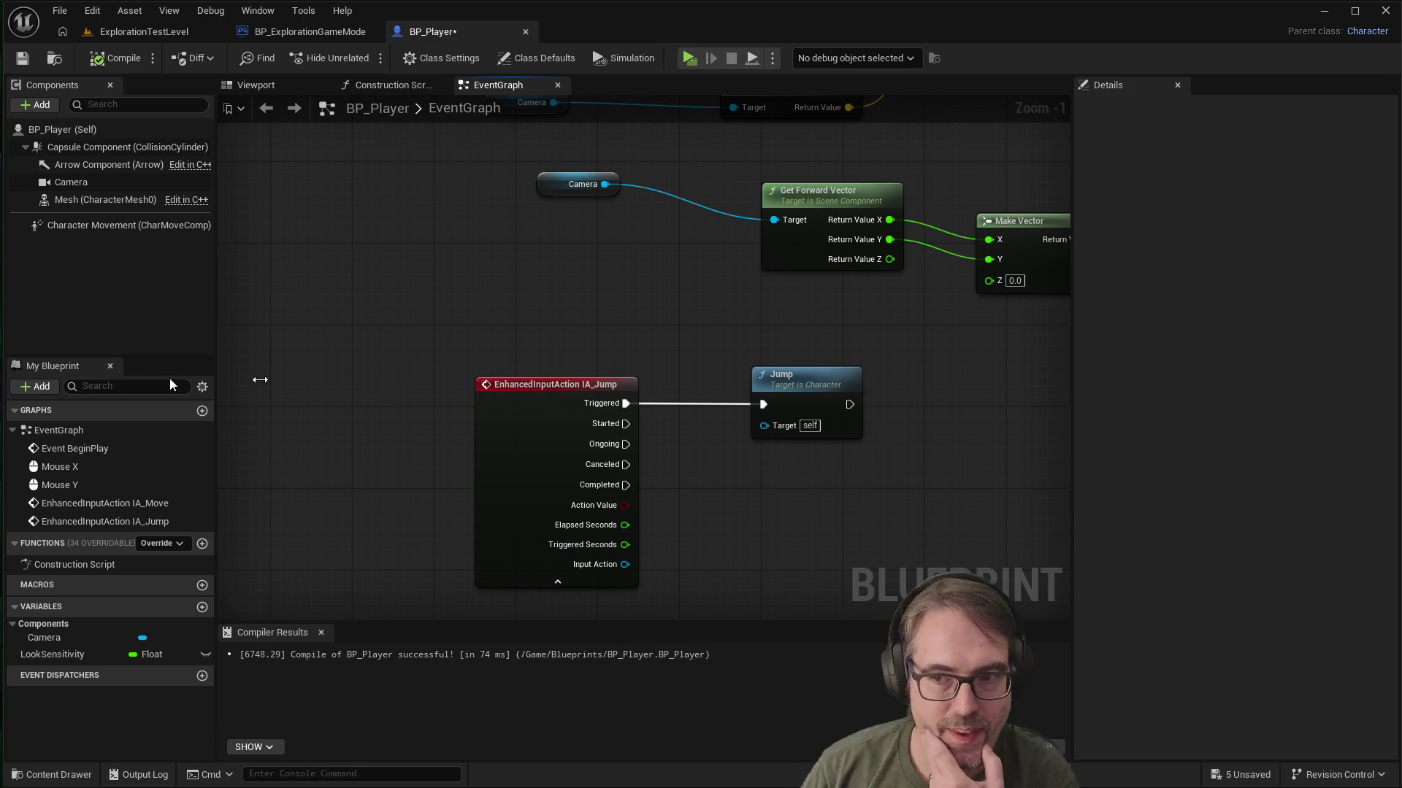
Step: Connect IA_Jump's Started pin to Jump, break the Triggered link, and recompile
{"action": "left_click_drag", "start_coordinate": [624, 423], "coordinate": [763, 404]}
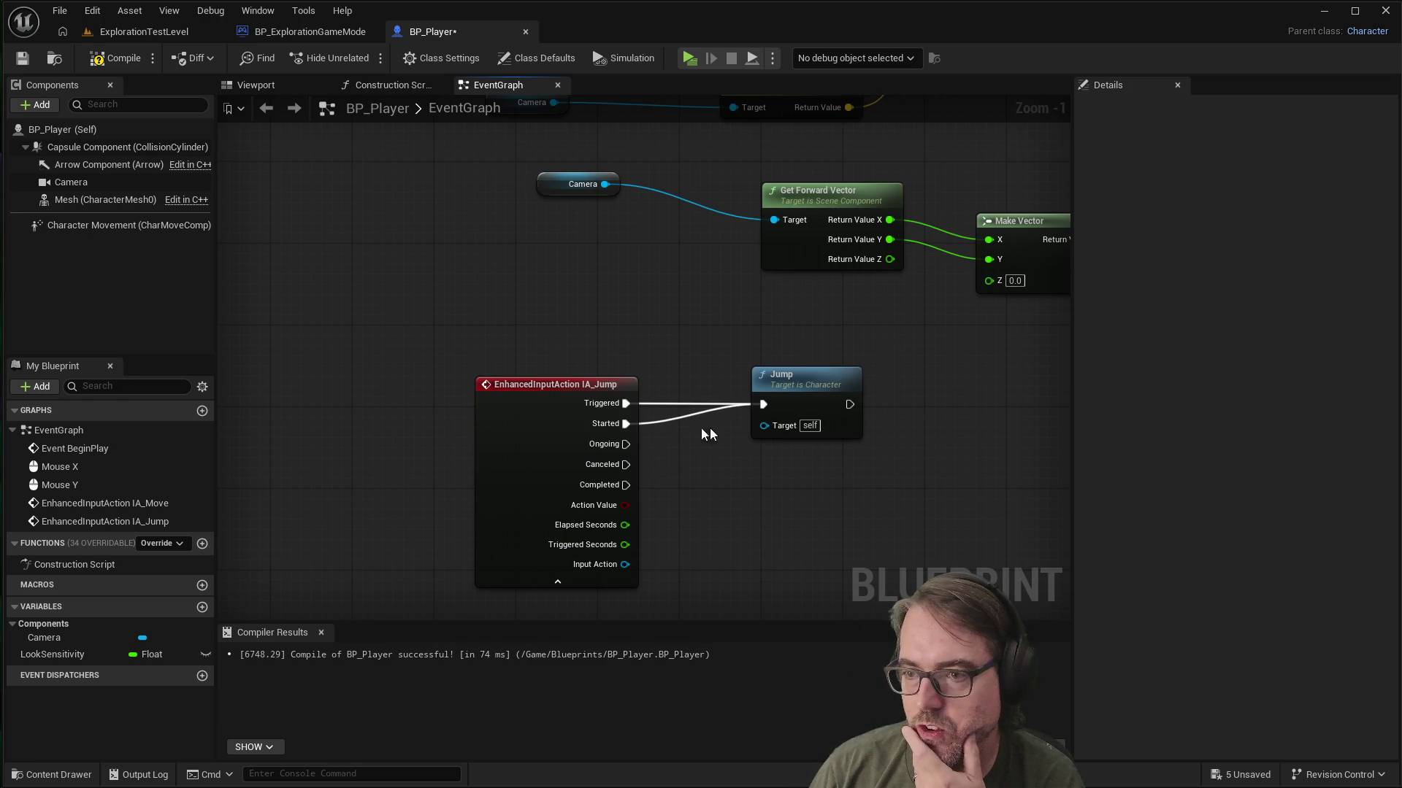
{"action": "right_click", "coordinate": [618, 403]}
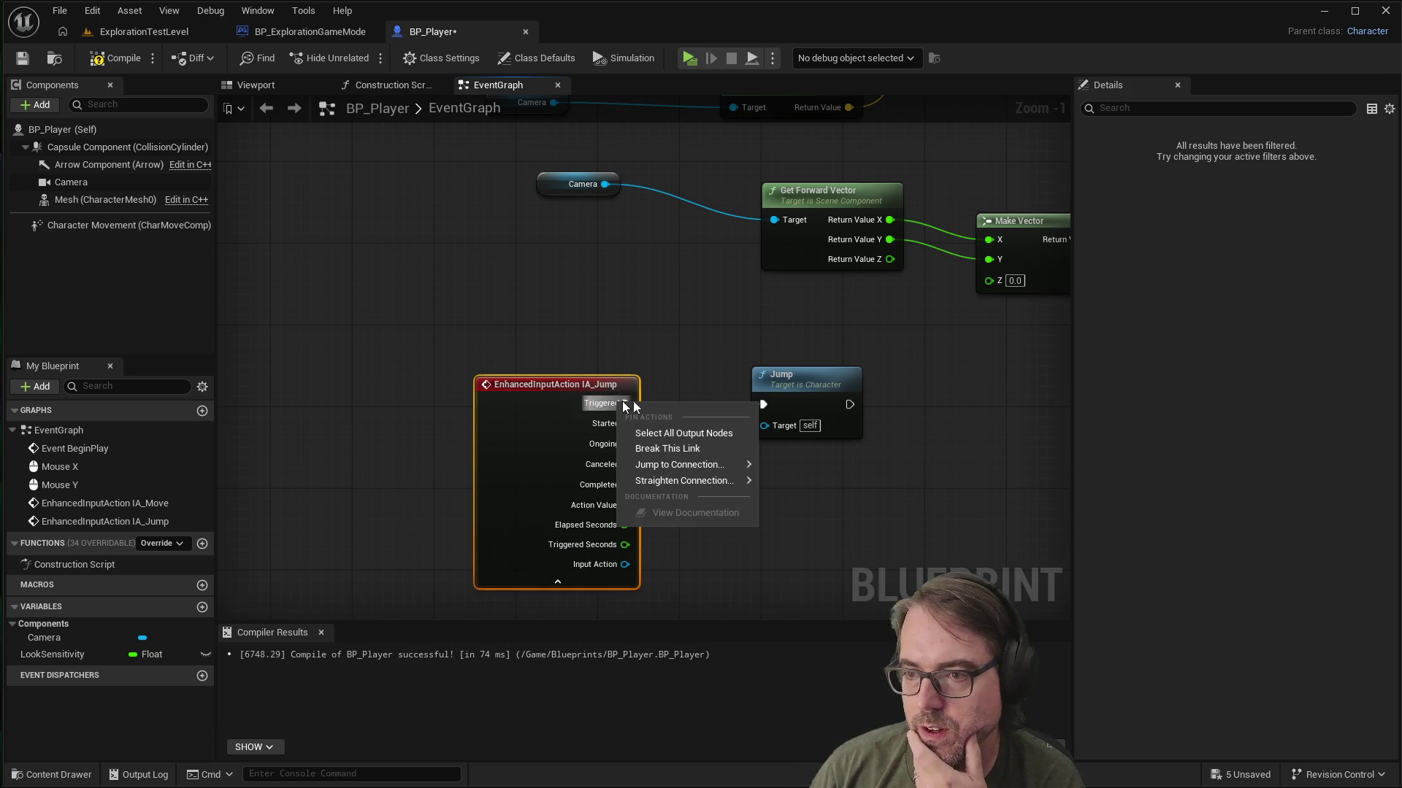
{"action": "left_click", "coordinate": [679, 447]}
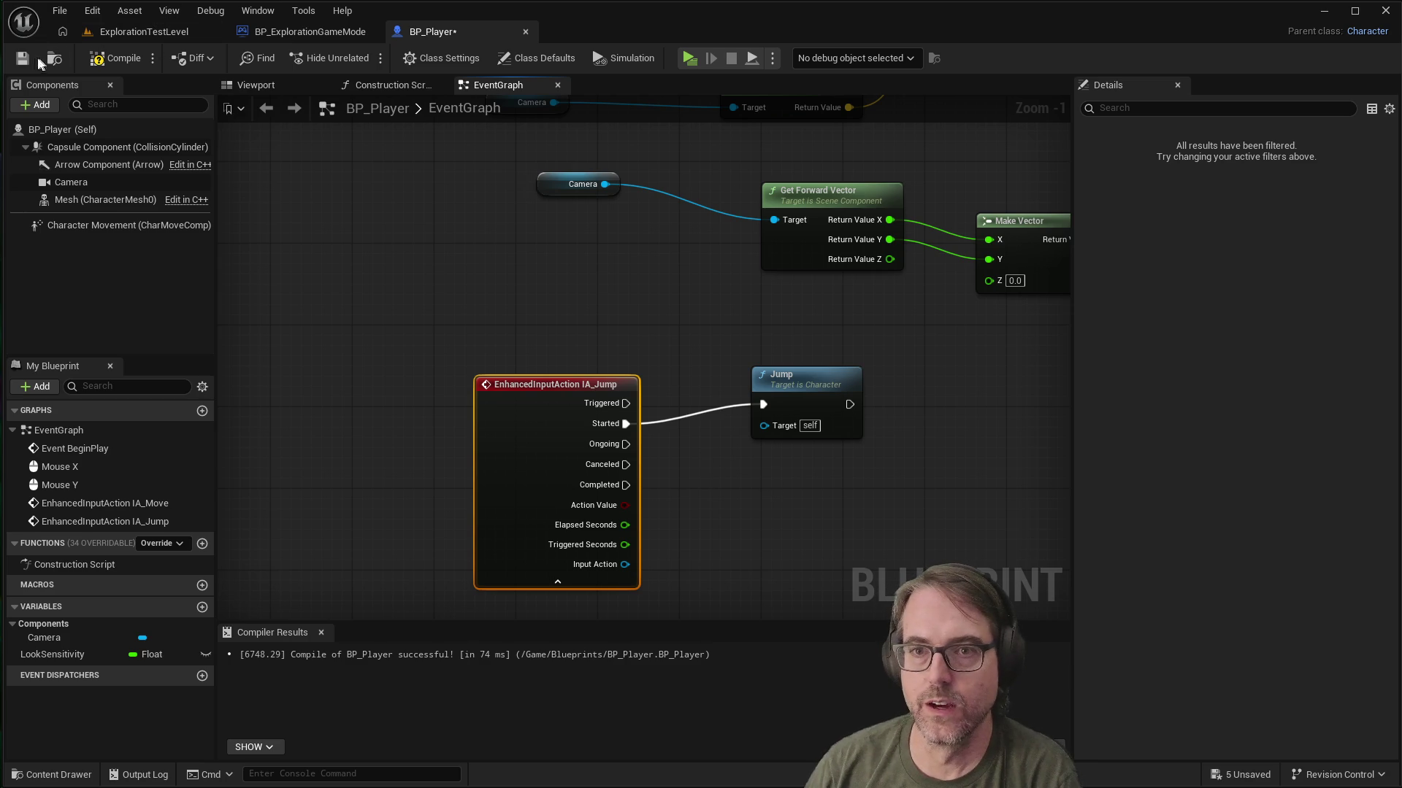
{"action": "left_click", "coordinate": [114, 57]}
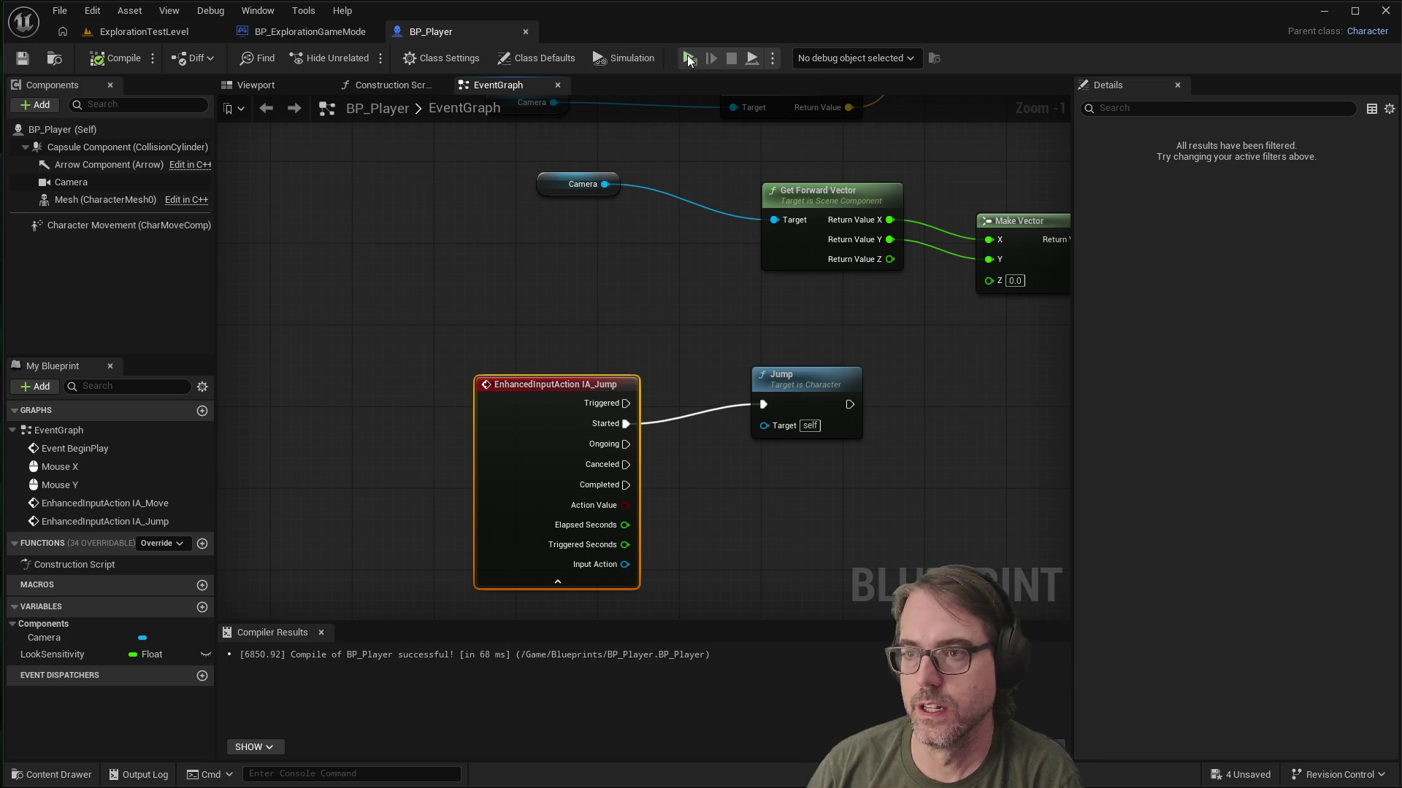
{"action": "left_click", "coordinate": [688, 57]}
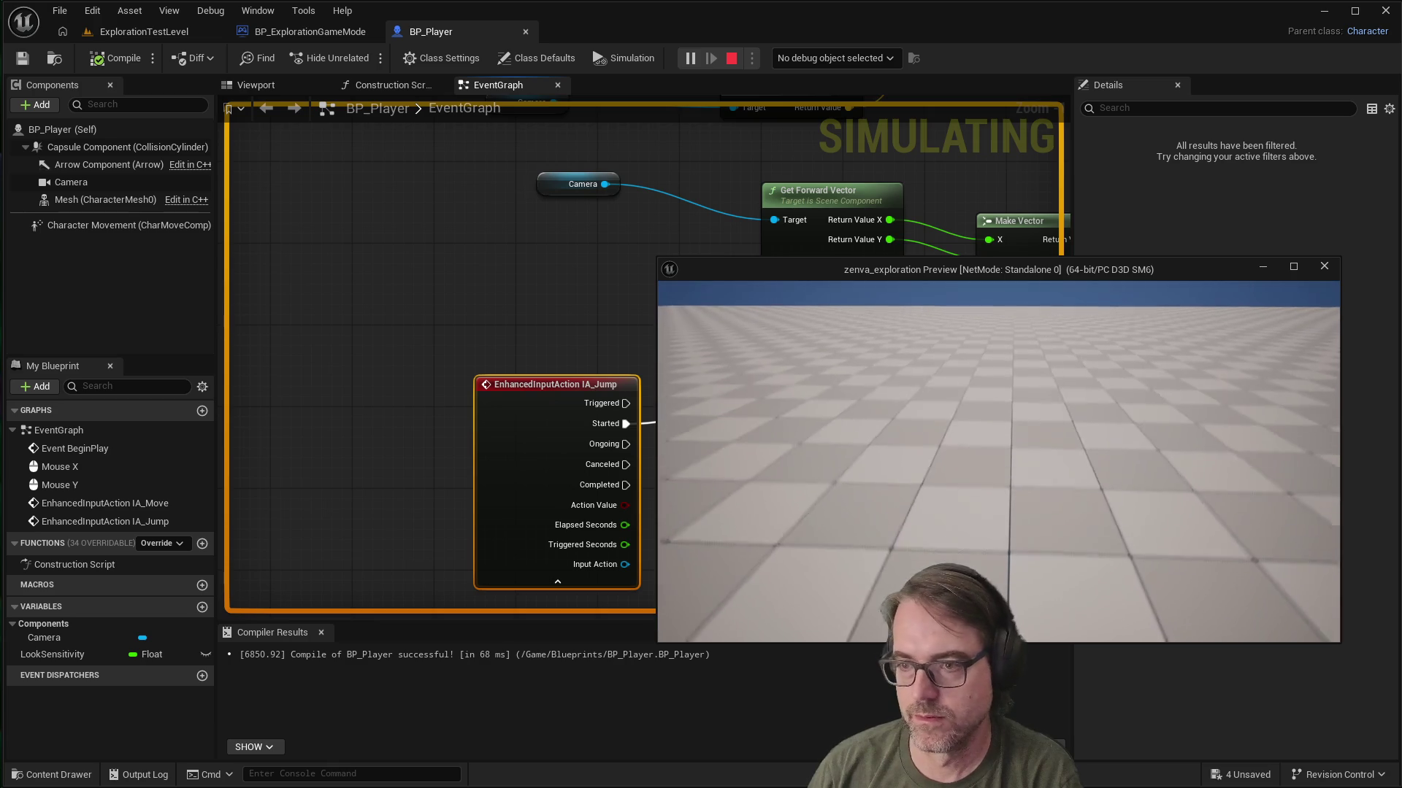
{"action": "key", "text": "Escape"}
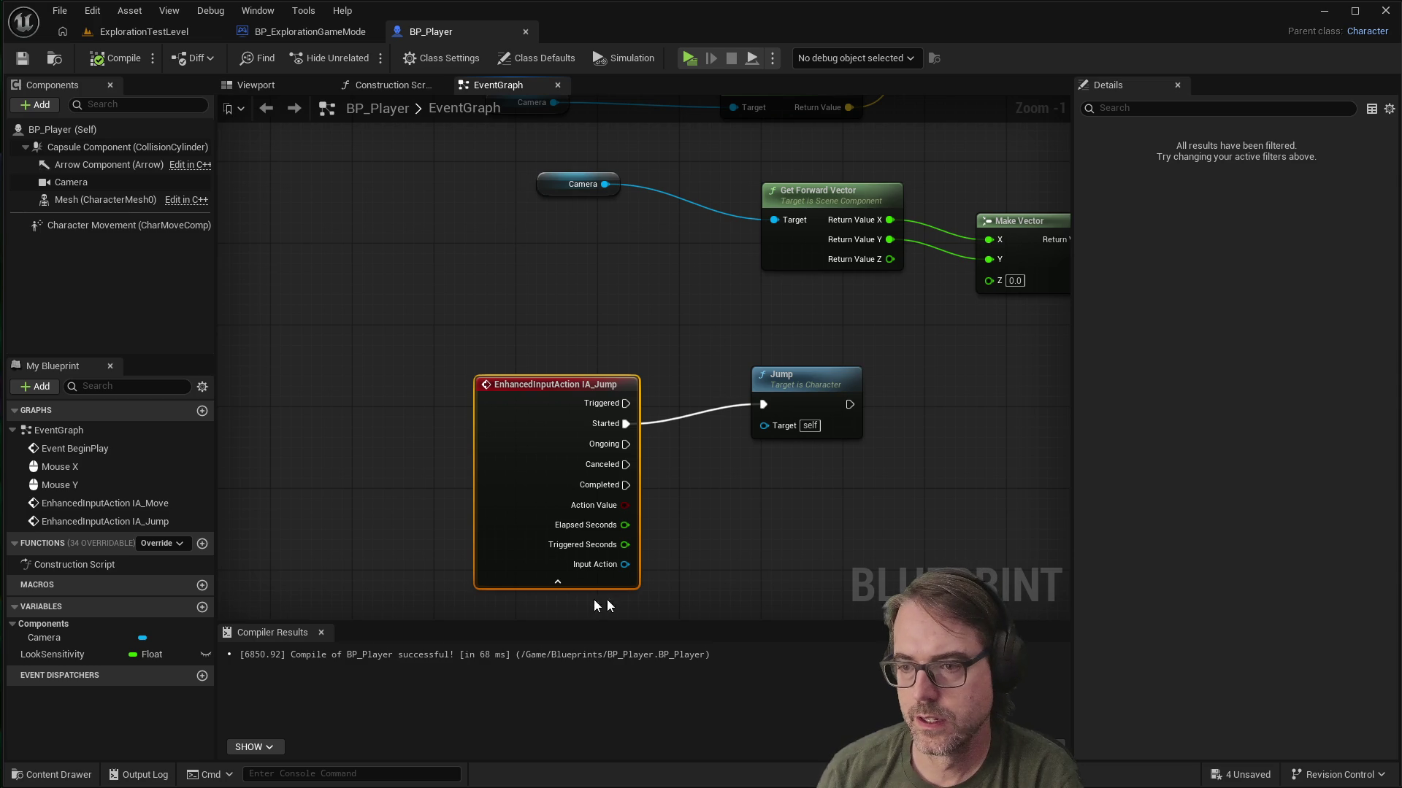
{"action": "left_click", "coordinate": [564, 584]}
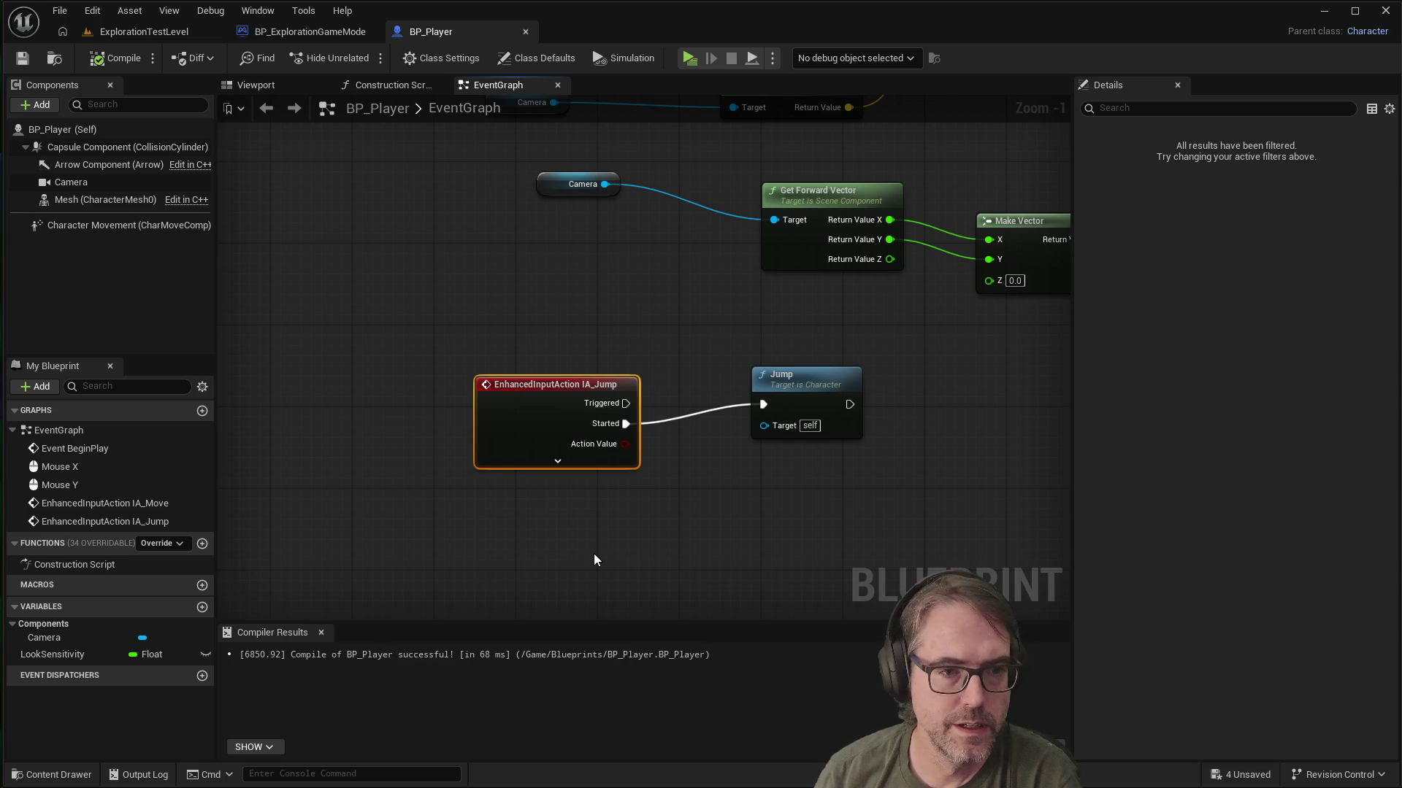
Step: Select the Character Movement component and scroll its Details to the Air Control setting
{"action": "left_click", "coordinate": [594, 555]}
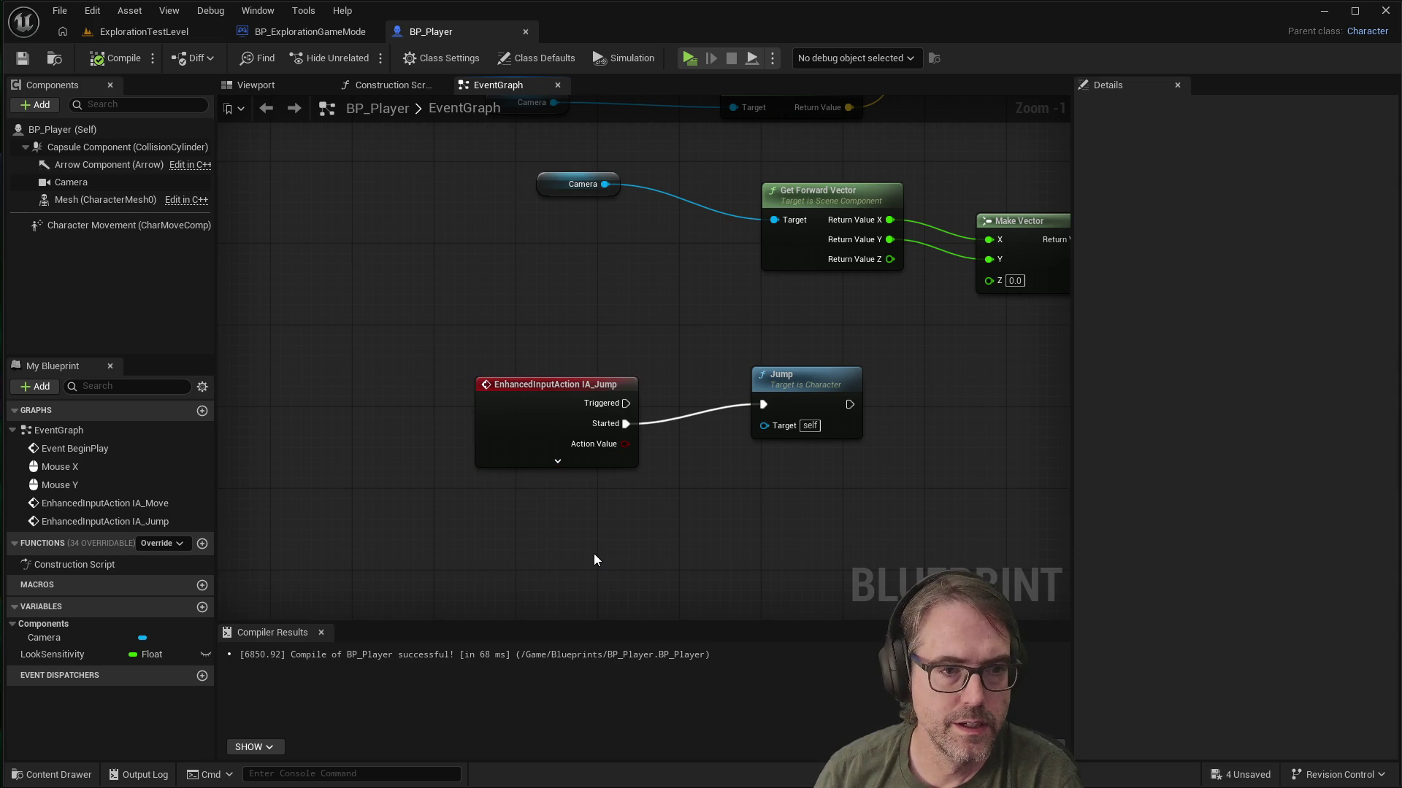
{"action": "left_click", "coordinate": [80, 223]}
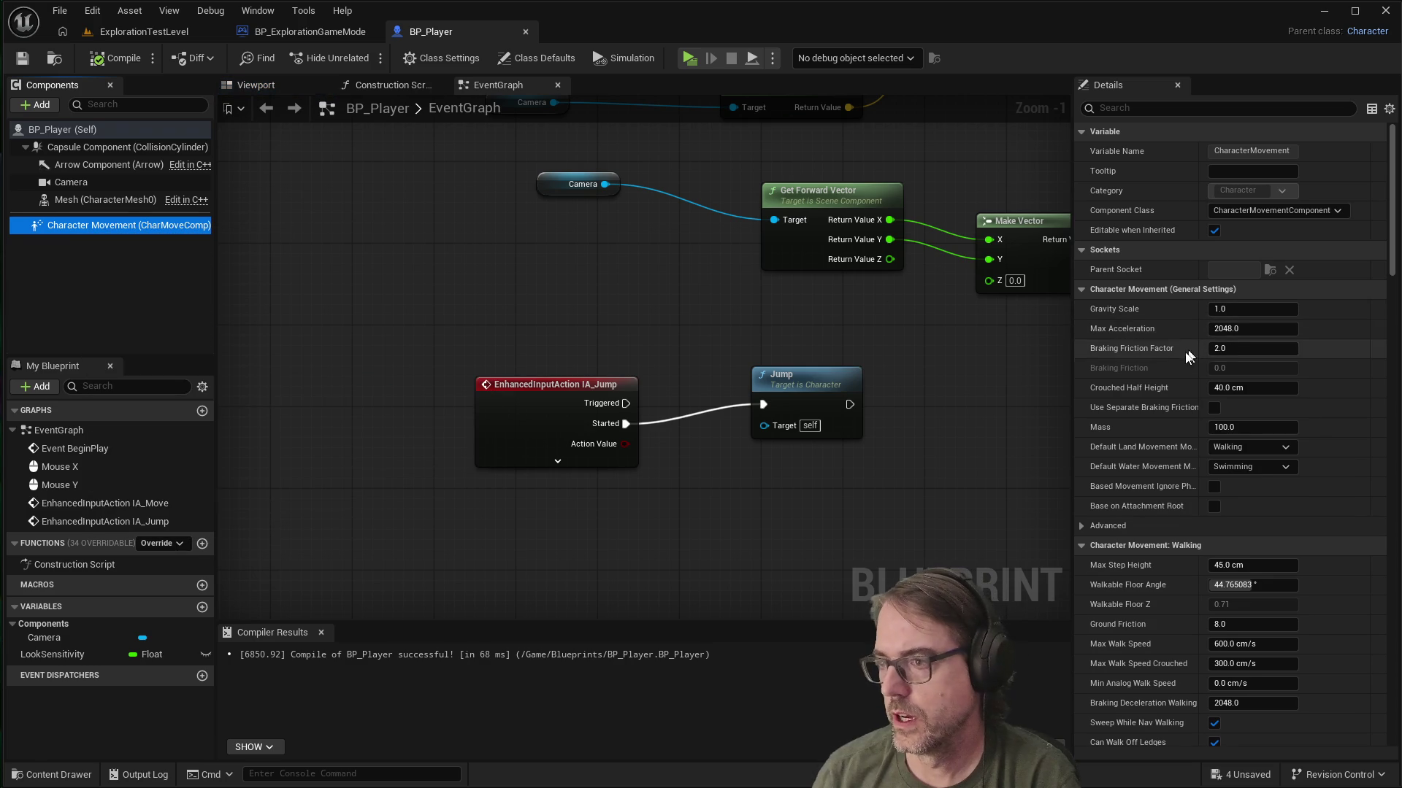
{"action": "scroll", "coordinate": [1175, 372], "scroll_direction": "down", "scroll_amount": 4}
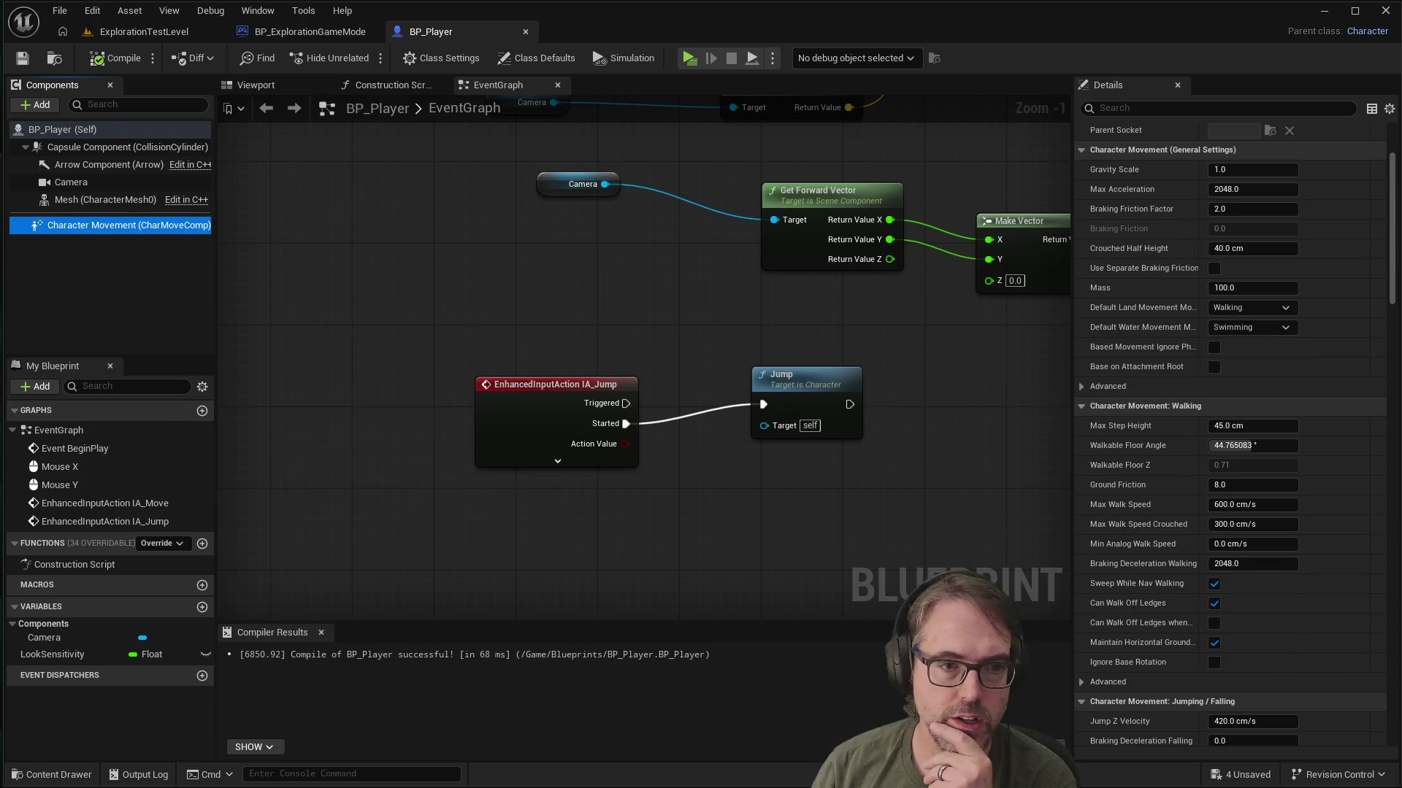
{"action": "scroll", "coordinate": [1188, 511], "scroll_direction": "down", "scroll_amount": 3}
{"action": "scroll", "coordinate": [1190, 522], "scroll_direction": "down", "scroll_amount": 5}
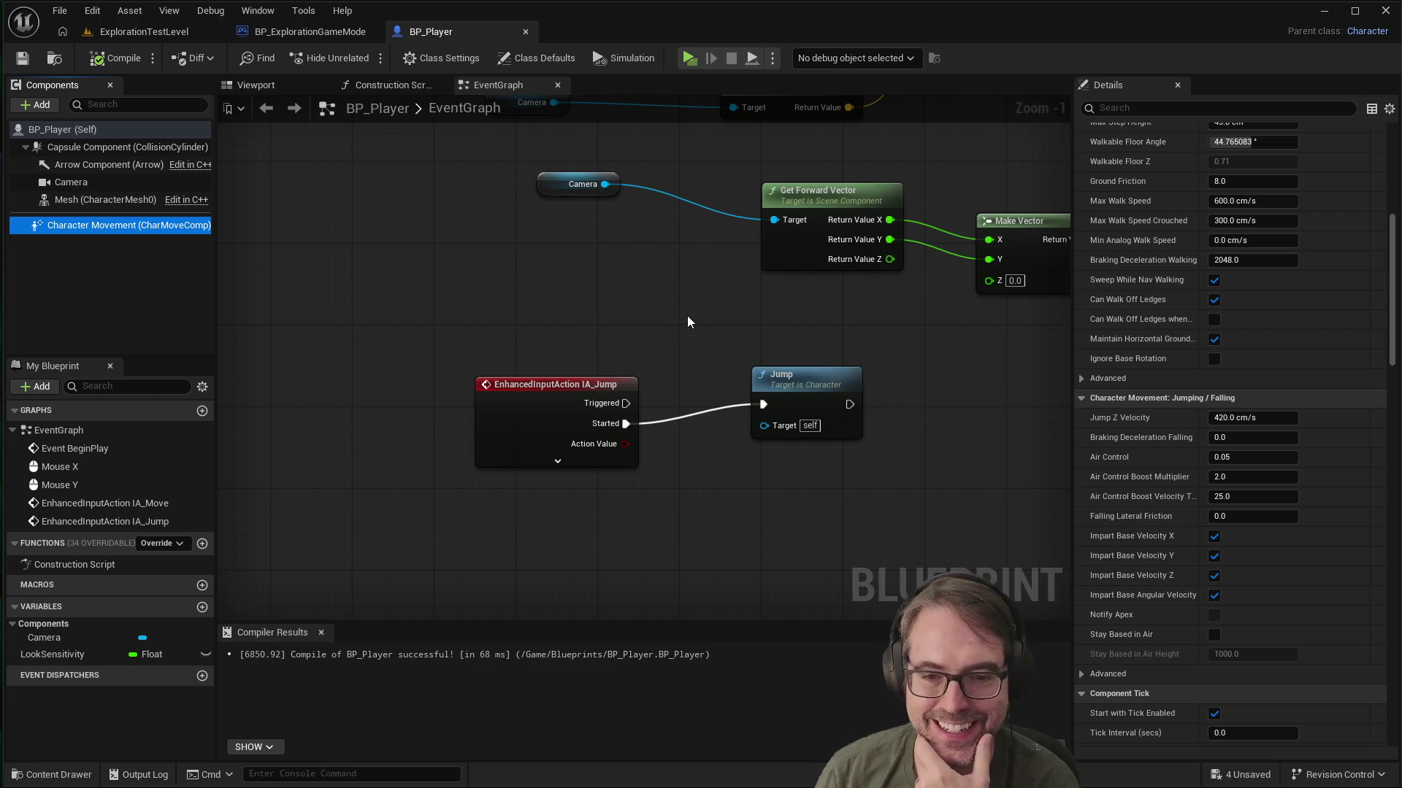
{"action": "scroll", "coordinate": [1255, 447], "scroll_direction": "down", "scroll_amount": 3}
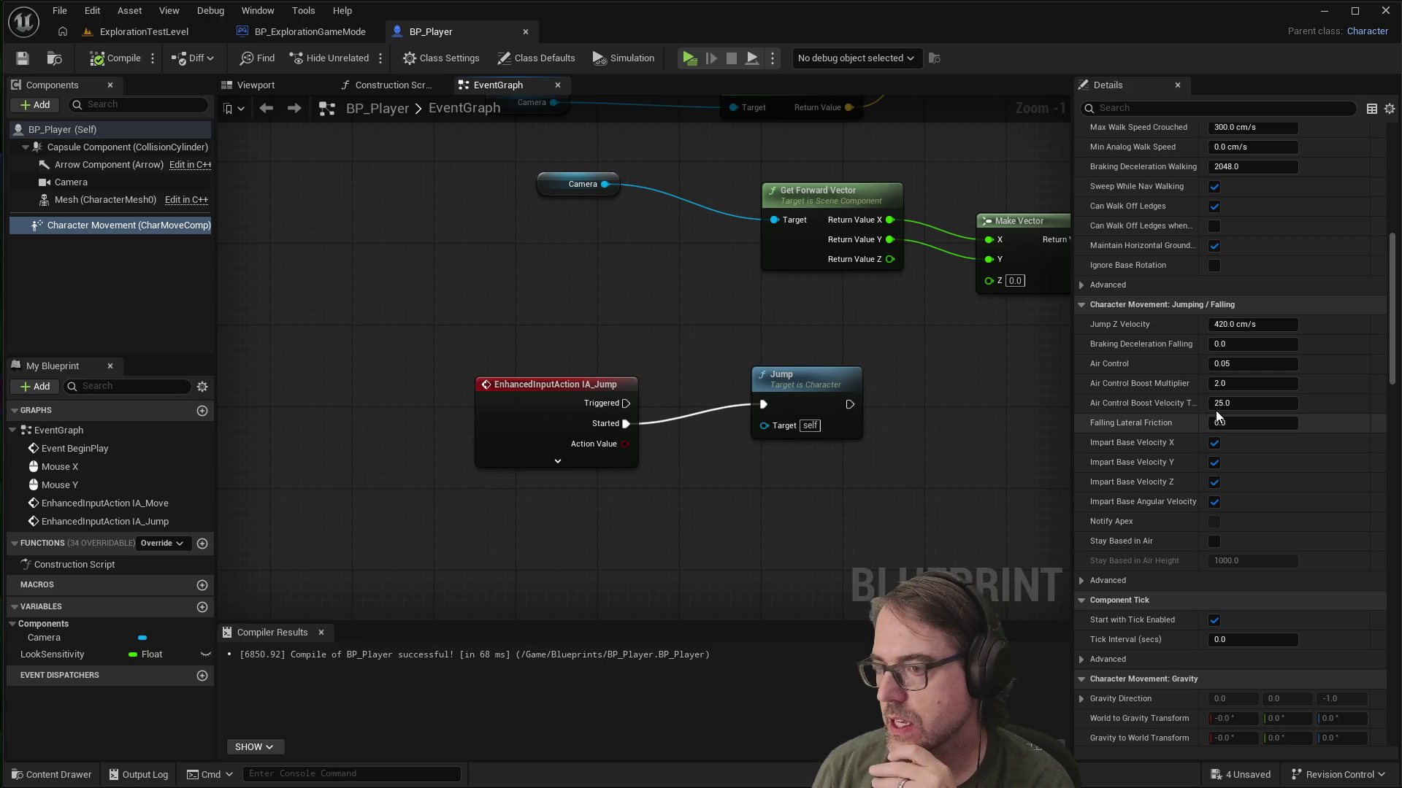
{"action": "scroll", "coordinate": [1187, 430], "scroll_direction": "down", "scroll_amount": 1}
{"action": "scroll", "coordinate": [1186, 429], "scroll_direction": "down", "scroll_amount": 2}
{"action": "scroll", "coordinate": [1185, 429], "scroll_direction": "up", "scroll_amount": 2}
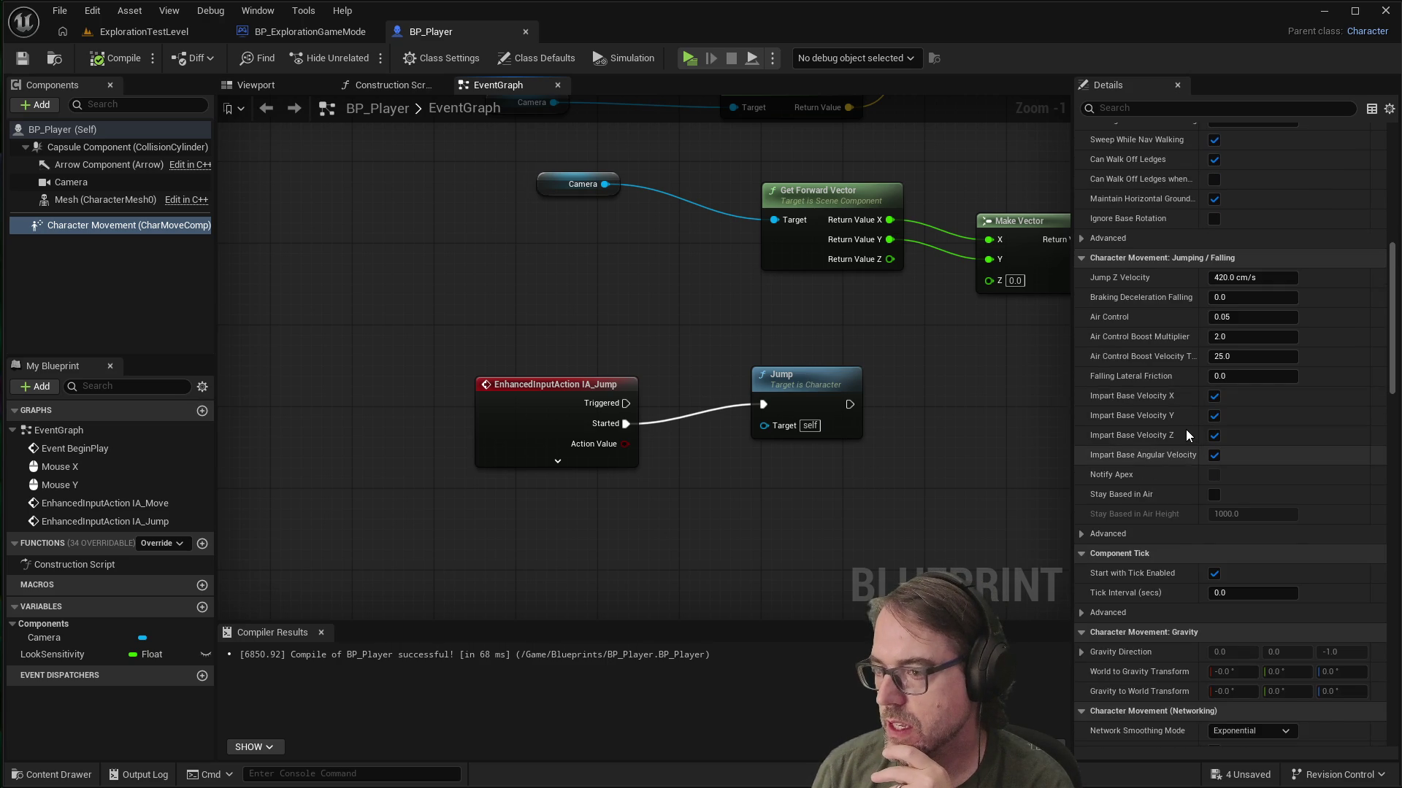
{"action": "scroll", "coordinate": [1161, 397], "scroll_direction": "up", "scroll_amount": 1}
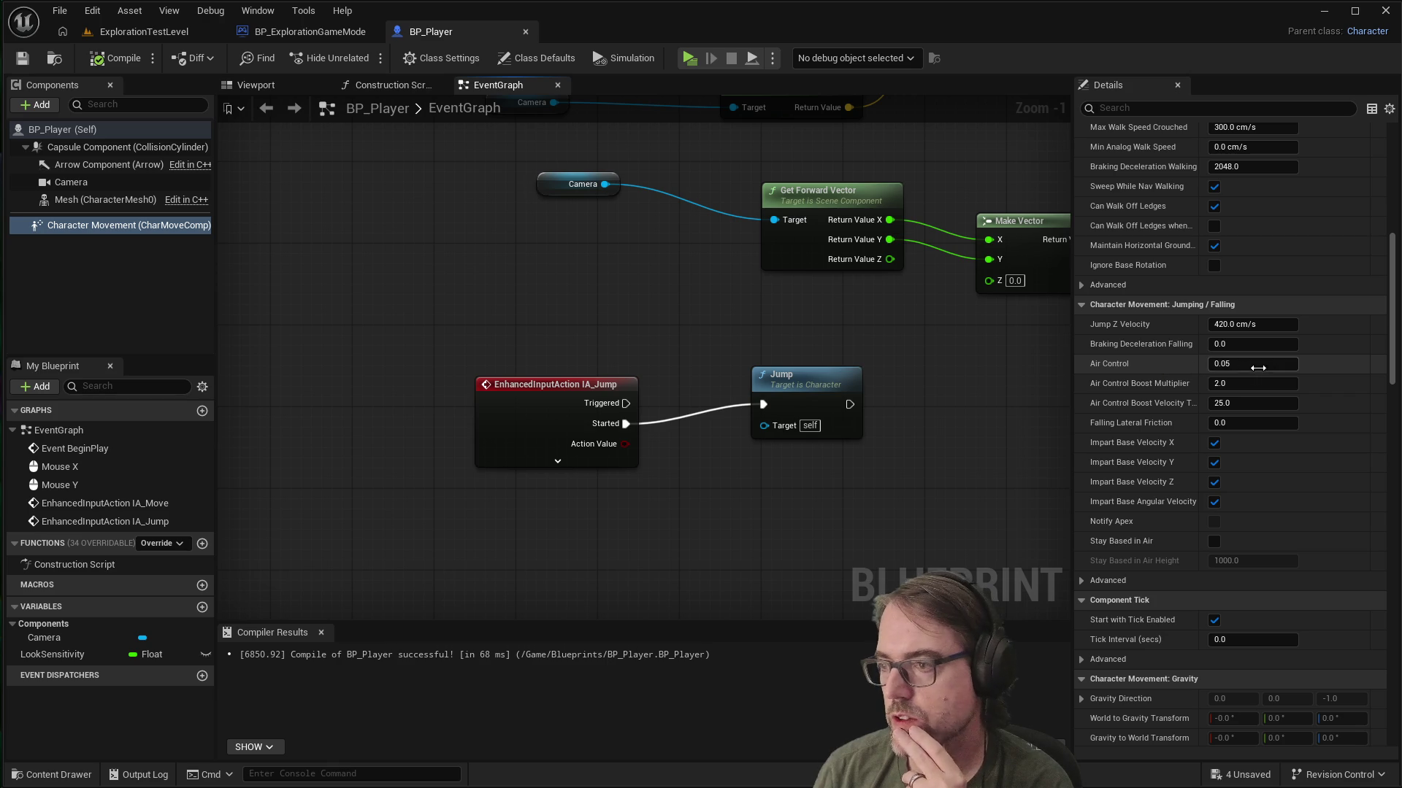
Step: Set Air Control to 0.8, compile and save BP_Player, and play-test it
{"action": "left_click", "coordinate": [1226, 362]}
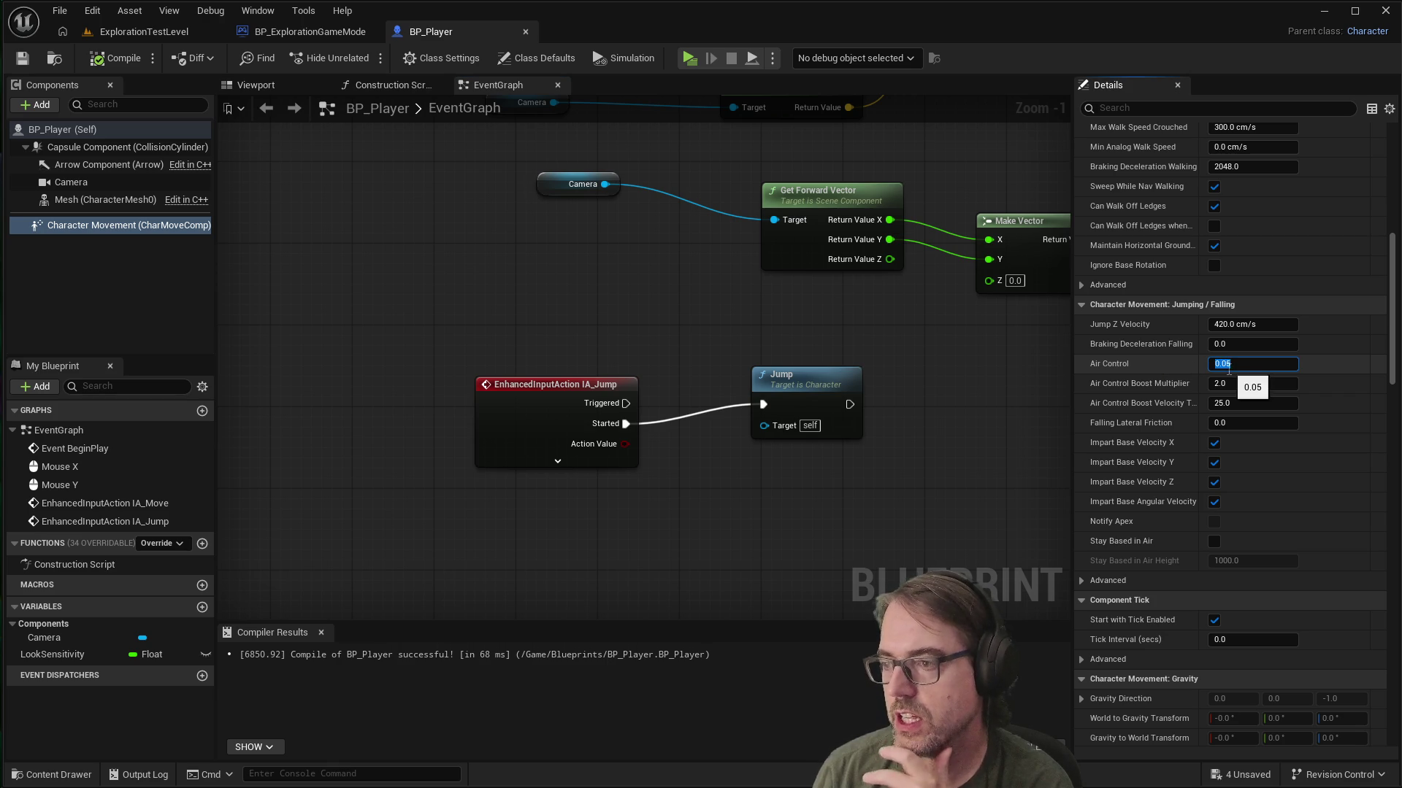
{"action": "type", "text": ".8"}
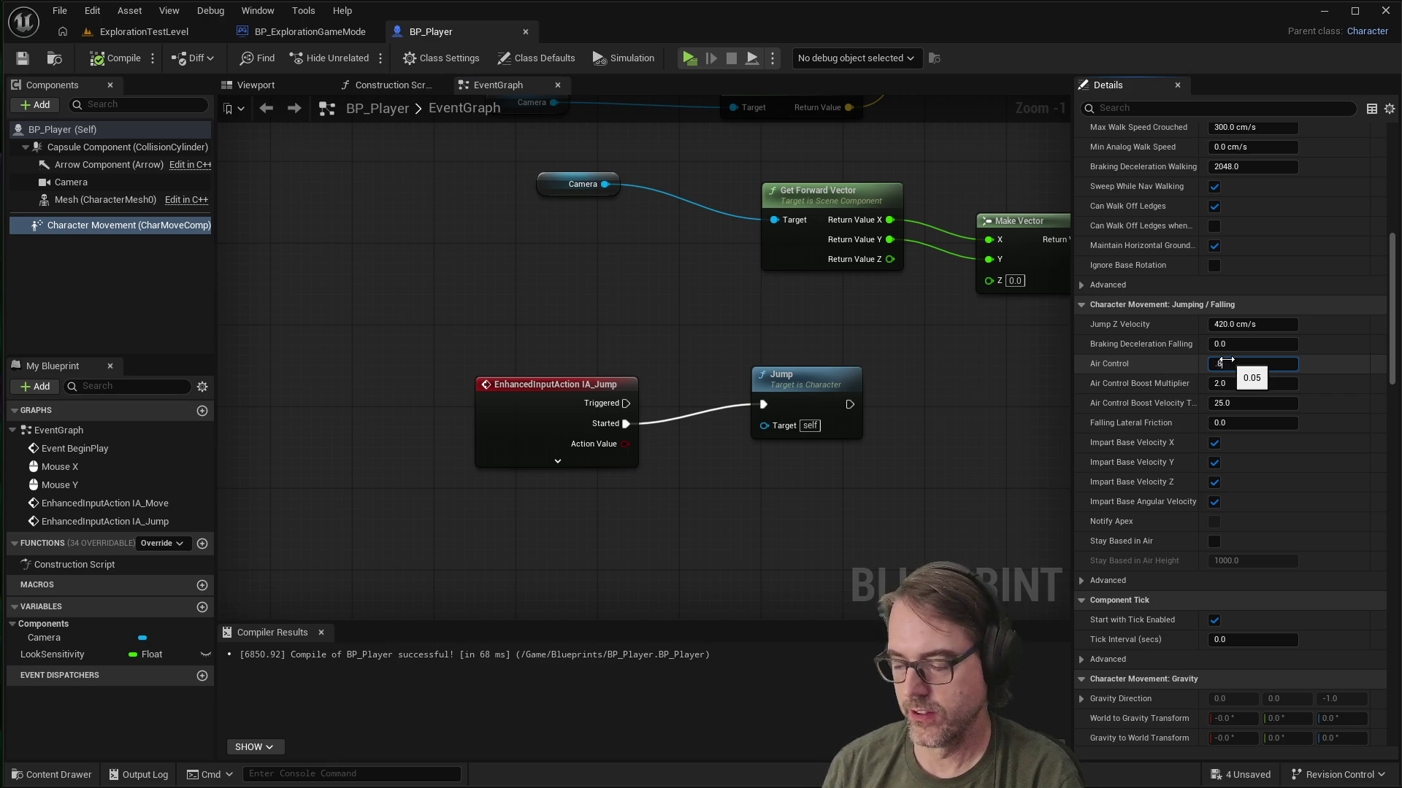
{"action": "key", "text": "Return"}
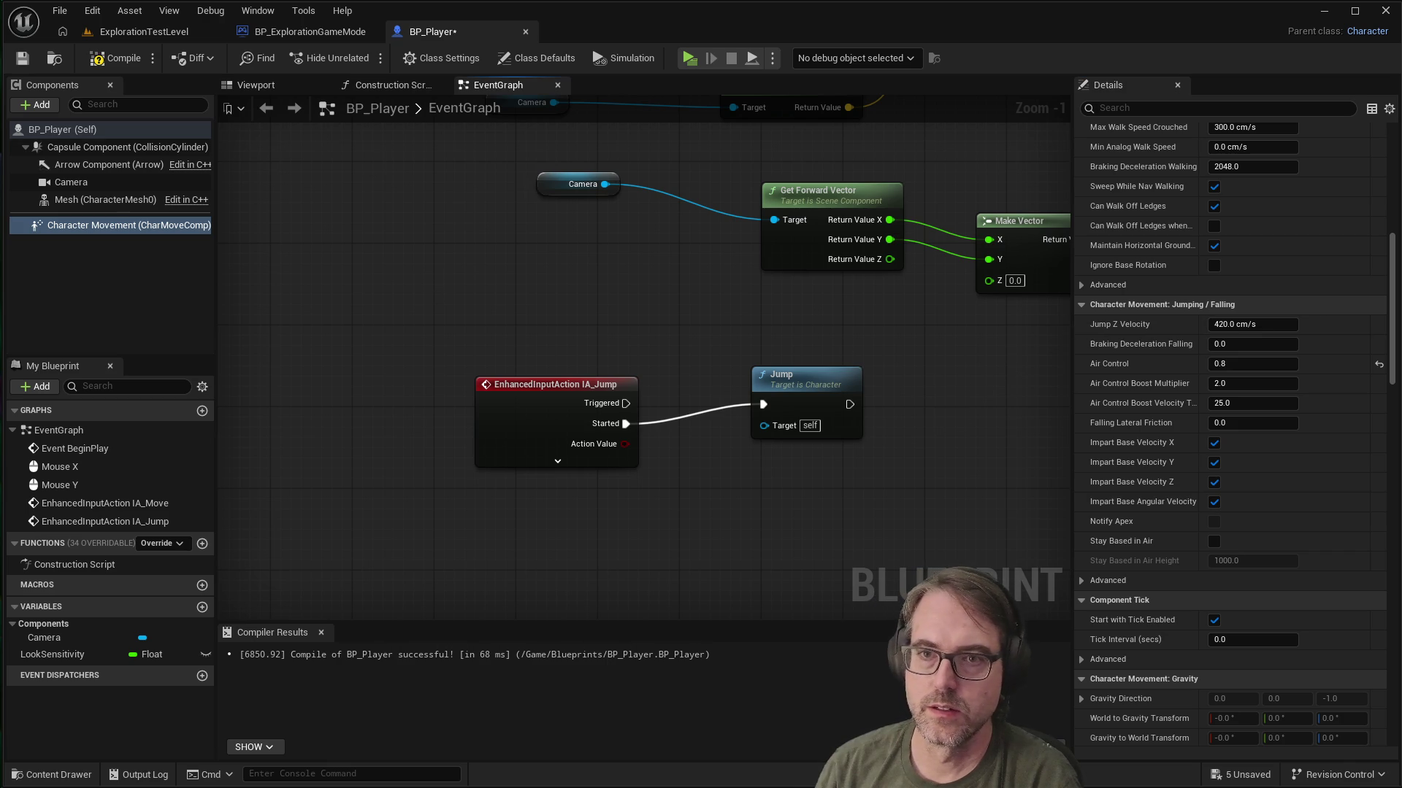
{"action": "left_click", "coordinate": [23, 59]}
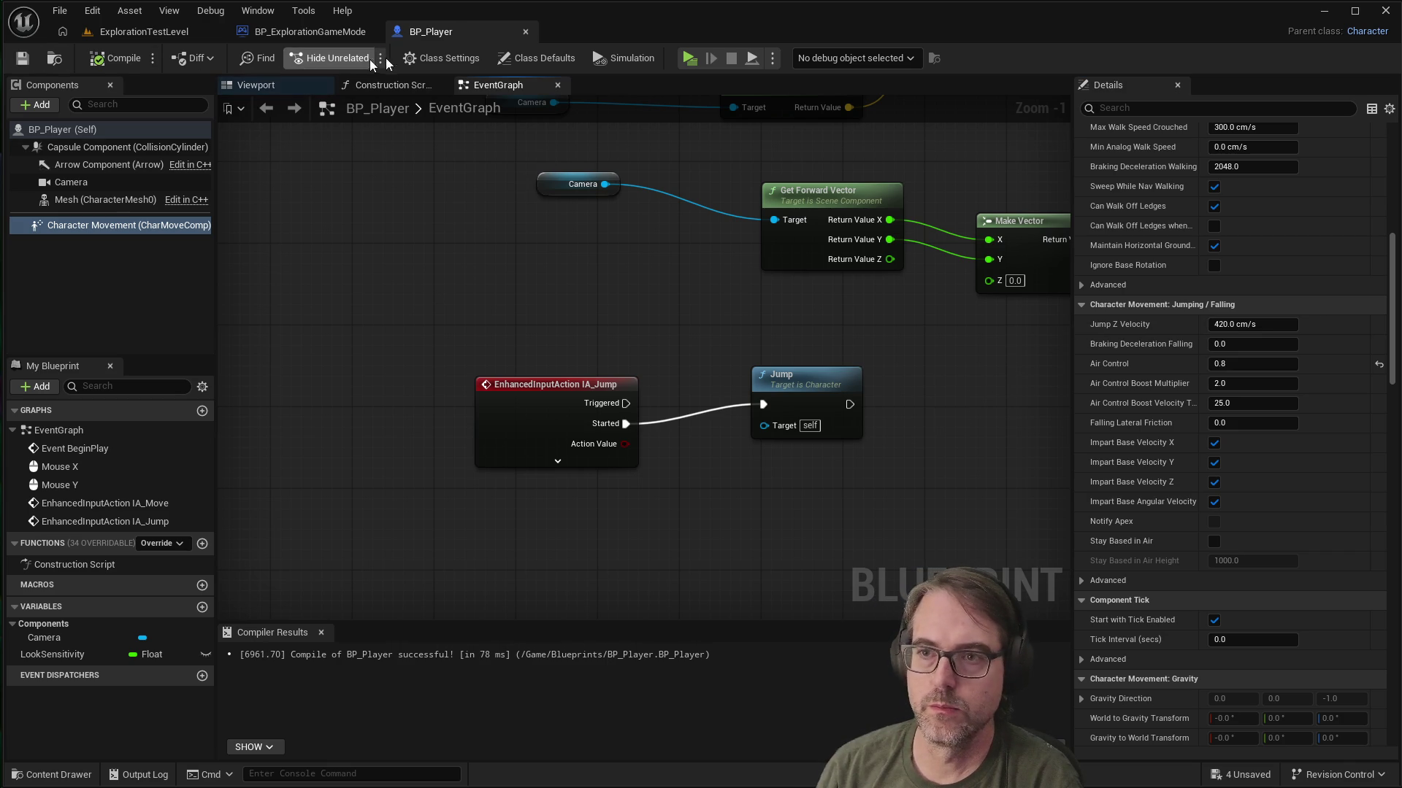
{"action": "left_click", "coordinate": [688, 58]}
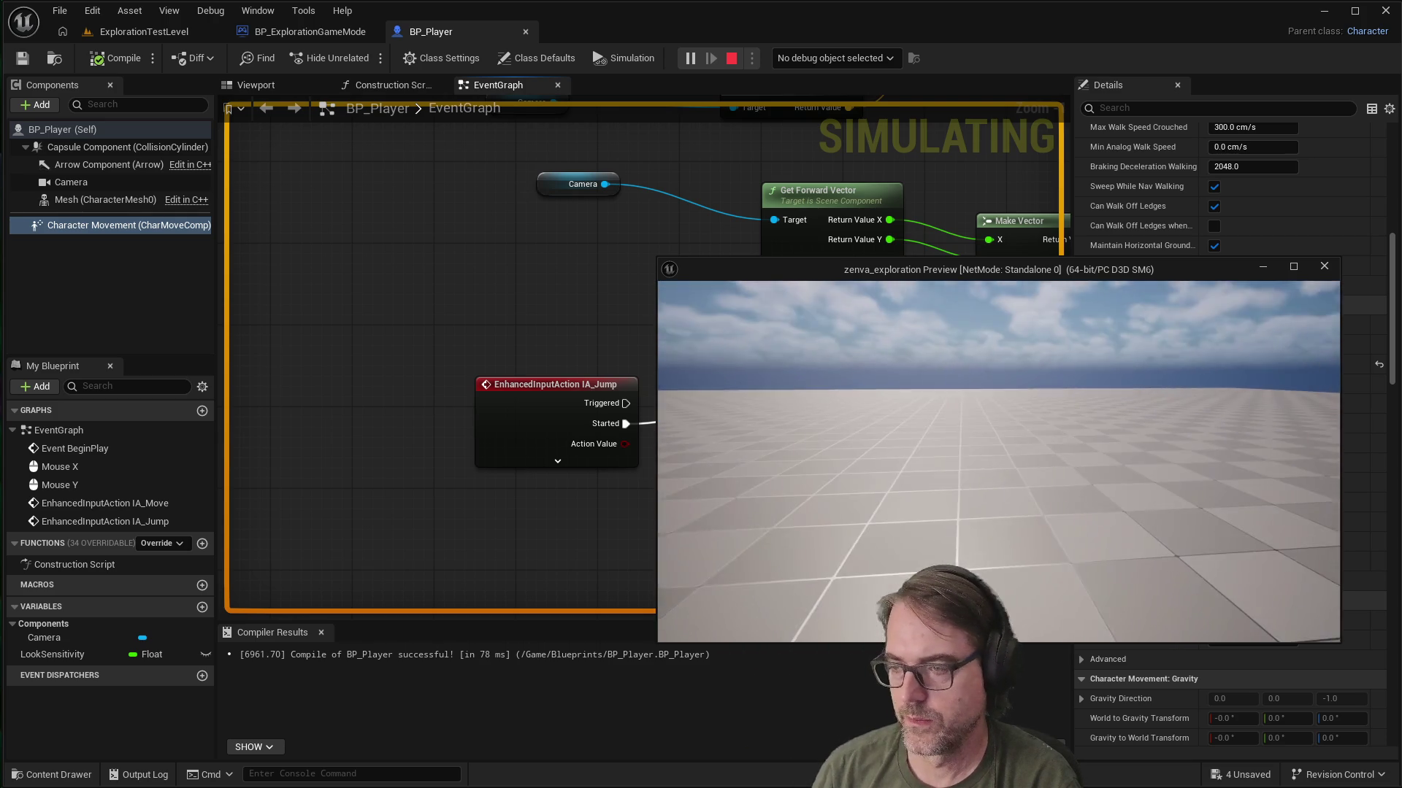
{"action": "key", "text": "Escape"}
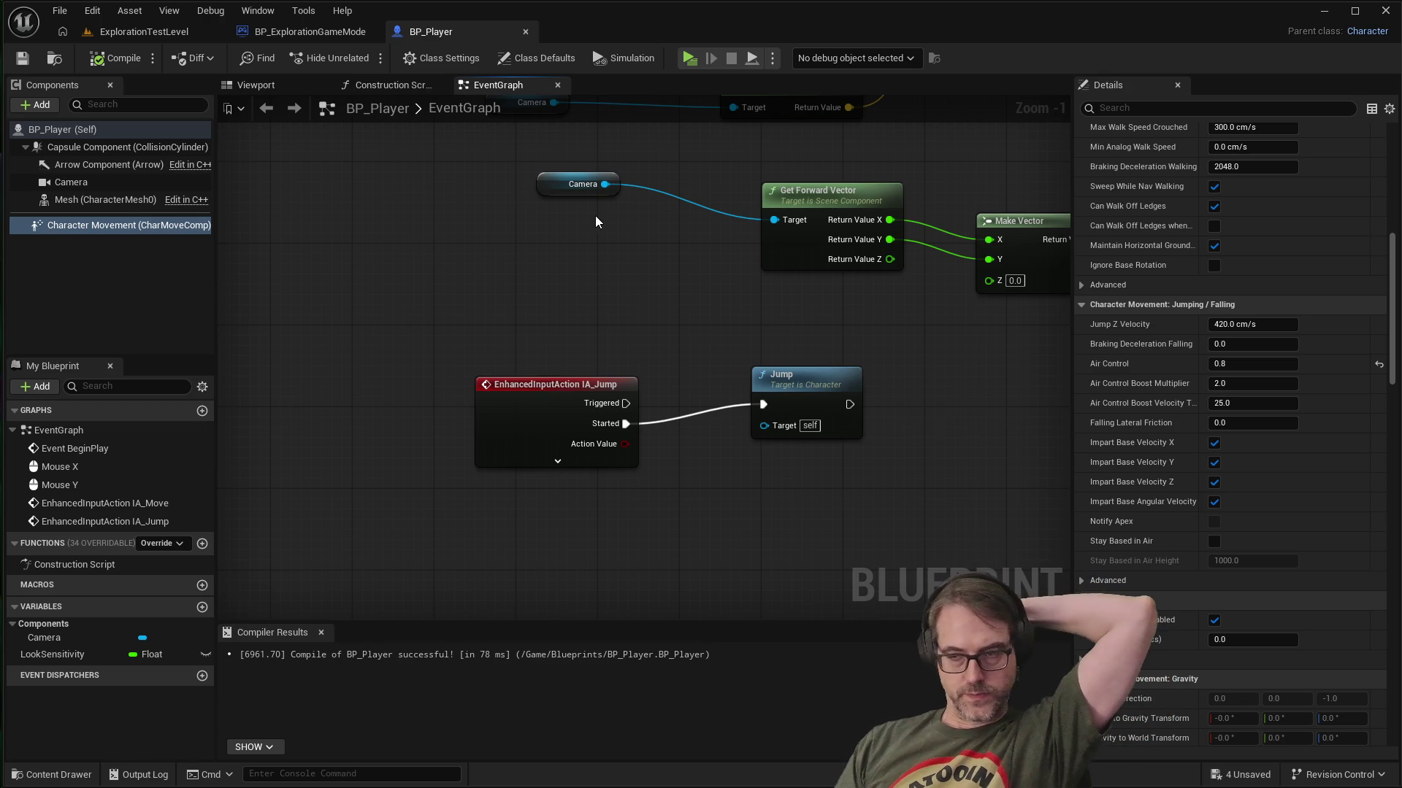
{"action": "scroll", "coordinate": [768, 369], "scroll_direction": "down", "scroll_amount": 6}
{"action": "scroll", "coordinate": [921, 345], "scroll_direction": "up", "scroll_amount": 2}
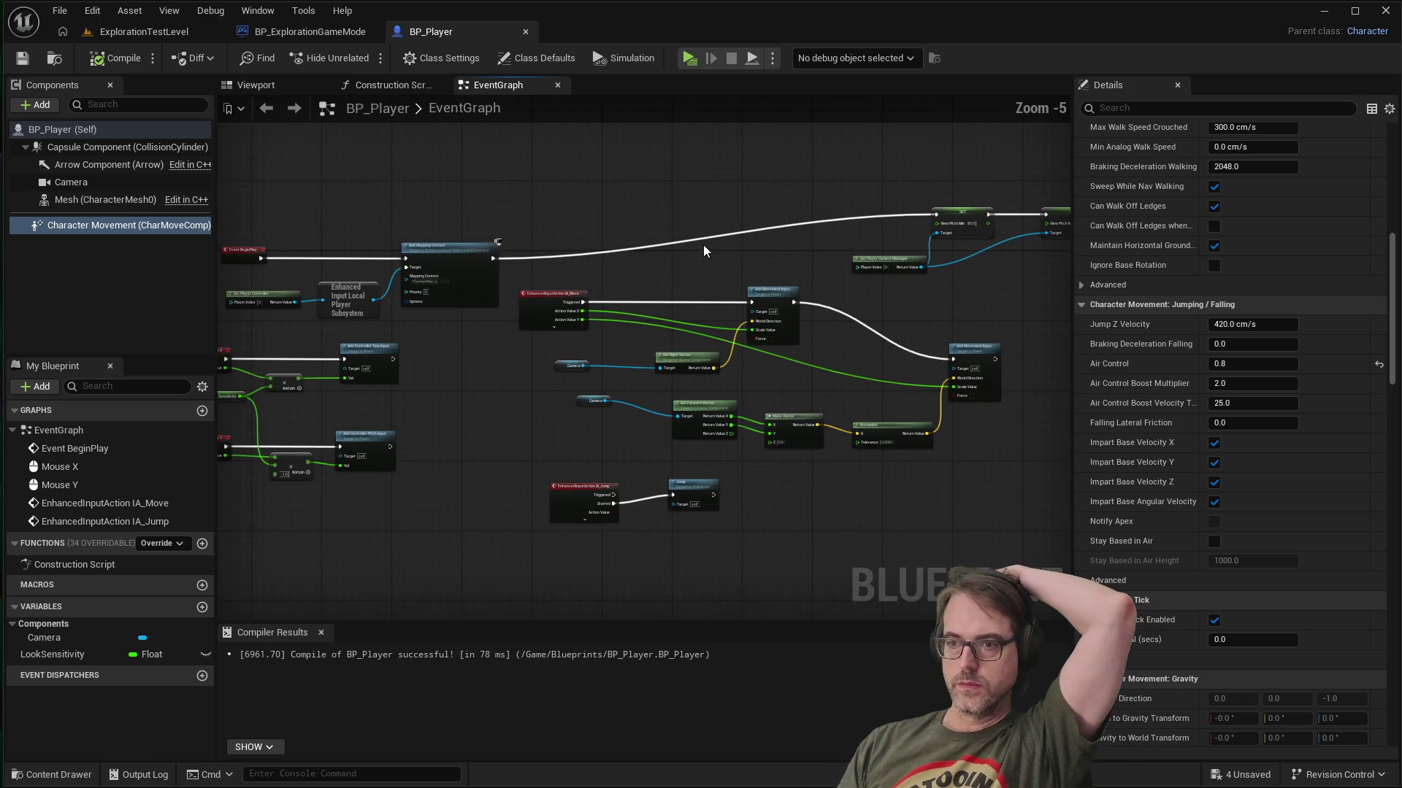
{"action": "scroll", "coordinate": [921, 345], "scroll_direction": "down", "scroll_amount": 2}
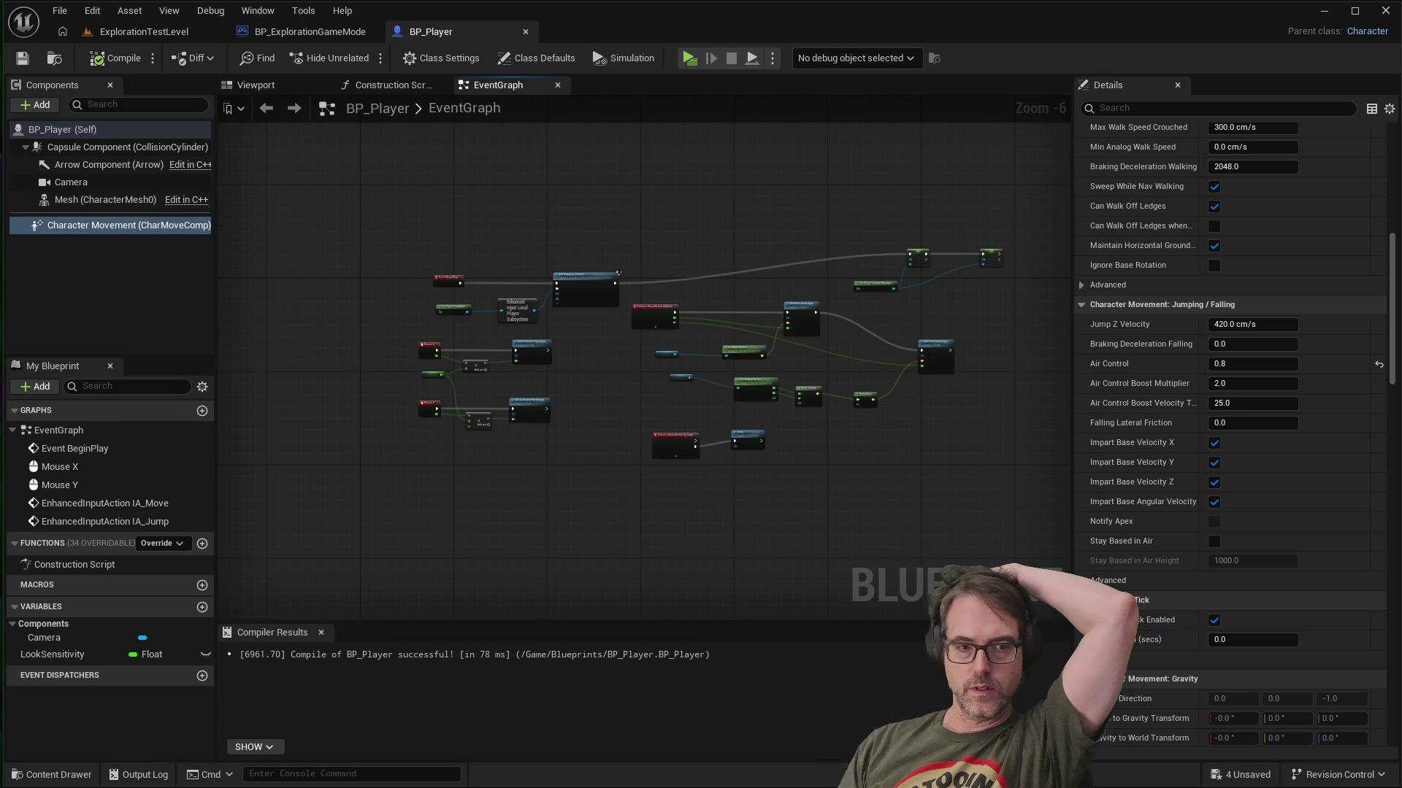
{"action": "scroll", "coordinate": [911, 404], "scroll_direction": "up", "scroll_amount": 4}
{"action": "scroll", "coordinate": [782, 429], "scroll_direction": "down", "scroll_amount": 4}
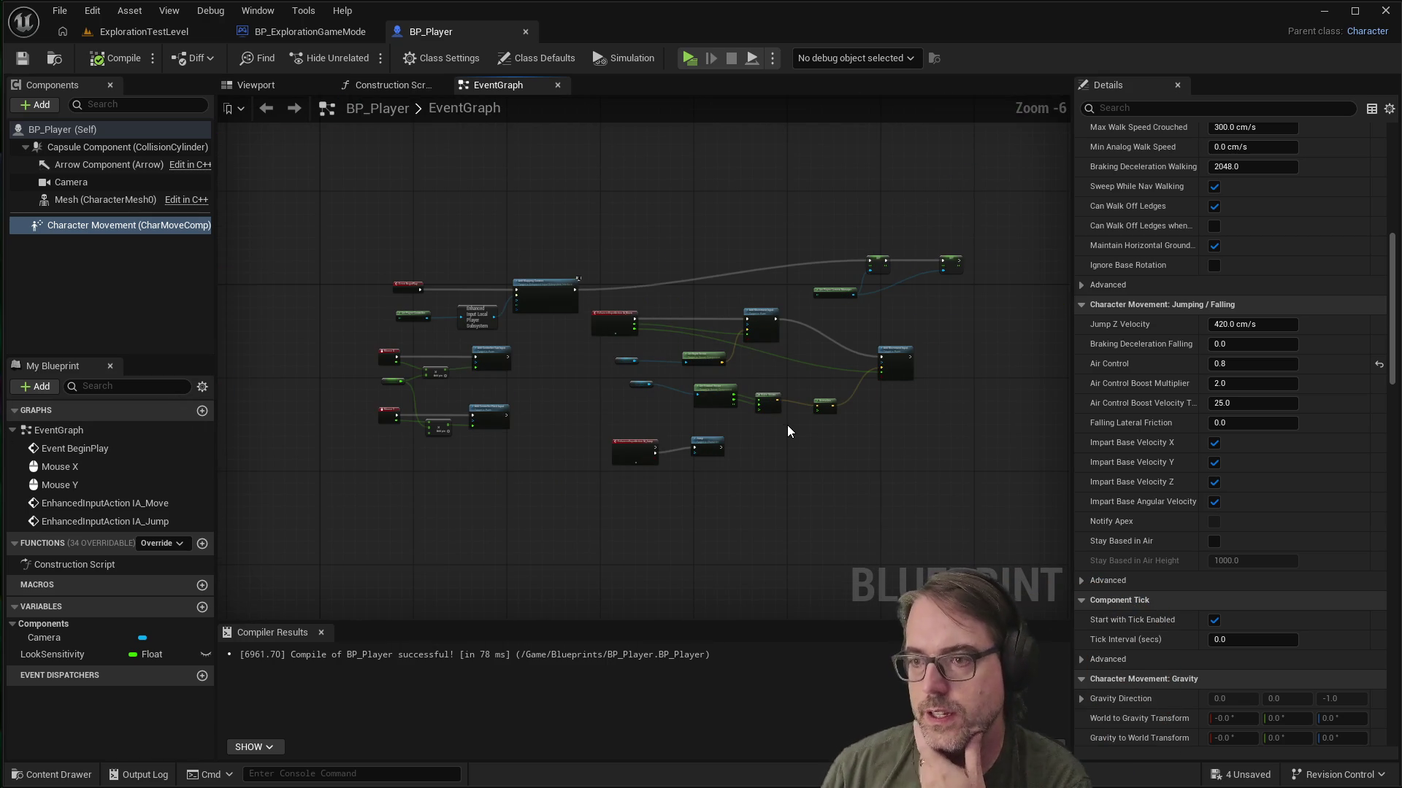
{"action": "scroll", "coordinate": [747, 447], "scroll_direction": "up", "scroll_amount": 1}
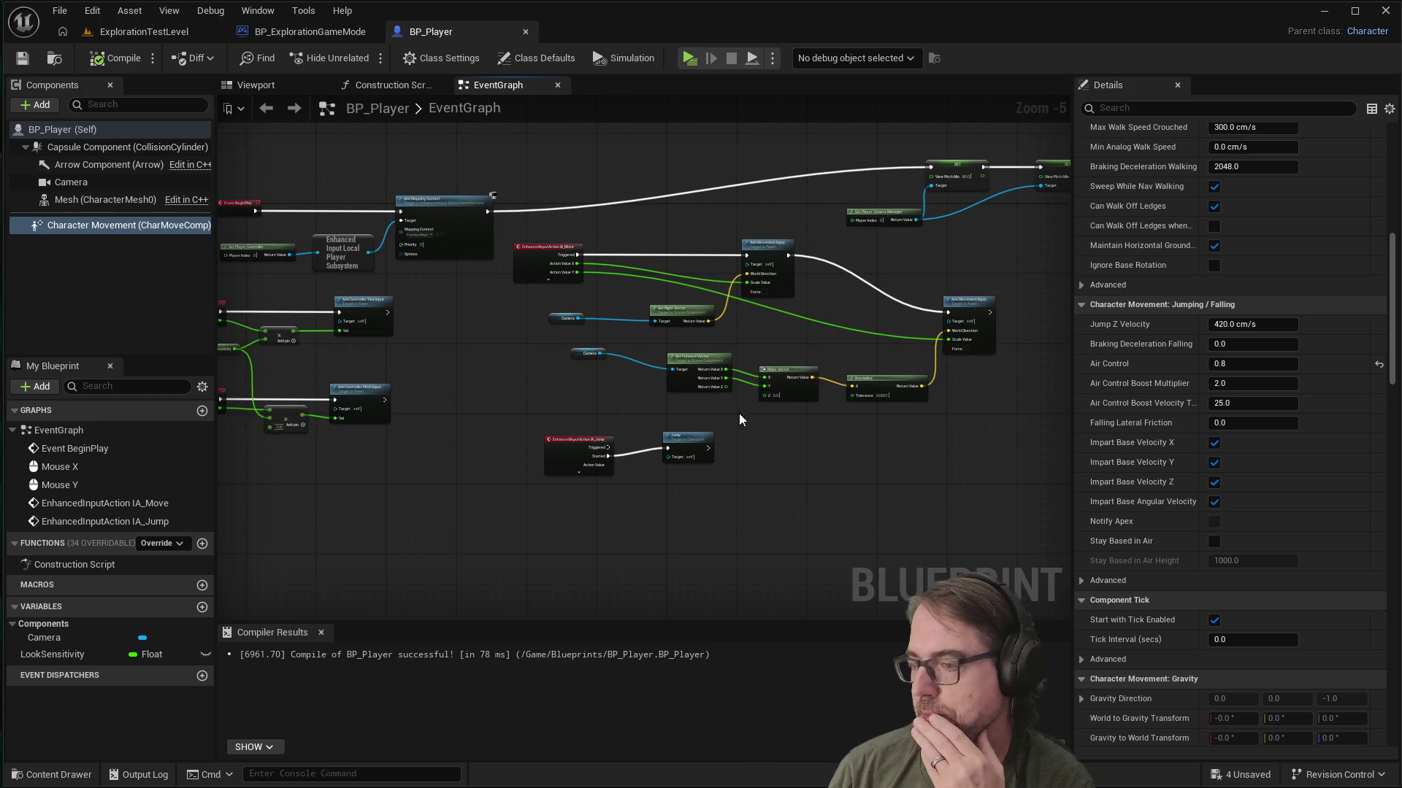
{"action": "scroll", "coordinate": [805, 443], "scroll_direction": "down", "scroll_amount": 1}
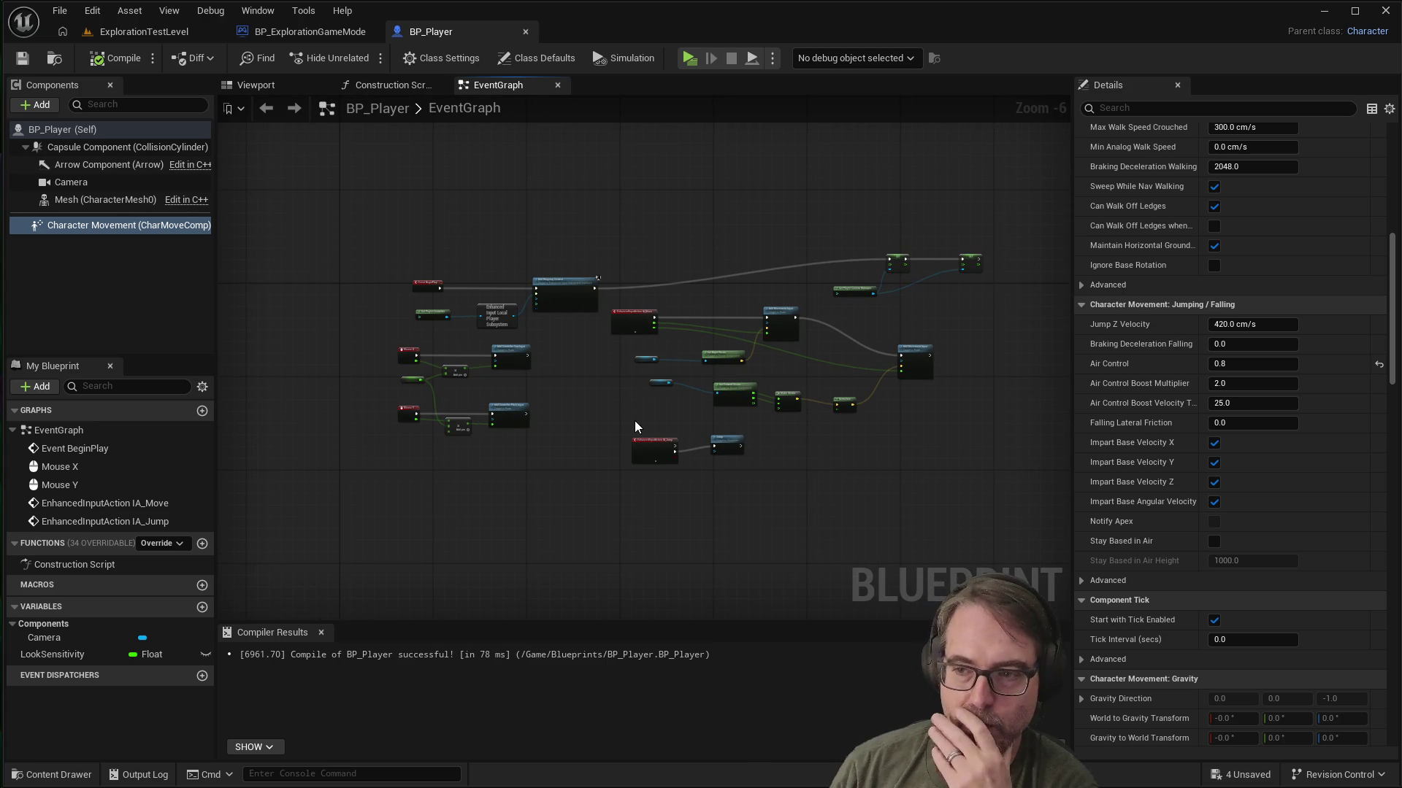
{"action": "mouse_move", "coordinate": [611, 422]}
{"action": "left_mouse_down"}
{"action": "mouse_move", "coordinate": [765, 471]}
{"action": "mouse_move", "coordinate": [736, 442]}
{"action": "left_mouse_up"}
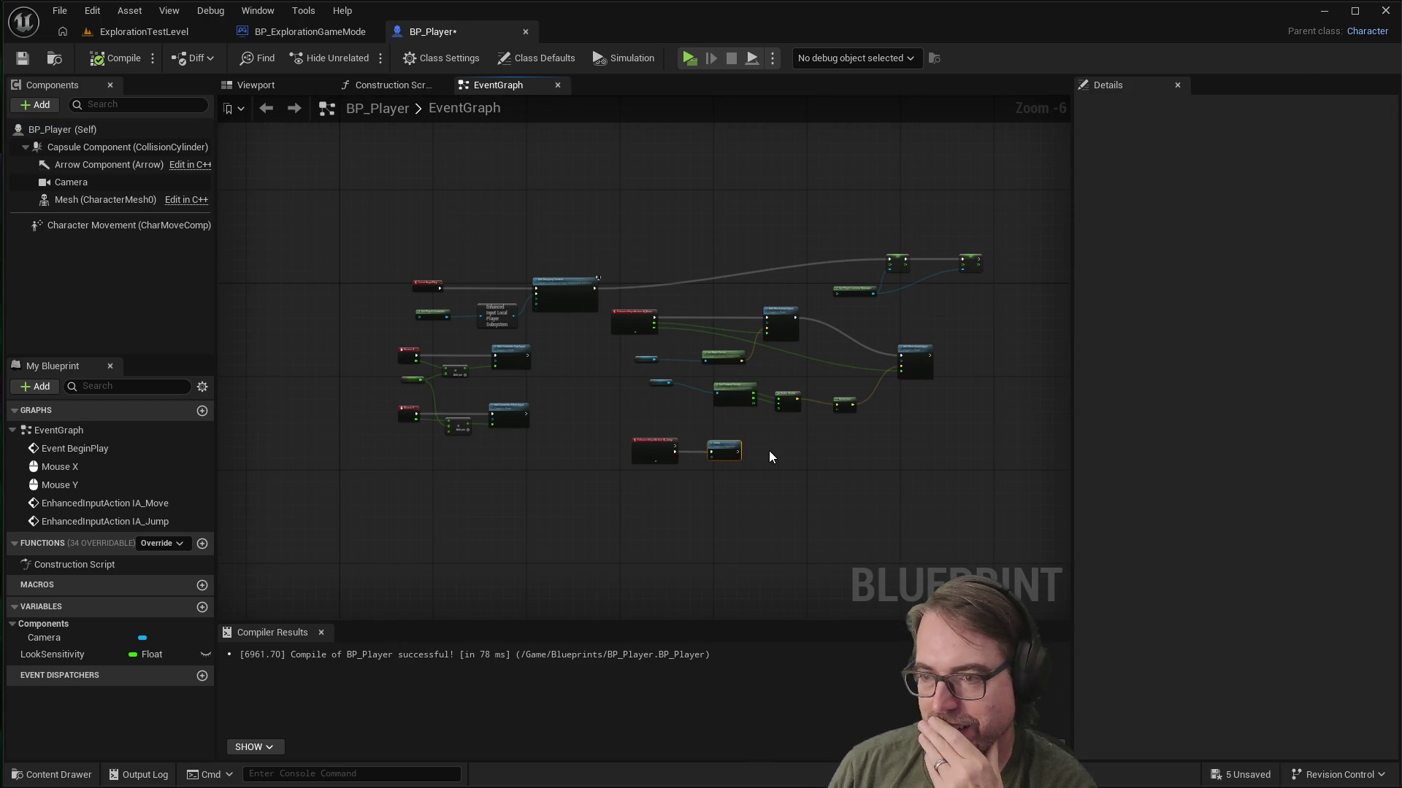
{"action": "scroll", "coordinate": [567, 365], "scroll_direction": "up", "scroll_amount": 1}
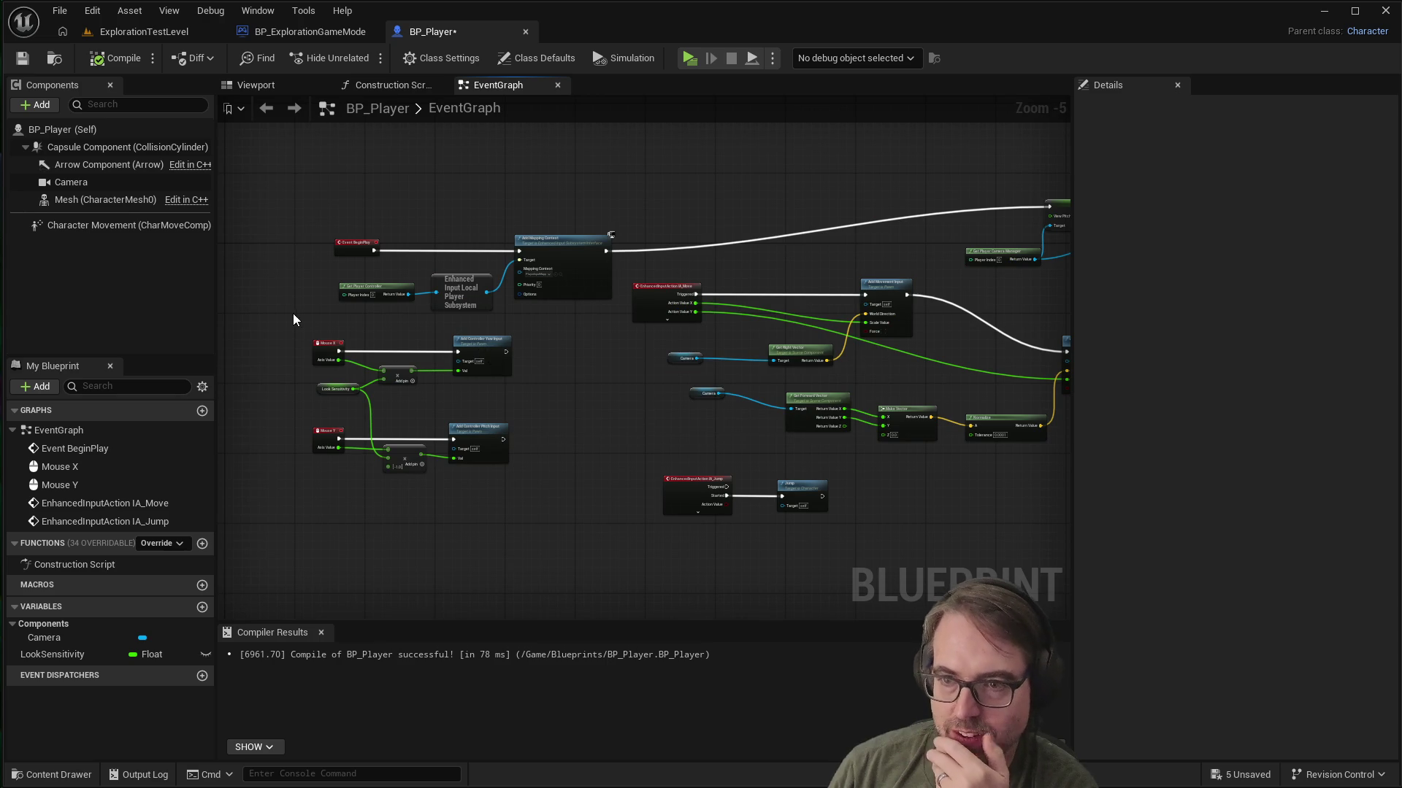
{"action": "left_click_drag", "start_coordinate": [278, 326], "coordinate": [562, 480]}
{"action": "left_click", "coordinate": [622, 419]}
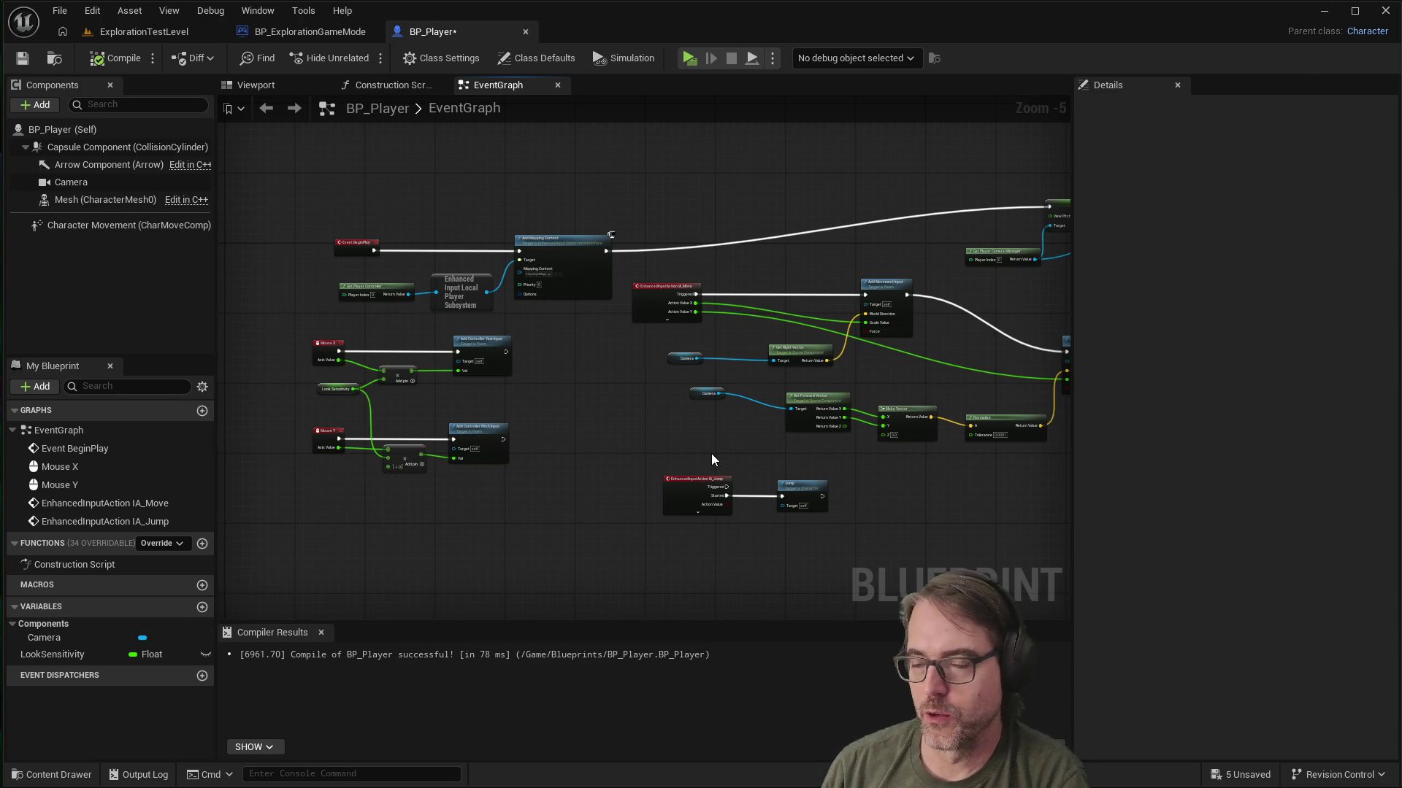
{"action": "scroll", "coordinate": [717, 444], "scroll_direction": "up", "scroll_amount": 2}
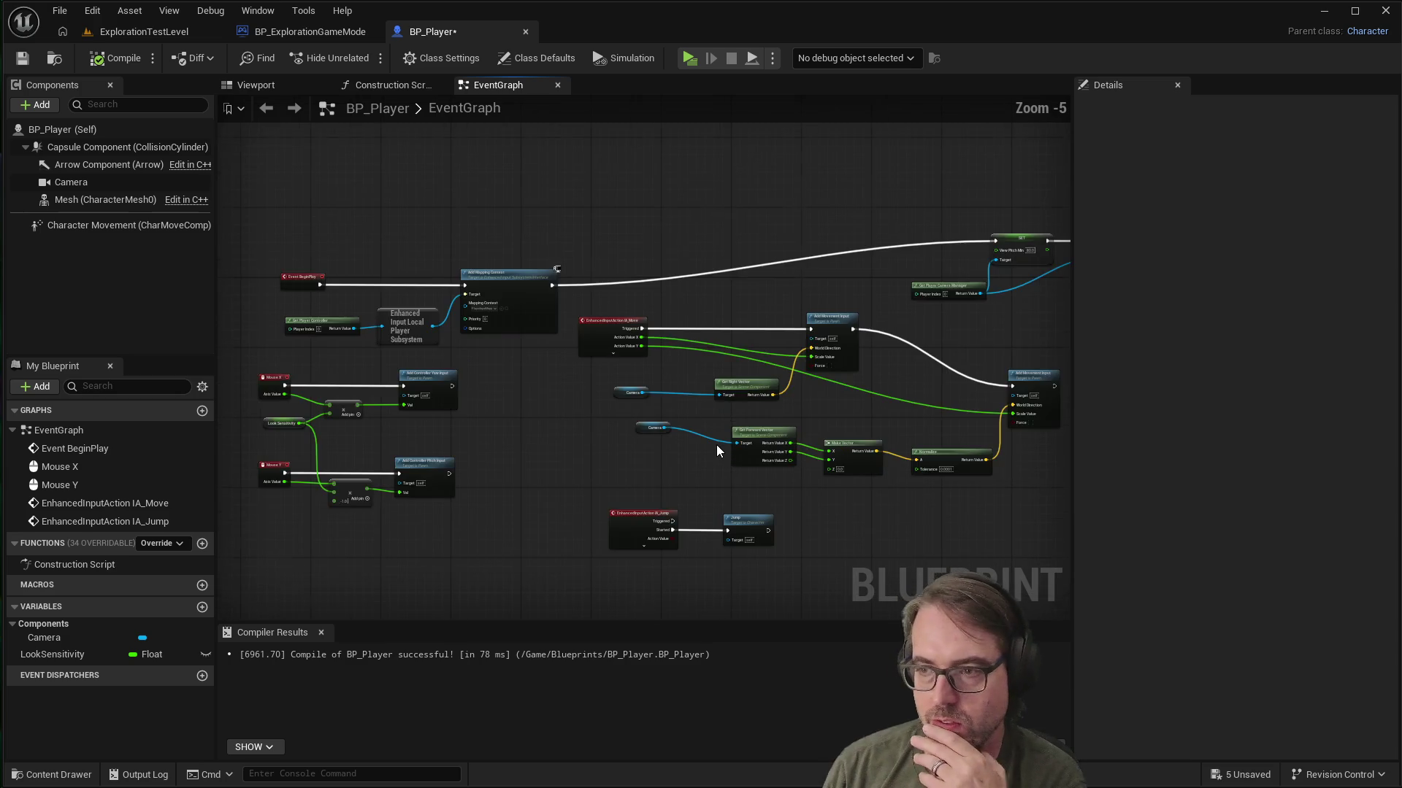
{"action": "scroll", "coordinate": [717, 445], "scroll_direction": "down", "scroll_amount": 2}
{"action": "scroll", "coordinate": [830, 433], "scroll_direction": "up", "scroll_amount": 2}
{"action": "scroll", "coordinate": [829, 426], "scroll_direction": "down", "scroll_amount": 2}
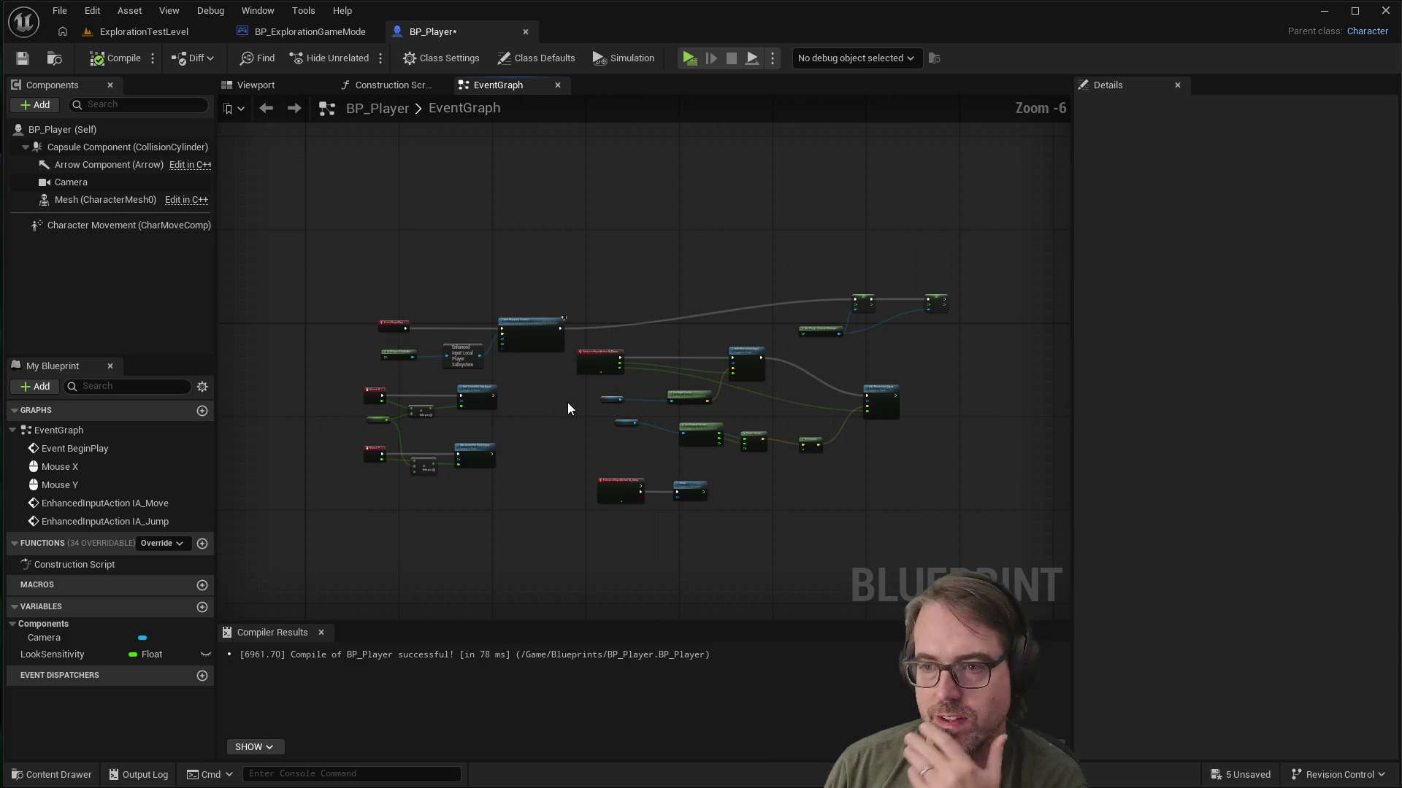
{"action": "scroll", "coordinate": [567, 401], "scroll_direction": "up", "scroll_amount": 2}
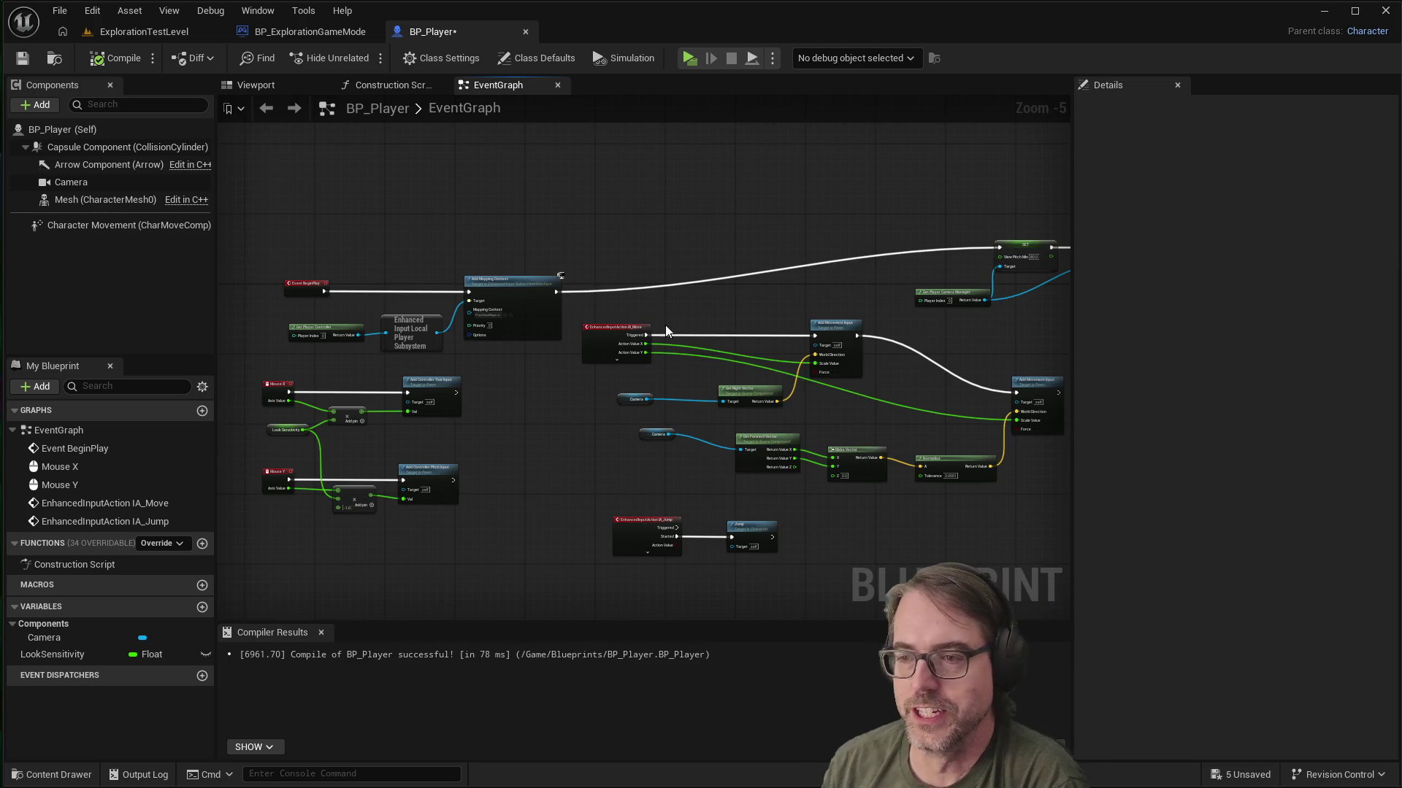
{"action": "scroll", "coordinate": [637, 242], "scroll_direction": "down", "scroll_amount": 3}
{"action": "scroll", "coordinate": [763, 244], "scroll_direction": "up", "scroll_amount": 3}
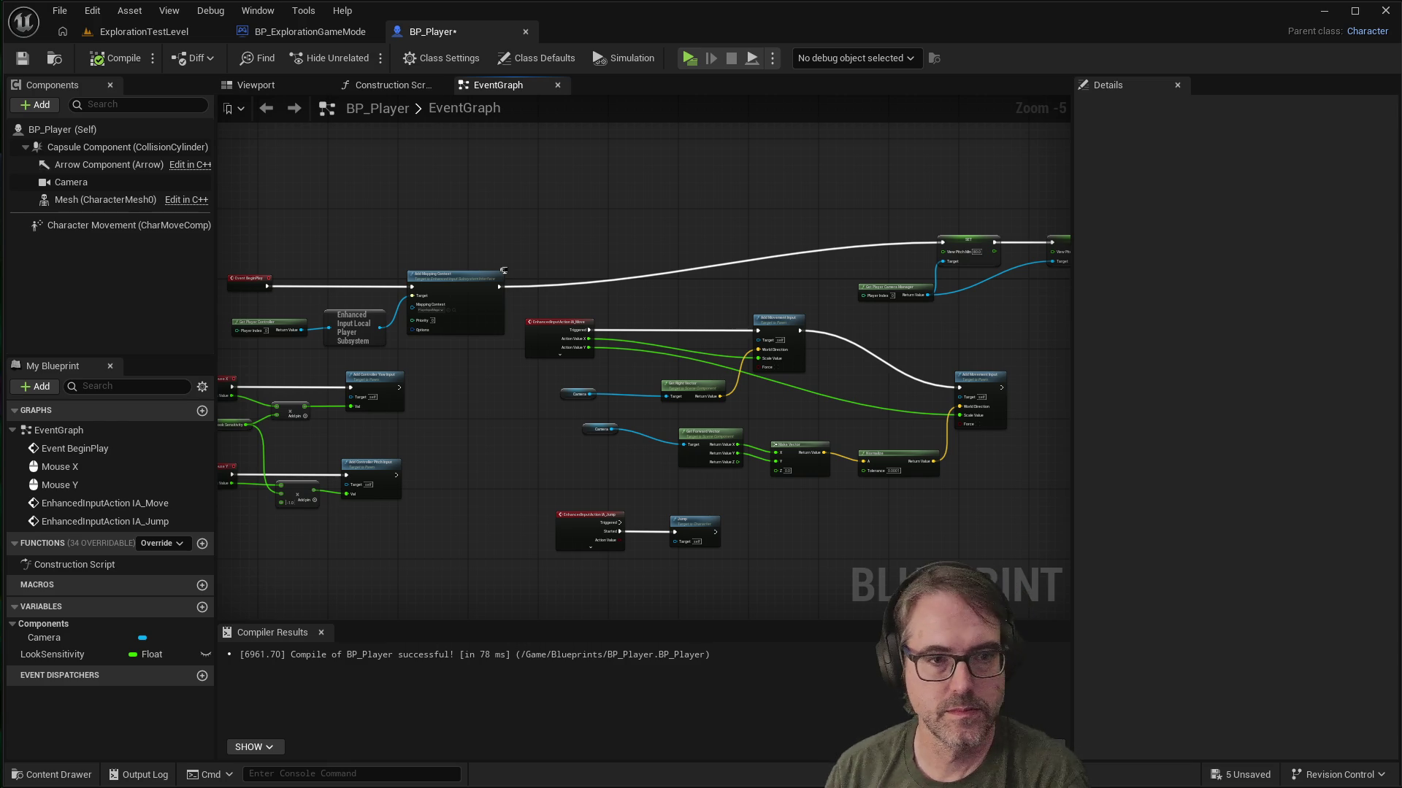
Step: Switch to ExplorationTestLevel, look over its floor toward PlayerStart, then return to BP_Player
{"action": "left_click", "coordinate": [124, 37]}
{"action": "mouse_move", "coordinate": [632, 319]}
{"action": "left_mouse_down"}
{"action": "mouse_move", "coordinate": [632, 350]}
{"action": "mouse_move", "coordinate": [634, 321]}
{"action": "left_mouse_up"}
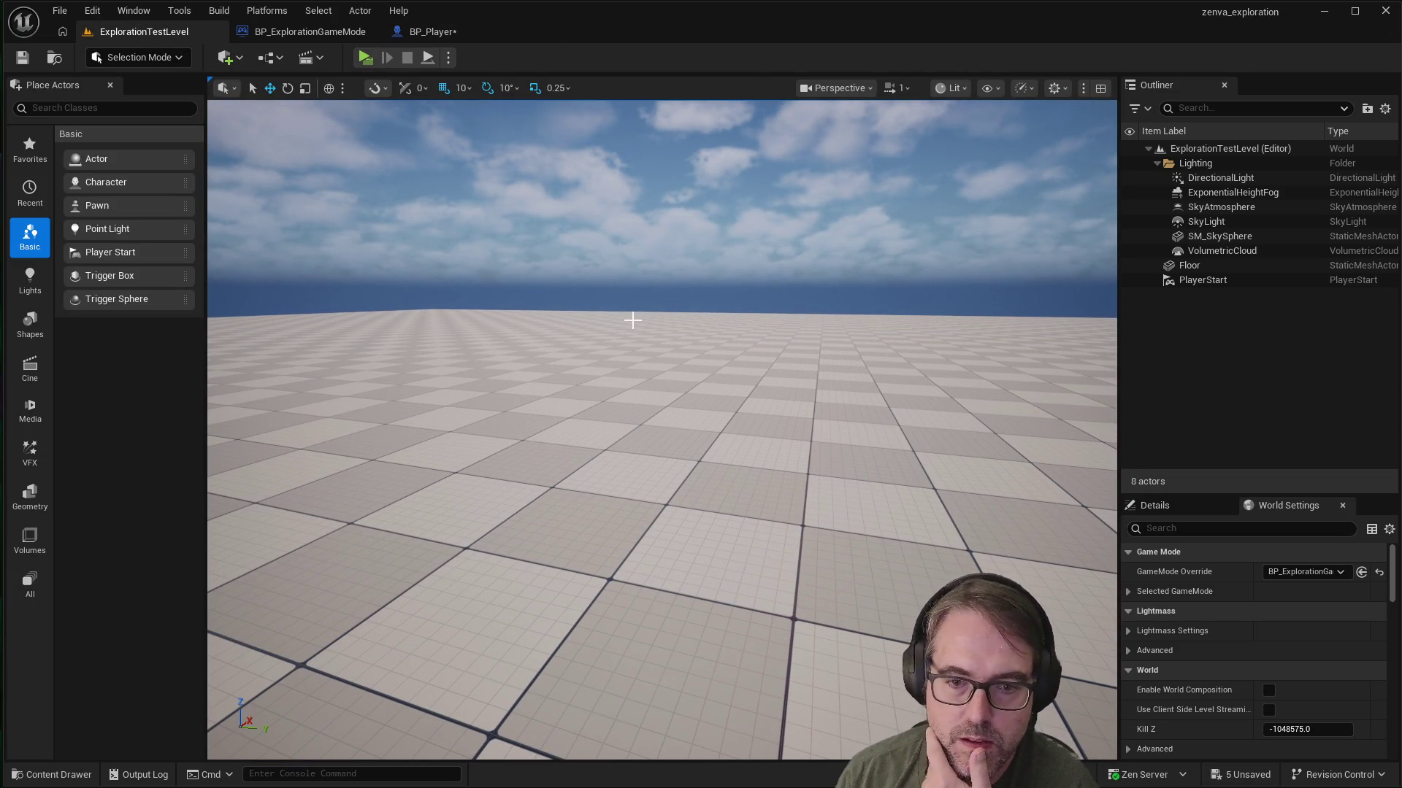
{"action": "mouse_move", "coordinate": [651, 351]}
{"action": "left_mouse_down"}
{"action": "mouse_move", "coordinate": [682, 341]}
{"action": "mouse_move", "coordinate": [650, 347]}
{"action": "left_mouse_up"}
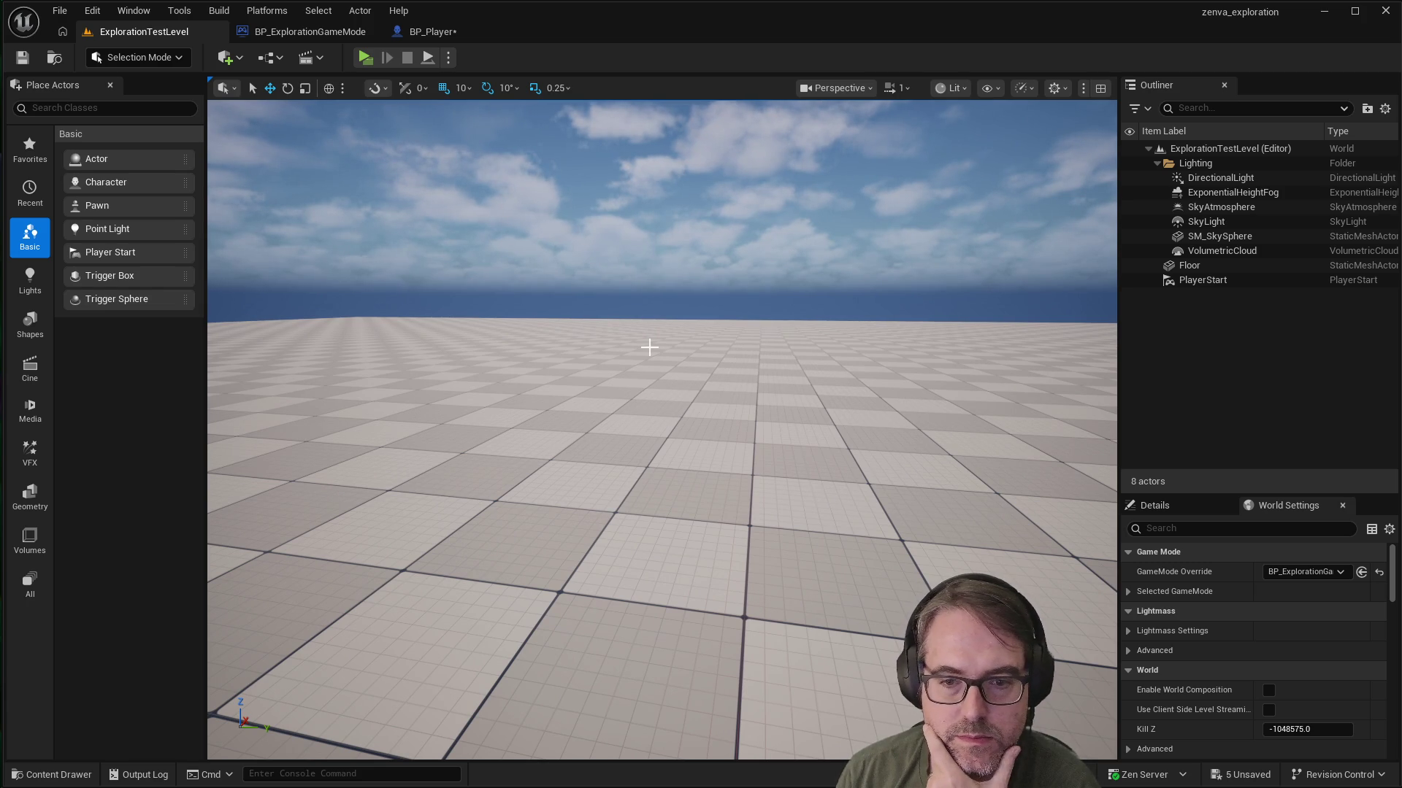
{"action": "mouse_move", "coordinate": [649, 347]}
{"action": "left_mouse_down"}
{"action": "mouse_move", "coordinate": [665, 343]}
{"action": "mouse_move", "coordinate": [649, 347]}
{"action": "left_mouse_up"}
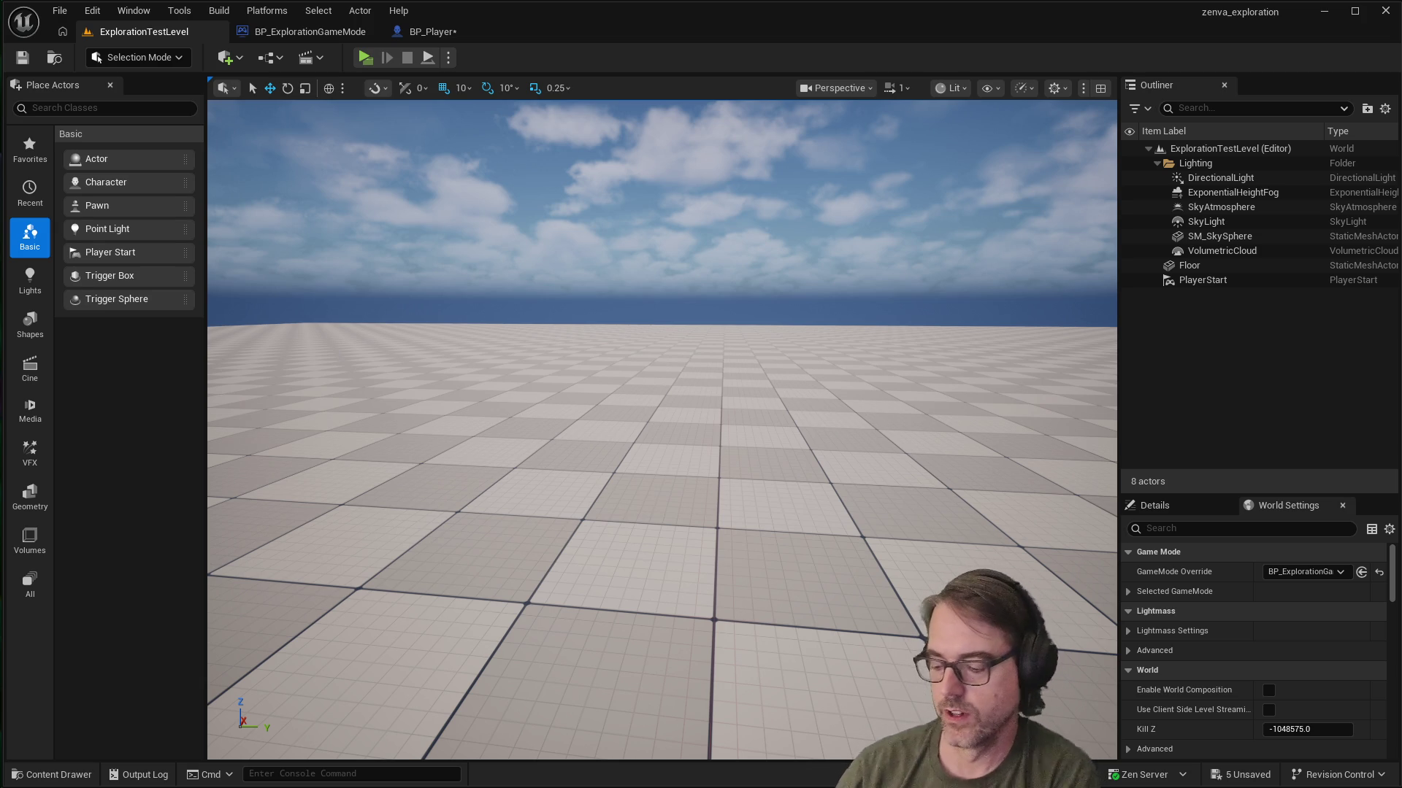
{"action": "mouse_move", "coordinate": [800, 360]}
{"action": "left_mouse_down"}
{"action": "mouse_move", "coordinate": [774, 363]}
{"action": "mouse_move", "coordinate": [766, 438]}
{"action": "mouse_move", "coordinate": [766, 405]}
{"action": "mouse_move", "coordinate": [814, 366]}
{"action": "left_mouse_up"}
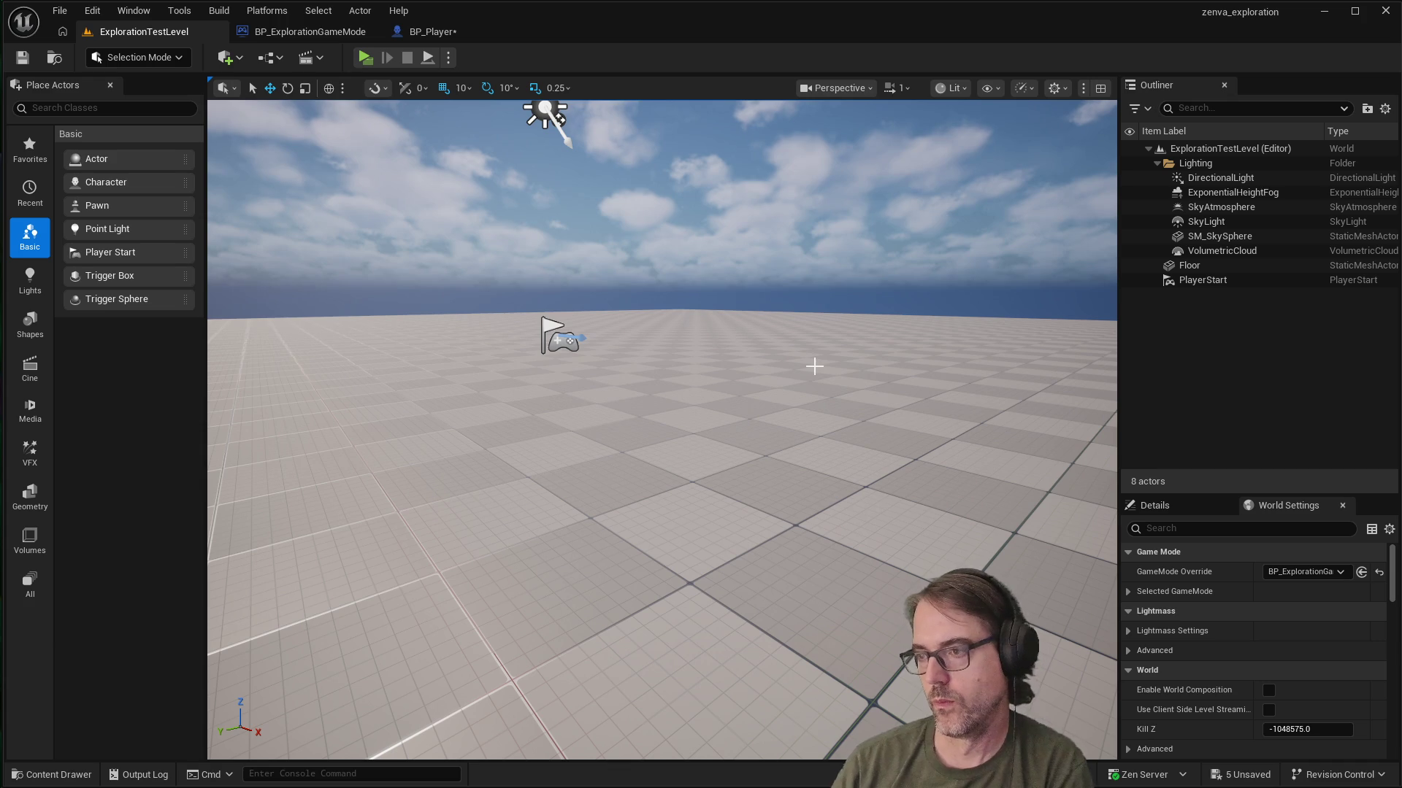
{"action": "mouse_move", "coordinate": [854, 363]}
{"action": "left_mouse_down"}
{"action": "mouse_move", "coordinate": [811, 363]}
{"action": "mouse_move", "coordinate": [821, 331]}
{"action": "mouse_move", "coordinate": [784, 343]}
{"action": "mouse_move", "coordinate": [803, 340]}
{"action": "mouse_move", "coordinate": [736, 309]}
{"action": "left_mouse_up"}
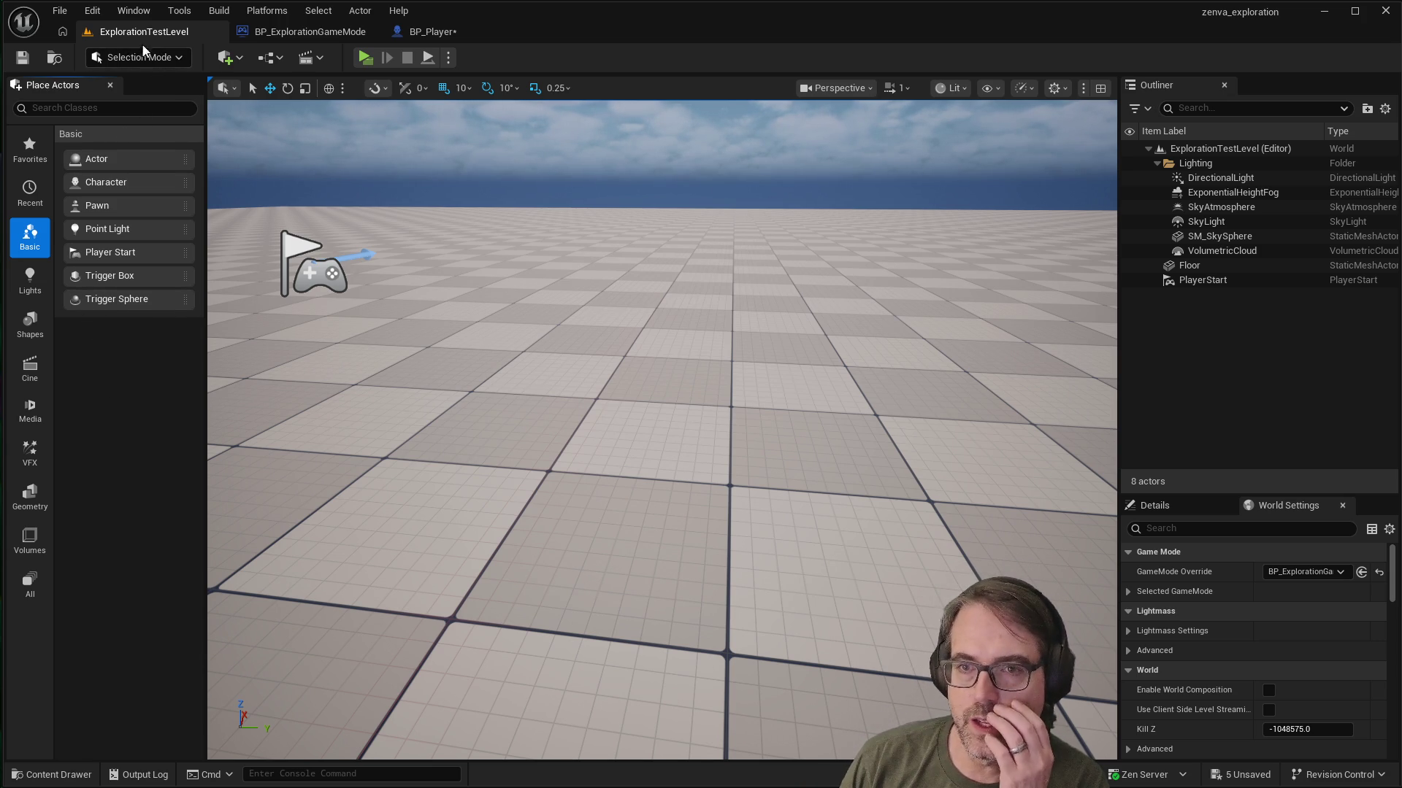
{"action": "left_click", "coordinate": [405, 32]}
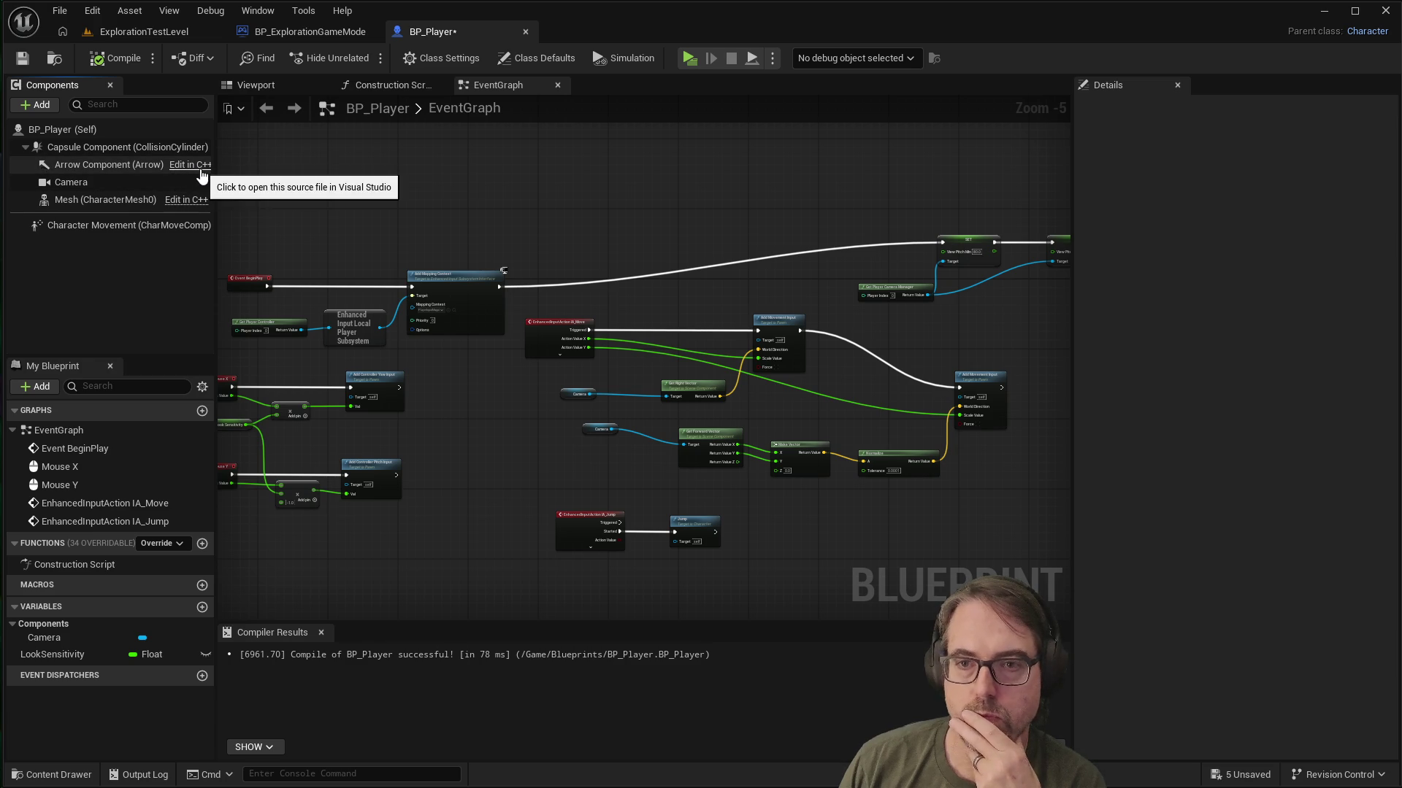
Step: Widen the Components panel by dragging its splitter right and scroll the list
{"action": "mouse_move", "coordinate": [215, 234]}
{"action": "left_mouse_down"}
{"action": "mouse_move", "coordinate": [285, 242]}
{"action": "mouse_move", "coordinate": [208, 247]}
{"action": "mouse_move", "coordinate": [272, 247]}
{"action": "left_mouse_up"}
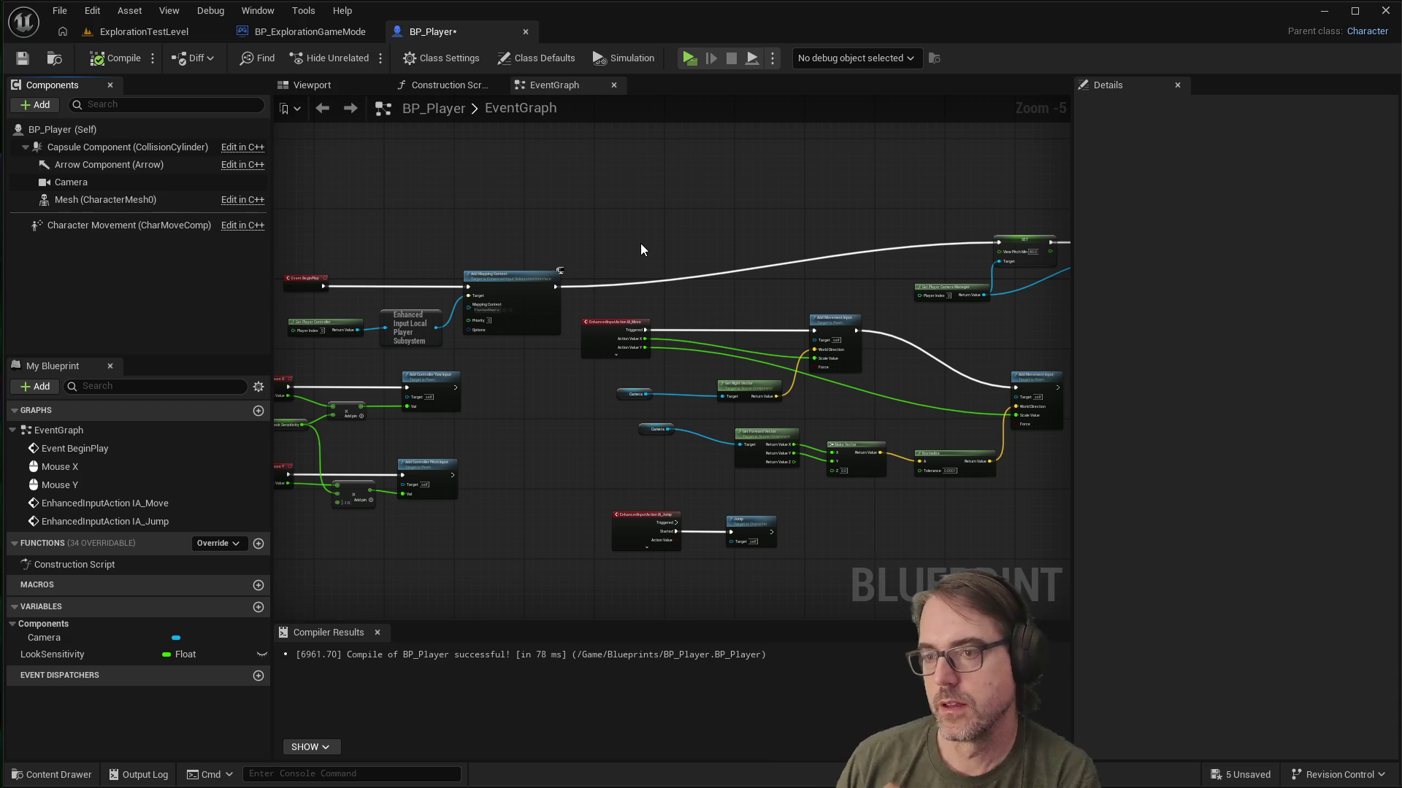
{"action": "scroll", "coordinate": [674, 249], "scroll_direction": "down", "scroll_amount": 1}
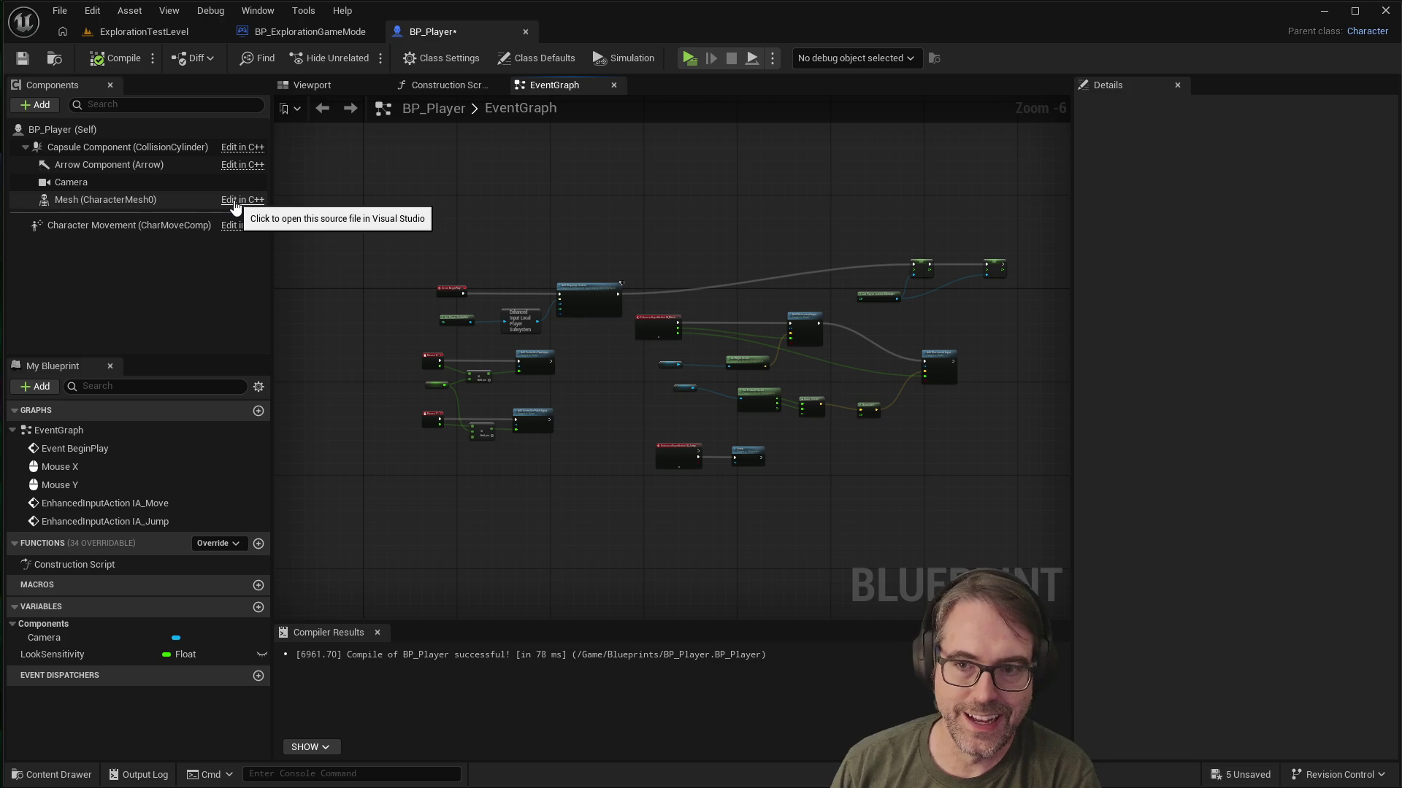
{"action": "mouse_move", "coordinate": [100, 203]}
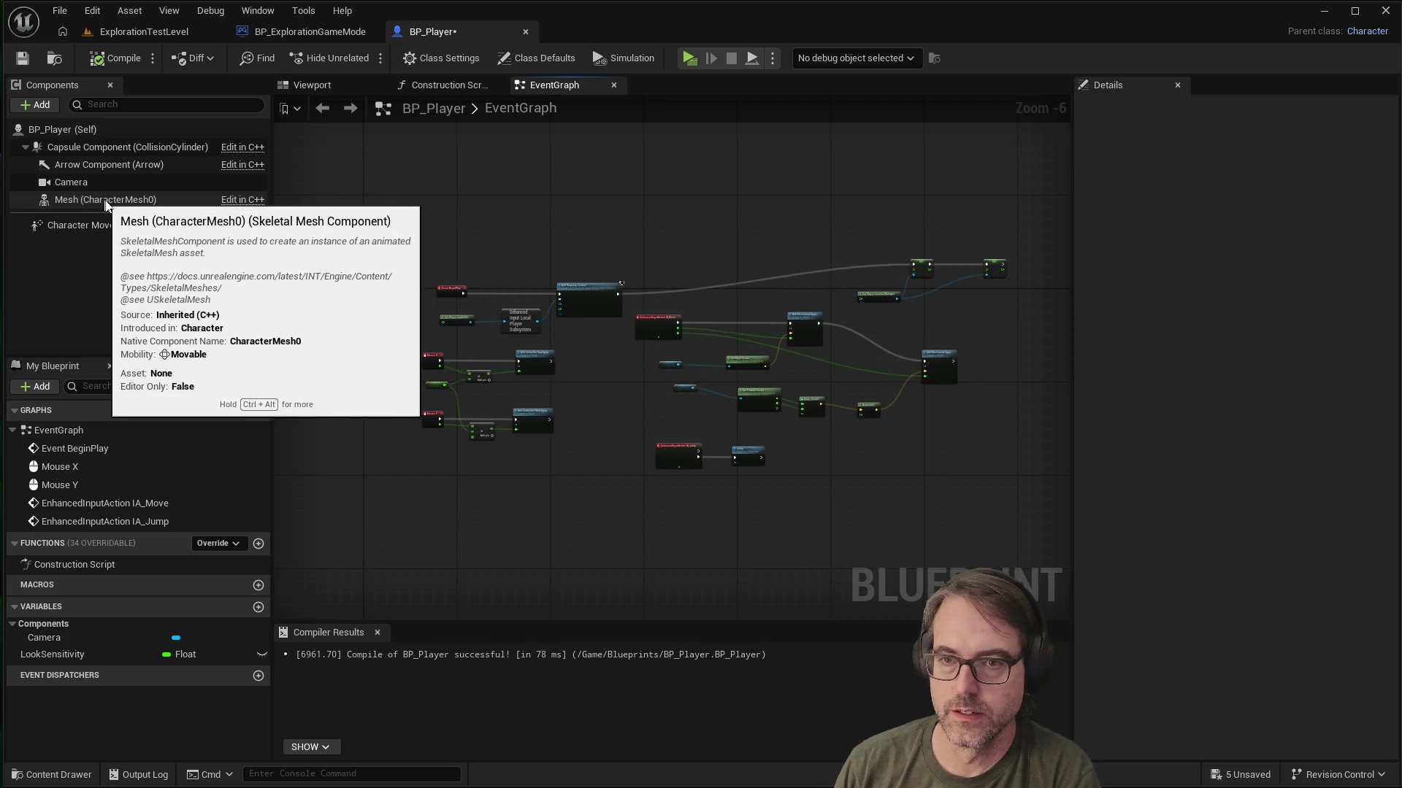
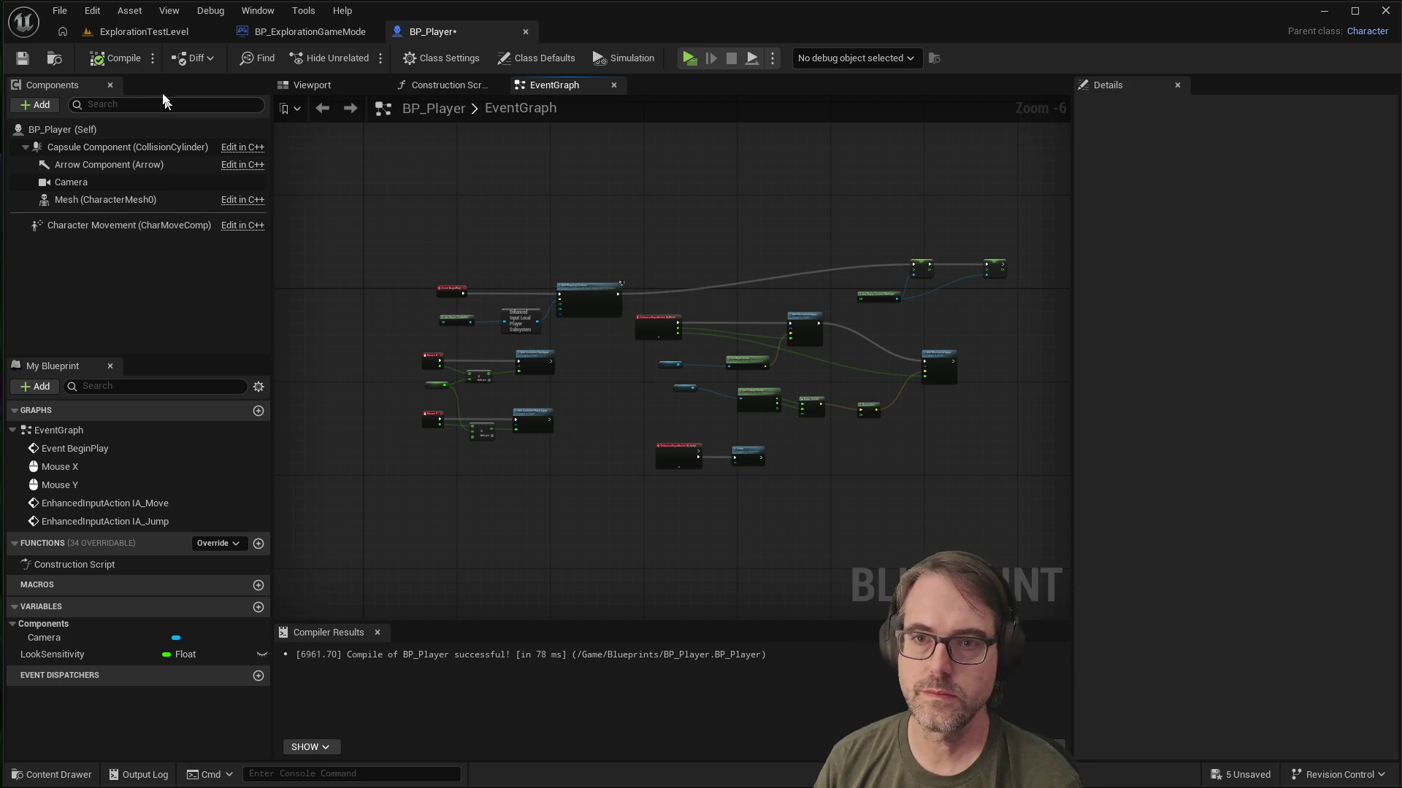
Step: From the ExplorationTestLevel editor, open the Content Drawer and browse to the Blueprints folder
{"action": "left_click", "coordinate": [157, 31]}
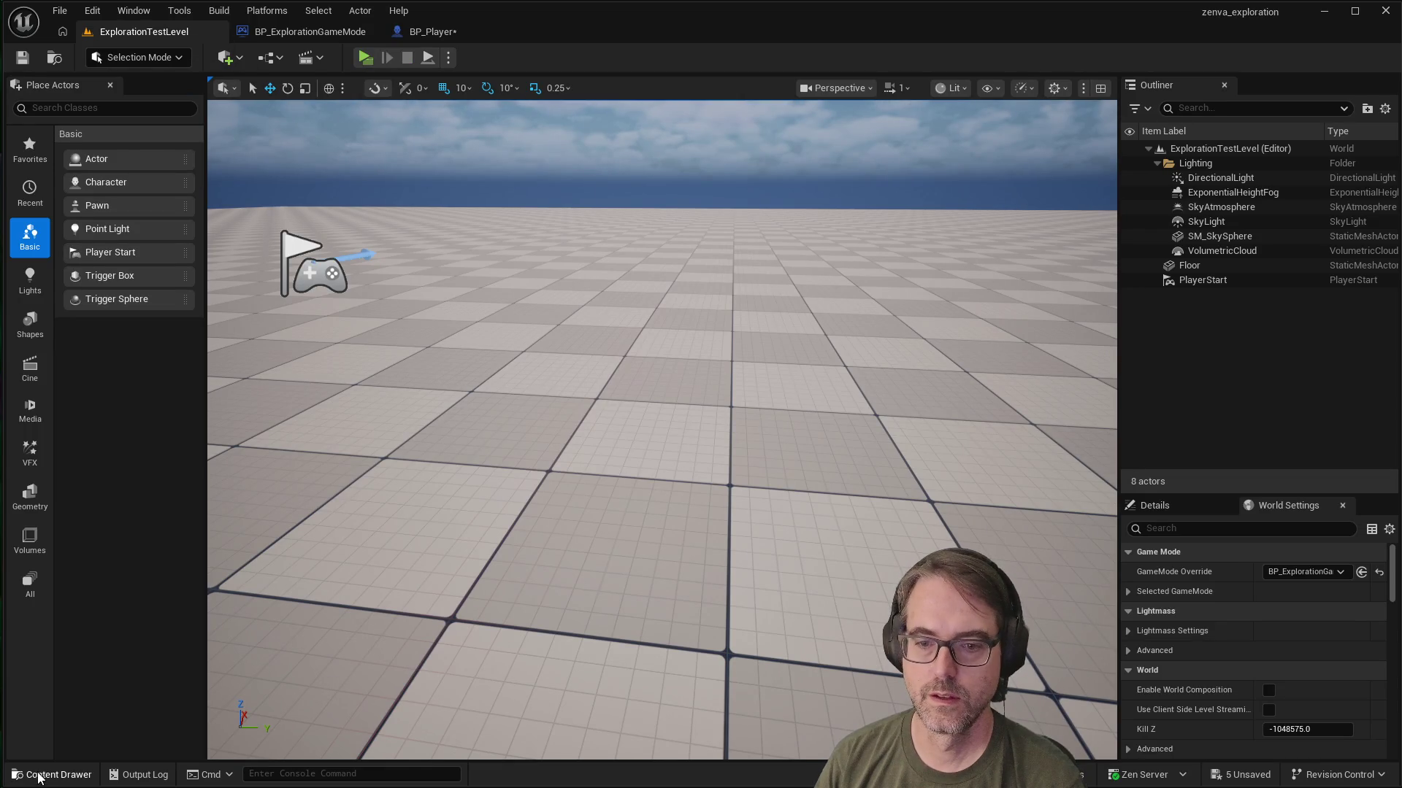
{"action": "left_click", "coordinate": [53, 775]}
{"action": "left_click", "coordinate": [110, 587]}
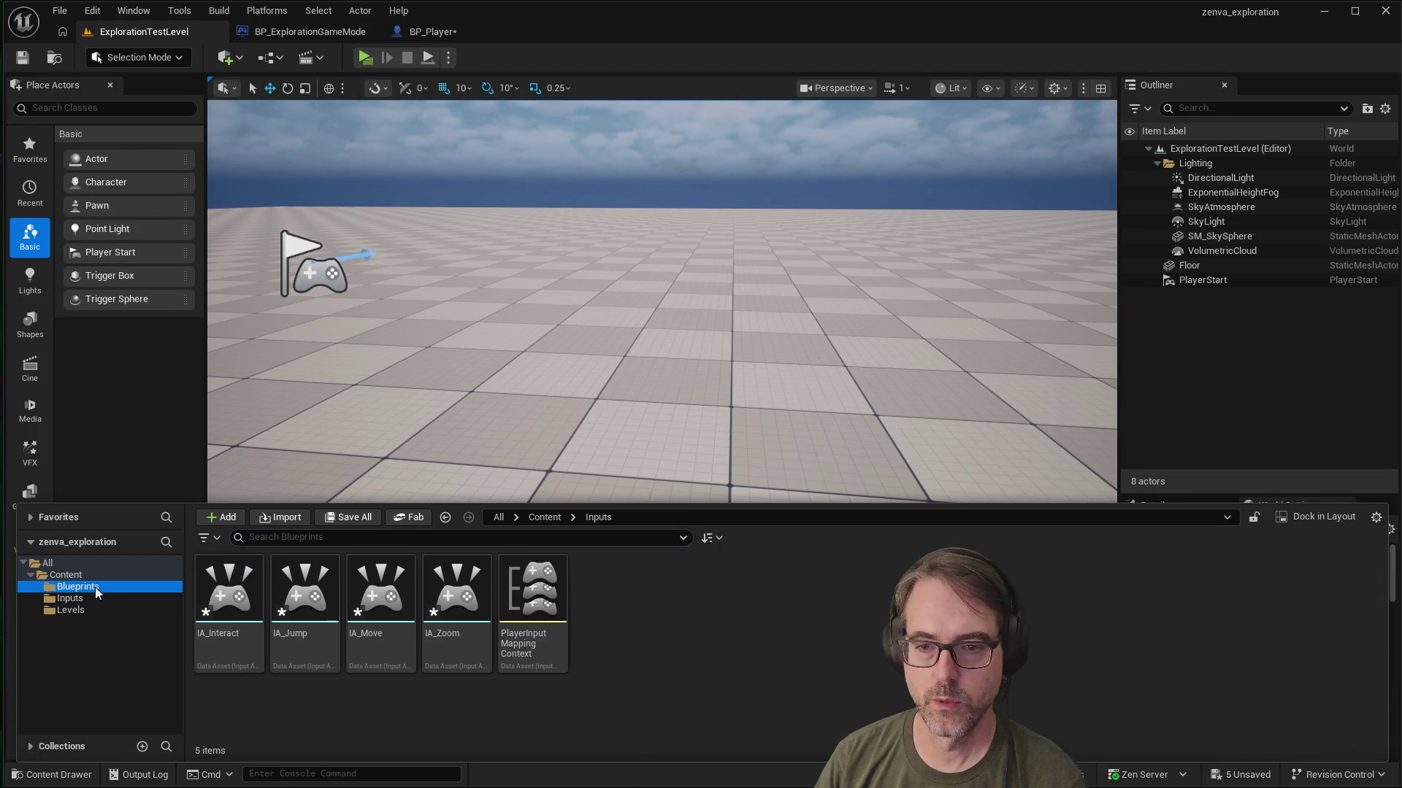
Step: Create a new folder named Interactables in Blueprints and open it
{"action": "right_click", "coordinate": [394, 624]}
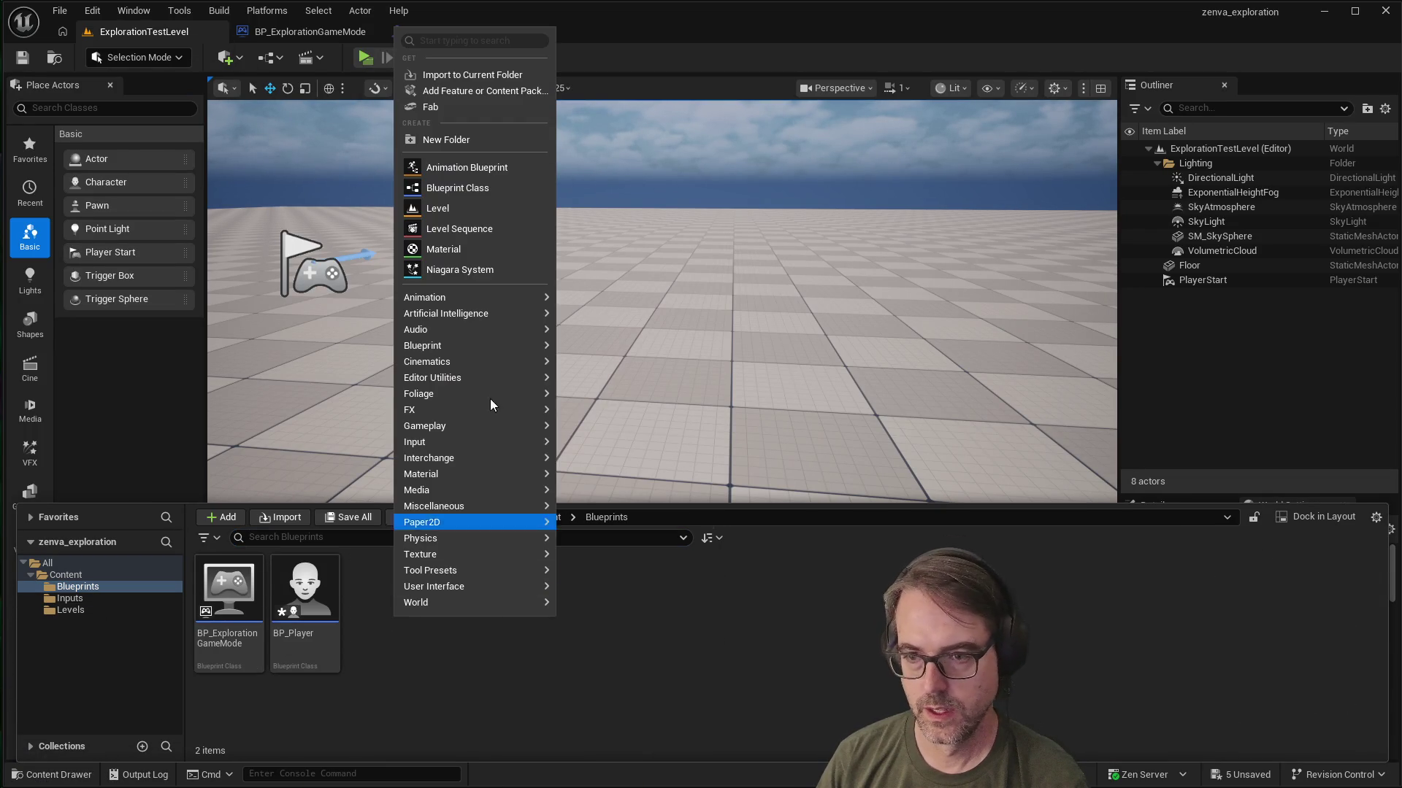
{"action": "left_click", "coordinate": [446, 139]}
{"action": "type", "text": "Inter"}
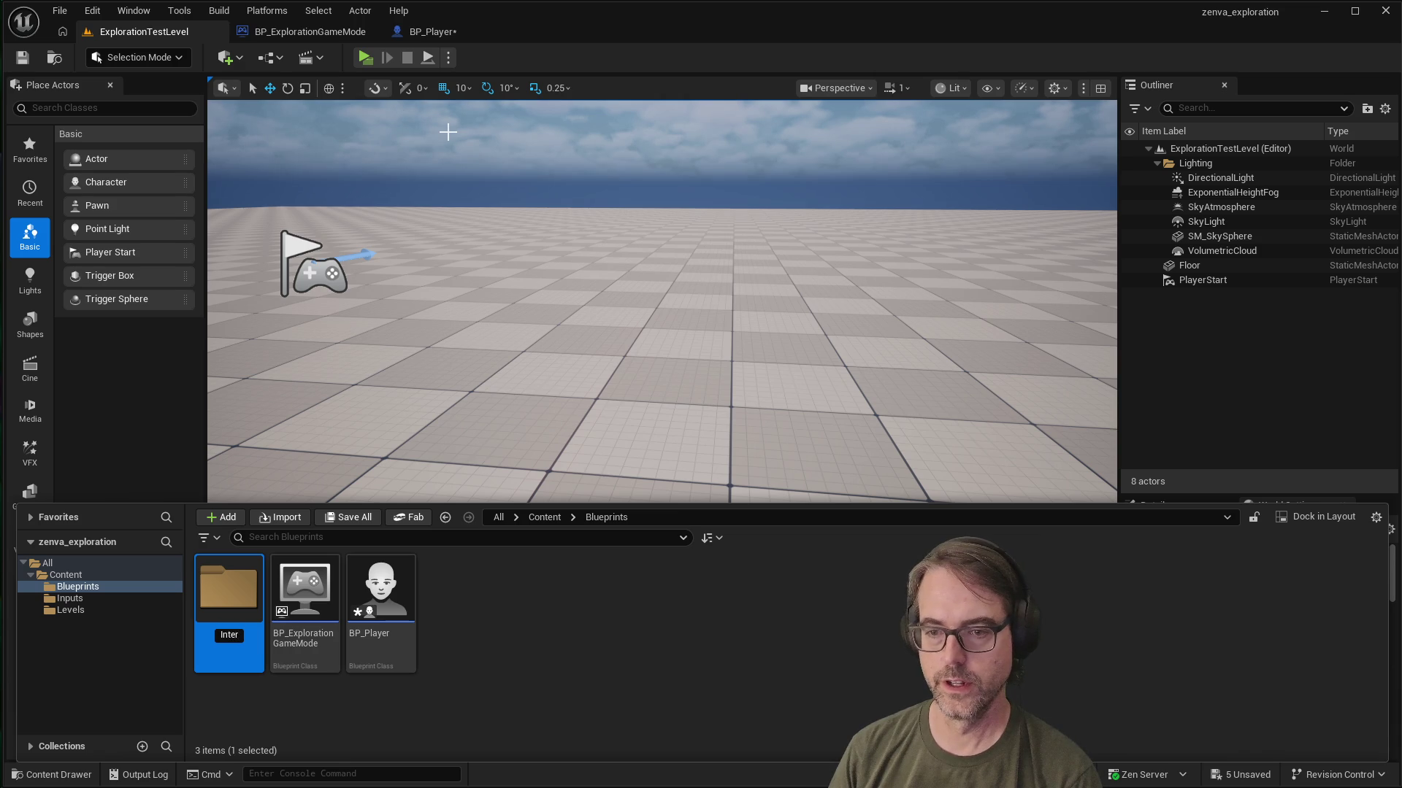
{"action": "type", "text": "ac"}
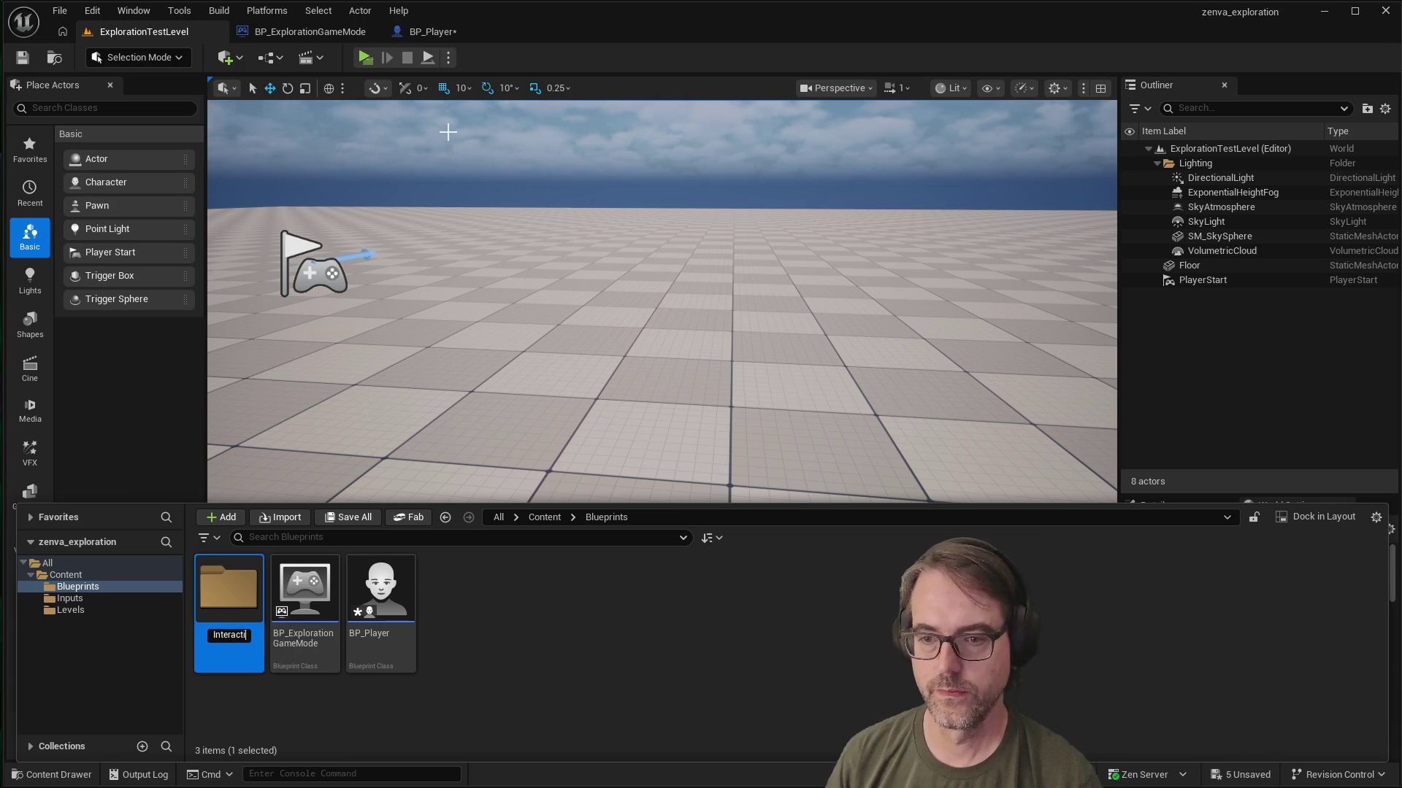
{"action": "type", "text": "tables"}
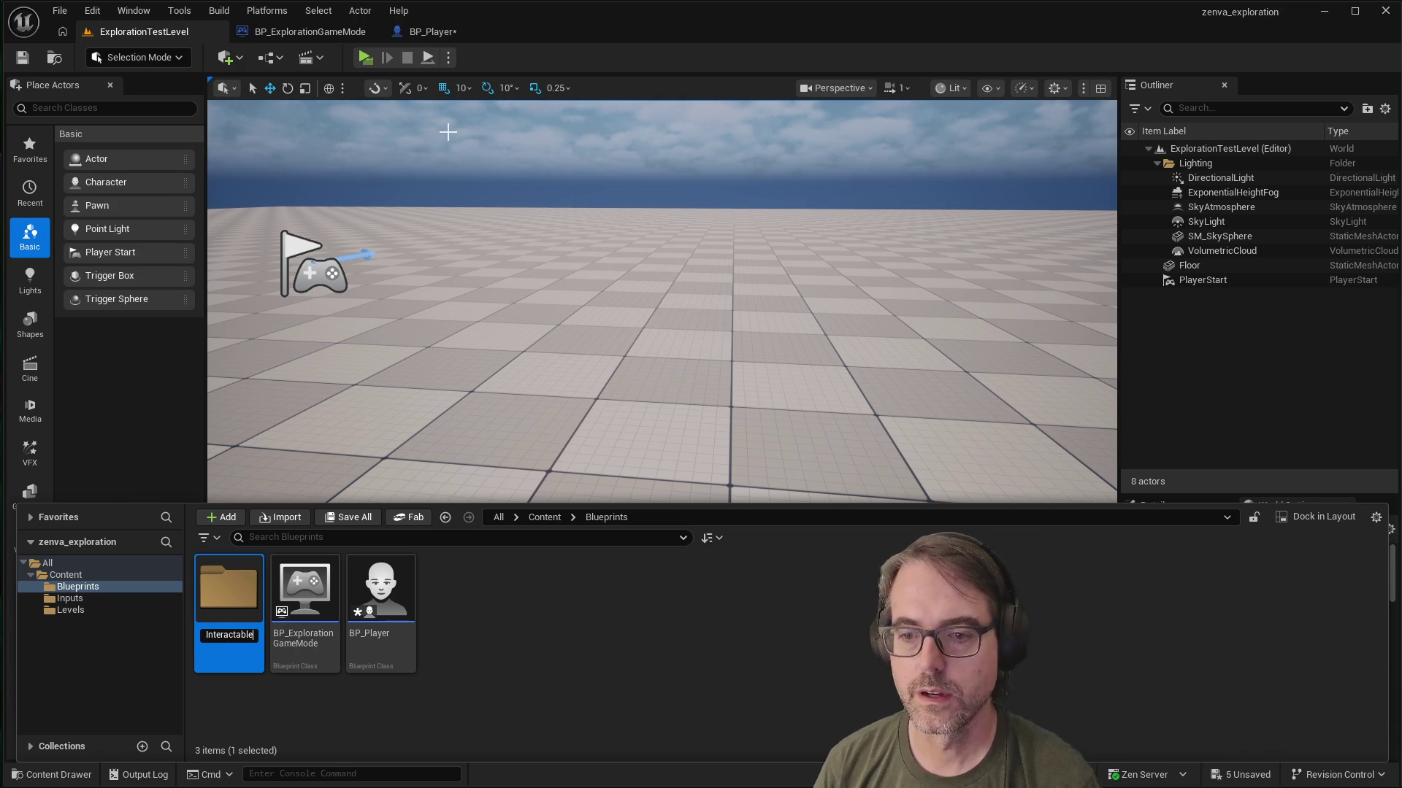
{"action": "key", "text": "Return"}
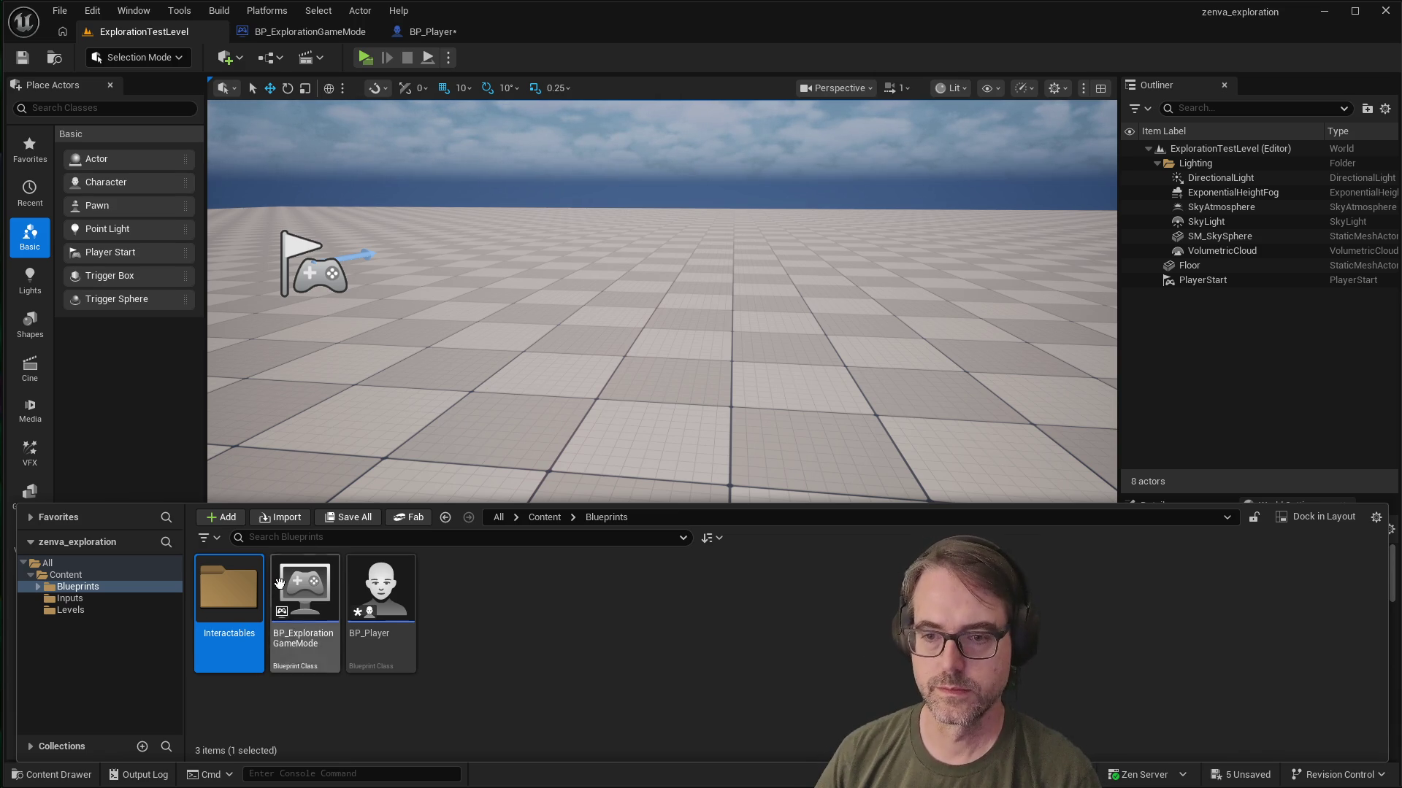
{"action": "double_click", "coordinate": [246, 622]}
Step: Create an Actor-based Blueprint class named BP_I in Interactables and open it
{"action": "right_click", "coordinate": [313, 613]}
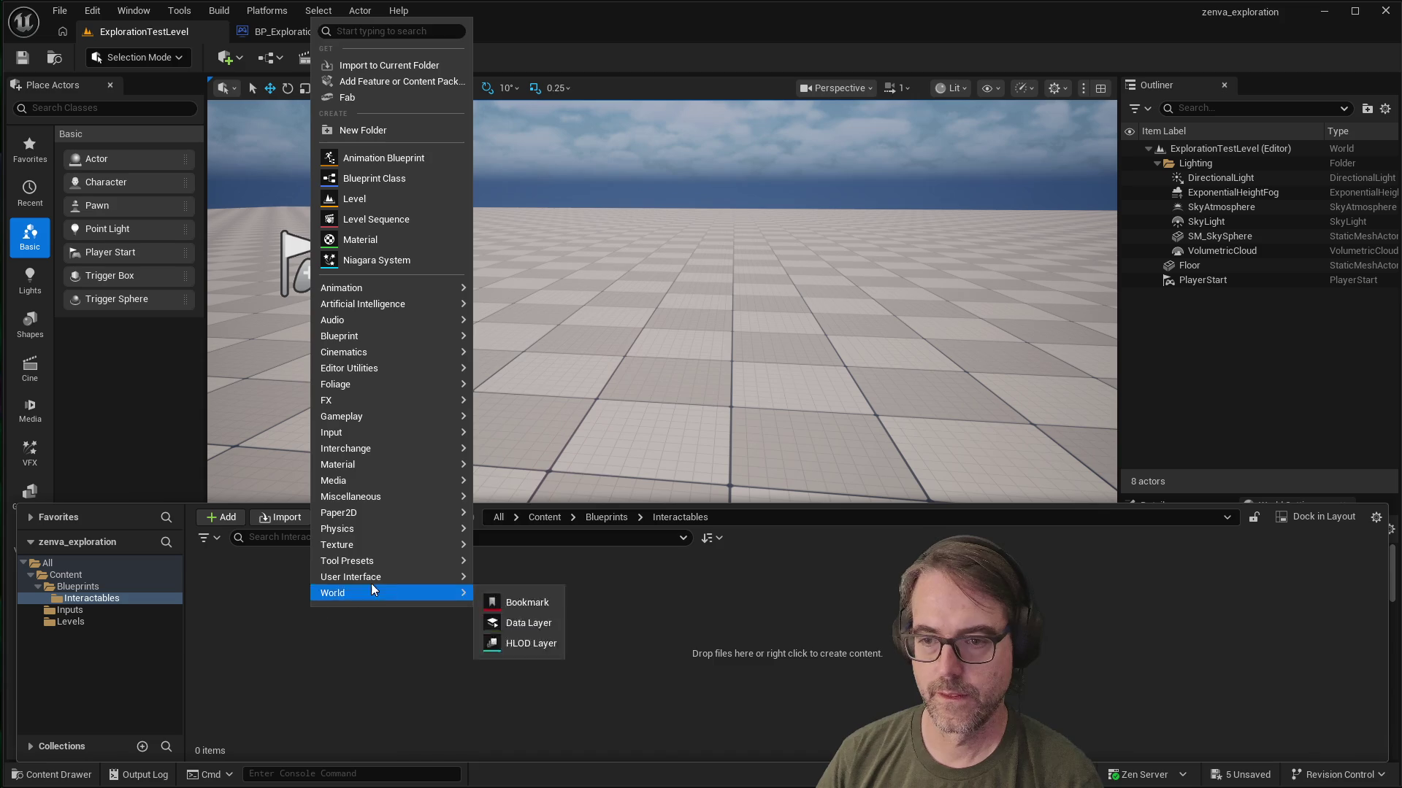
{"action": "left_click", "coordinate": [375, 182]}
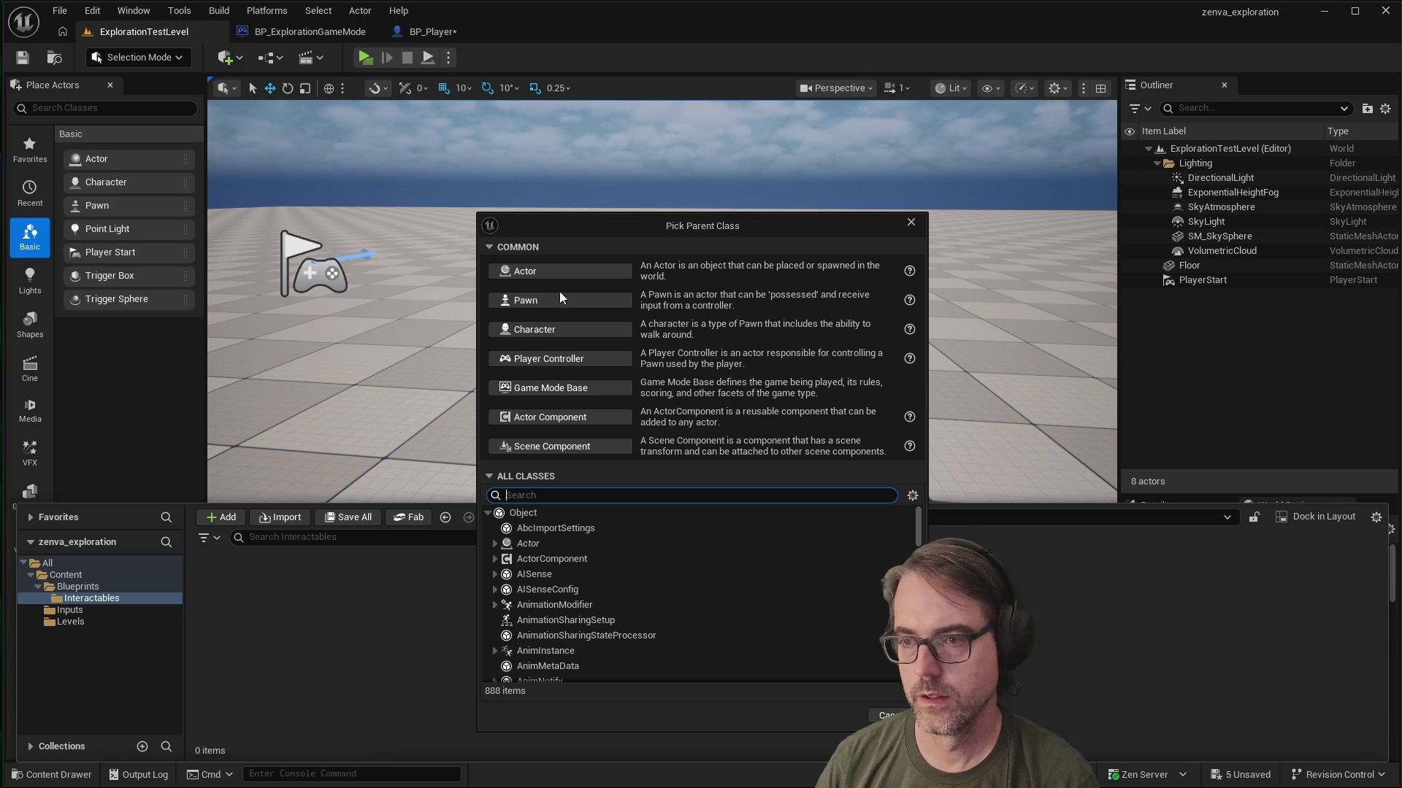
{"action": "left_click", "coordinate": [566, 270]}
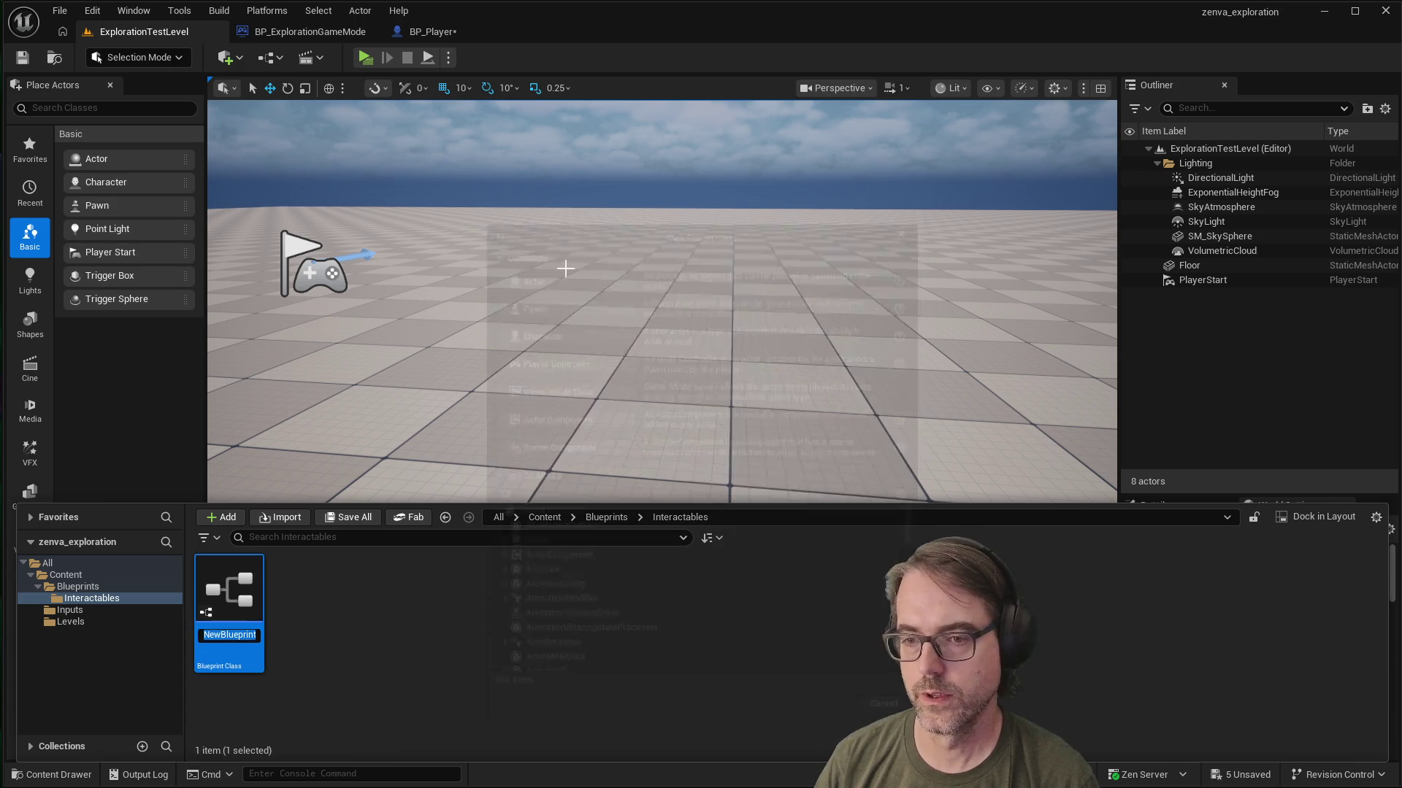
{"action": "type", "text": "BP_I"}
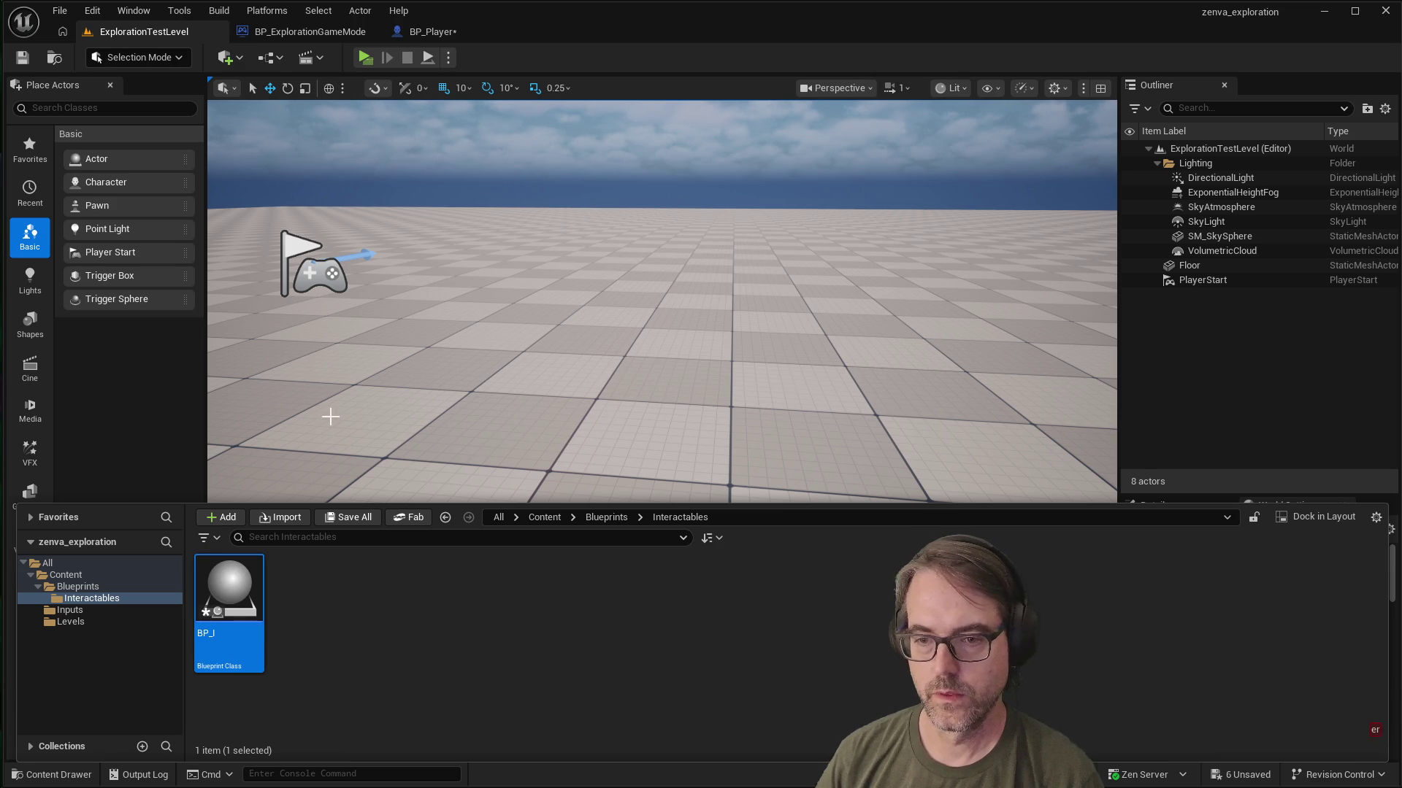
{"action": "double_click", "coordinate": [226, 633]}
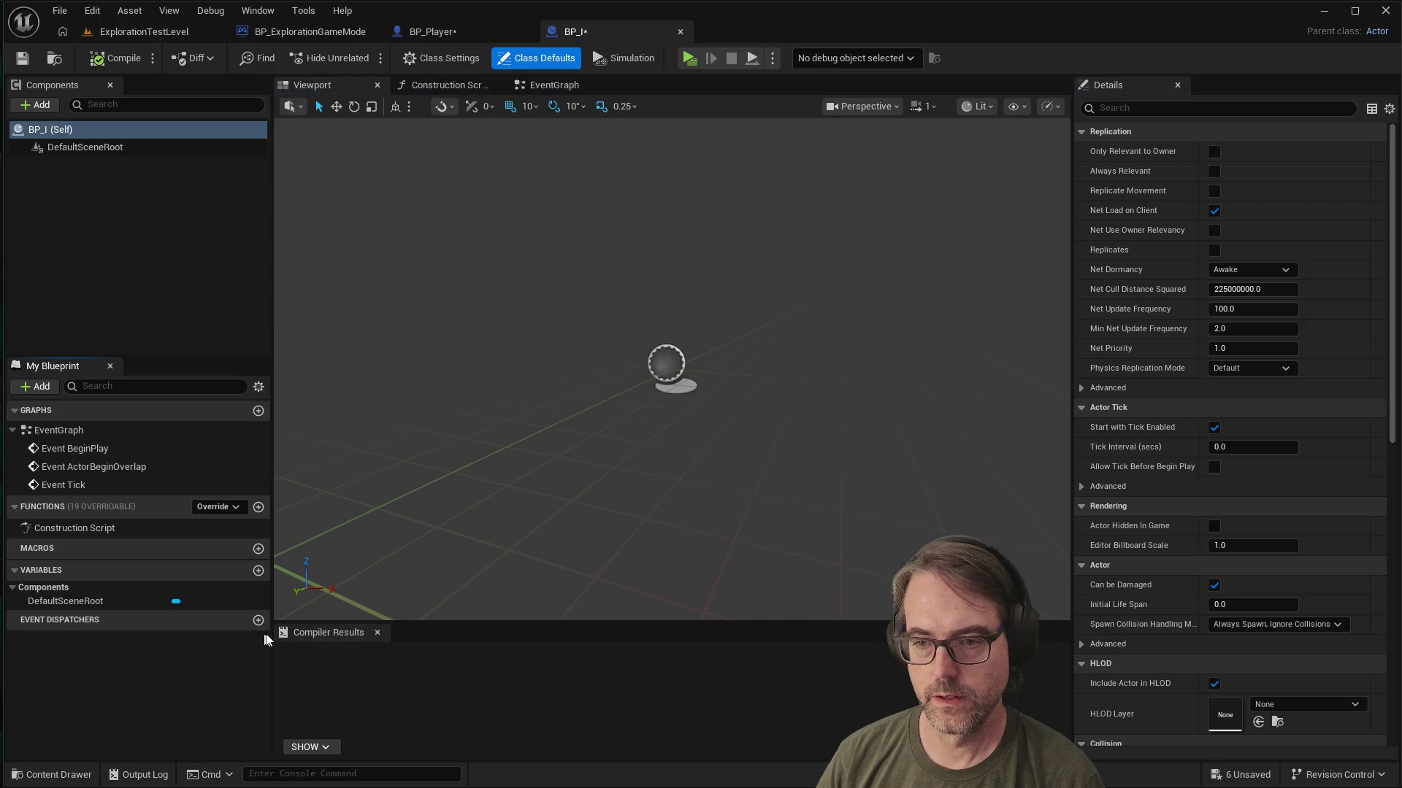
Step: Close the Blueprint editor and rename the BP_I asset to BP_Interactable
{"action": "left_click", "coordinate": [679, 31]}
{"action": "left_click", "coordinate": [53, 774]}
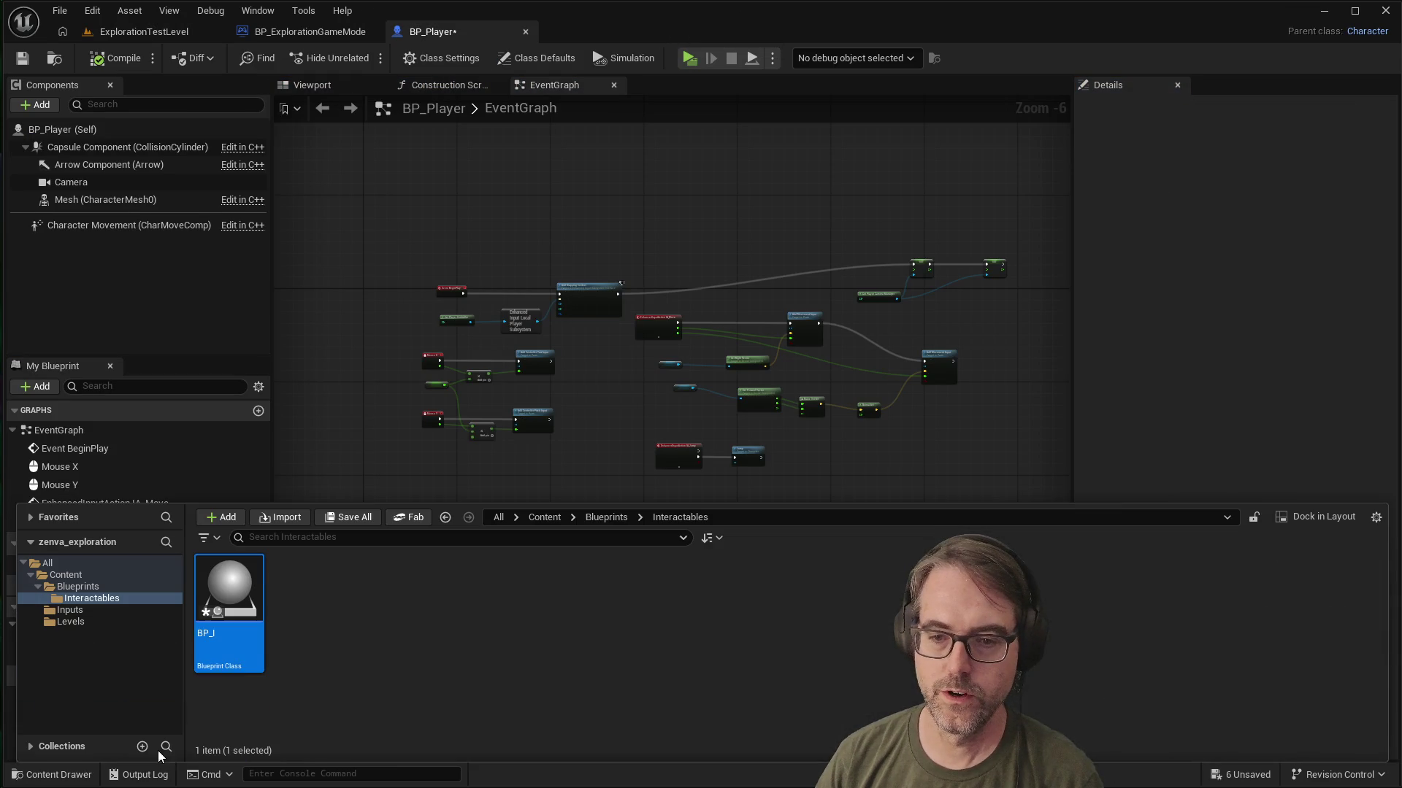
{"action": "right_click", "coordinate": [221, 637]}
{"action": "left_click", "coordinate": [313, 264]}
{"action": "key", "text": "End"}
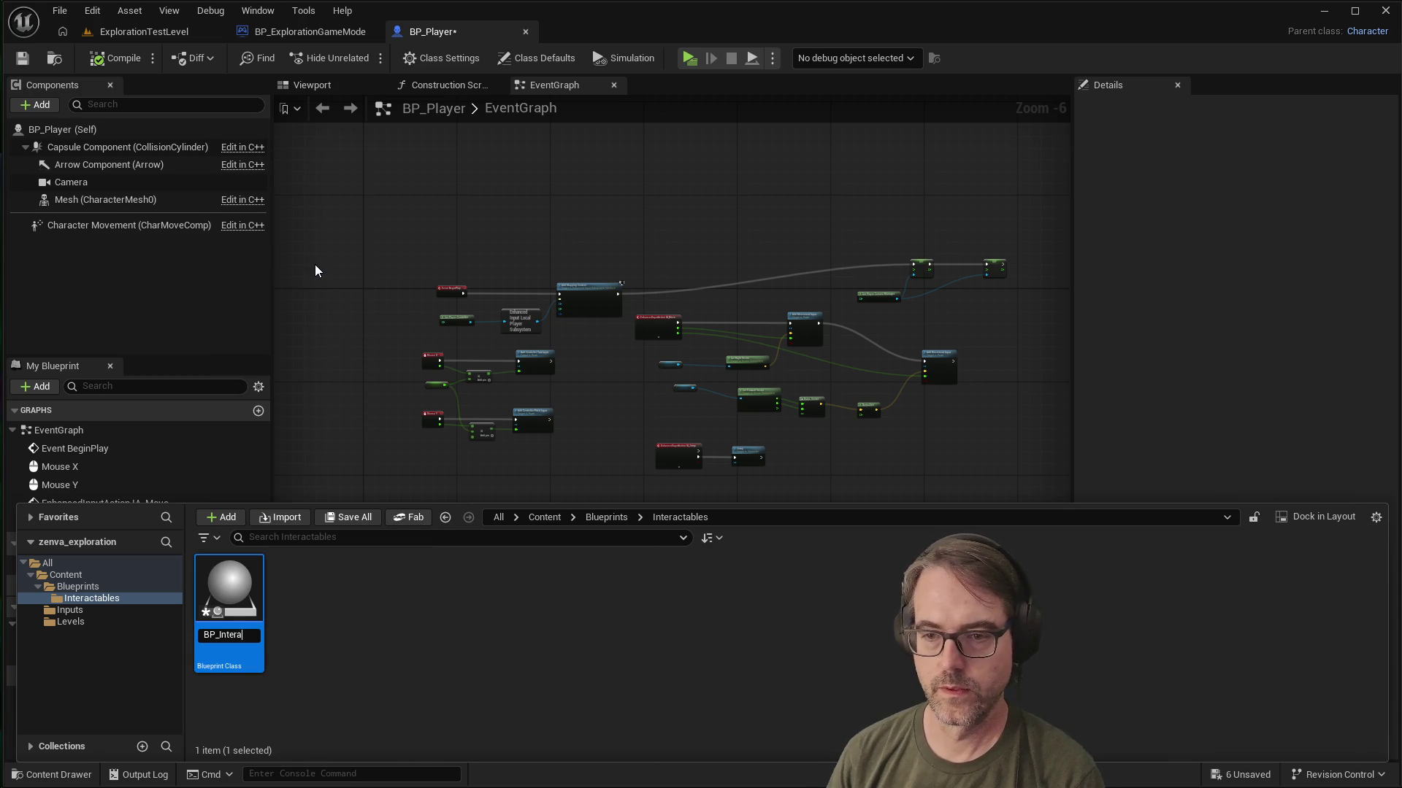
{"action": "type", "text": "able"}
{"action": "key", "text": "Return"}
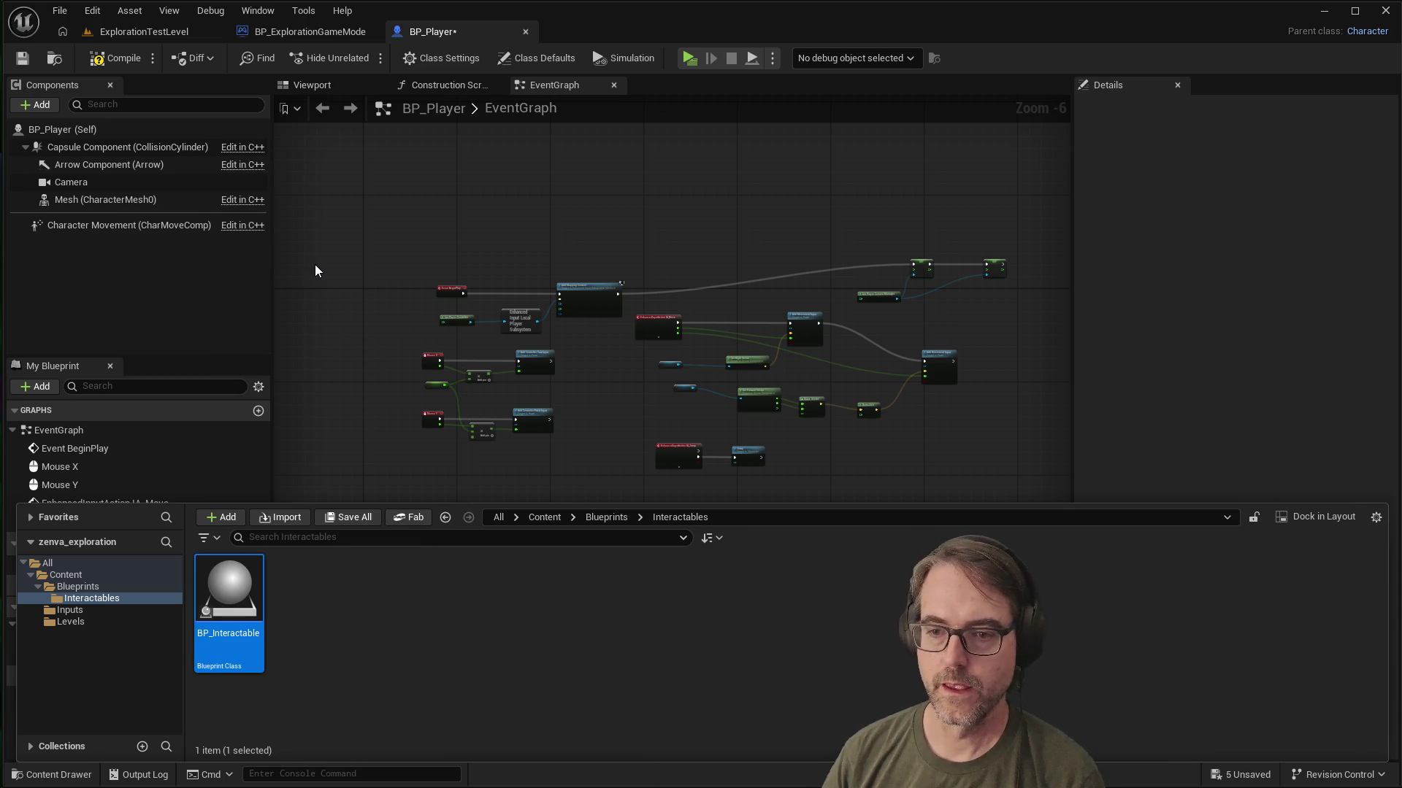
Step: Save BP_Player, open BP_Interactable in the full Blueprint editor's Viewport, and add a new variable
{"action": "left_click", "coordinate": [359, 584]}
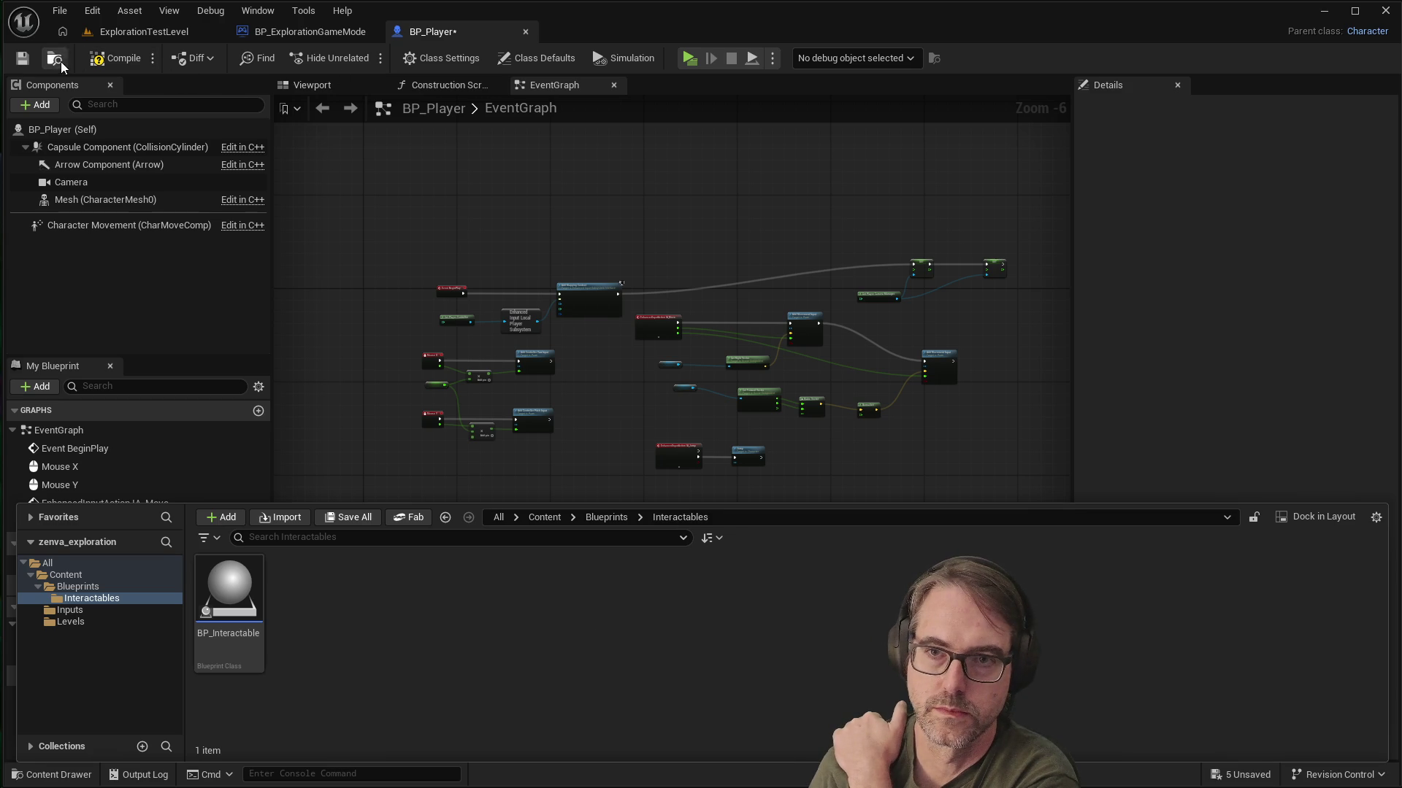
{"action": "left_click", "coordinate": [99, 63]}
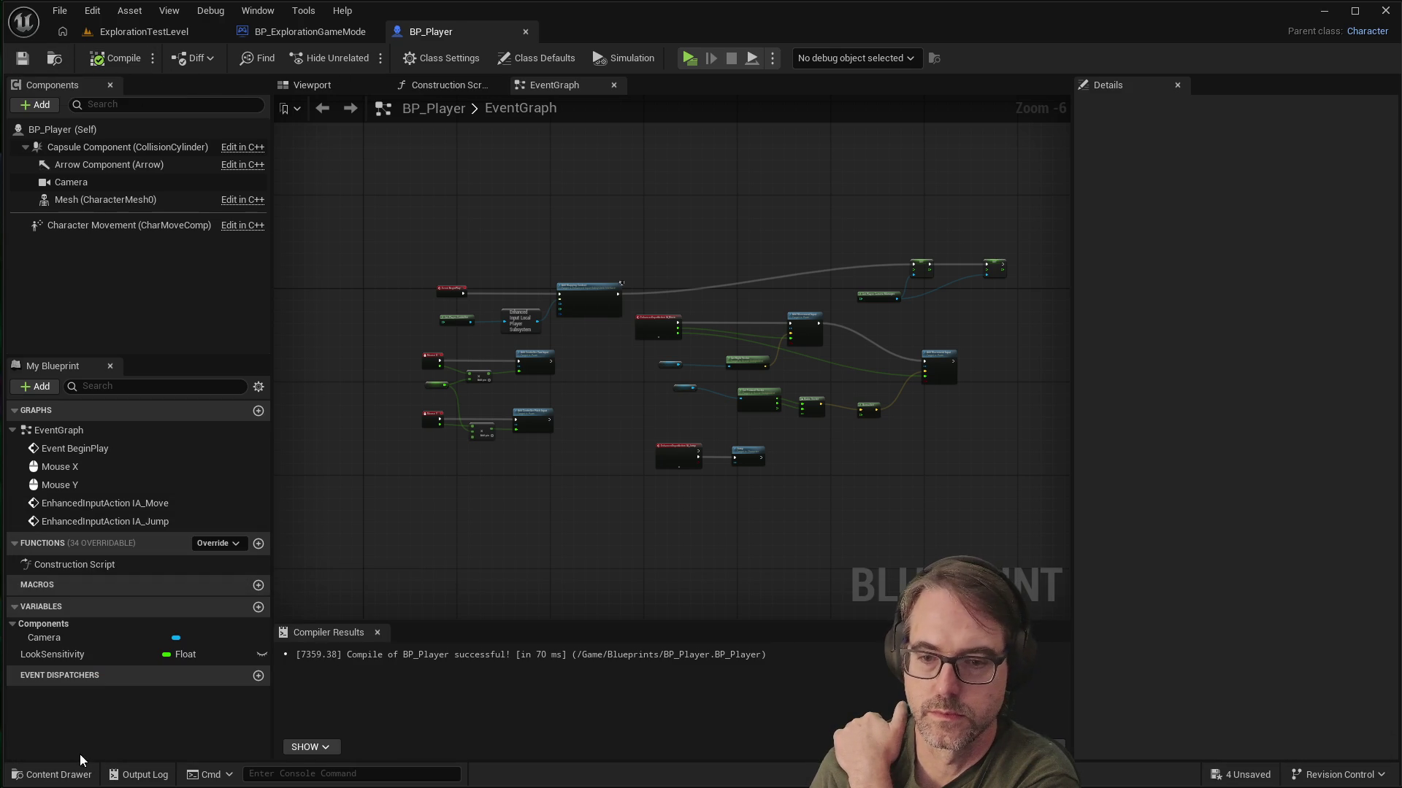
{"action": "left_click", "coordinate": [51, 774]}
{"action": "left_click", "coordinate": [212, 640]}
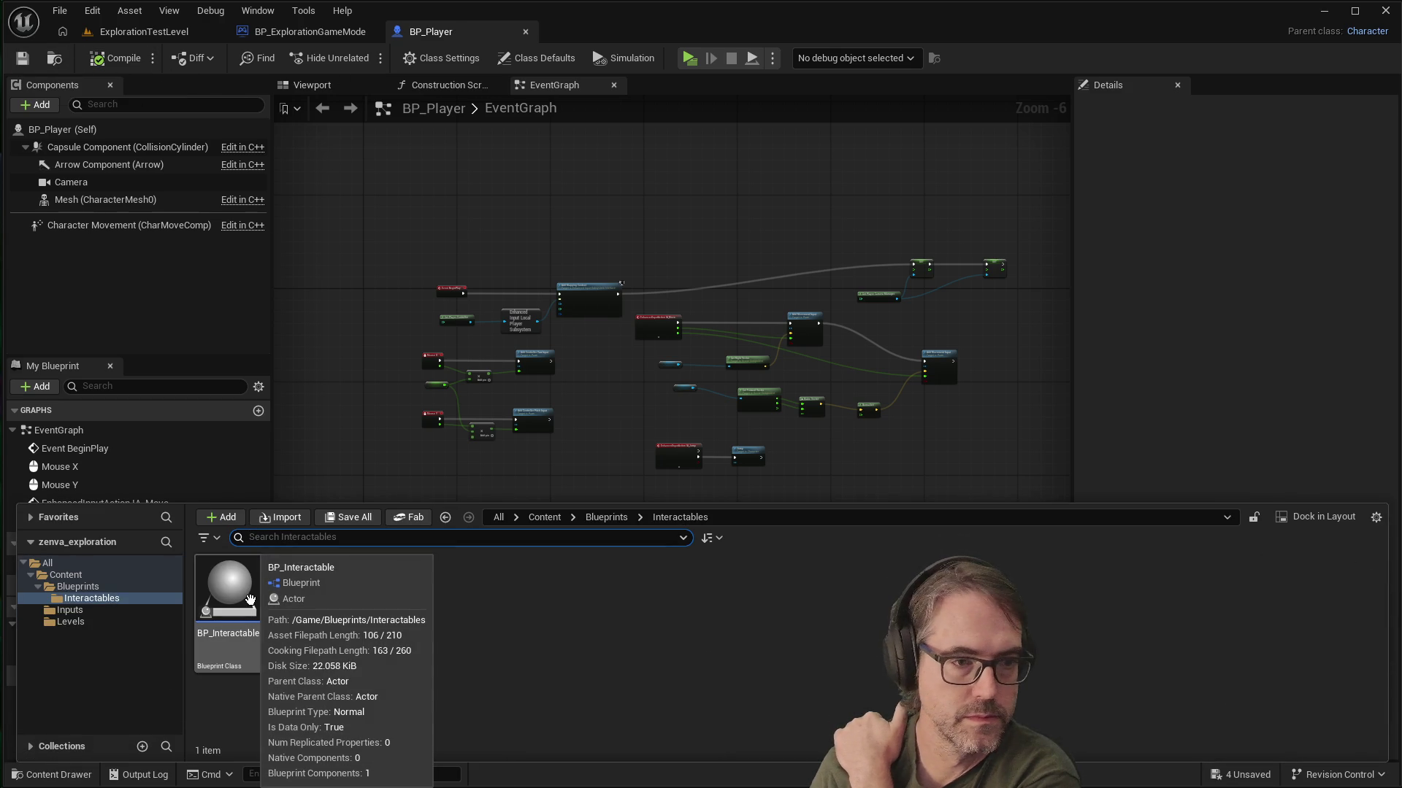
{"action": "double_click", "coordinate": [250, 599]}
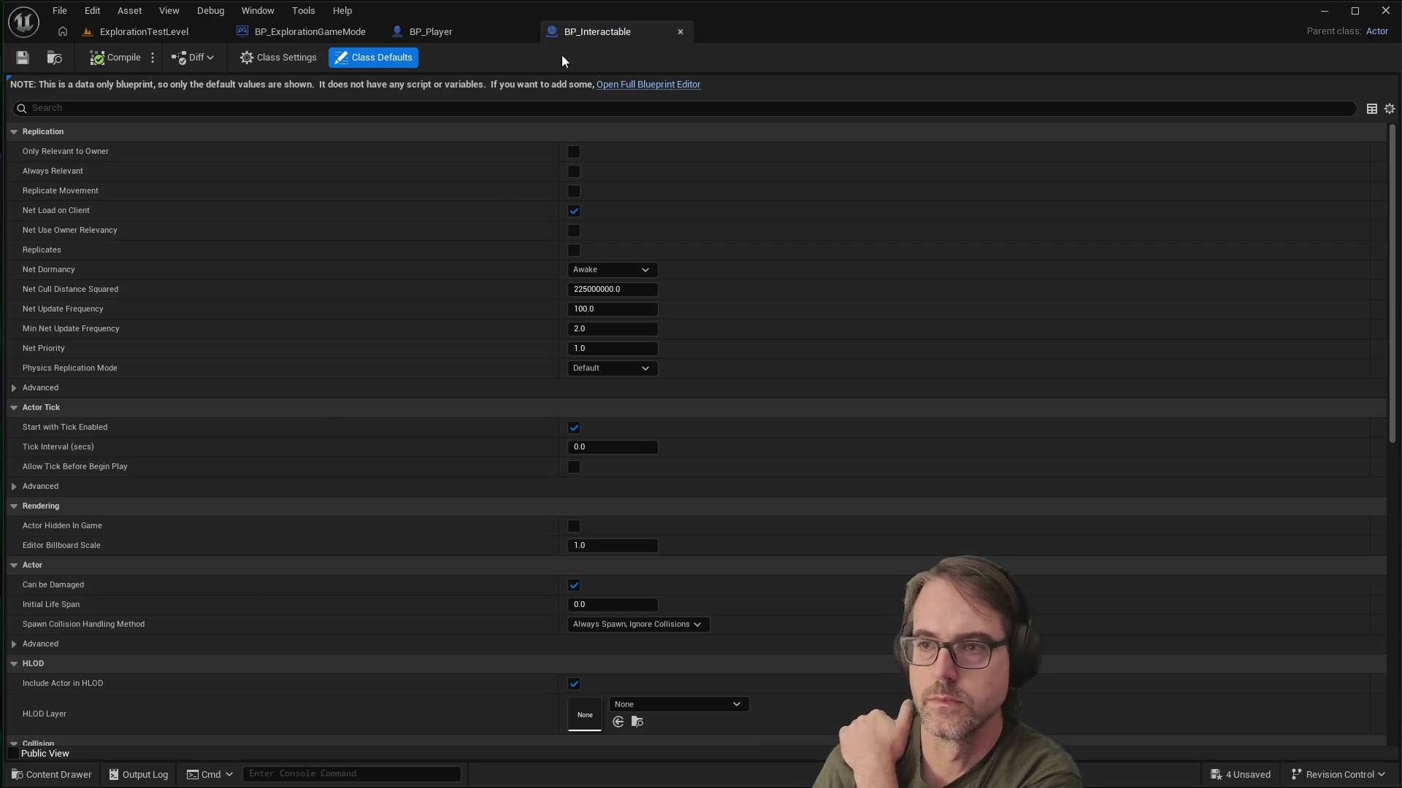
{"action": "left_click", "coordinate": [678, 85]}
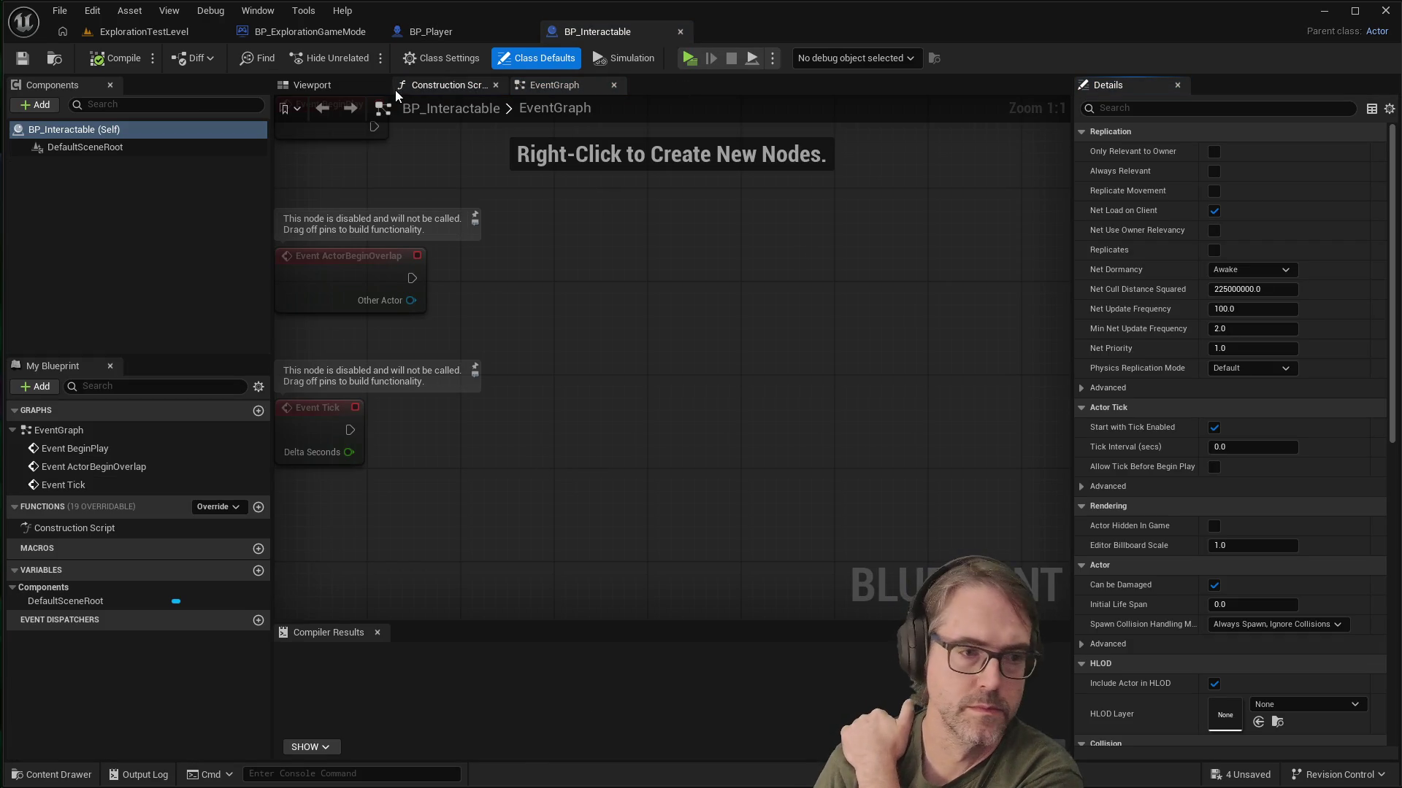
{"action": "left_click", "coordinate": [340, 86]}
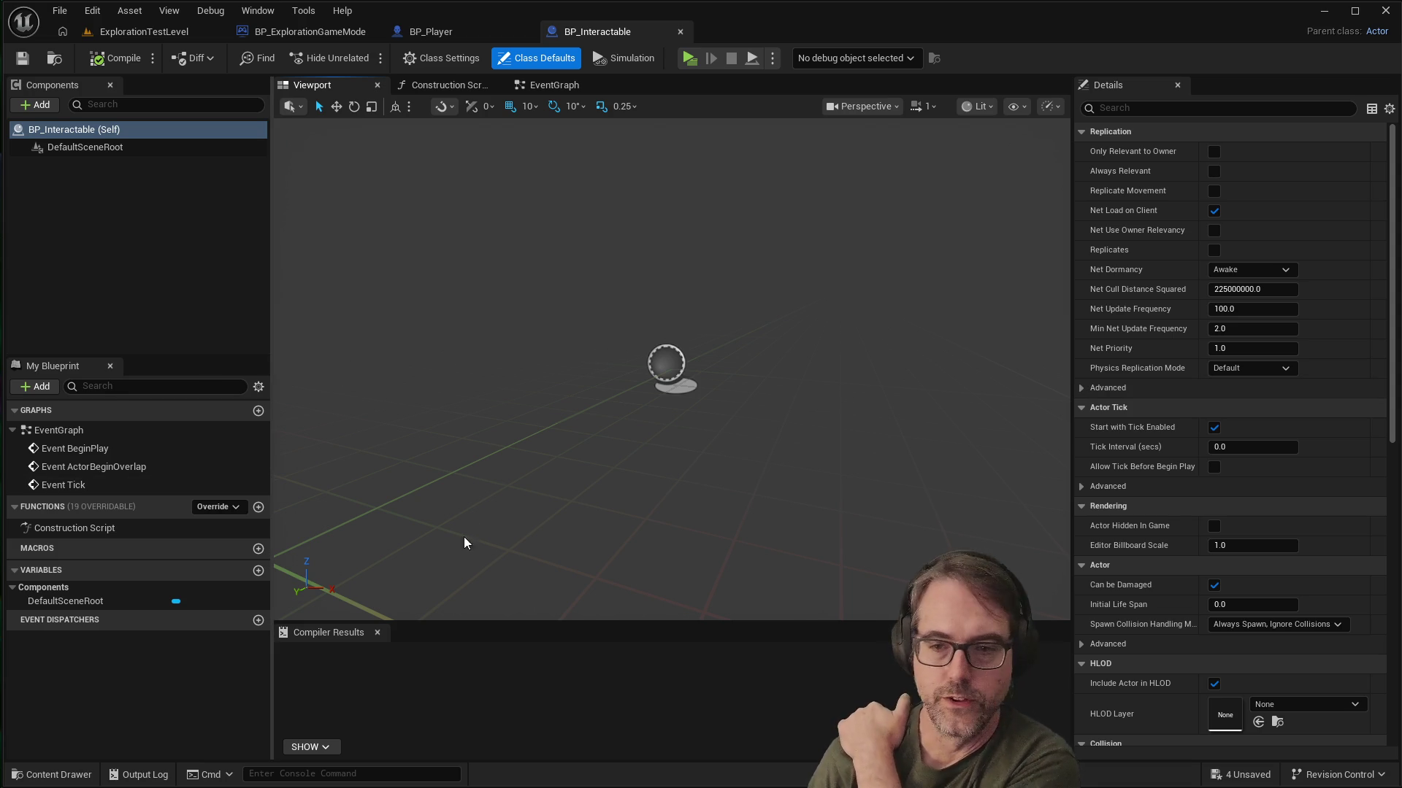
{"action": "left_click", "coordinate": [260, 571]}
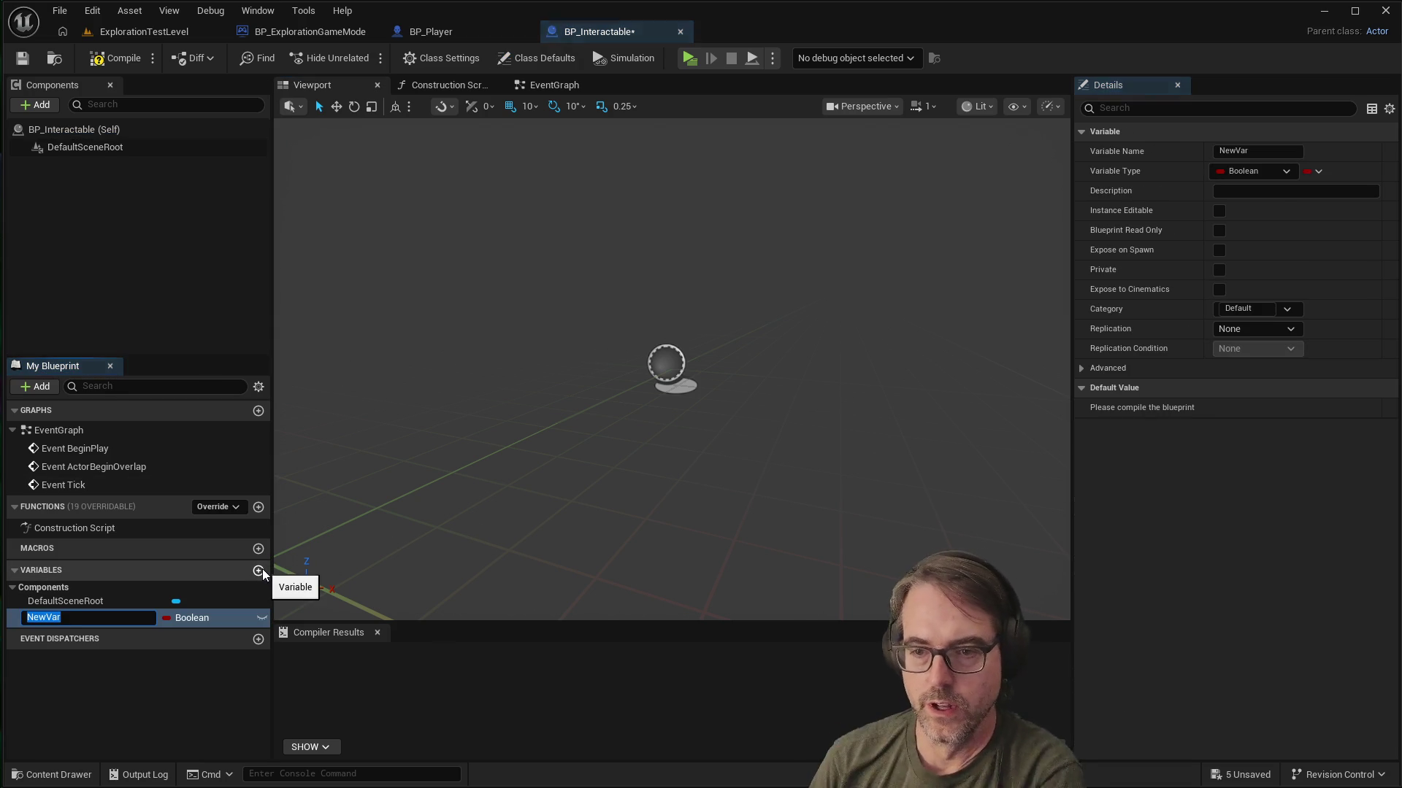
Step: Name the new variable Prompt, make it a String type, and tick Instance Editable
{"action": "type", "text": "Prompt"}
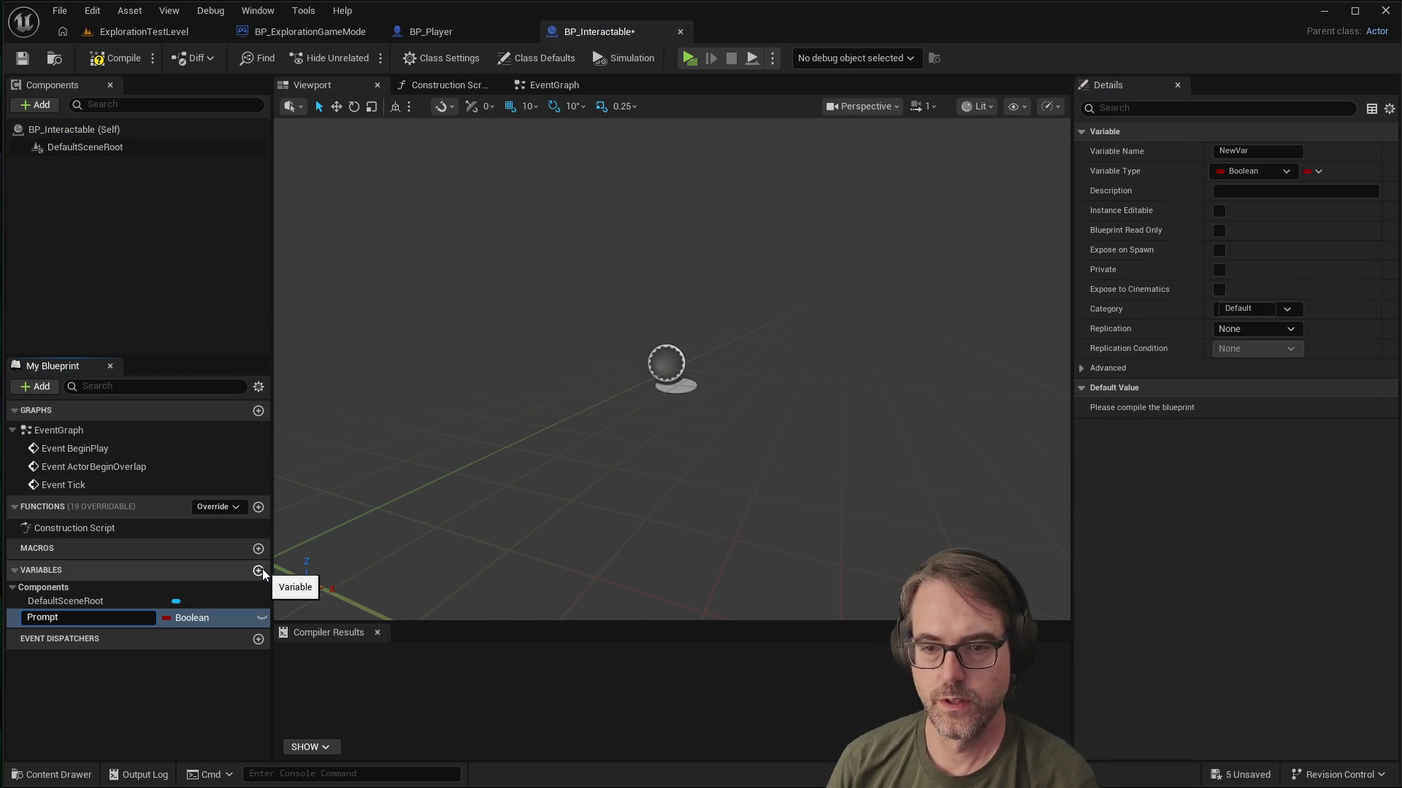
{"action": "key", "text": "Return"}
{"action": "left_click", "coordinate": [212, 619]}
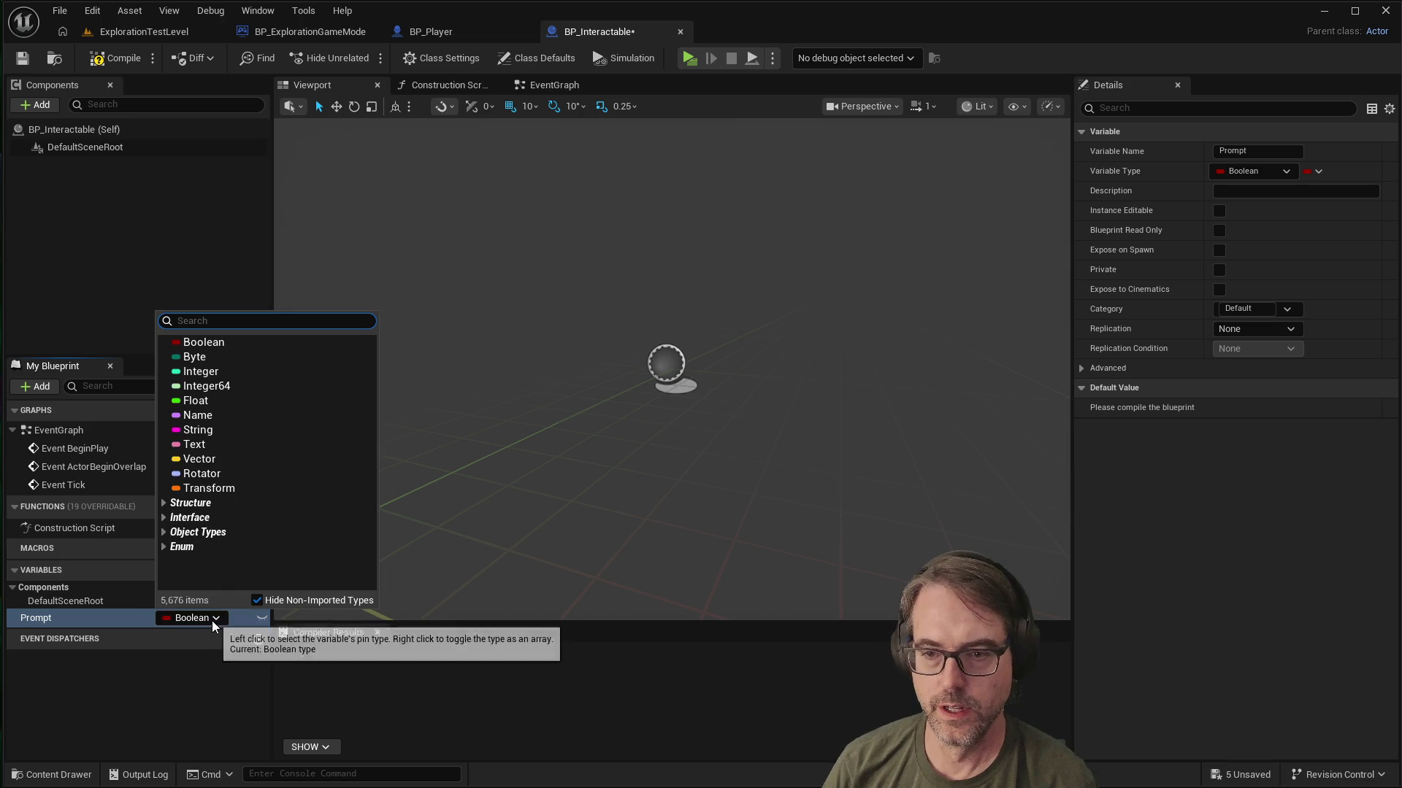
{"action": "left_click", "coordinate": [221, 429]}
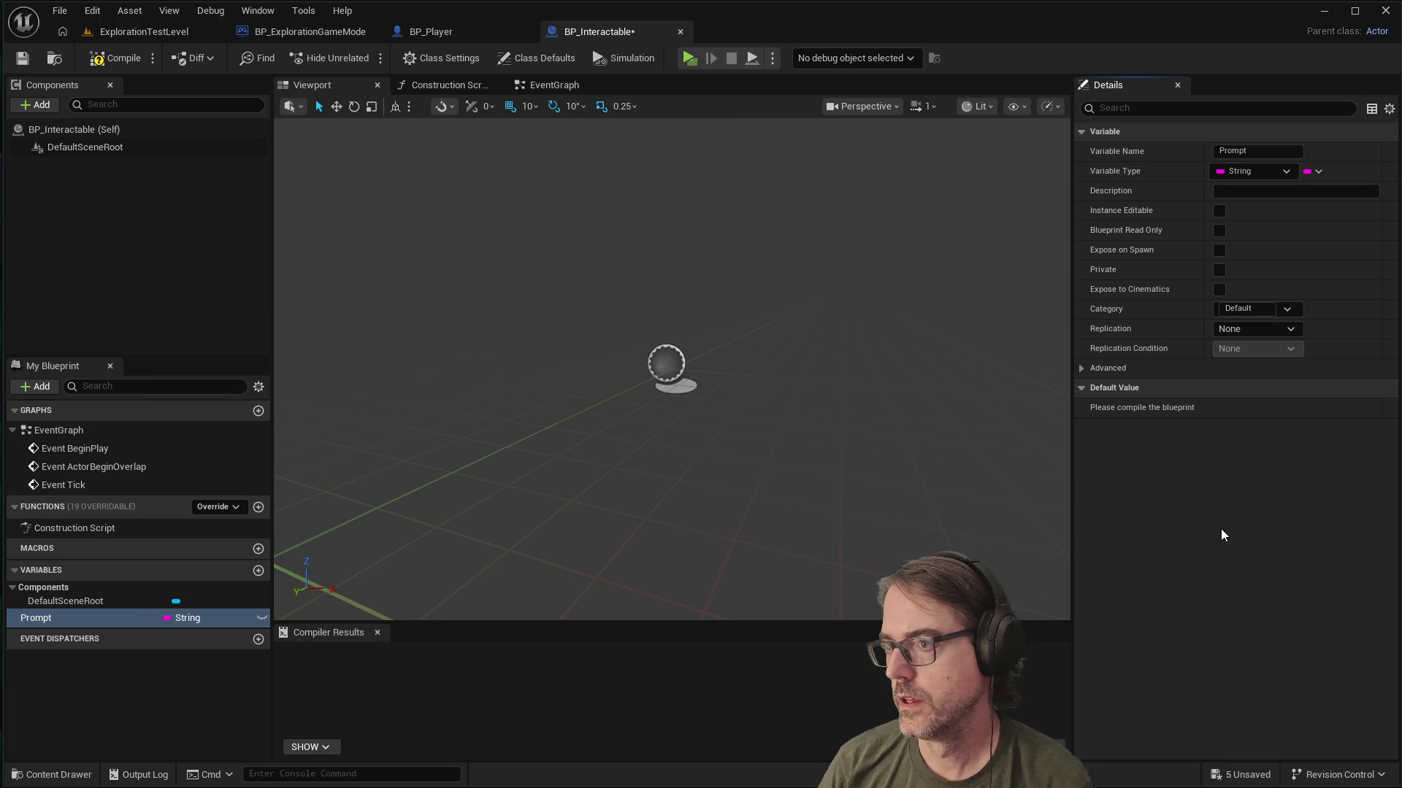
{"action": "left_click", "coordinate": [1220, 210]}
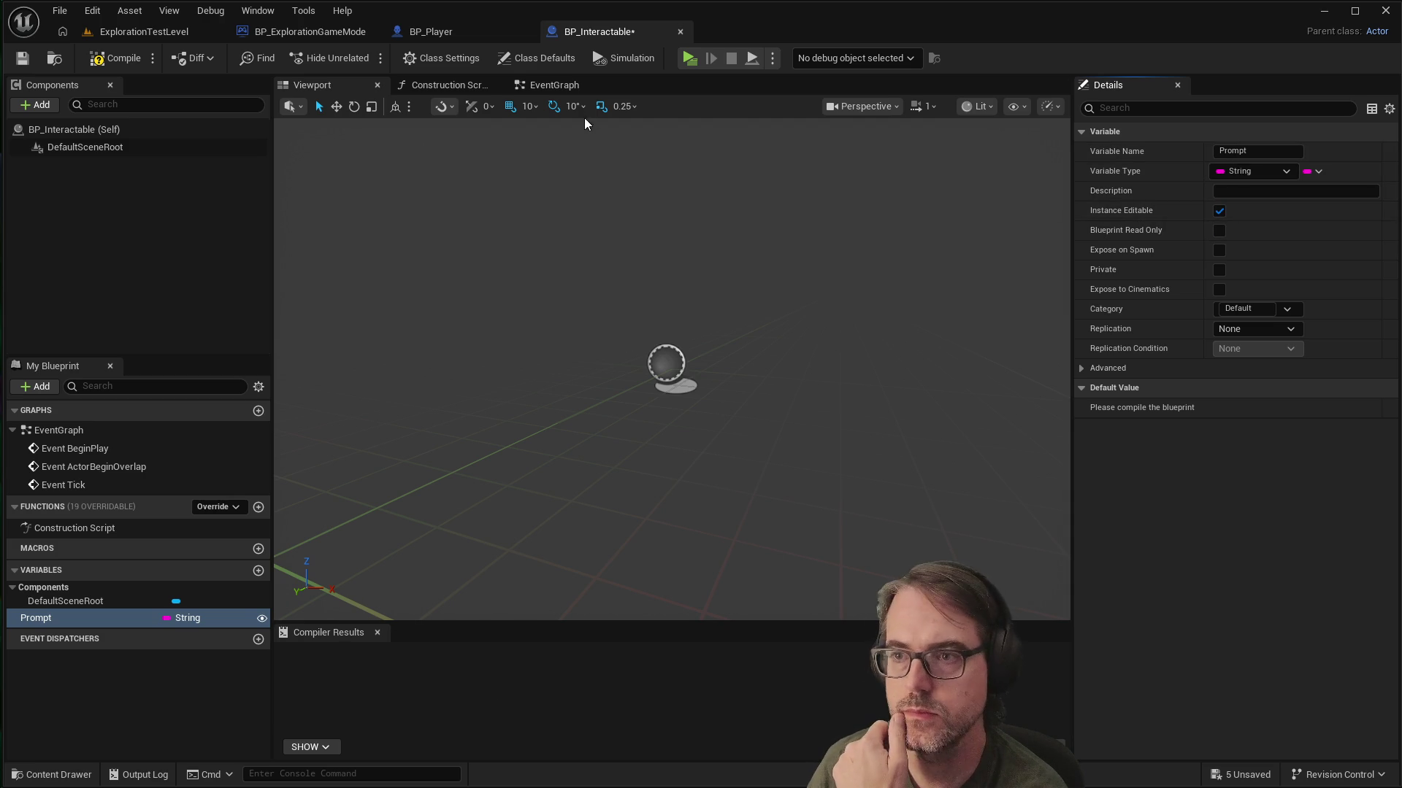
{"action": "left_click", "coordinate": [561, 83]}
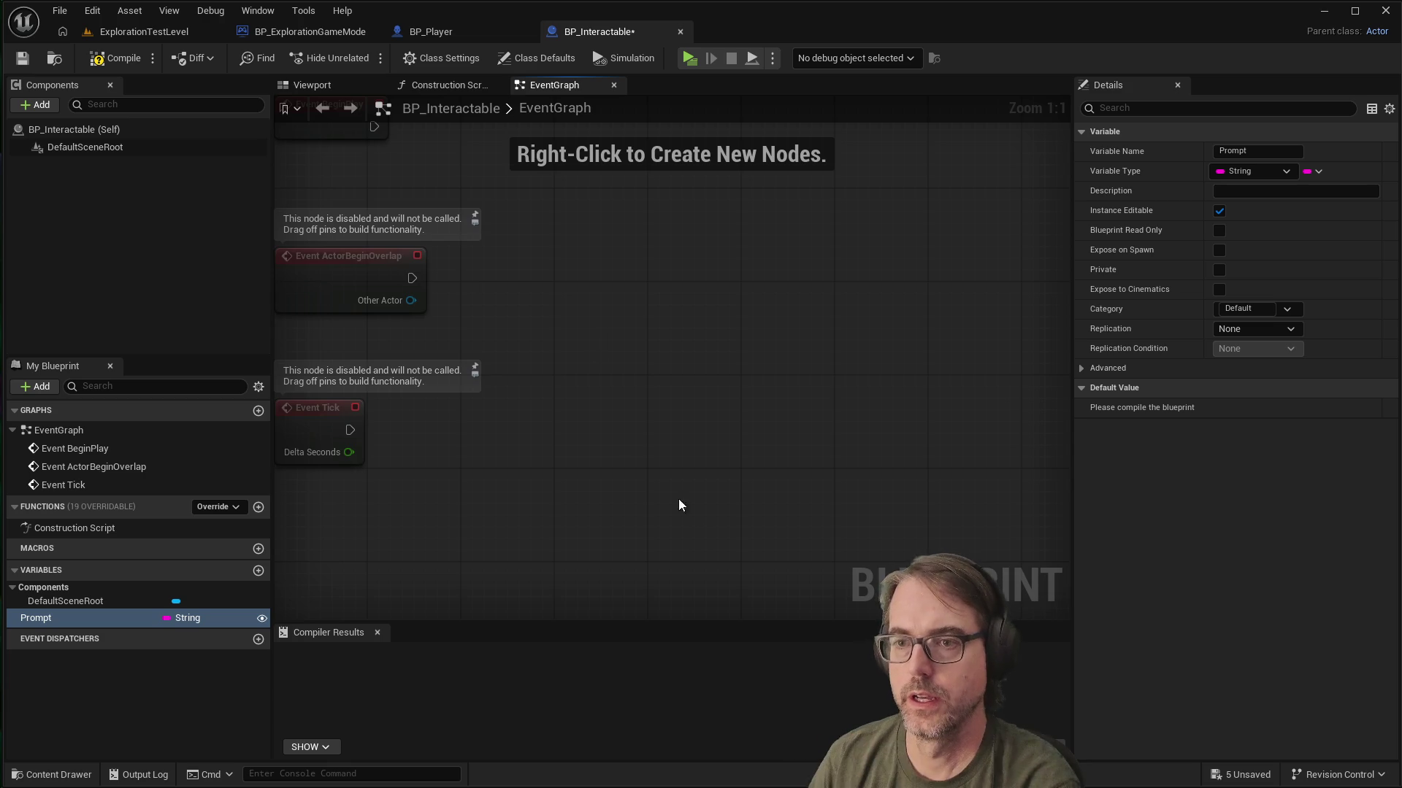
Step: Delete the default event nodes and add a custom event named Interact
{"action": "scroll", "coordinate": [627, 319], "scroll_direction": "down", "scroll_amount": 1}
{"action": "left_click_drag", "start_coordinate": [307, 524], "coordinate": [310, 520]}
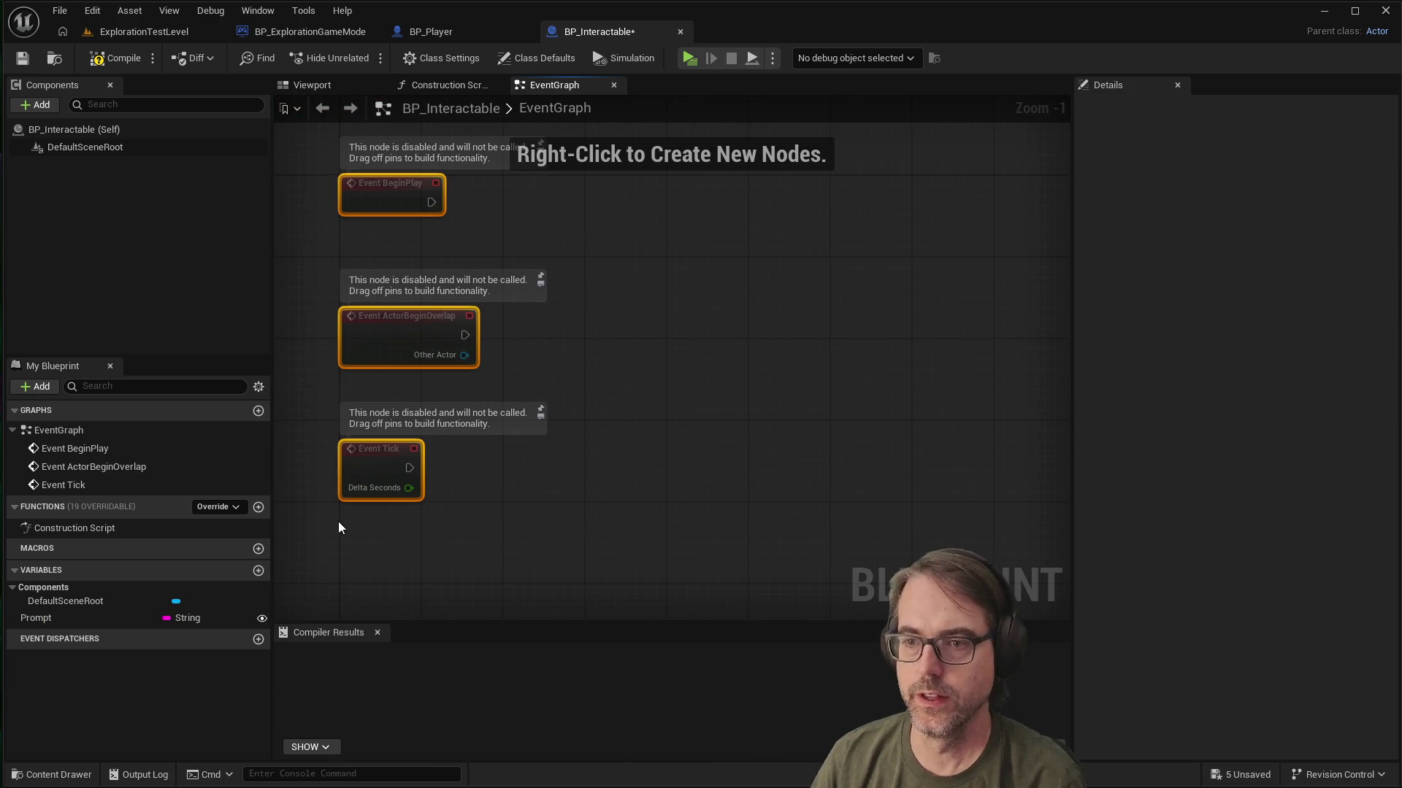
{"action": "key", "text": "Delete"}
{"action": "right_click", "coordinate": [498, 309]}
{"action": "type", "text": "custom"}
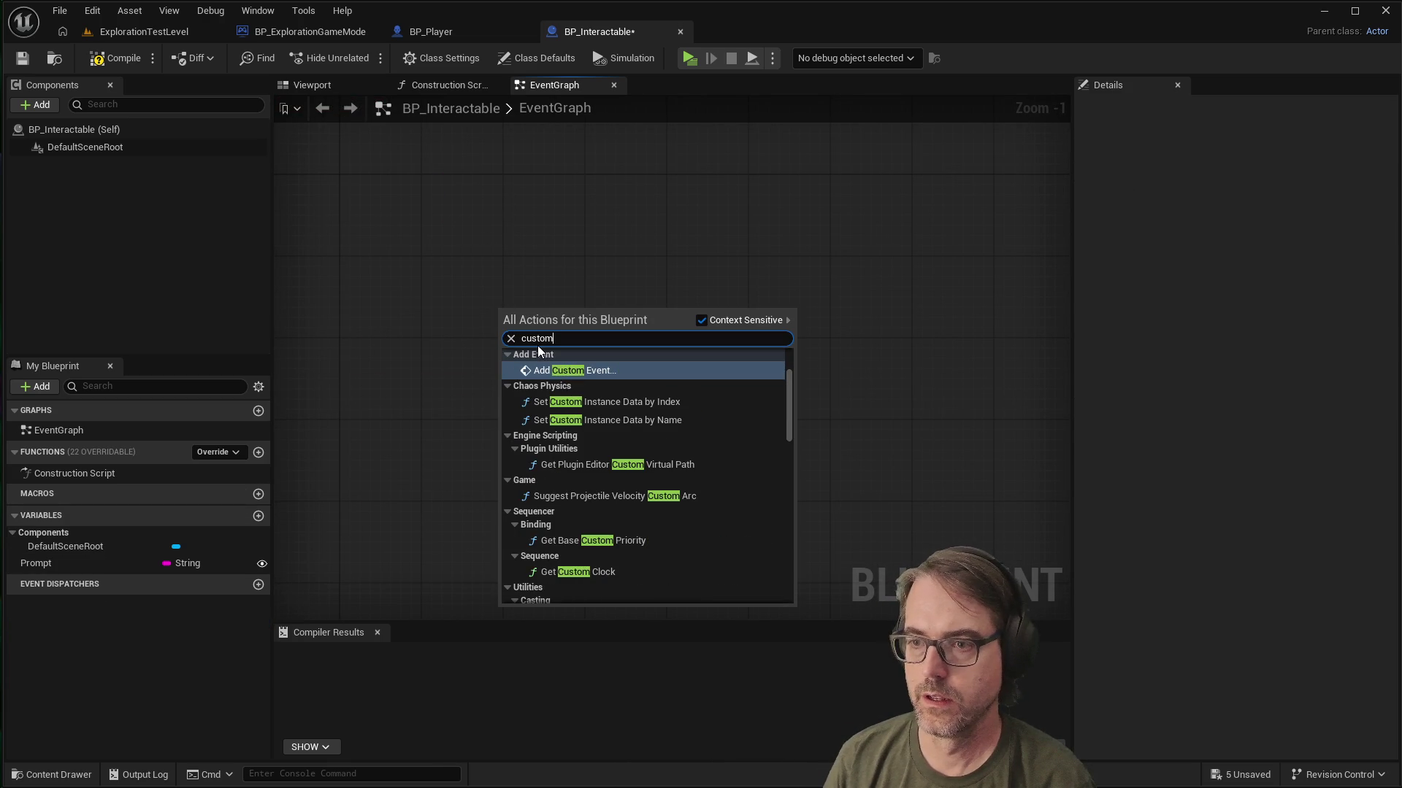
{"action": "key", "text": "Return"}
{"action": "type", "text": "Interact"}
{"action": "key", "text": "Return"}
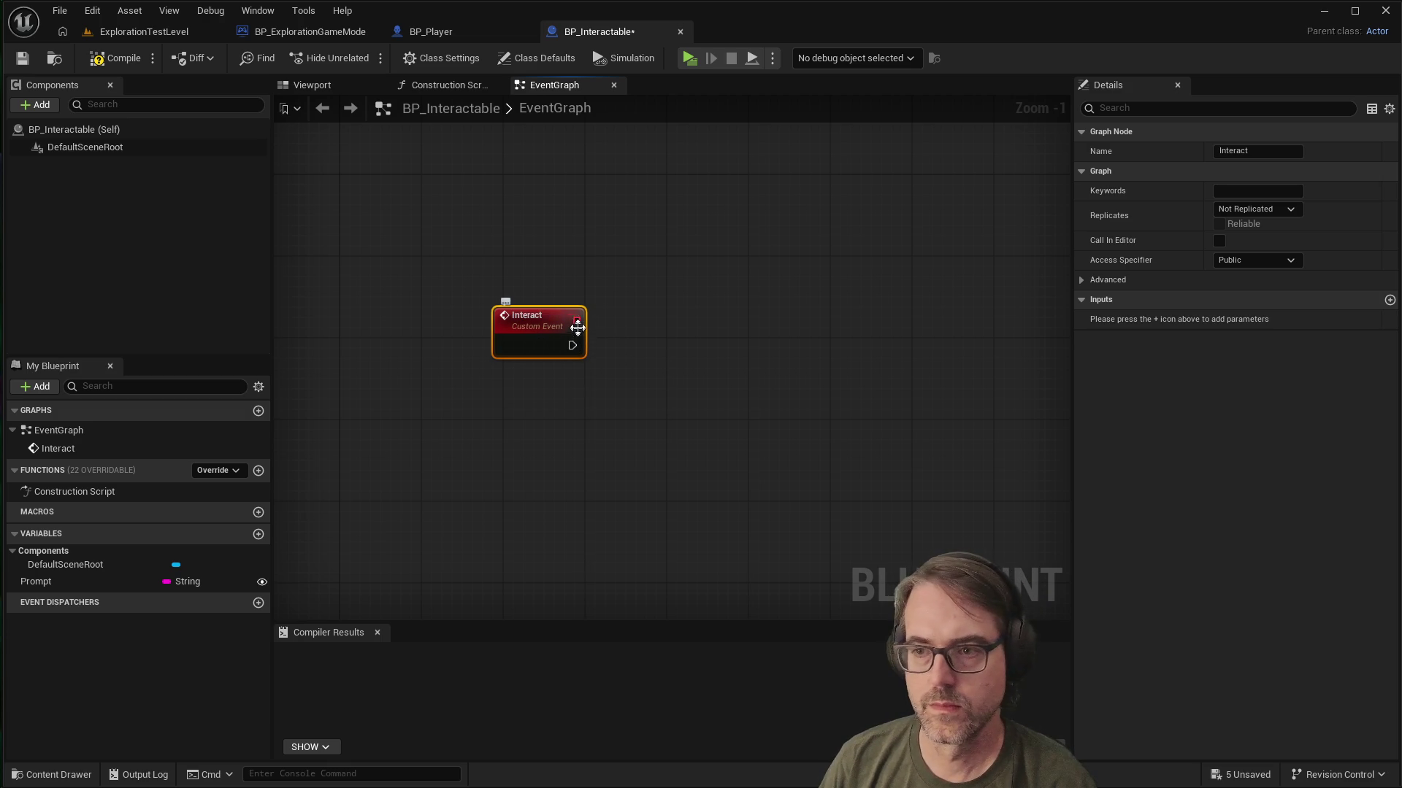
Step: Wire a Print String node after Interact with its In String set to 'Interact'
{"action": "mouse_move", "coordinate": [577, 347]}
{"action": "left_mouse_down"}
{"action": "mouse_move", "coordinate": [747, 357]}
{"action": "mouse_move", "coordinate": [715, 337]}
{"action": "left_mouse_up"}
{"action": "type", "text": "string"}
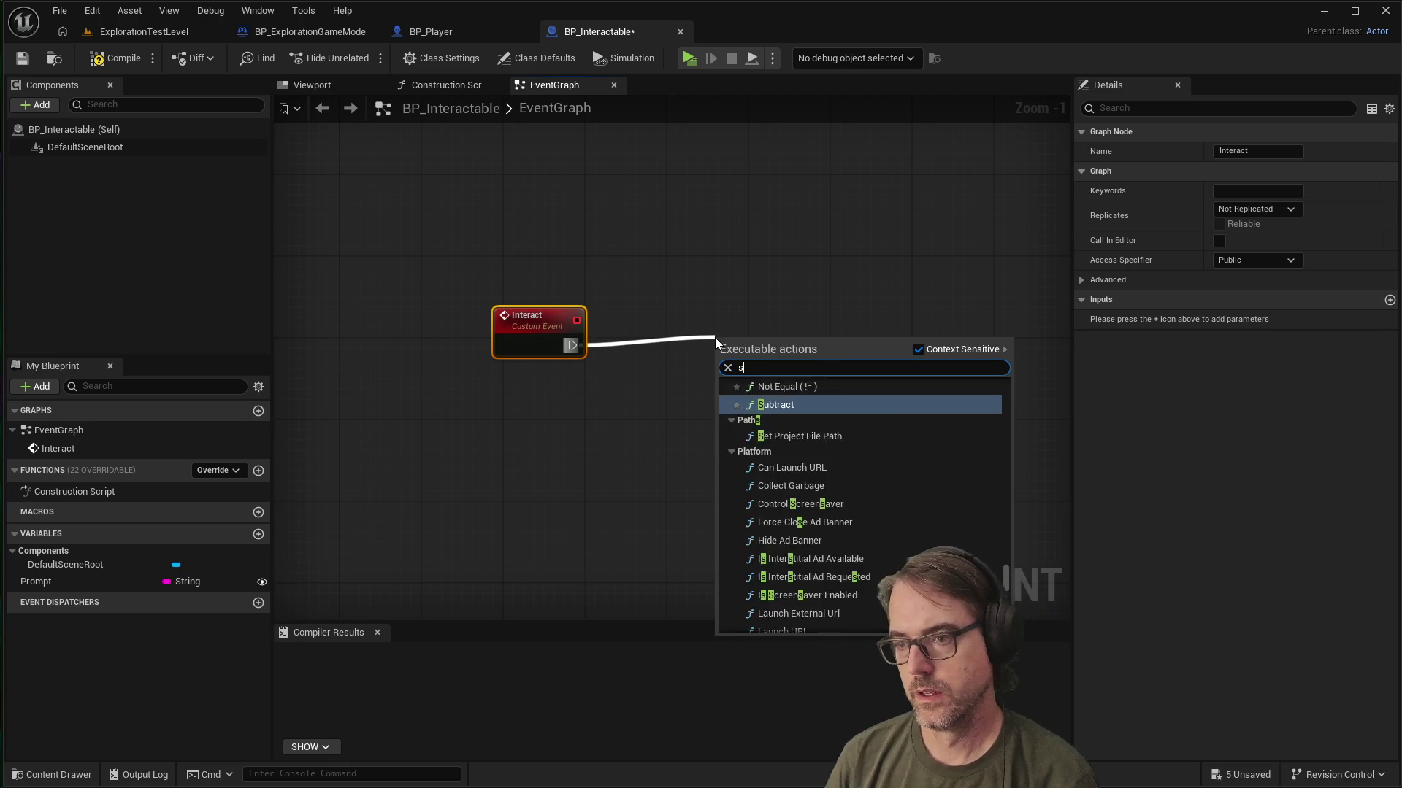
{"action": "scroll", "coordinate": [799, 397], "scroll_direction": "up", "scroll_amount": 1}
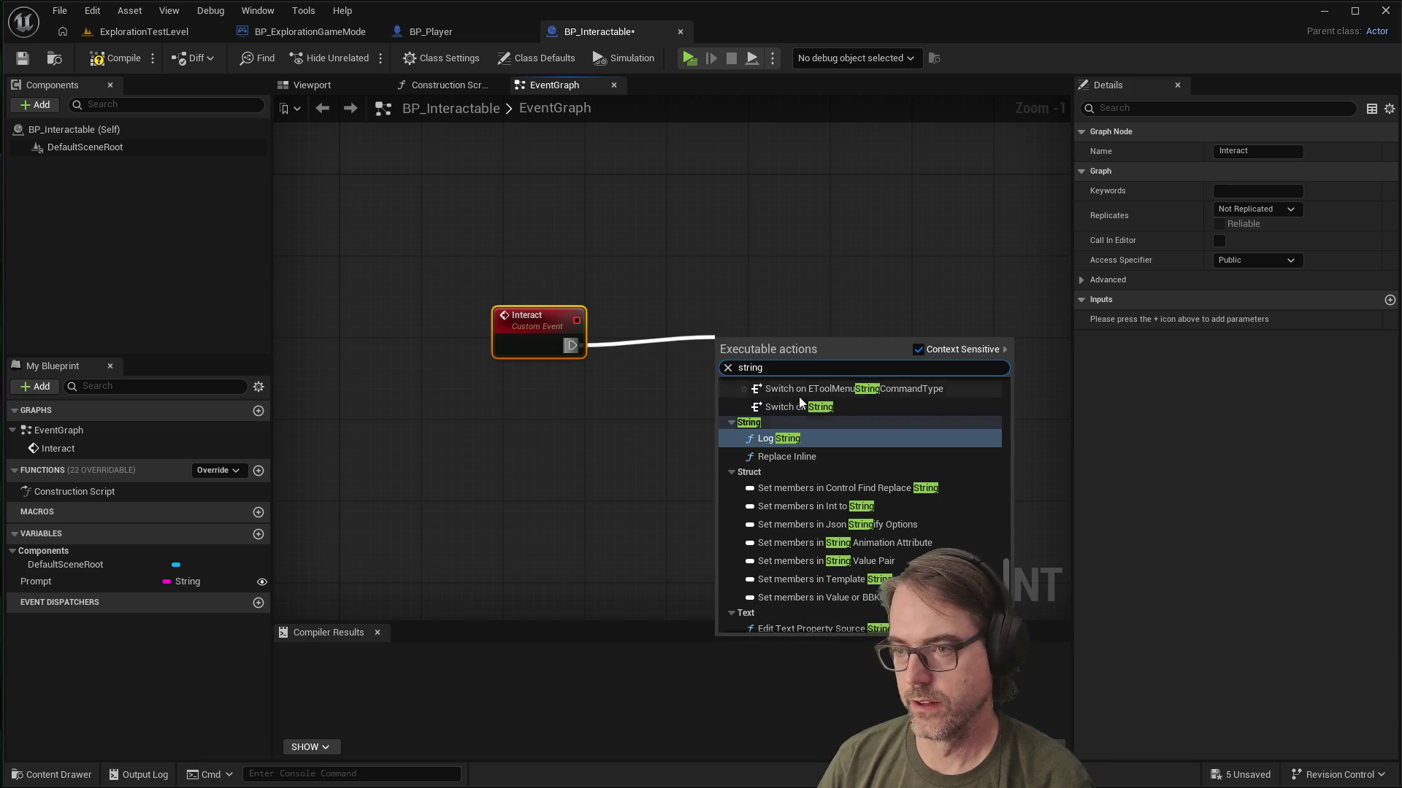
{"action": "key", "text": "BackSpace"}
{"action": "key", "text": "BackSpace"}
{"action": "key", "text": "BackSpace"}
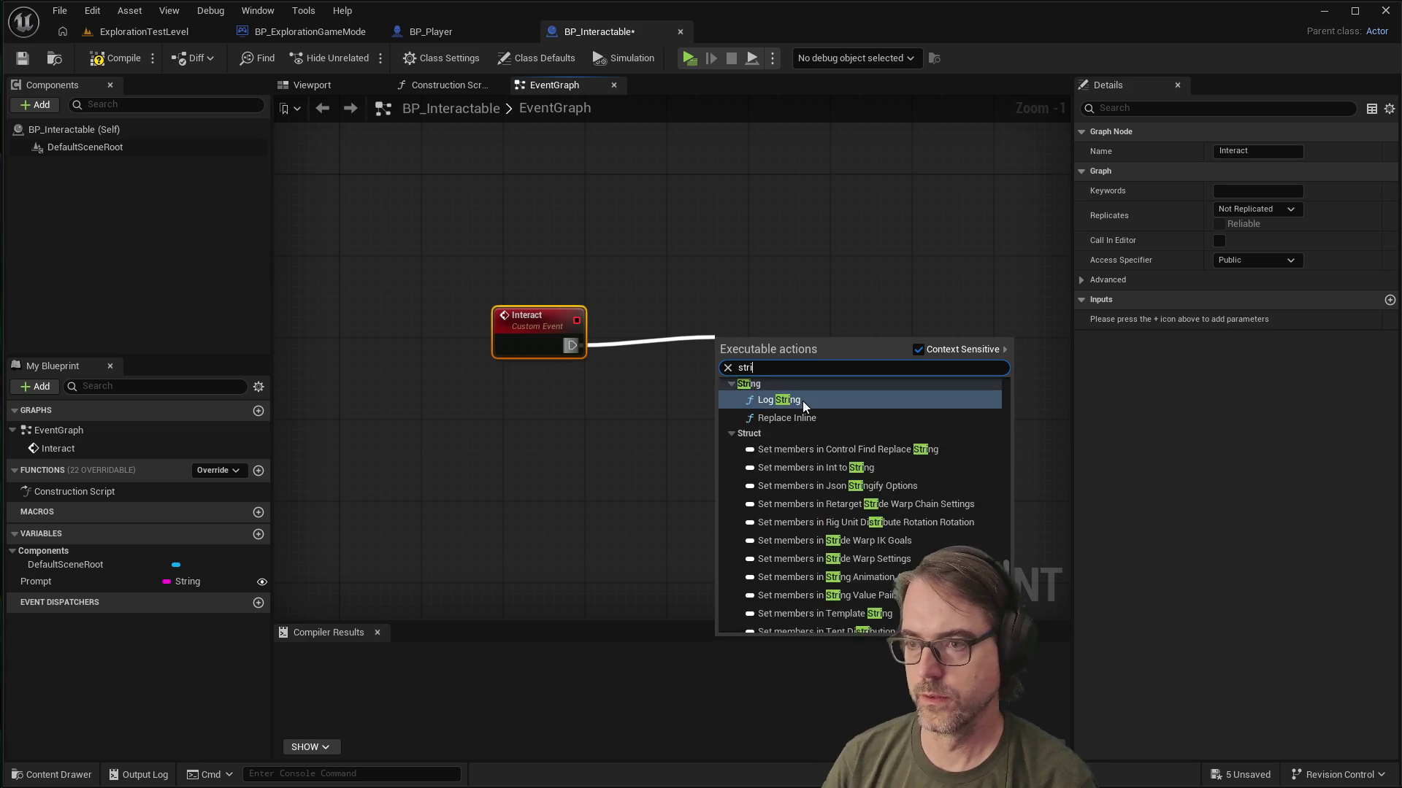
{"action": "type", "text": "pri"}
{"action": "scroll", "coordinate": [803, 400], "scroll_direction": "down", "scroll_amount": 2}
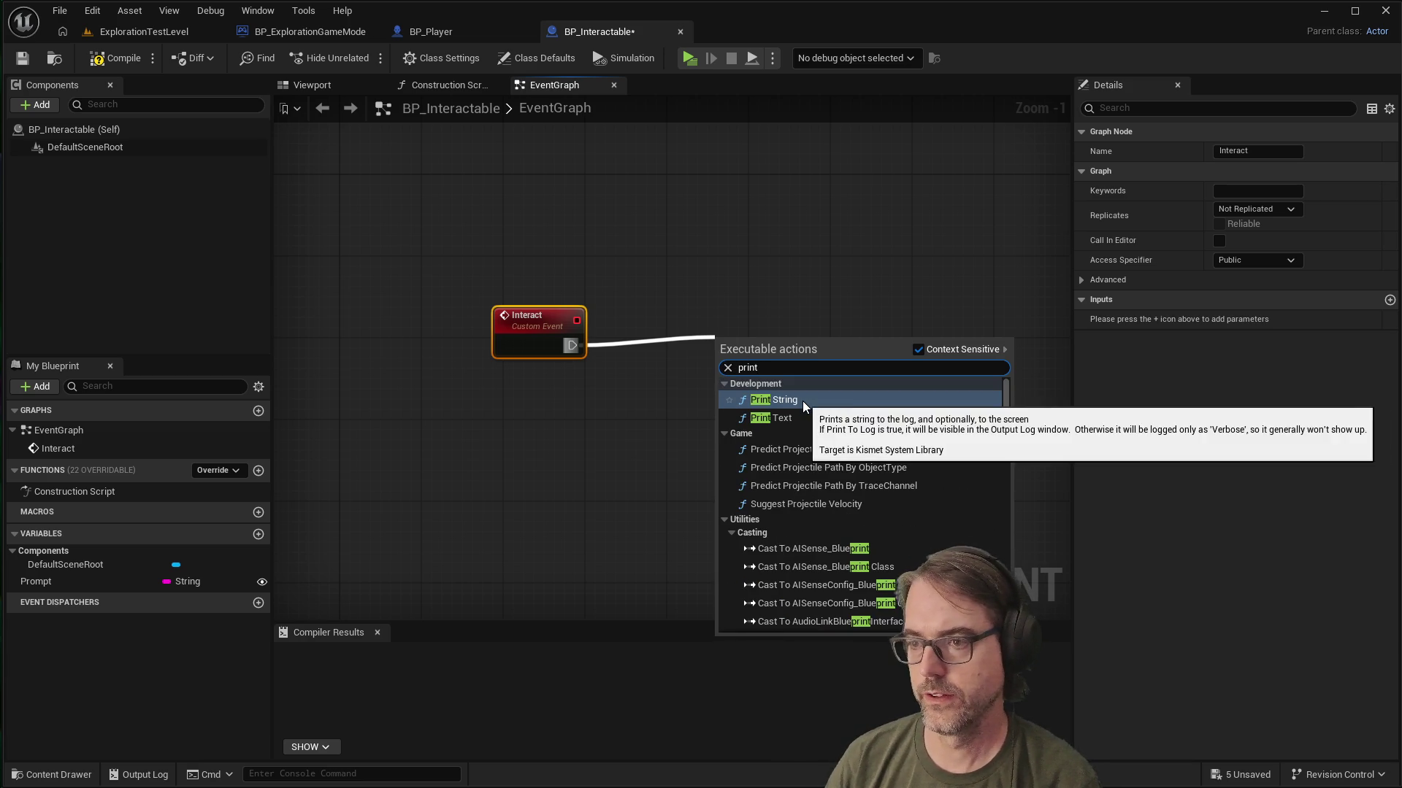
{"action": "left_click", "coordinate": [803, 400]}
{"action": "left_click_drag", "start_coordinate": [770, 356], "coordinate": [801, 346]}
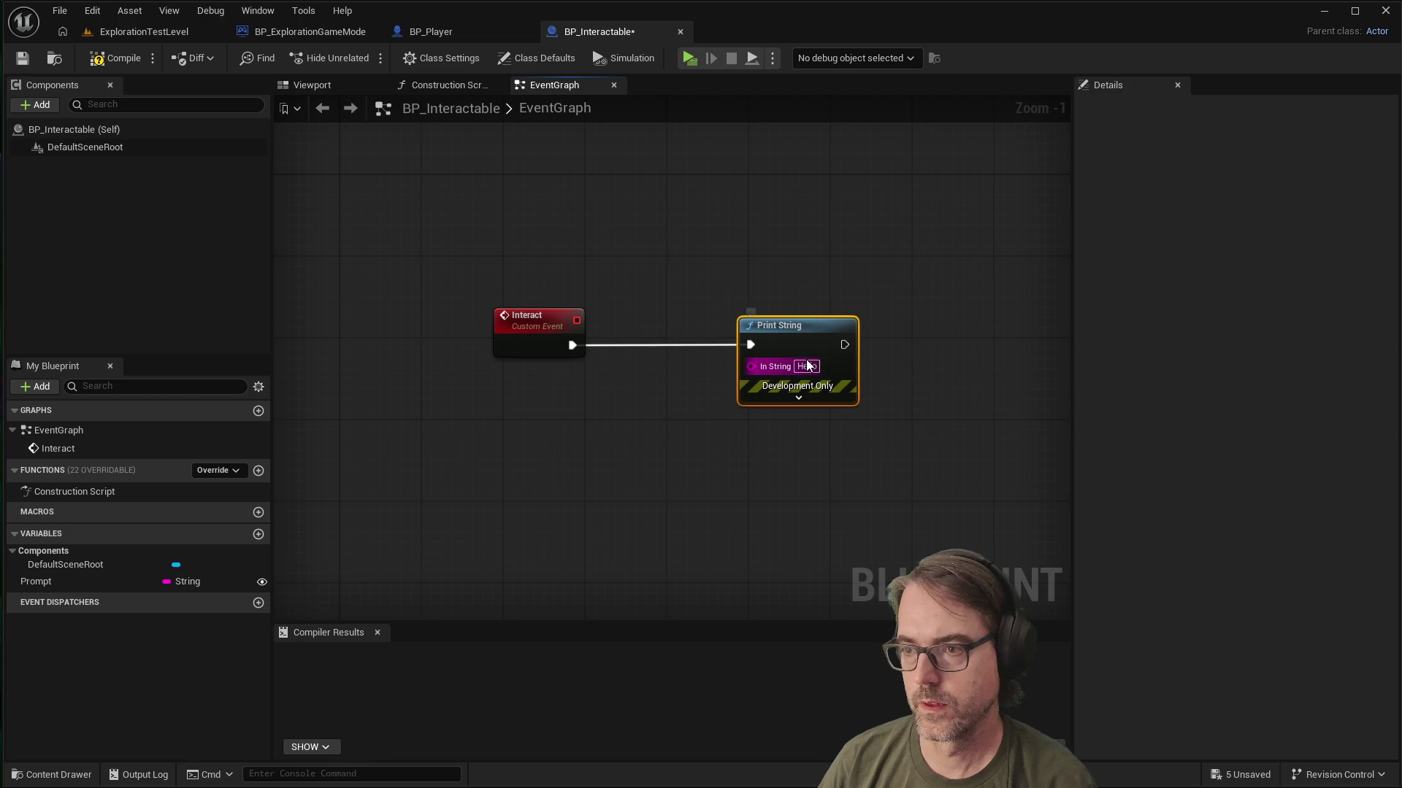
{"action": "left_click", "coordinate": [807, 366]}
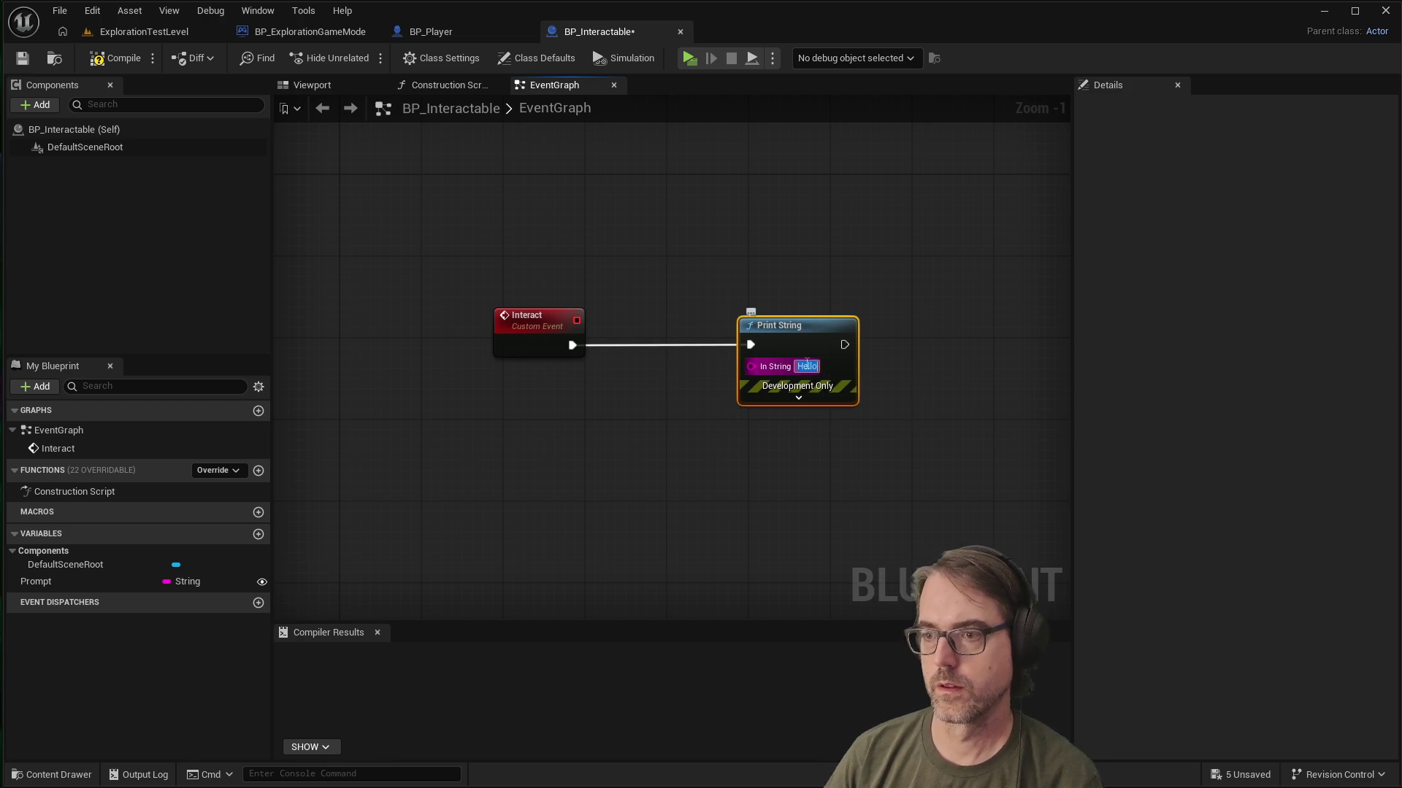
{"action": "type", "text": "Interact"}
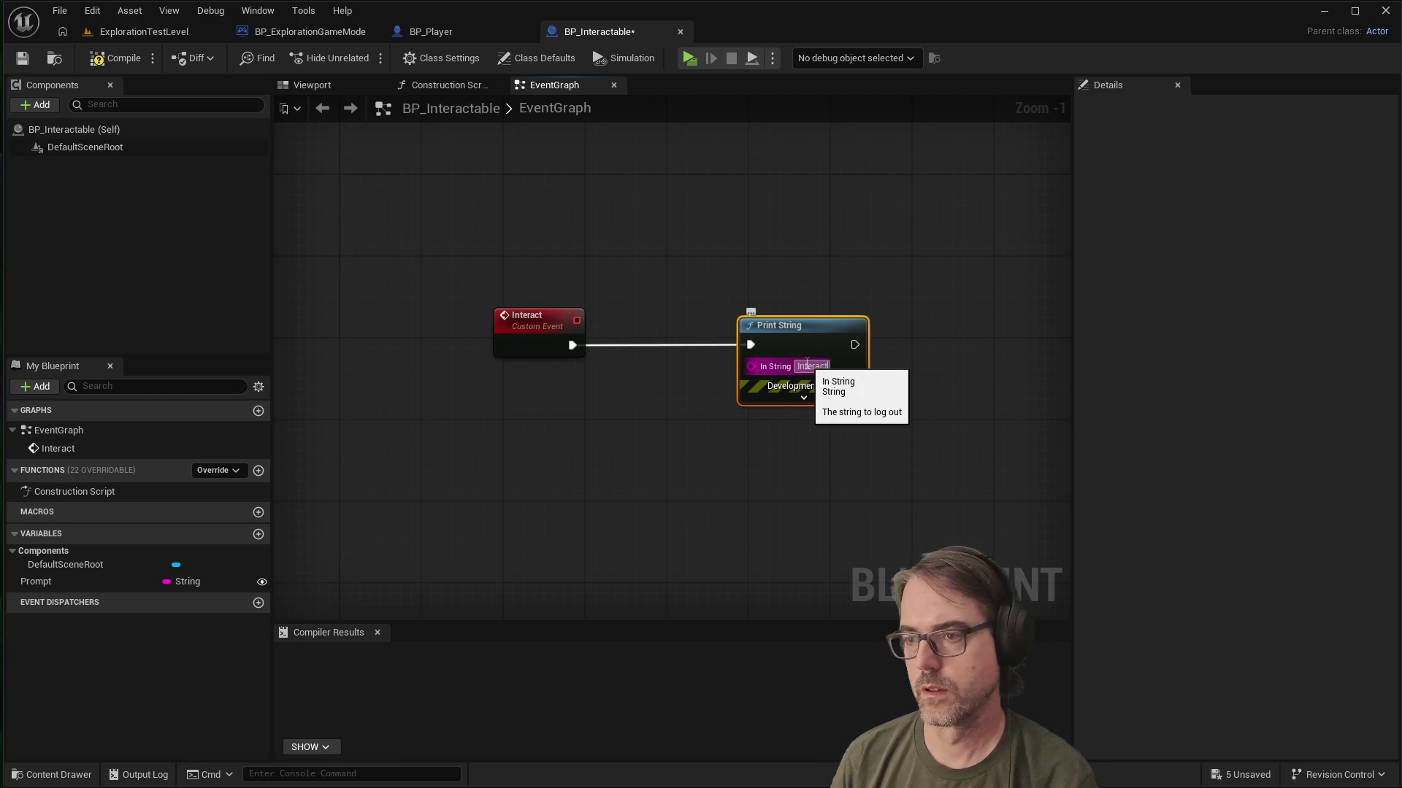
{"action": "left_click", "coordinate": [775, 476]}
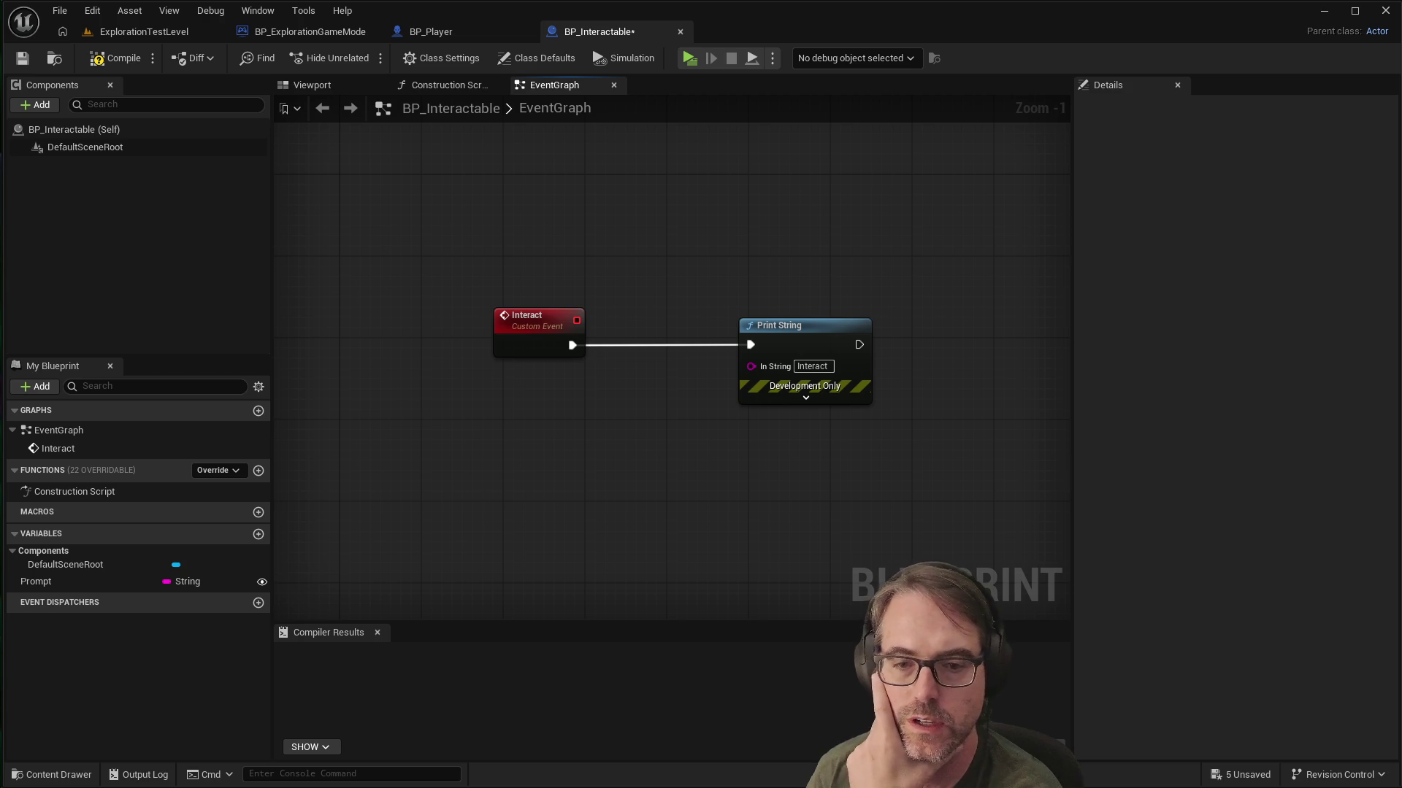
Step: Move the Print String node closer to the Interact event and tidy the graph
{"action": "left_click_drag", "start_coordinate": [795, 326], "coordinate": [744, 327]}
{"action": "left_click", "coordinate": [565, 431]}
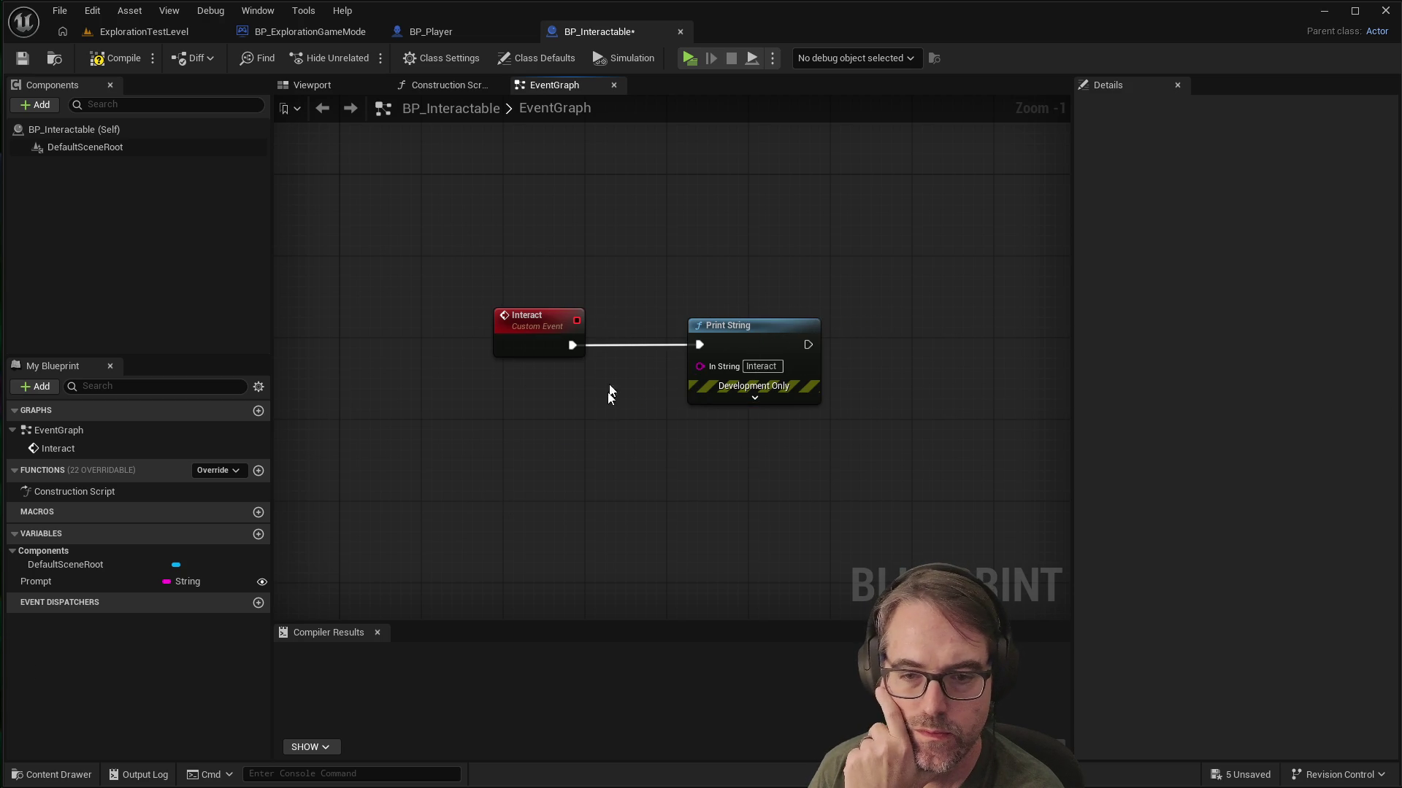
{"action": "scroll", "coordinate": [606, 395], "scroll_direction": "up", "scroll_amount": 1}
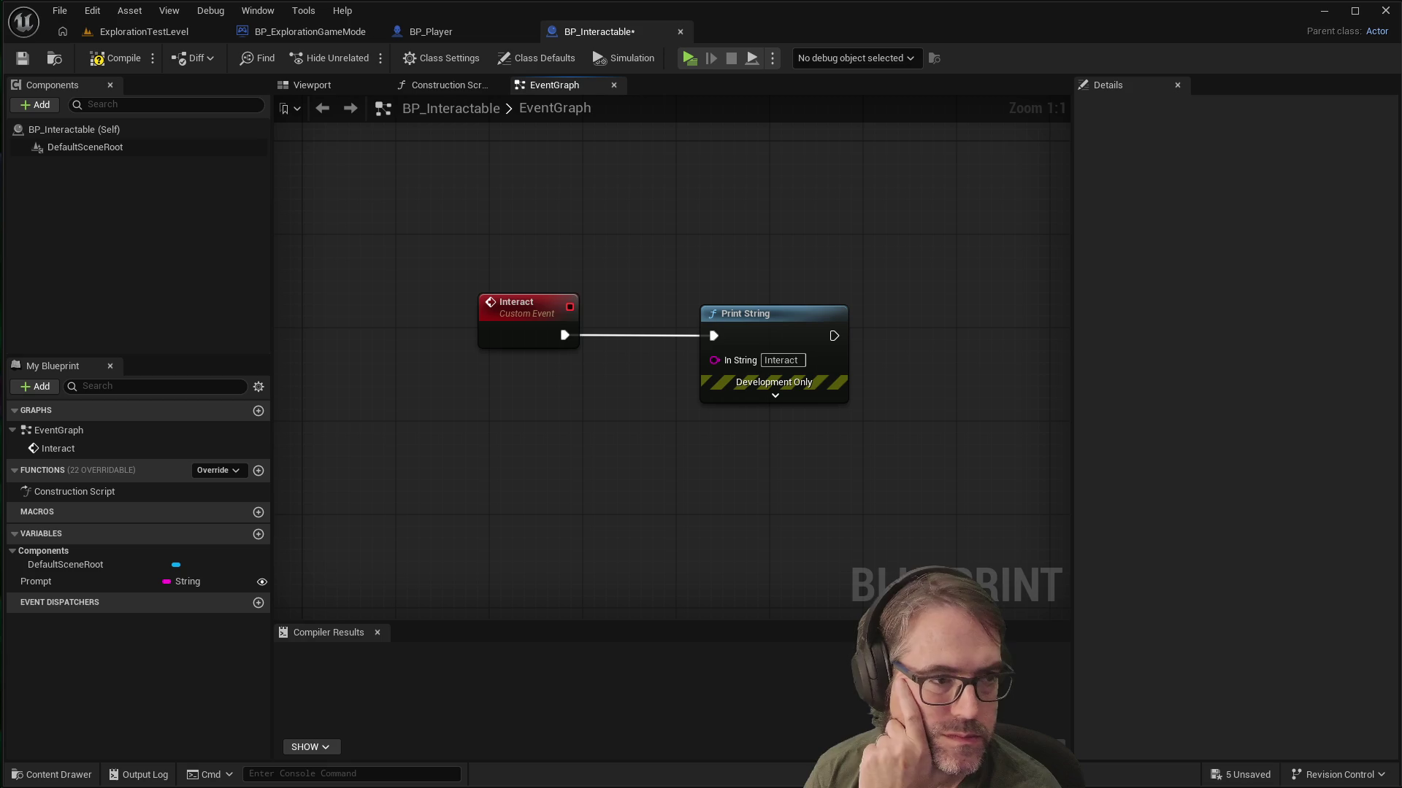
{"action": "left_click", "coordinate": [95, 192]}
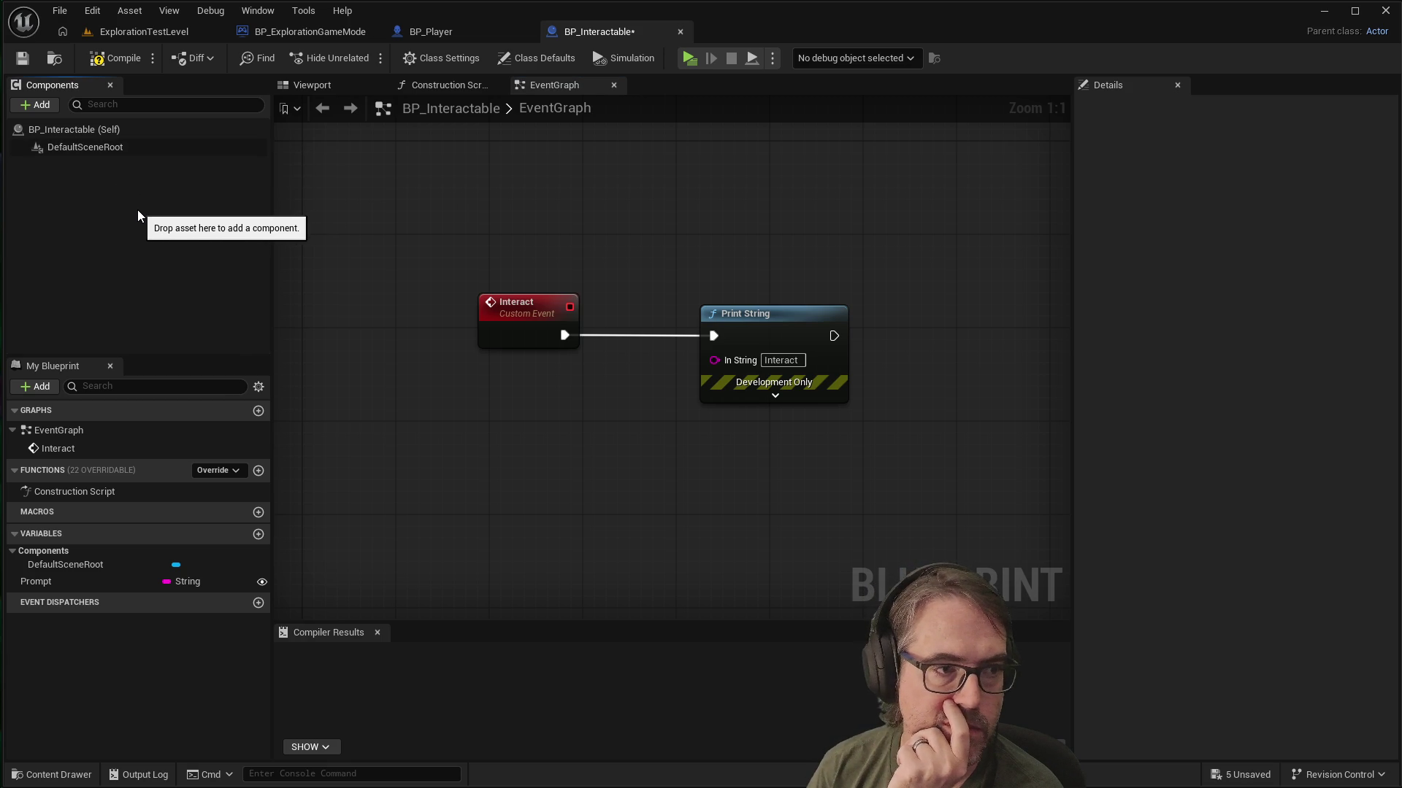
Step: Add a Cube component to BP_Interactable, keeping the default name Cube
{"action": "left_click", "coordinate": [43, 105]}
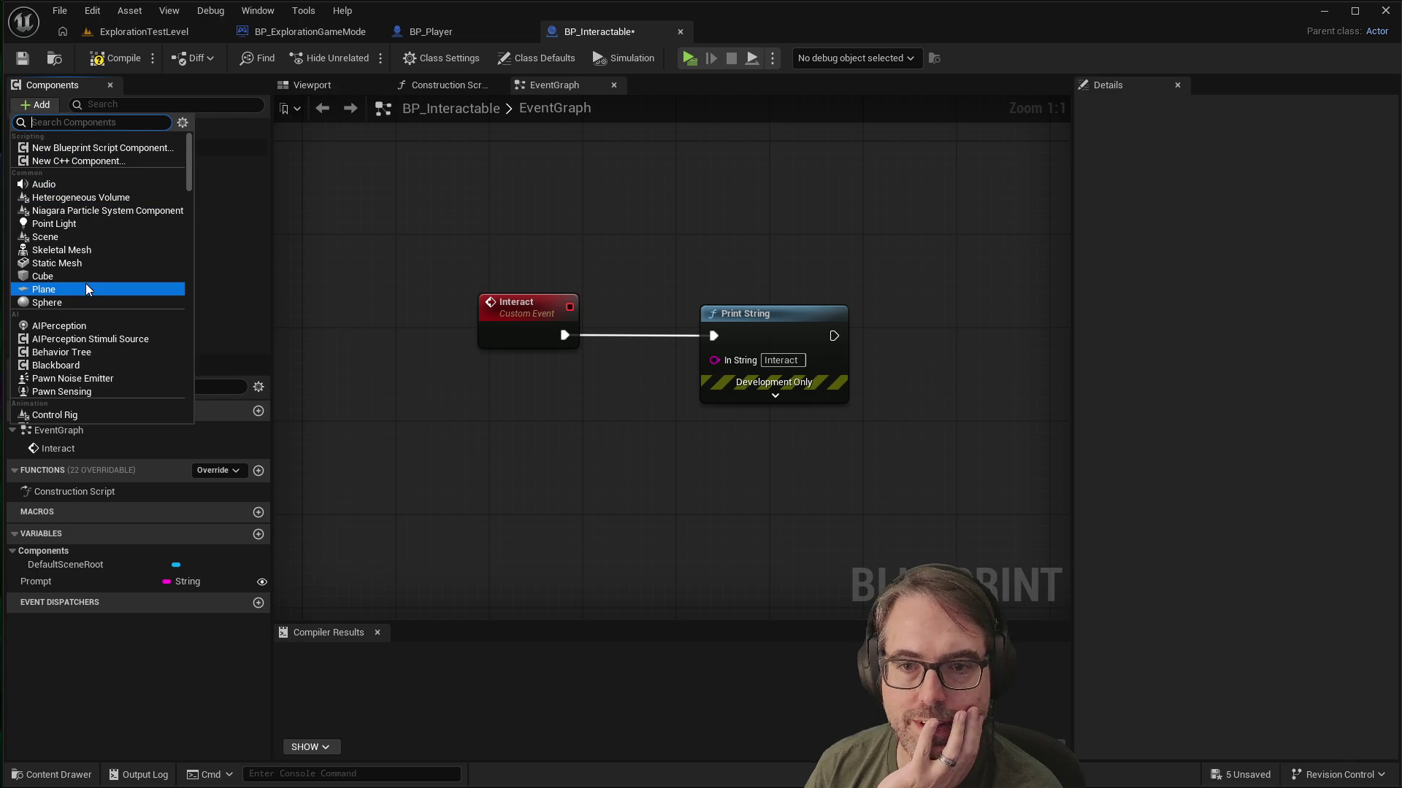
{"action": "left_click", "coordinate": [319, 89]}
{"action": "left_click", "coordinate": [318, 86]}
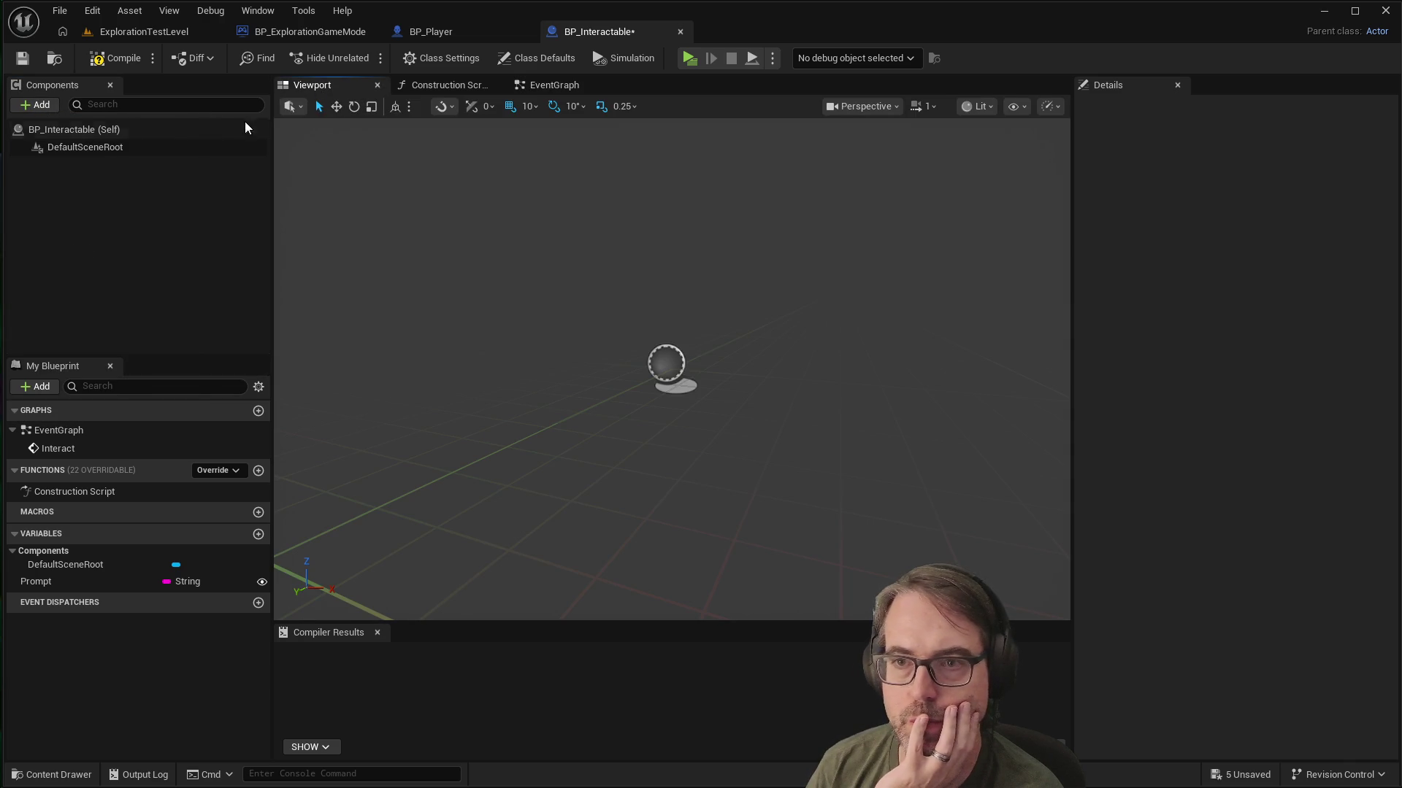
{"action": "left_click", "coordinate": [36, 105]}
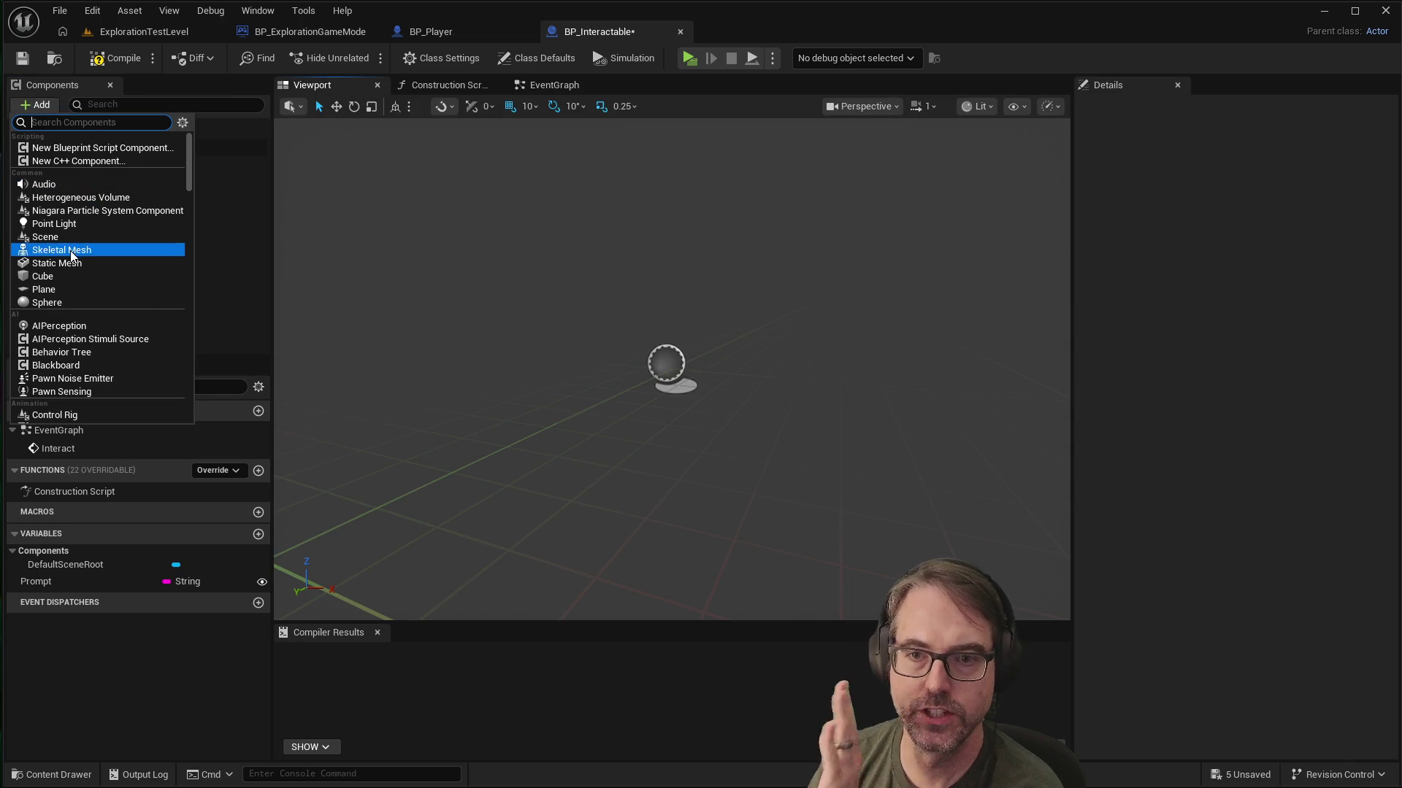
{"action": "left_click", "coordinate": [77, 277]}
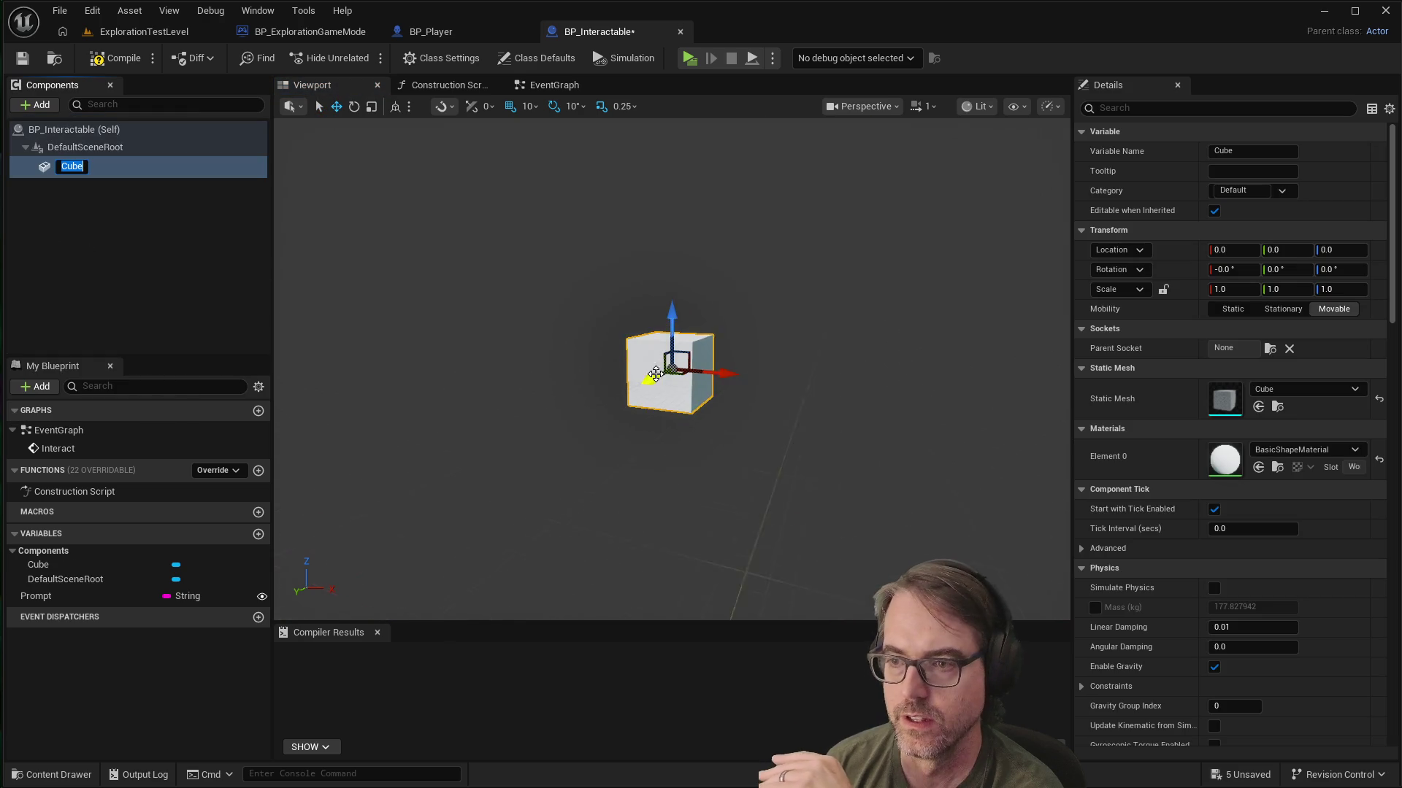
{"action": "key", "text": "Return"}
{"action": "left_click", "coordinate": [788, 408]}
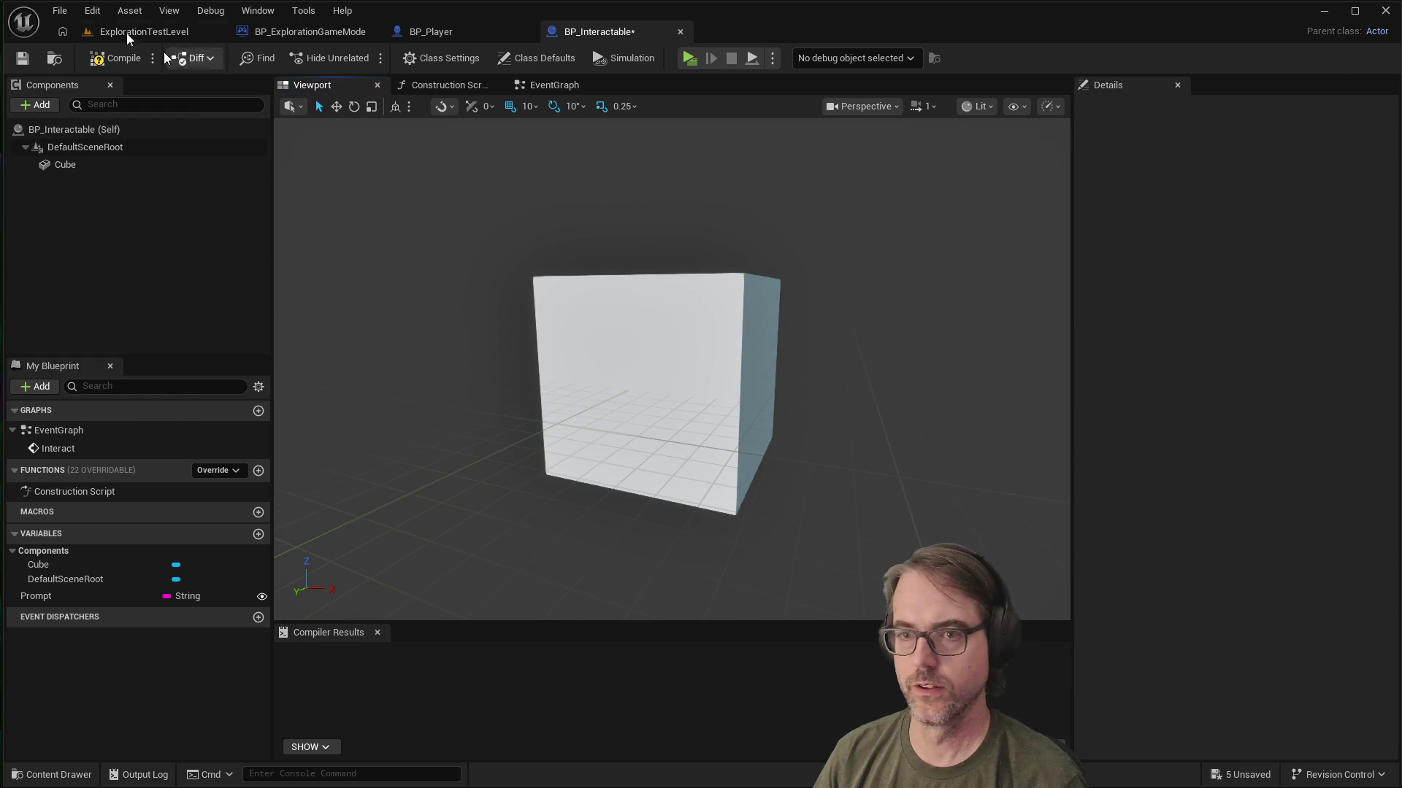
Step: Compile BP_Interactable and return to the ExplorationTestLevel view around the player start
{"action": "left_click", "coordinate": [114, 58]}
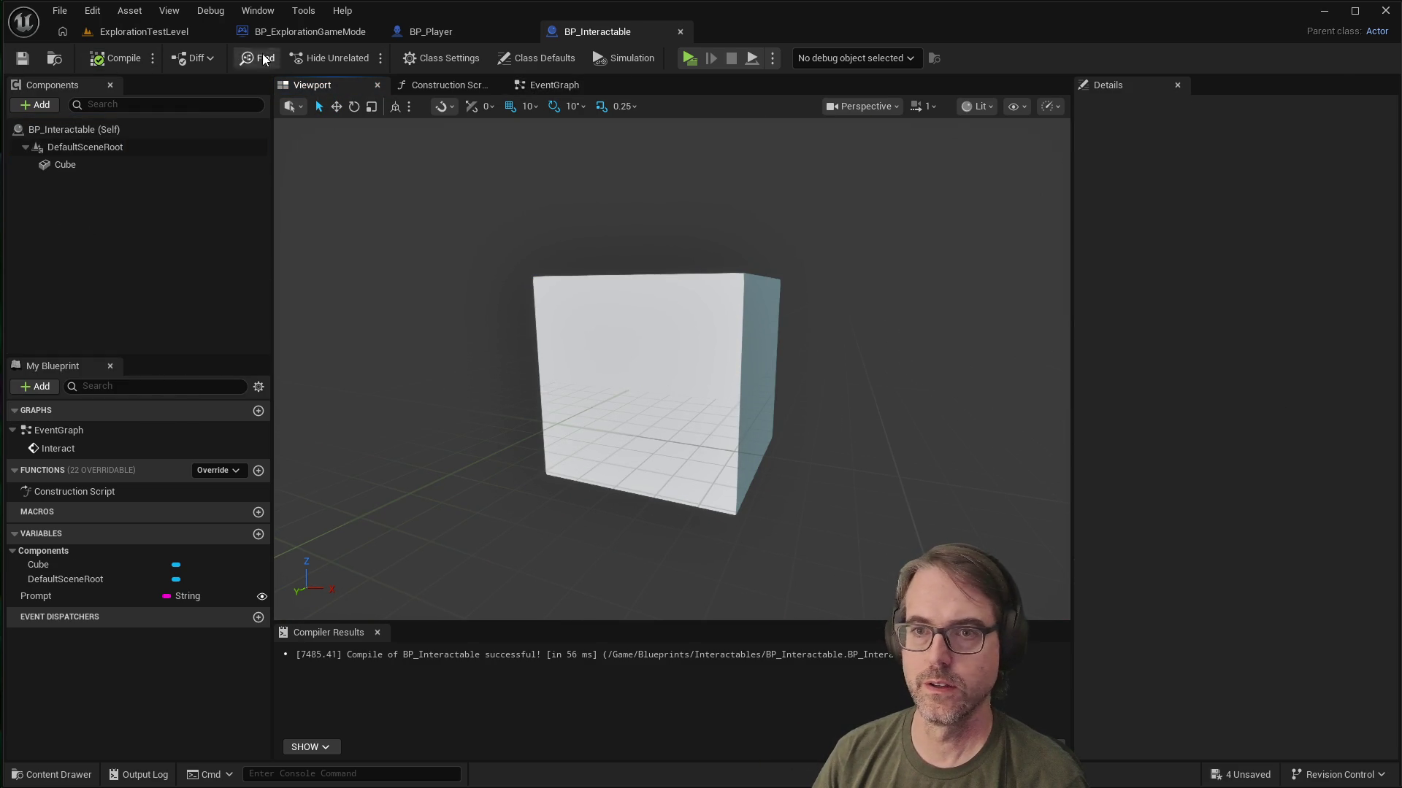
{"action": "left_click", "coordinate": [146, 32]}
{"action": "mouse_move", "coordinate": [386, 305]}
{"action": "left_mouse_down"}
{"action": "mouse_move", "coordinate": [704, 626]}
{"action": "mouse_move", "coordinate": [500, 213]}
{"action": "left_mouse_up"}
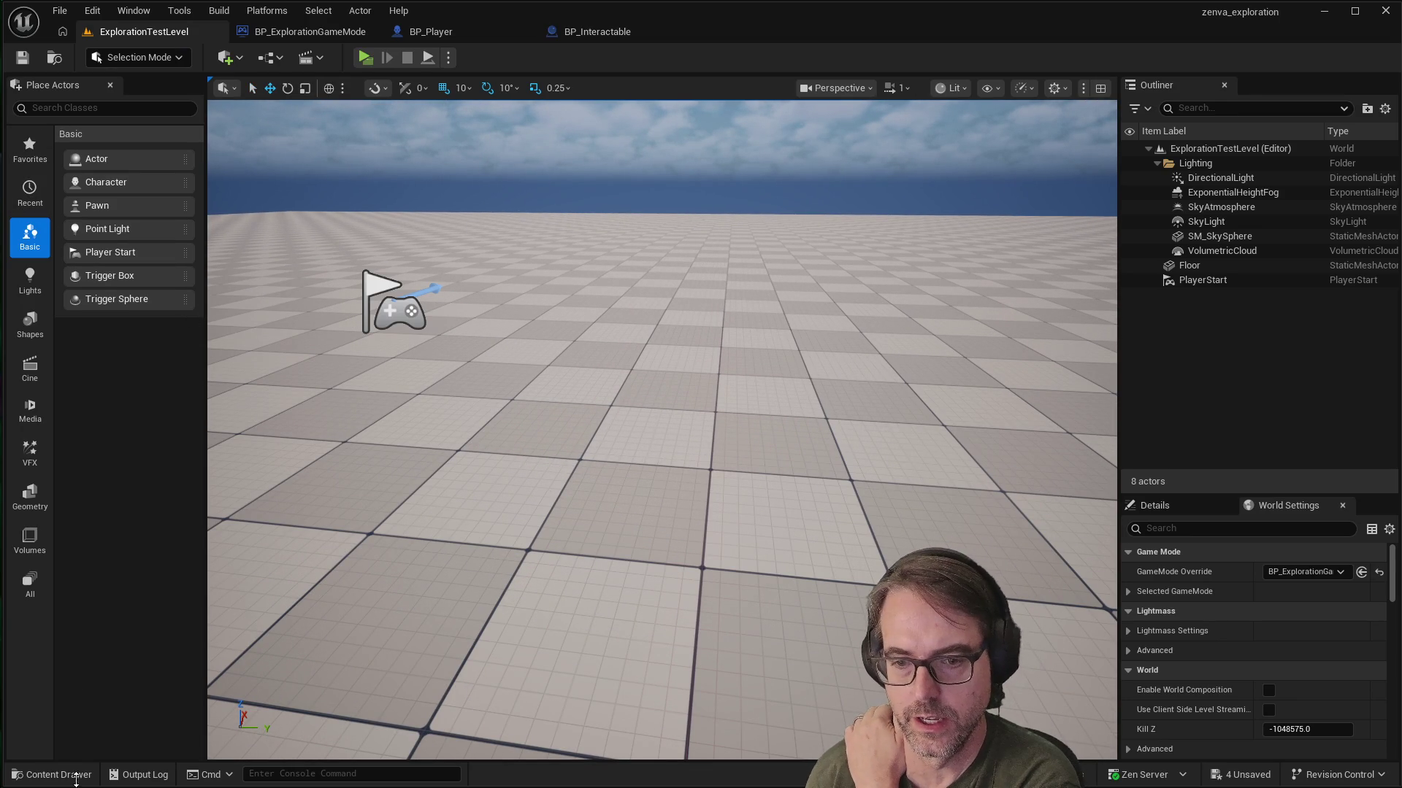
Step: Drag a BP_Interactable instance into the level beside the player start, then switch to BP_Player
{"action": "left_click", "coordinate": [51, 774]}
{"action": "mouse_move", "coordinate": [219, 599]}
{"action": "left_mouse_down"}
{"action": "mouse_move", "coordinate": [405, 558]}
{"action": "mouse_move", "coordinate": [526, 295]}
{"action": "mouse_move", "coordinate": [504, 217]}
{"action": "left_mouse_up"}
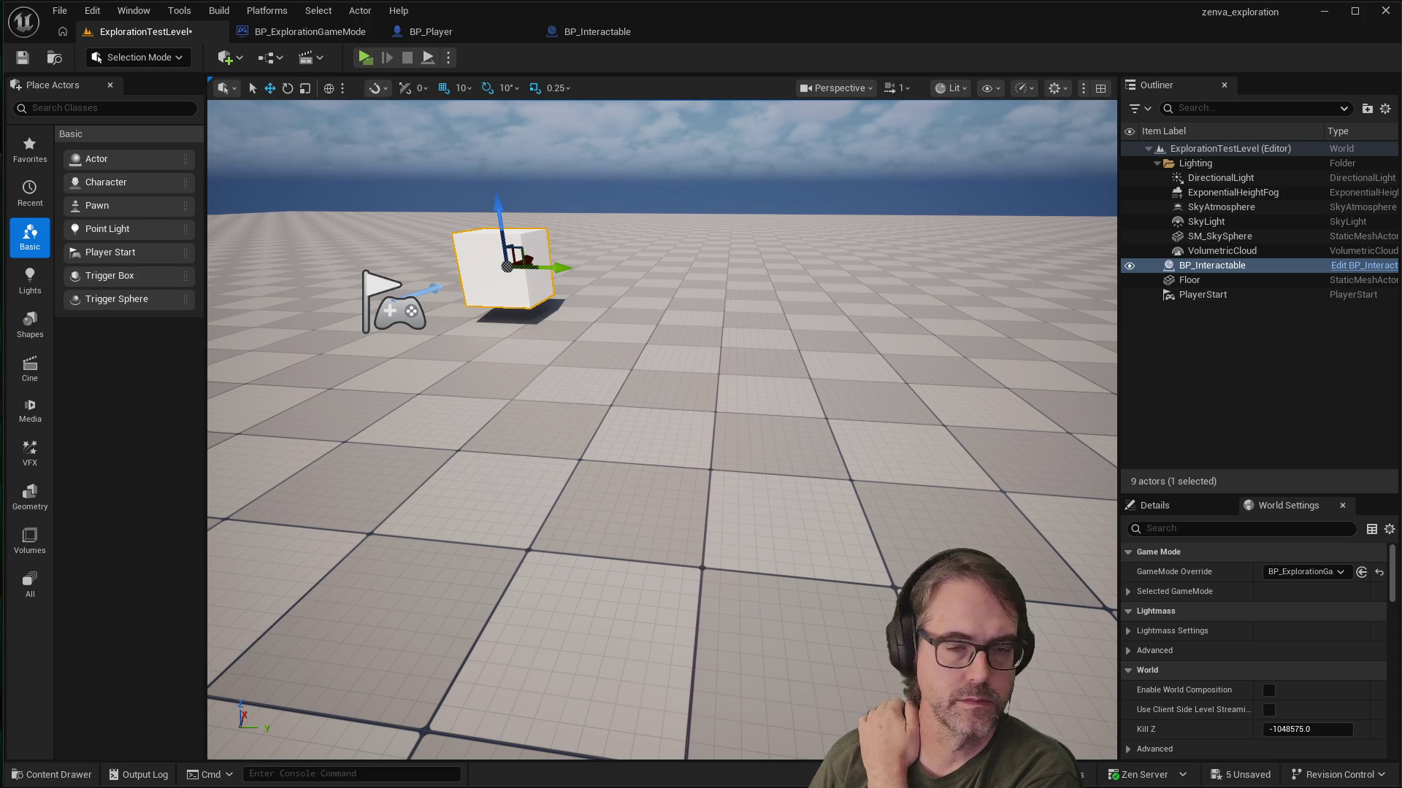
{"action": "left_click", "coordinate": [648, 379]}
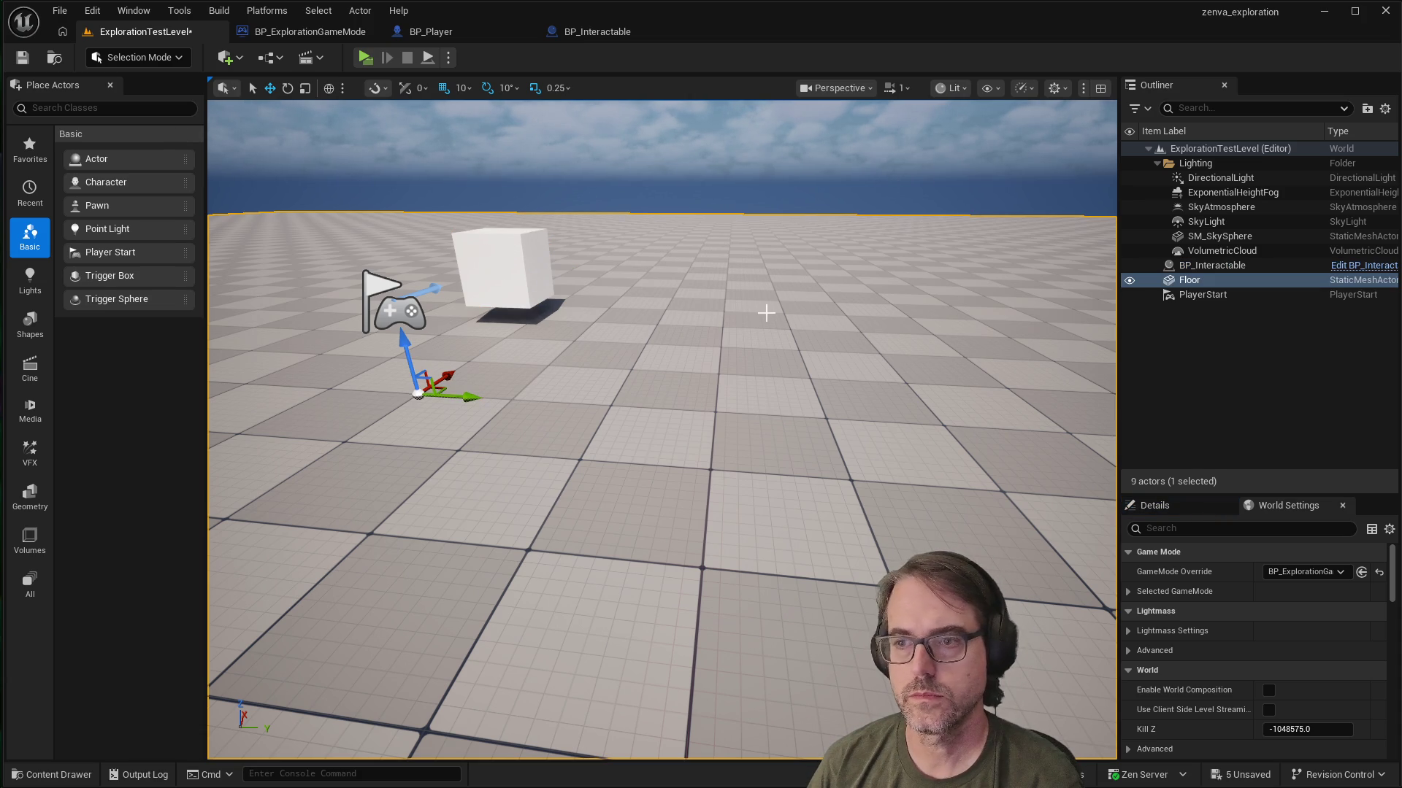
{"action": "left_click", "coordinate": [512, 257]}
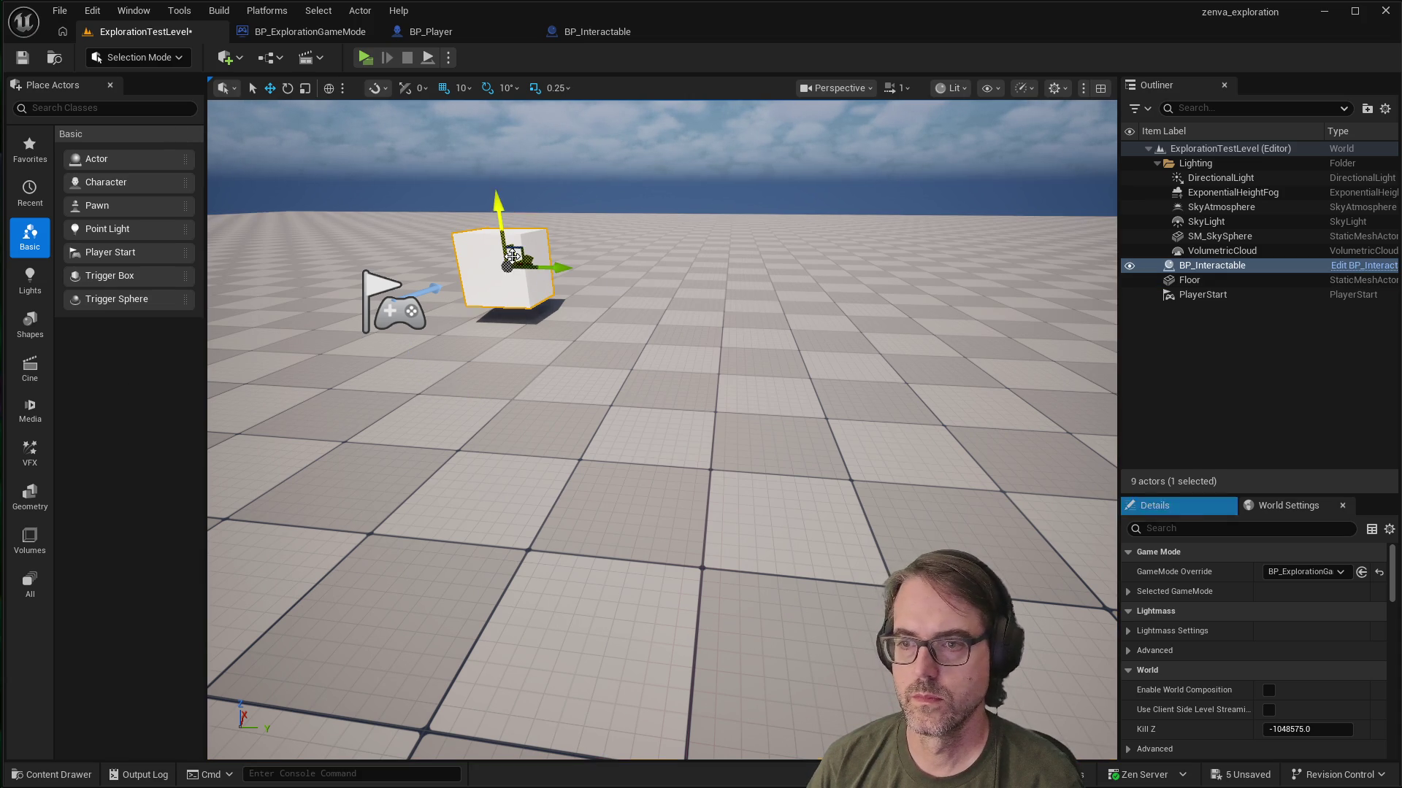
{"action": "left_click", "coordinate": [557, 340]}
{"action": "key", "text": "Escape"}
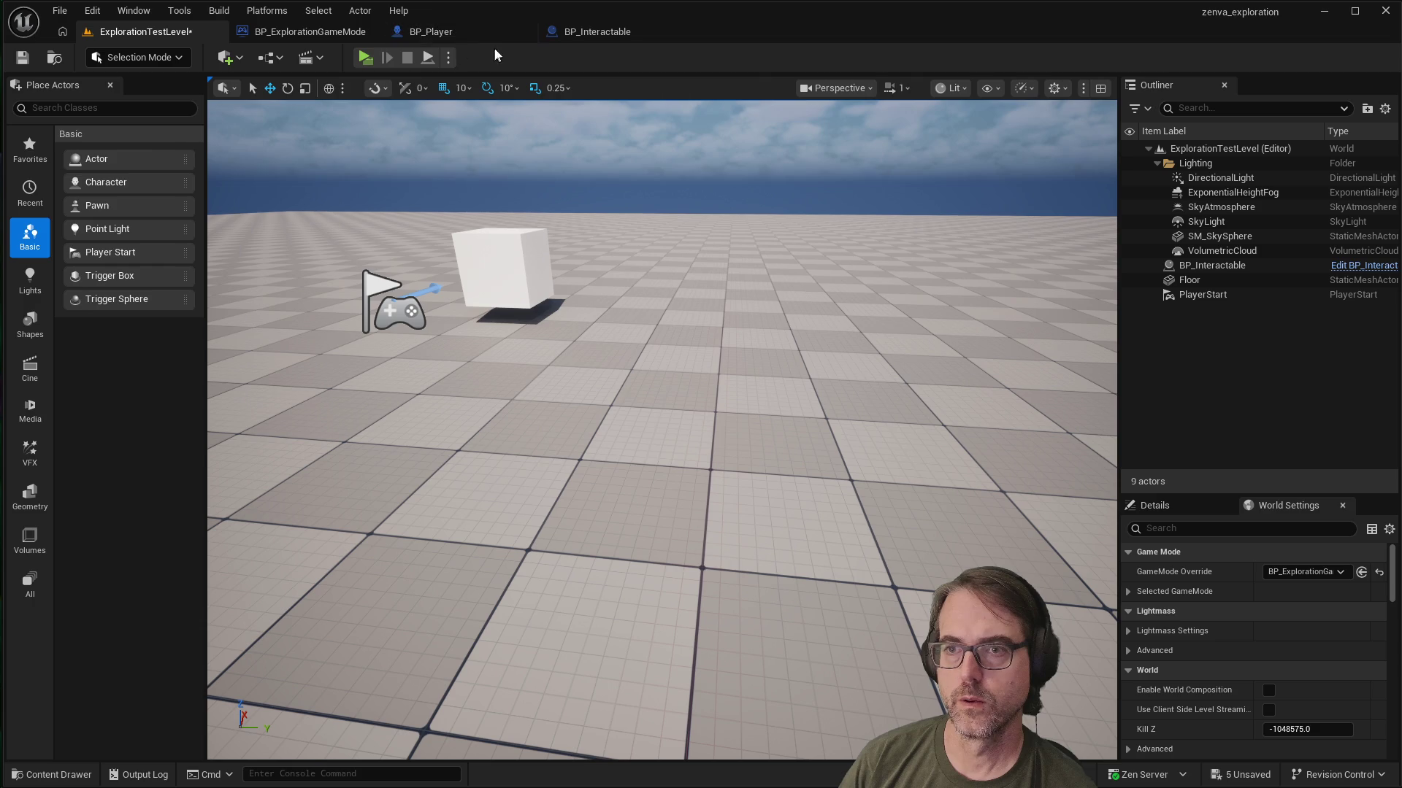
{"action": "left_click", "coordinate": [463, 36]}
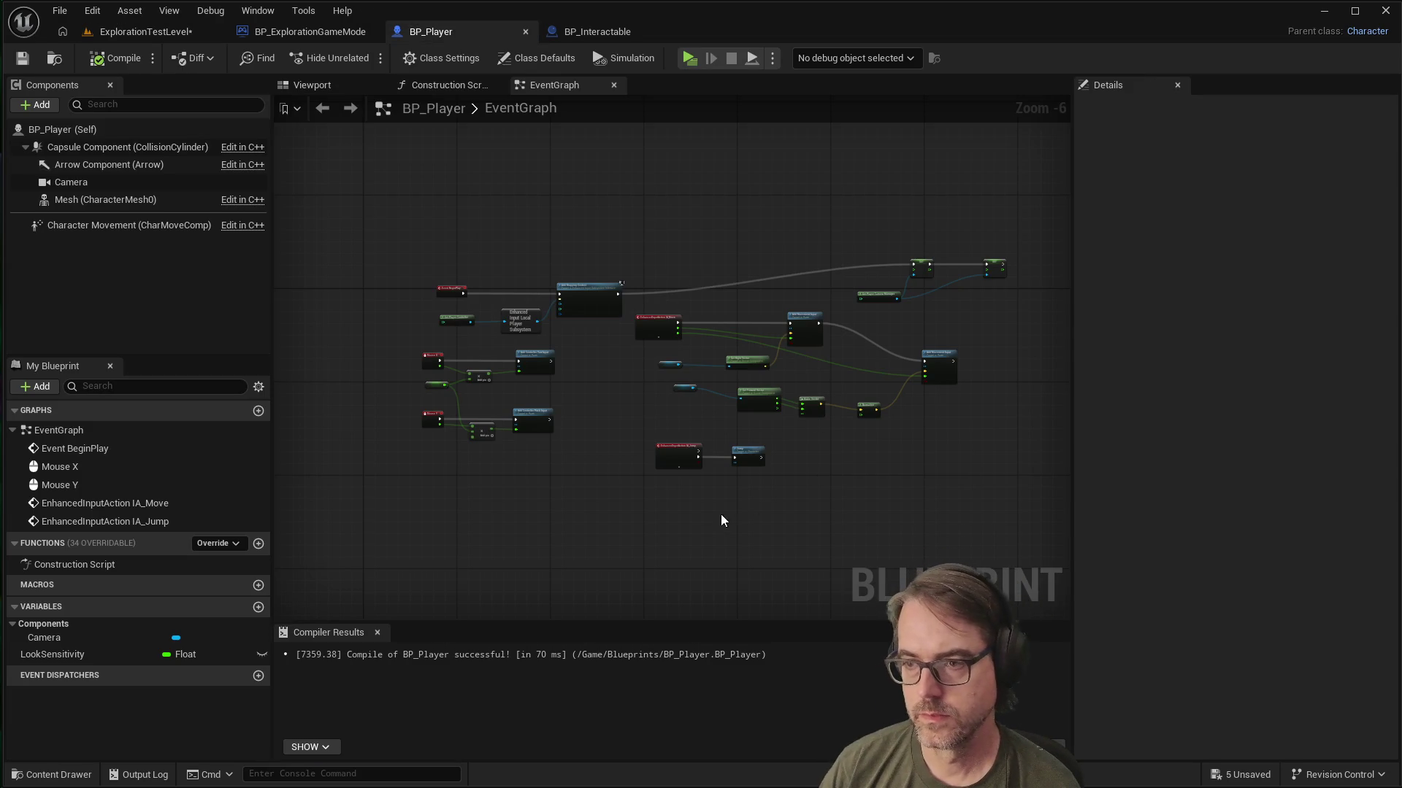
Step: Zoom into BP_Player's EventGraph and right-click empty space to show the All Actions list
{"action": "scroll", "coordinate": [558, 536], "scroll_direction": "up", "scroll_amount": 1}
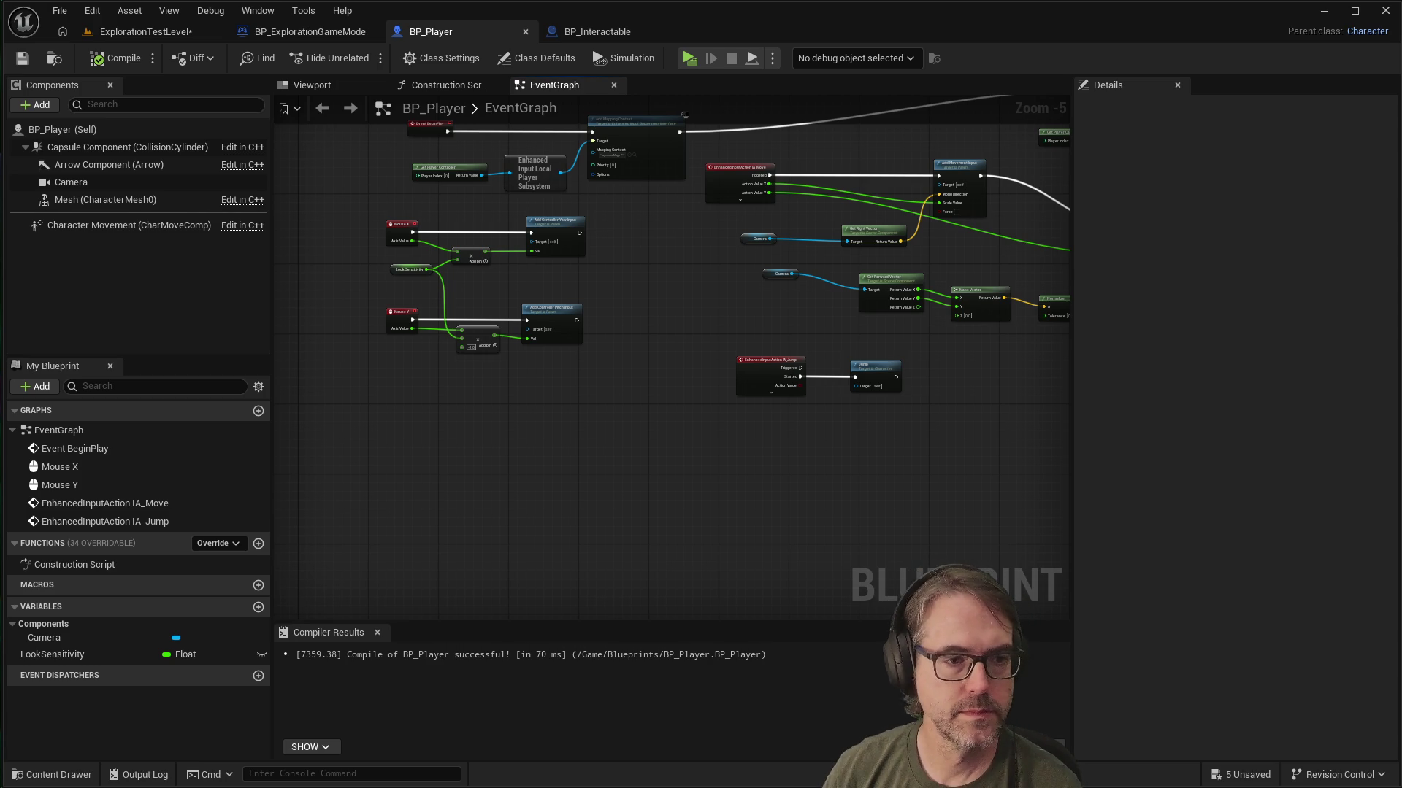
{"action": "right_click", "coordinate": [462, 429]}
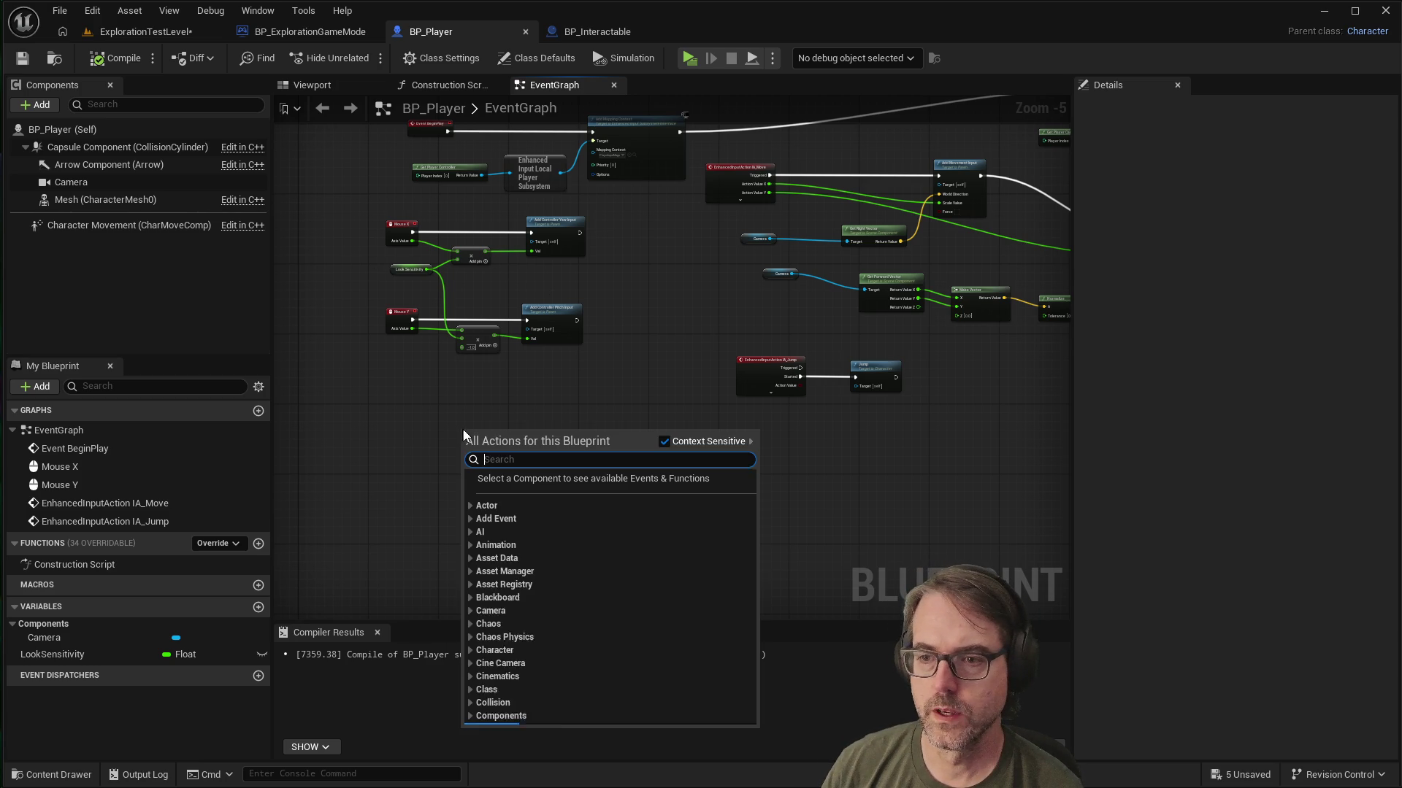
Step: Add an Event Tick node driving a Line Trace By Channel node
{"action": "type", "text": "event"}
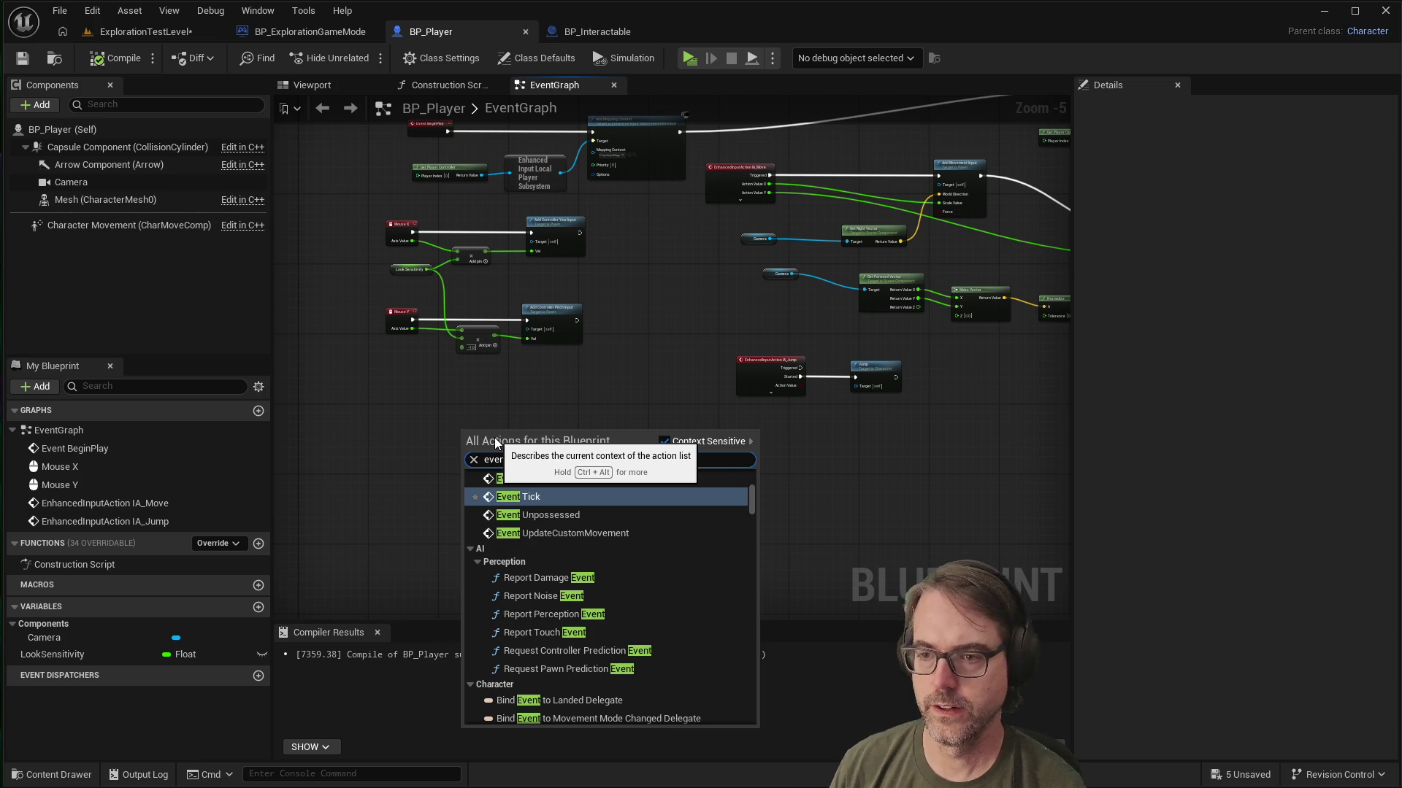
{"action": "left_click", "coordinate": [529, 498]}
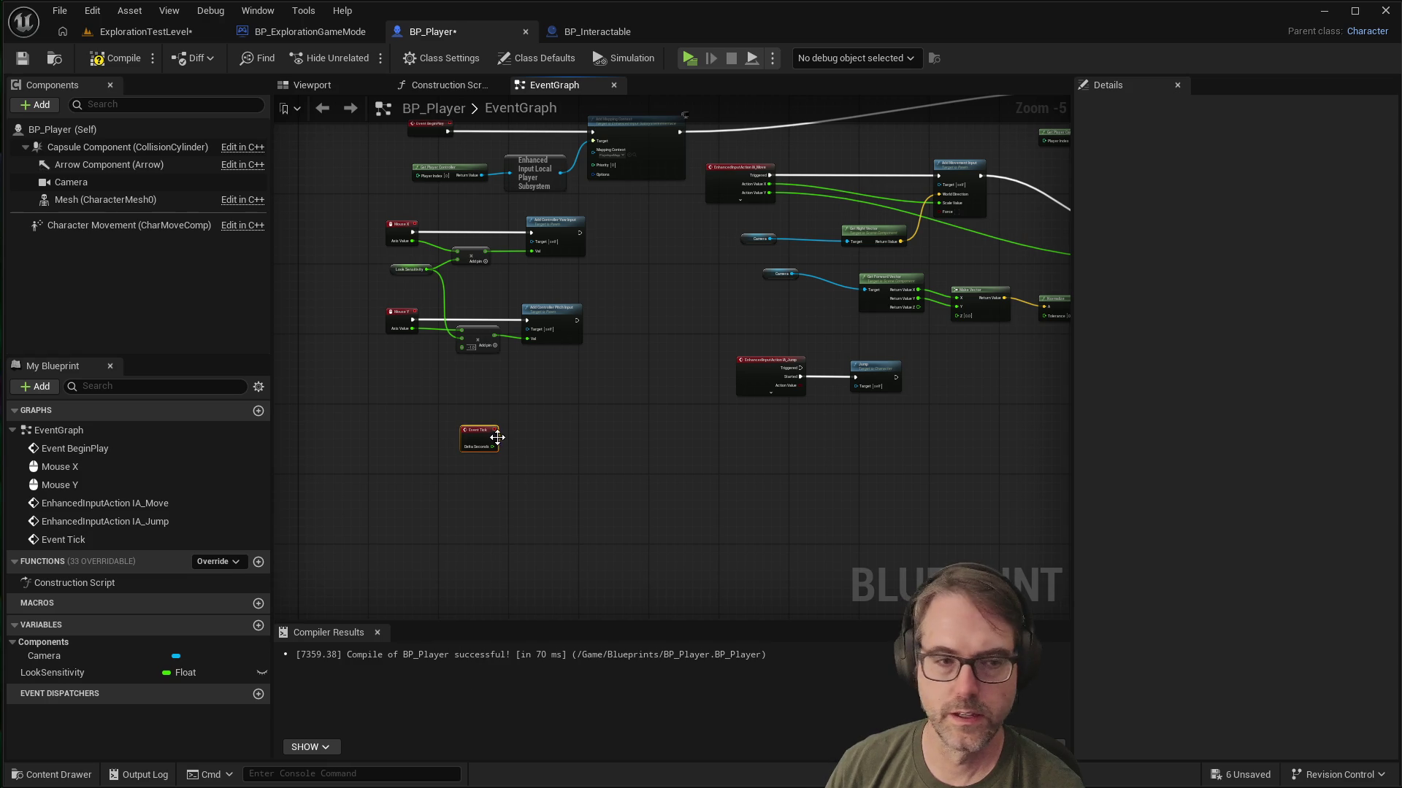
{"action": "scroll", "coordinate": [560, 424], "scroll_direction": "up", "scroll_amount": 5}
{"action": "left_click_drag", "start_coordinate": [385, 467], "coordinate": [576, 463]}
{"action": "type", "text": "line"}
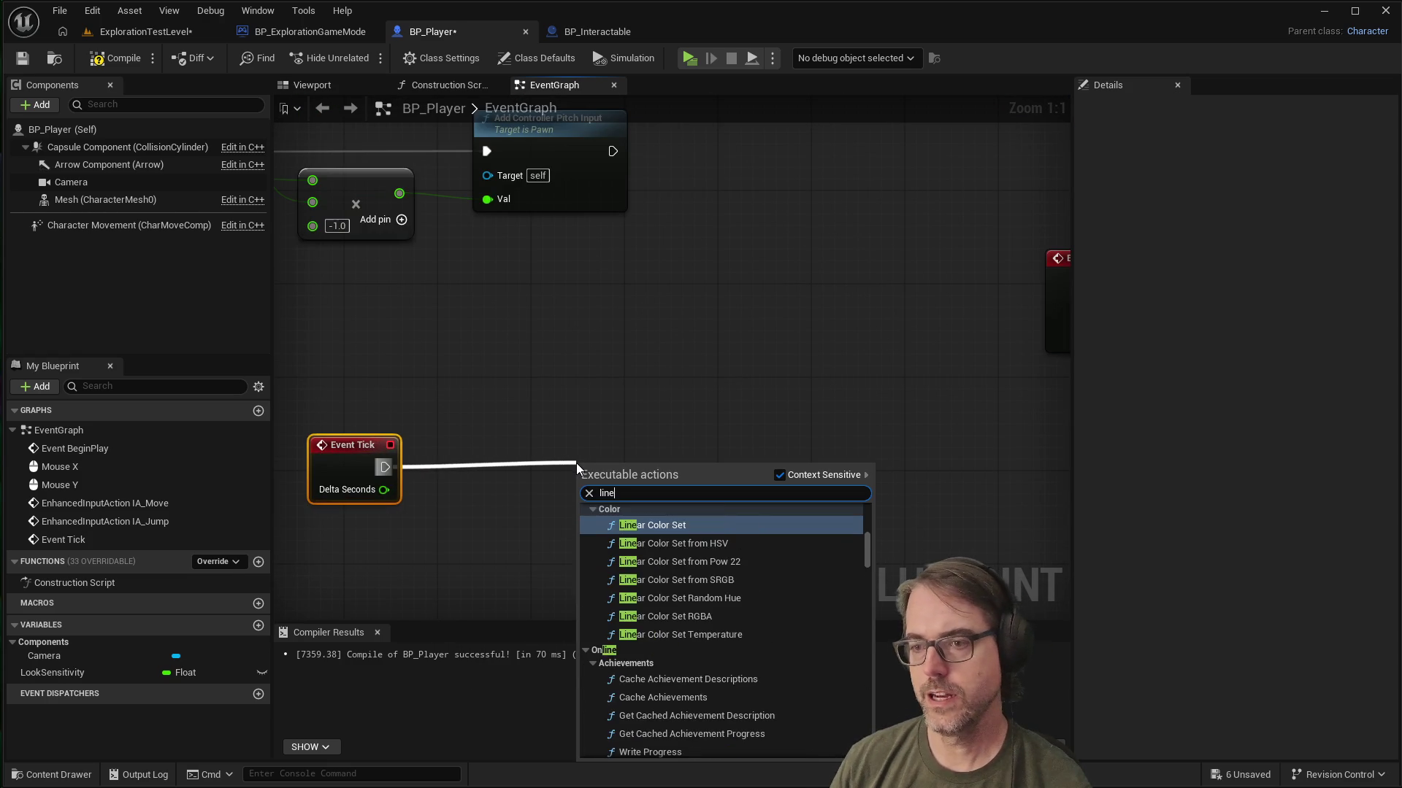
{"action": "type", "text": "traceby"}
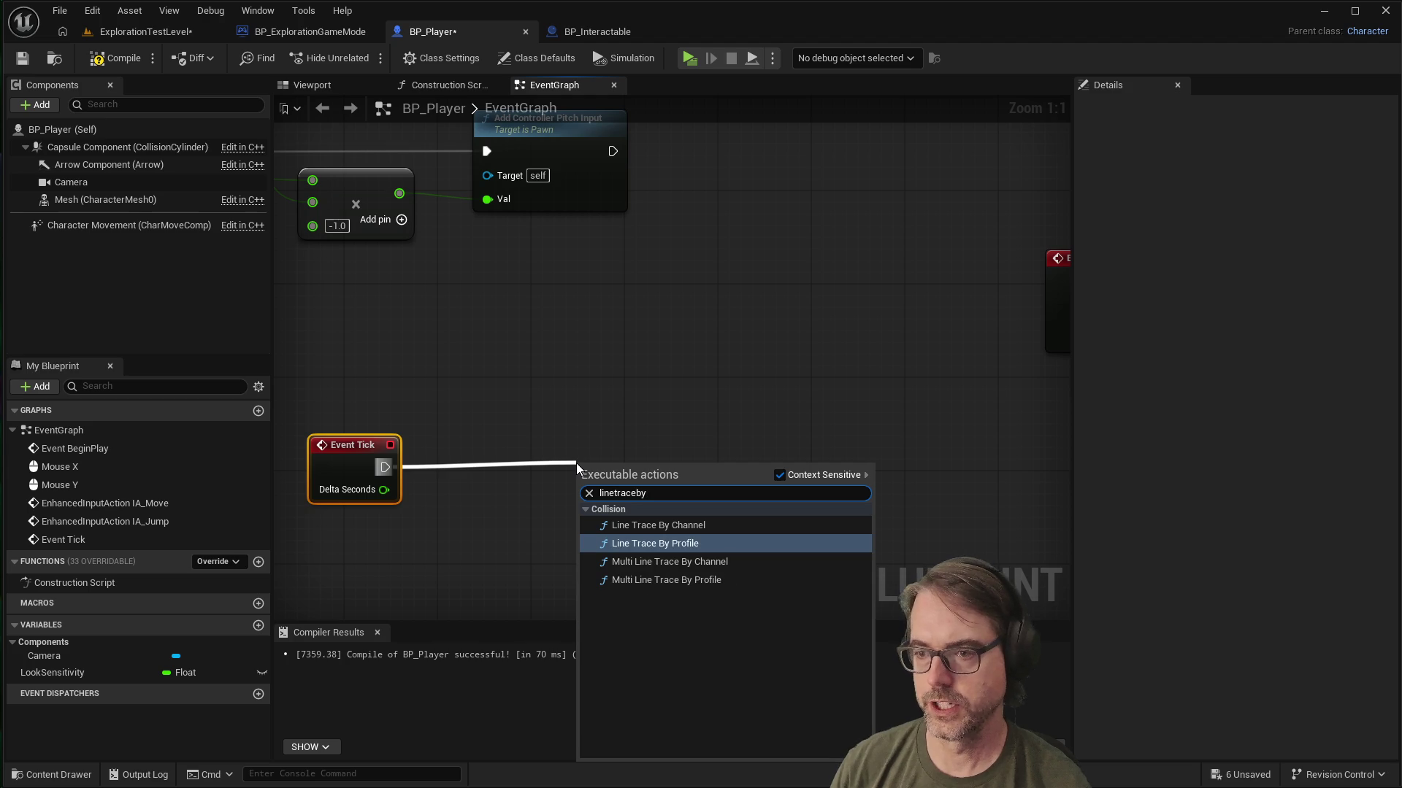
{"action": "left_click", "coordinate": [643, 524]}
{"action": "left_click_drag", "start_coordinate": [708, 471], "coordinate": [712, 448]}
{"action": "scroll", "coordinate": [399, 525], "scroll_direction": "down", "scroll_amount": 2}
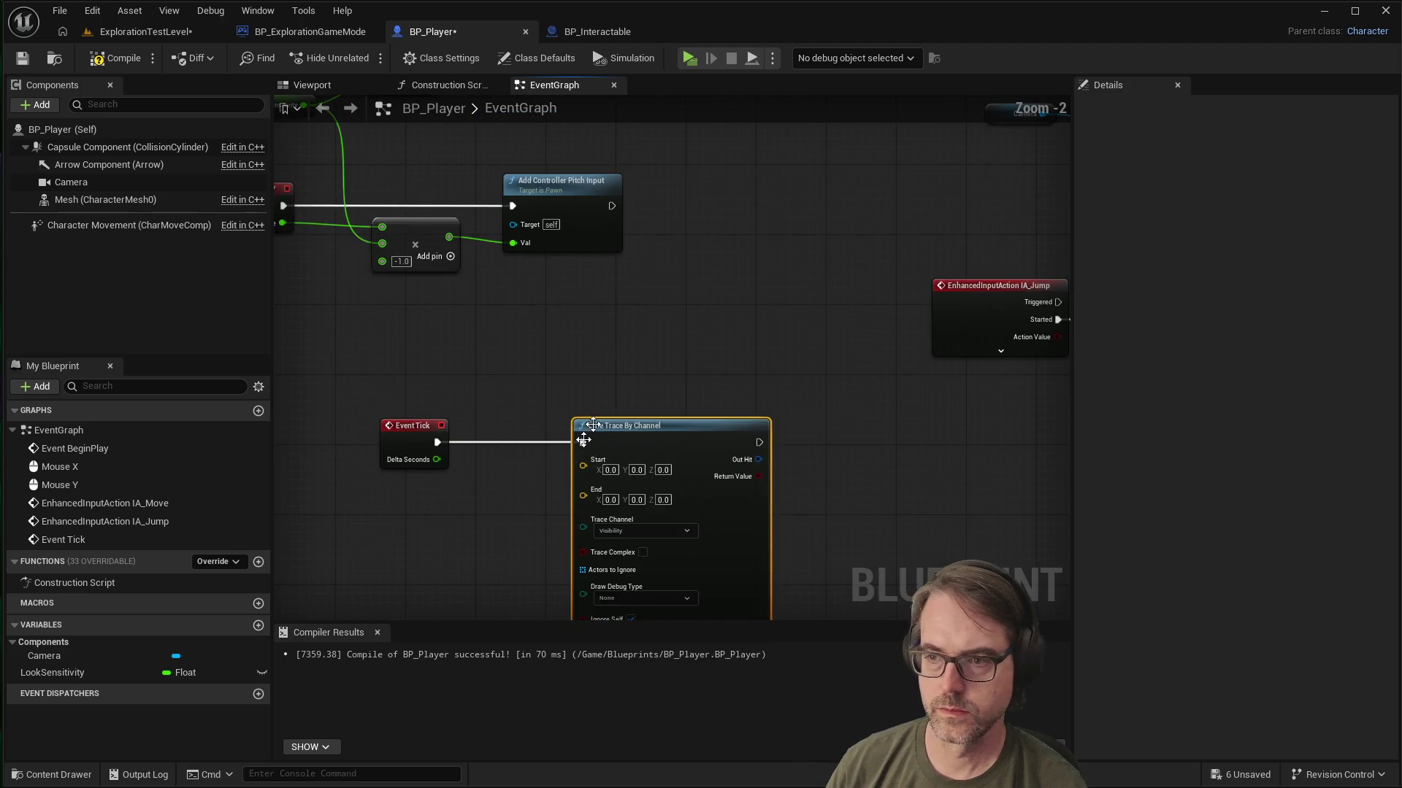
{"action": "scroll", "coordinate": [445, 568], "scroll_direction": "up", "scroll_amount": 2}
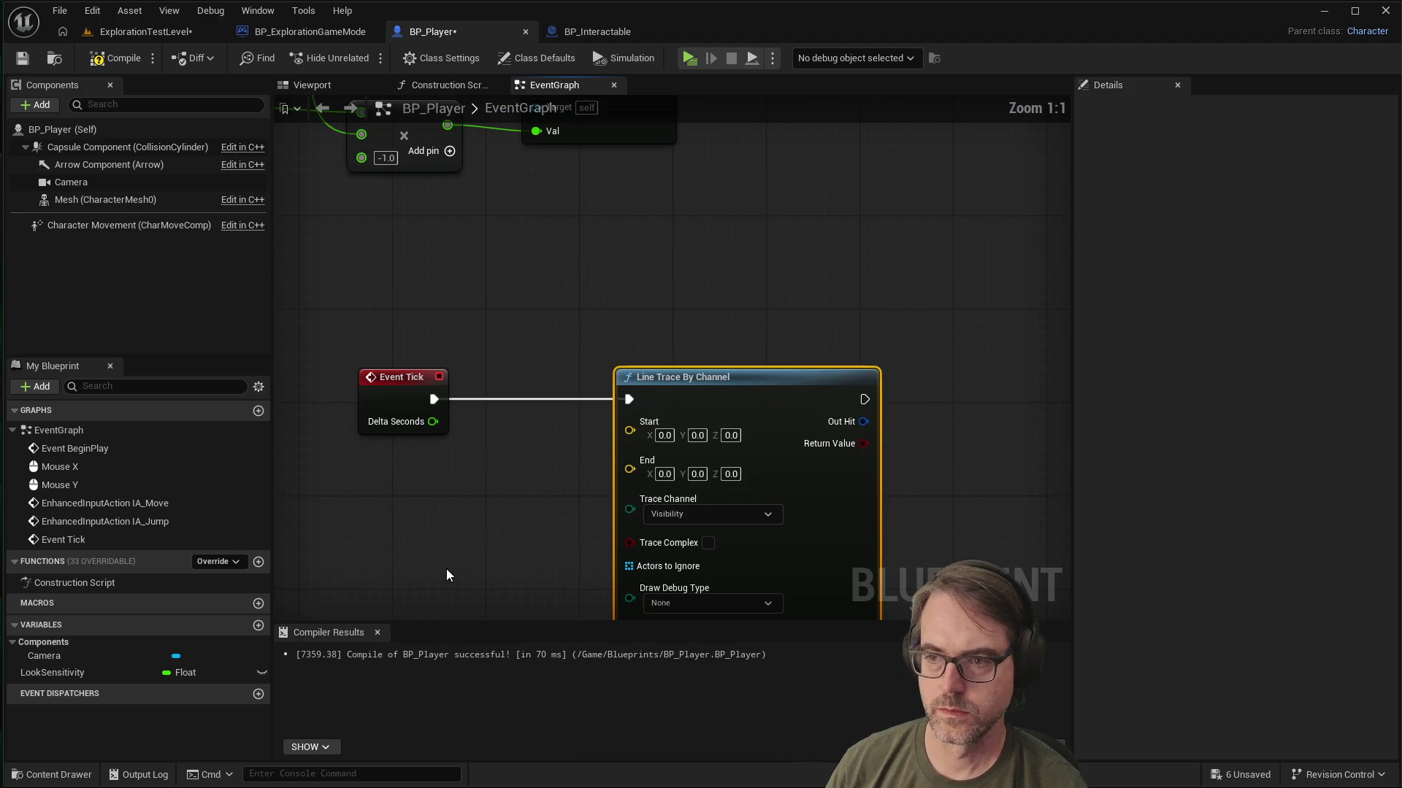
Step: Drop a Camera Get node into the graph beside Event Tick, leaving it unconnected
{"action": "right_click", "coordinate": [391, 494]}
{"action": "scroll", "coordinate": [476, 334], "scroll_direction": "down", "scroll_amount": 5}
{"action": "key", "text": "Escape"}
{"action": "mouse_move", "coordinate": [80, 181]}
{"action": "left_mouse_down"}
{"action": "mouse_move", "coordinate": [289, 436]}
{"action": "mouse_move", "coordinate": [422, 479]}
{"action": "left_mouse_up"}
{"action": "mouse_move", "coordinate": [495, 486]}
{"action": "left_mouse_down"}
{"action": "mouse_move", "coordinate": [606, 421]}
{"action": "mouse_move", "coordinate": [631, 431]}
{"action": "left_mouse_up"}
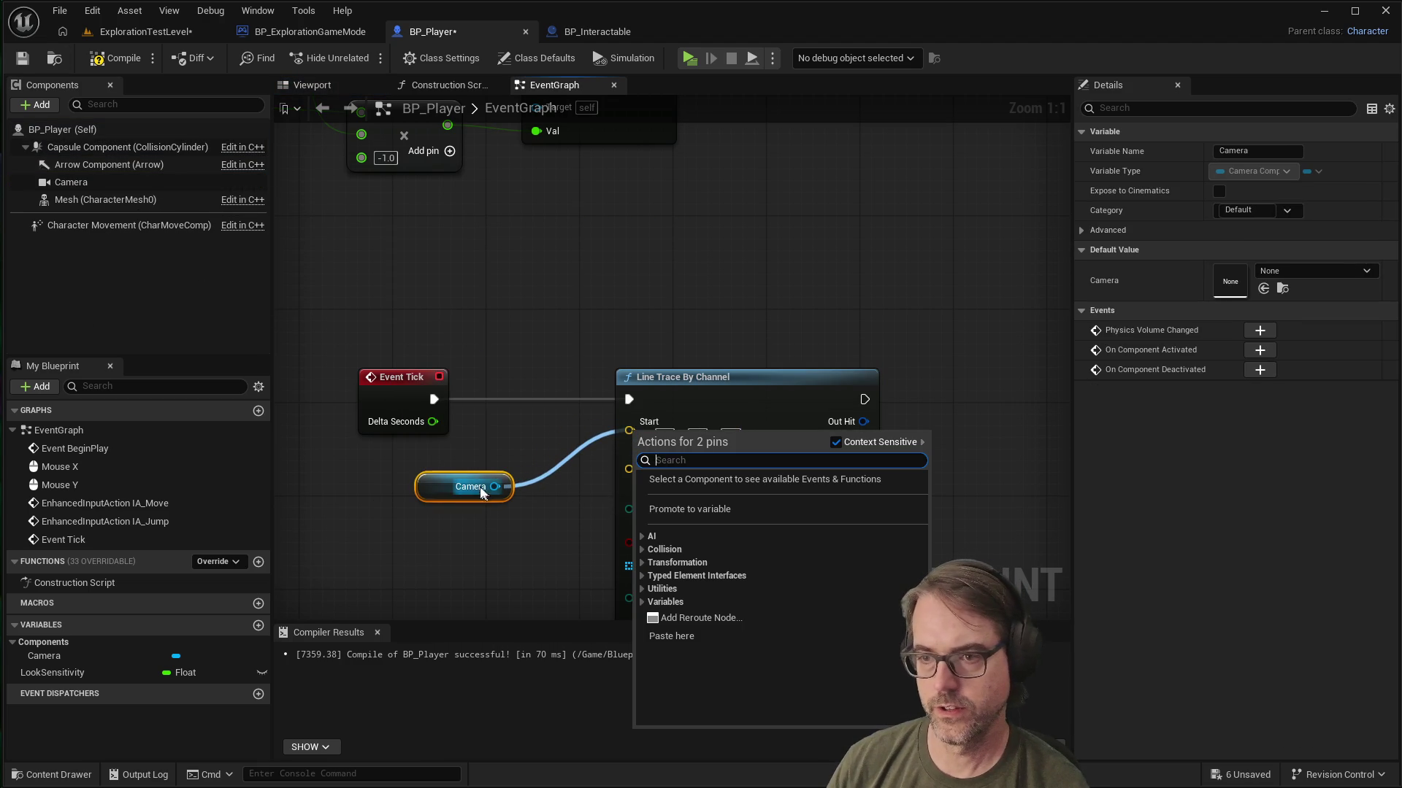
{"action": "mouse_move", "coordinate": [466, 476]}
{"action": "left_mouse_down"}
{"action": "mouse_move", "coordinate": [420, 475]}
{"action": "mouse_move", "coordinate": [563, 483]}
{"action": "mouse_move", "coordinate": [627, 435]}
{"action": "left_mouse_up"}
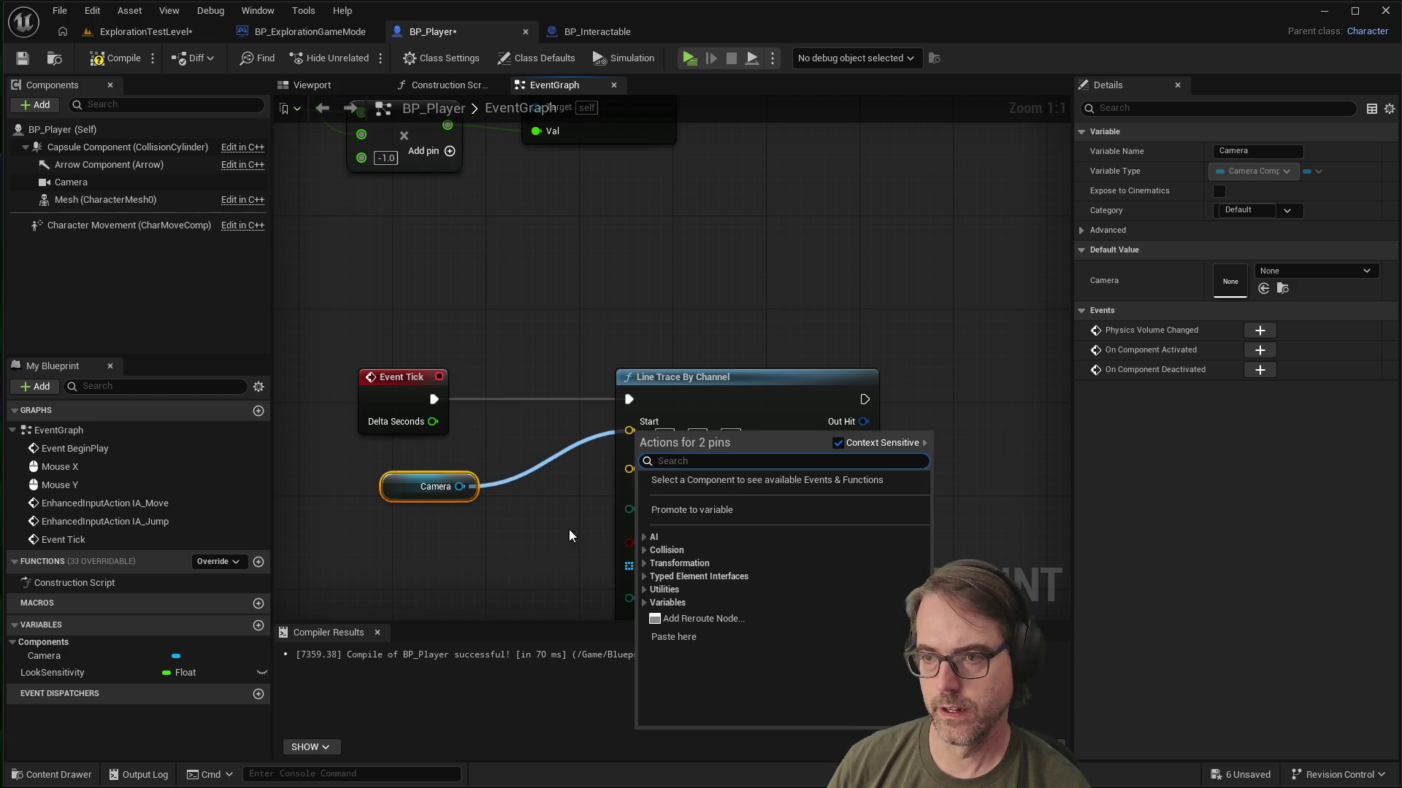
{"action": "left_click", "coordinate": [596, 487]}
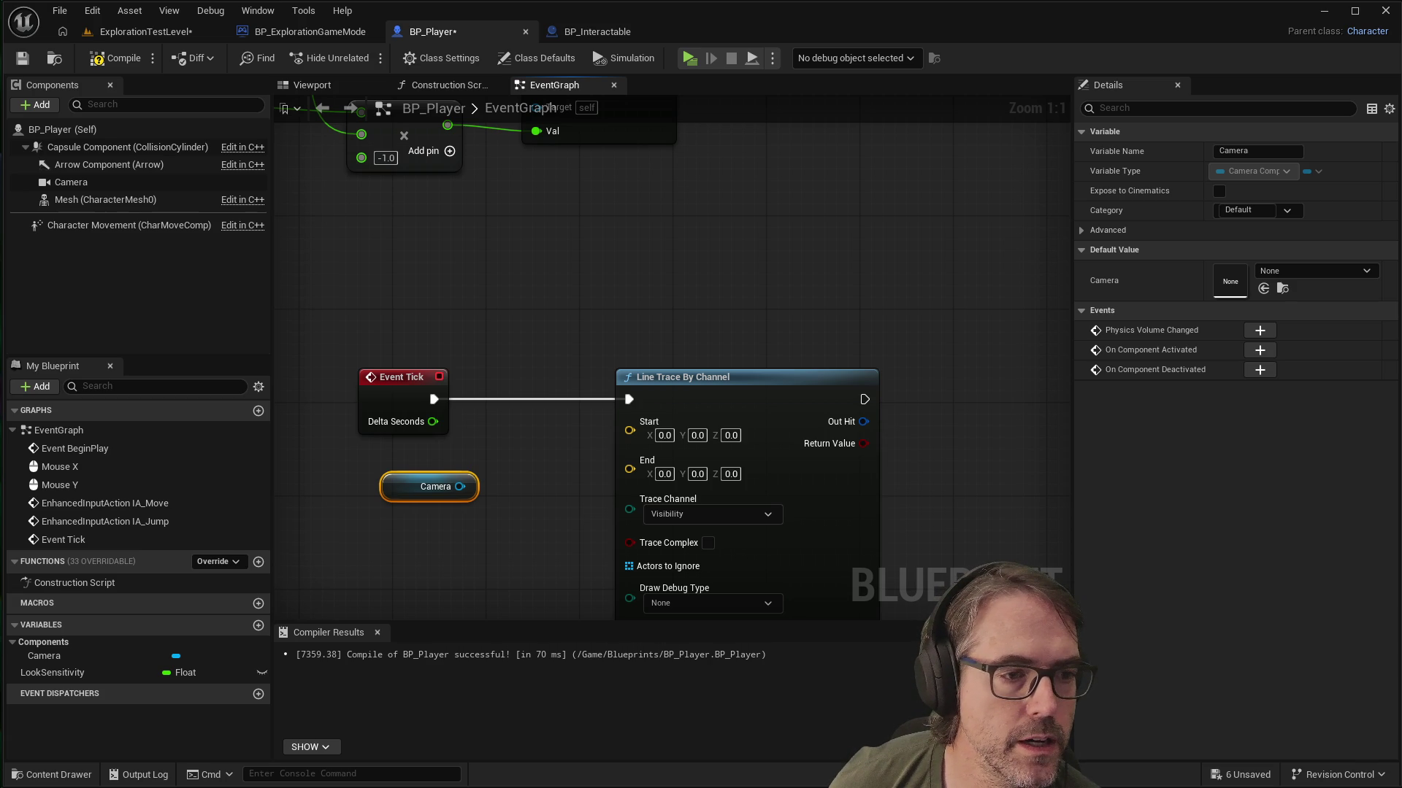
Step: Add a Get World Location node off the Camera and wire its Return Value to Line Trace Start
{"action": "mouse_move", "coordinate": [410, 475]}
{"action": "left_mouse_down"}
{"action": "mouse_move", "coordinate": [321, 480]}
{"action": "mouse_move", "coordinate": [462, 479]}
{"action": "left_mouse_up"}
{"action": "type", "text": "getwork"}
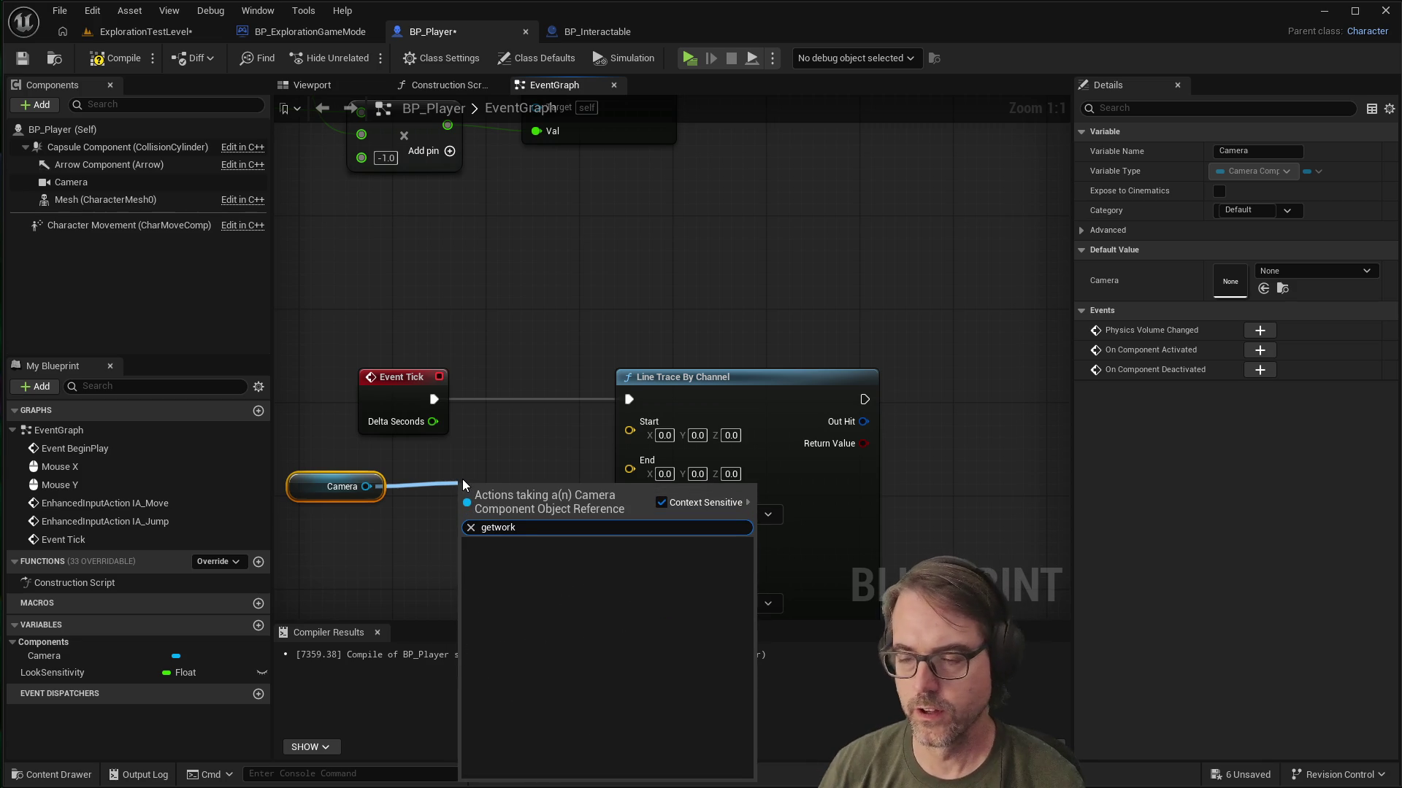
{"action": "key", "text": "BackSpace"}
{"action": "type", "text": "ld"}
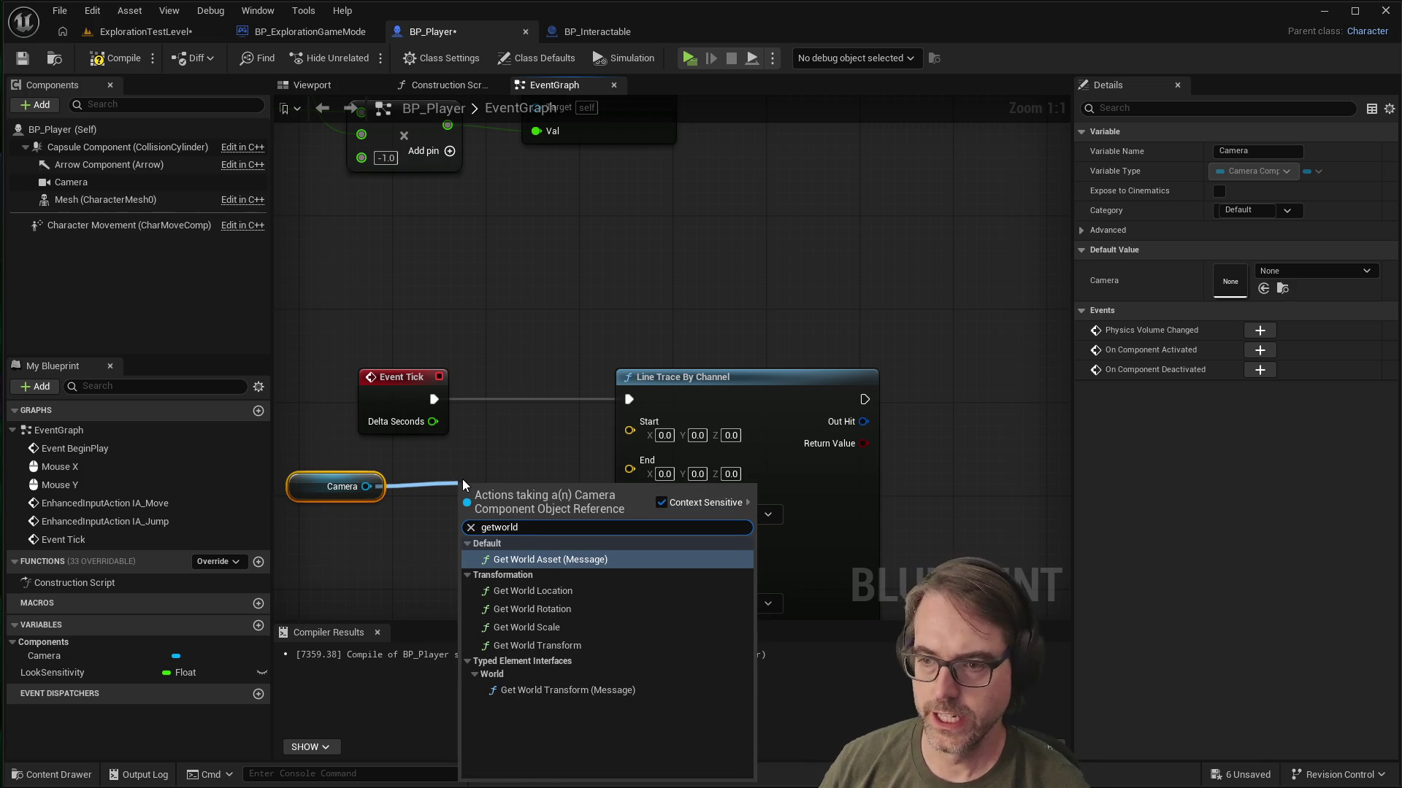
{"action": "left_click", "coordinate": [554, 596]}
{"action": "left_click_drag", "start_coordinate": [591, 514], "coordinate": [629, 424]}
{"action": "mouse_move", "coordinate": [562, 478]}
{"action": "left_mouse_down"}
{"action": "mouse_move", "coordinate": [515, 479]}
{"action": "mouse_move", "coordinate": [515, 468]}
{"action": "left_mouse_up"}
{"action": "mouse_move", "coordinate": [348, 485]}
{"action": "left_mouse_down"}
{"action": "mouse_move", "coordinate": [292, 487]}
{"action": "mouse_move", "coordinate": [314, 491]}
{"action": "left_mouse_up"}
{"action": "left_click_drag", "start_coordinate": [540, 467], "coordinate": [527, 470]}
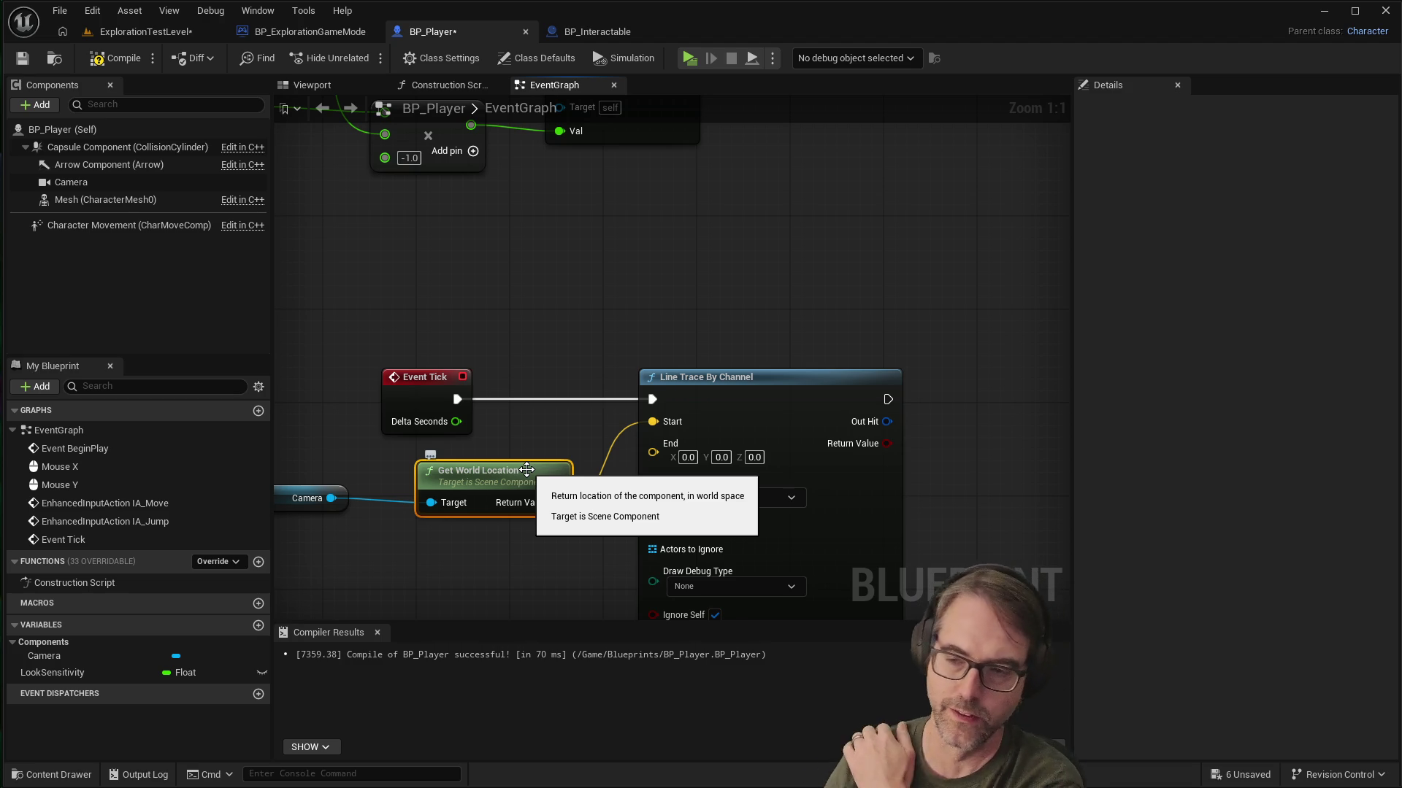
{"action": "left_click", "coordinate": [543, 574]}
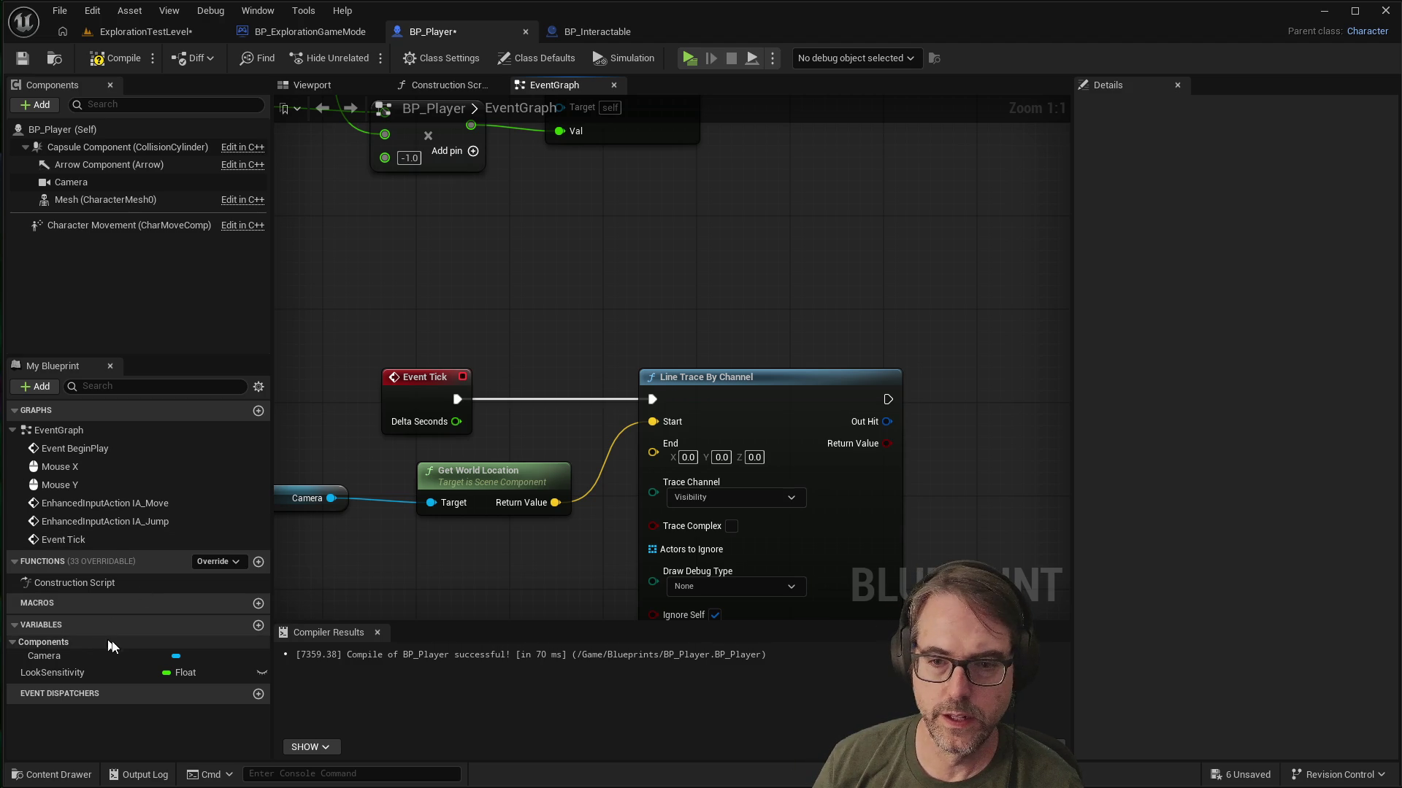
Step: Create a new variable in BP_Player named InteractRange
{"action": "left_click", "coordinate": [259, 625]}
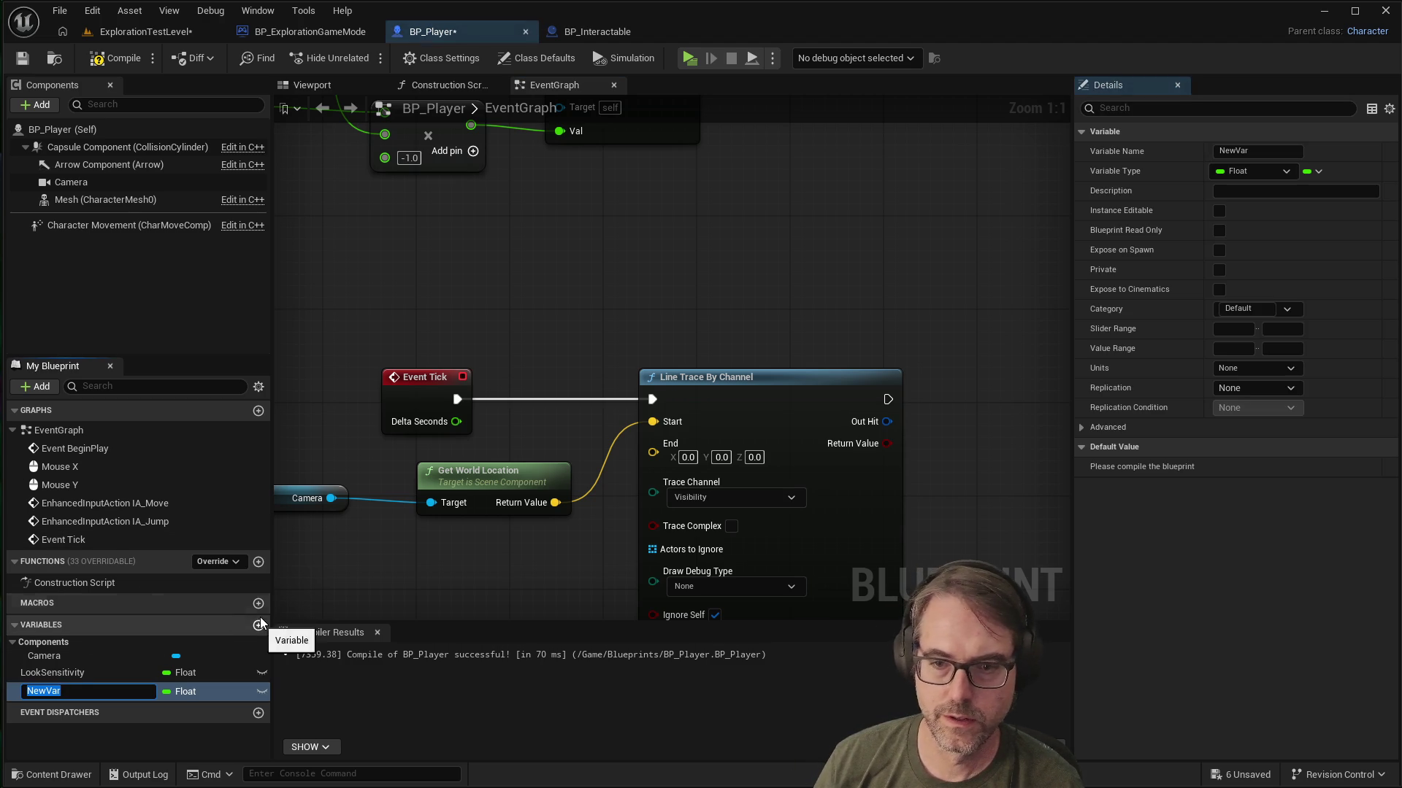
{"action": "type", "text": "Interact"}
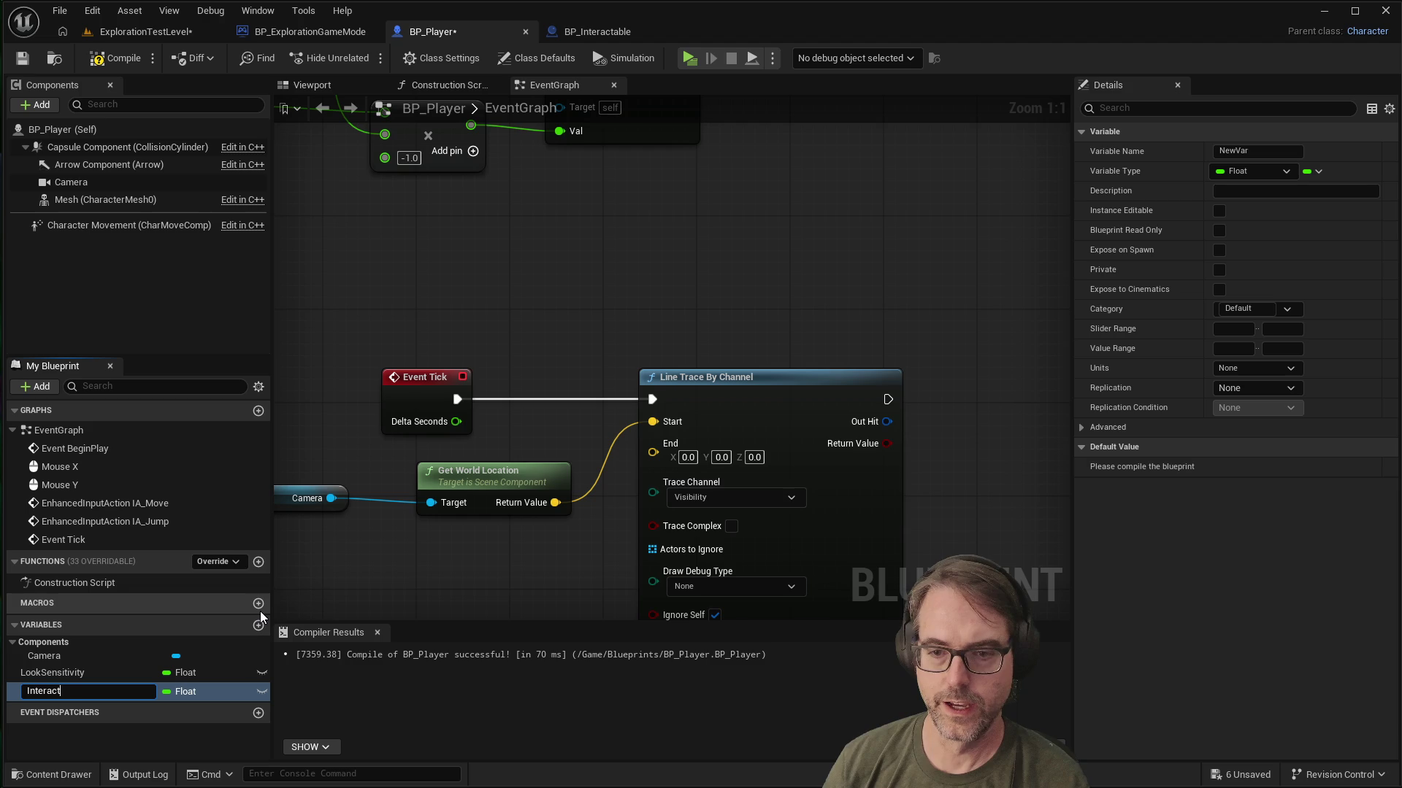
{"action": "type", "text": "Range"}
{"action": "key", "text": "Return"}
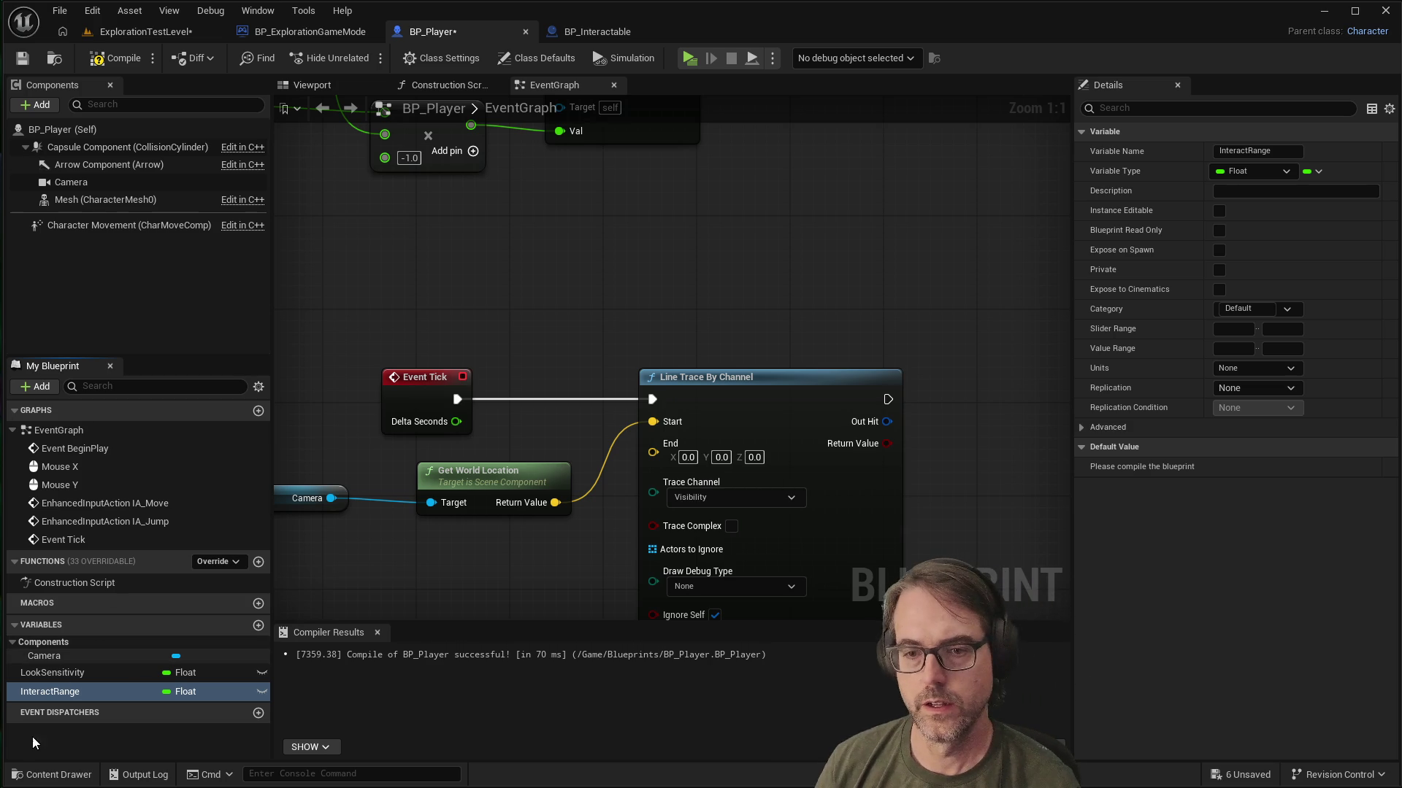
Step: Compile the blueprint and set InteractRange's default value to 200
{"action": "left_click", "coordinate": [58, 691]}
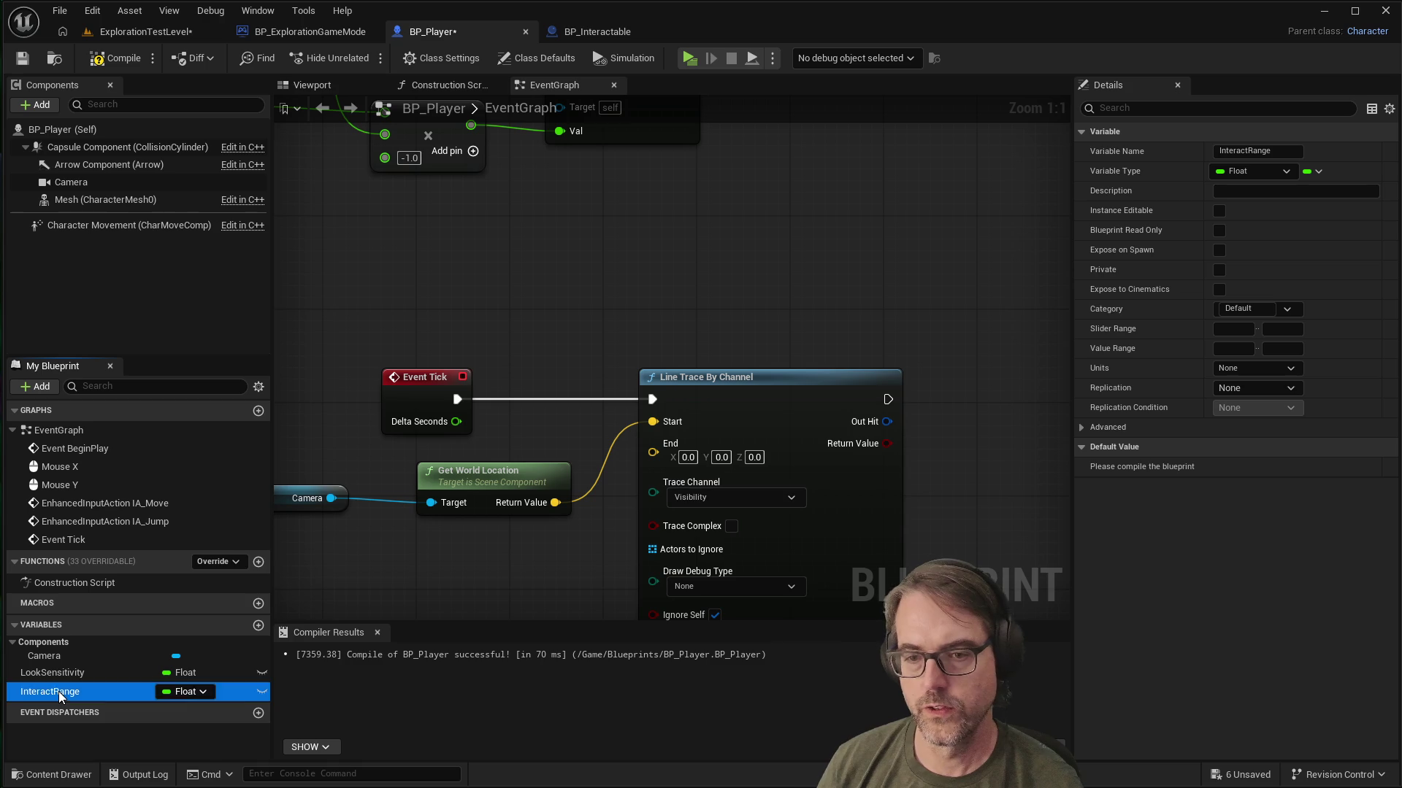
{"action": "left_click", "coordinate": [108, 61]}
{"action": "left_click", "coordinate": [1245, 467]}
{"action": "type", "text": "200"}
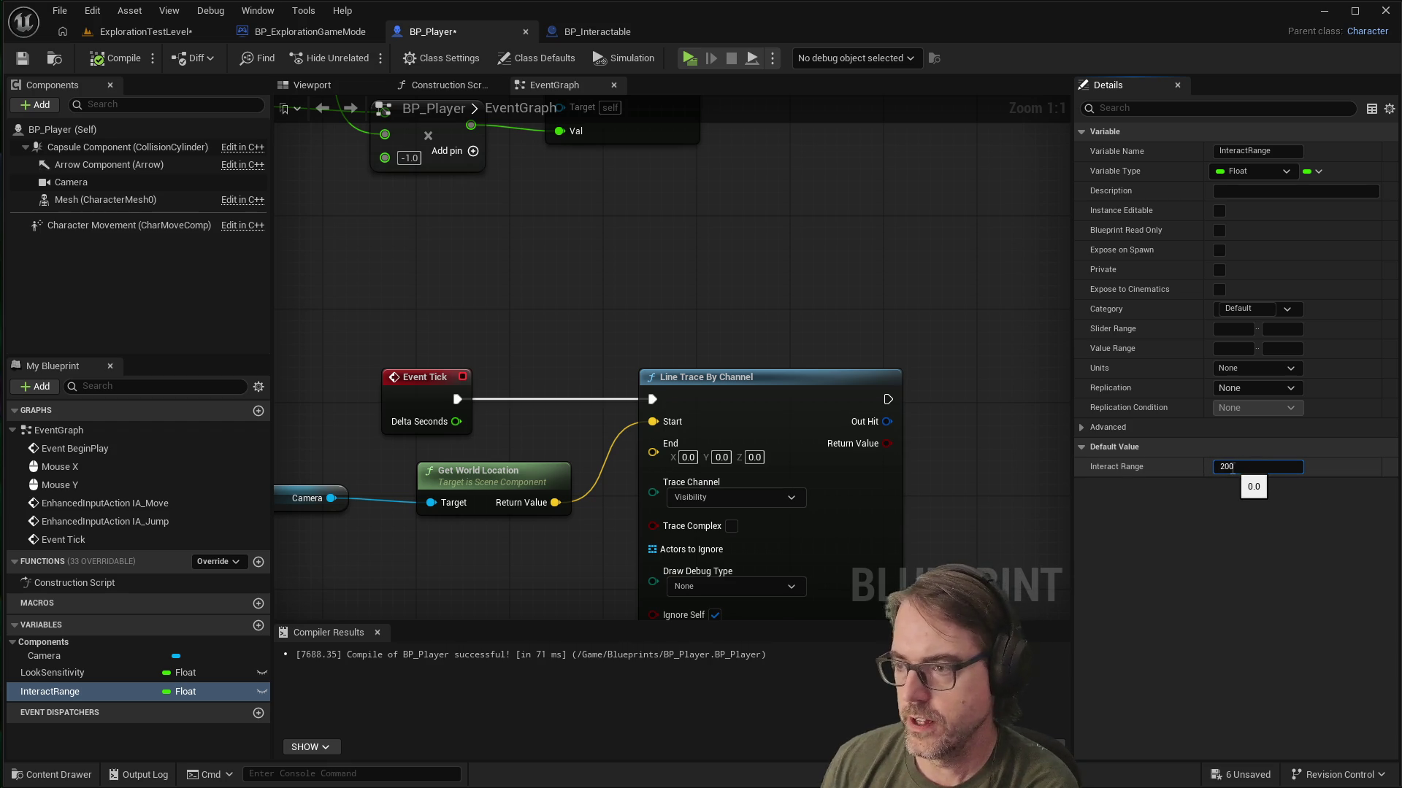
{"action": "key", "text": "Return"}
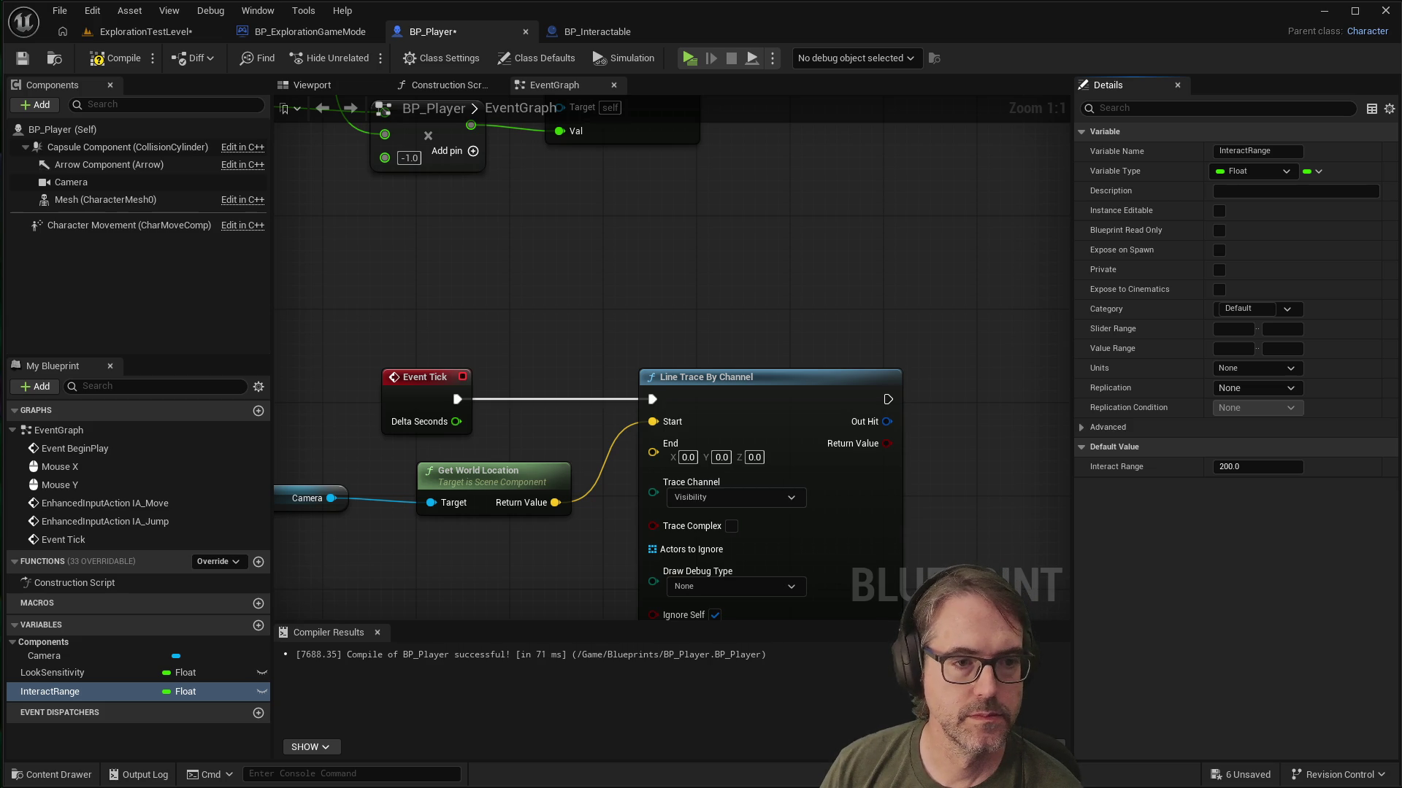
Step: Shift the Get World Location and Camera nodes slightly left, ahead of the line trace
{"action": "scroll", "coordinate": [749, 251], "scroll_direction": "down", "scroll_amount": 2}
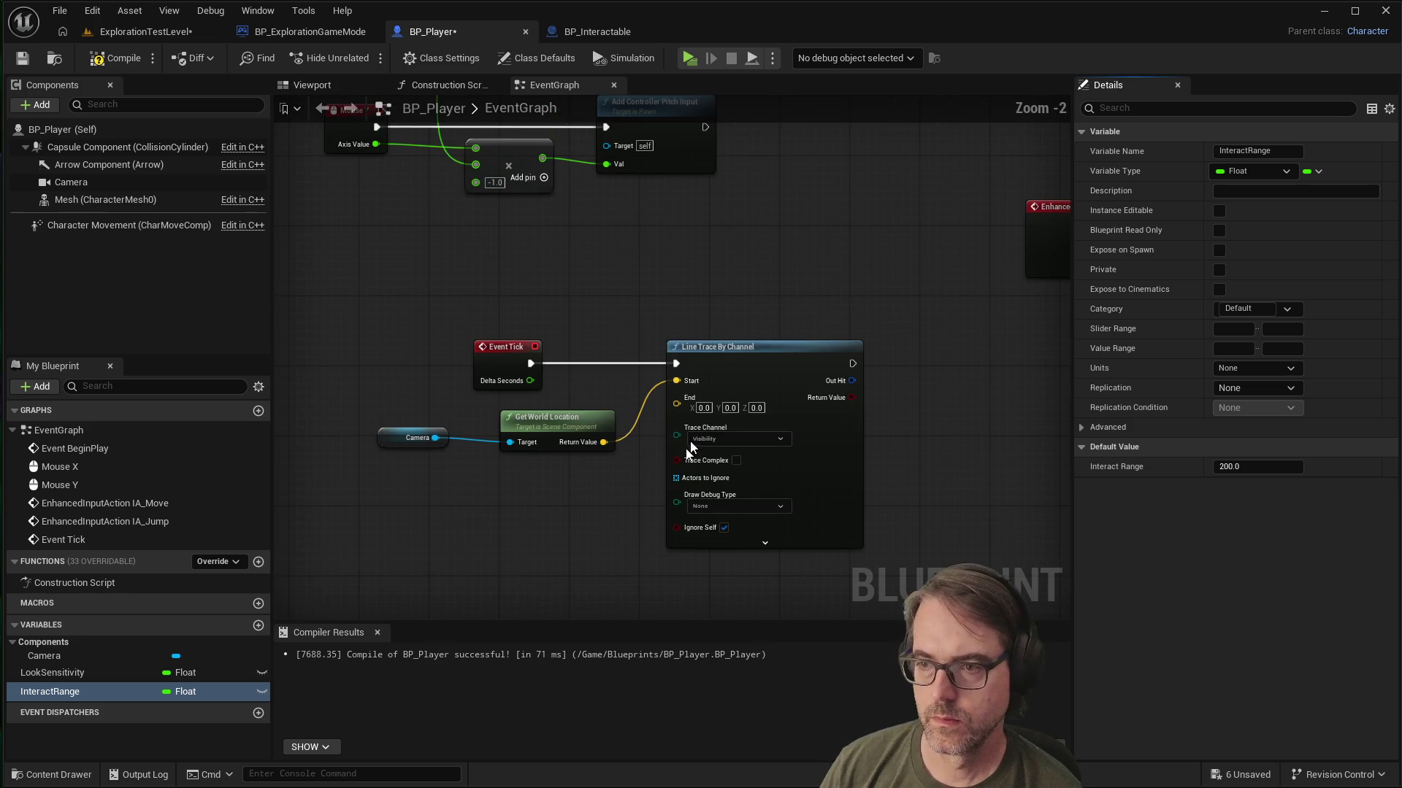
{"action": "scroll", "coordinate": [610, 519], "scroll_direction": "up", "scroll_amount": 2}
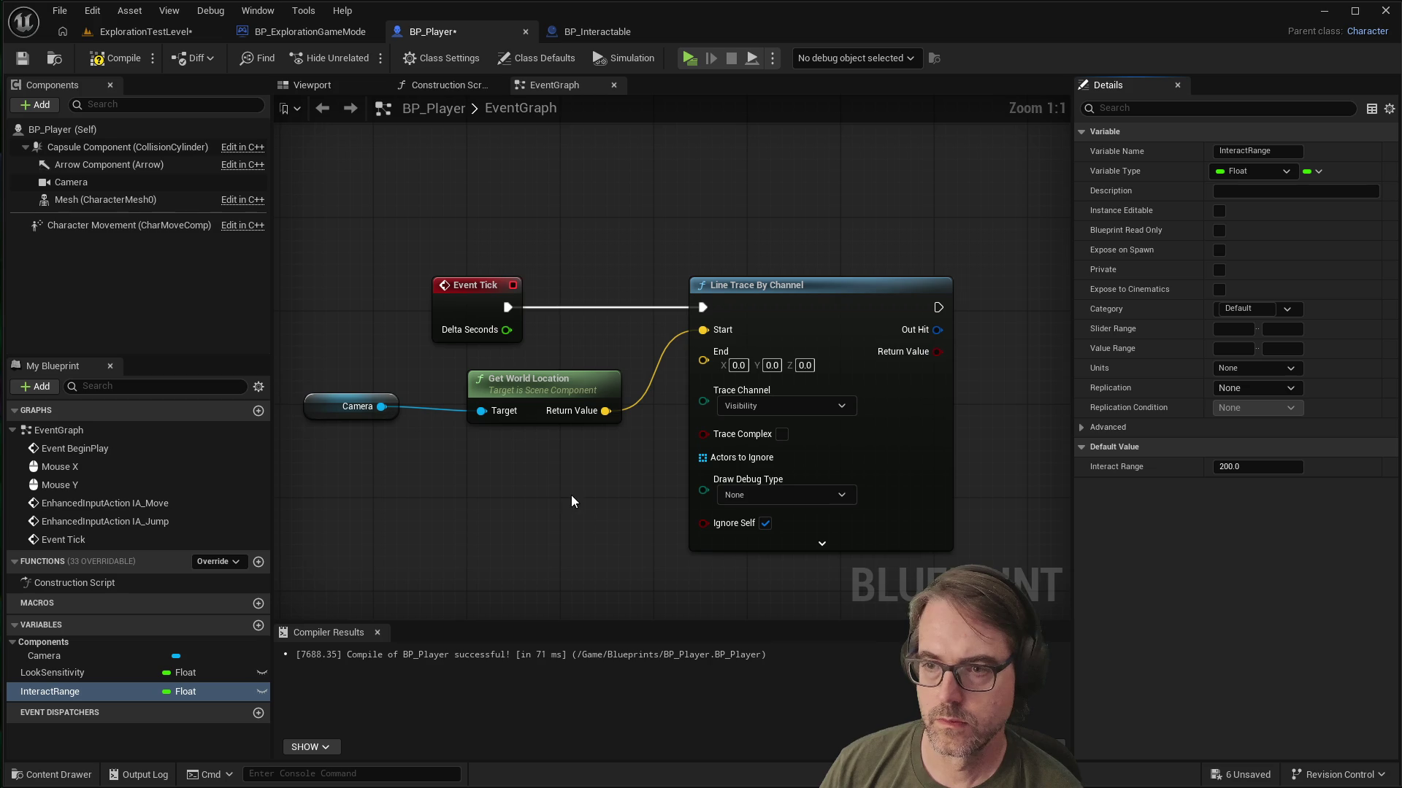
{"action": "left_click_drag", "start_coordinate": [554, 386], "coordinate": [530, 387]}
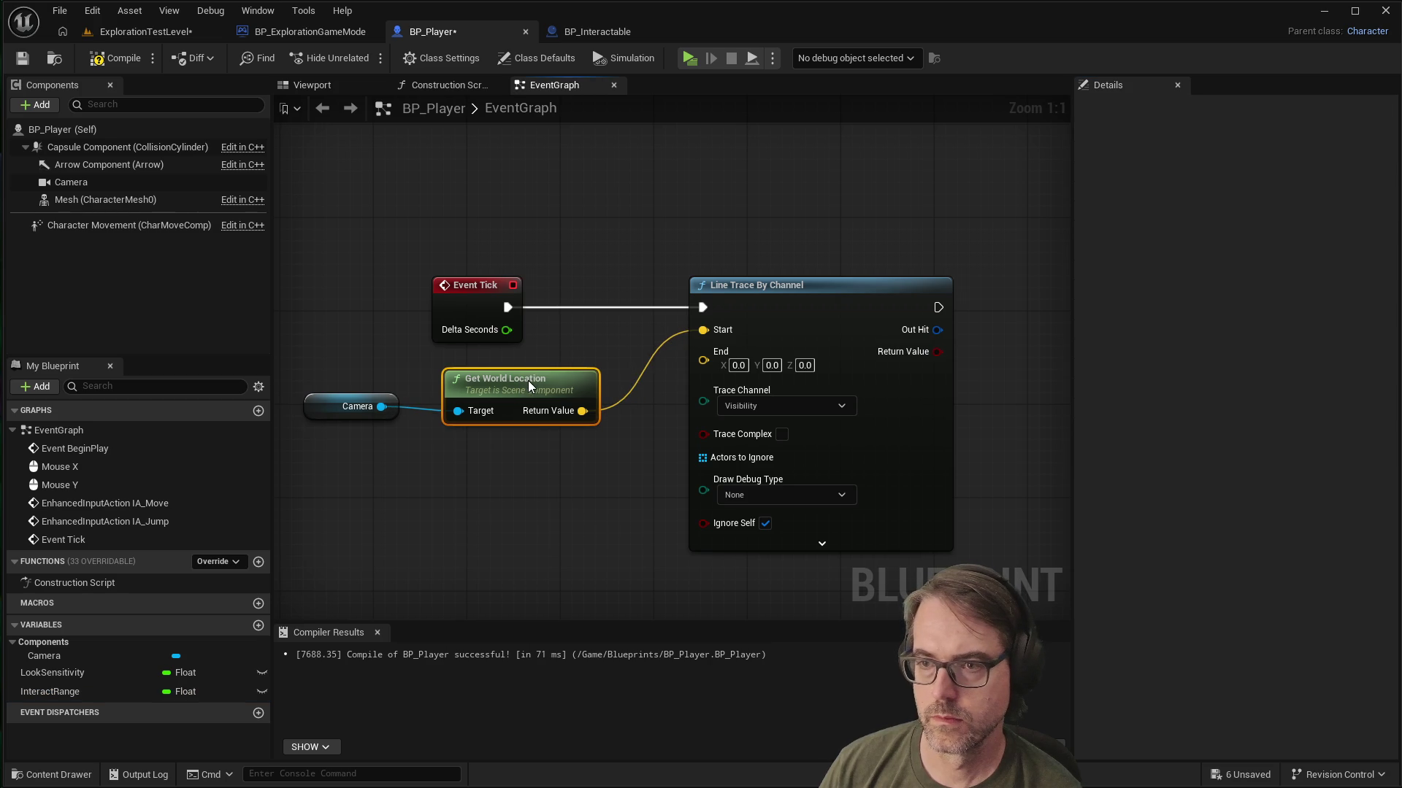
{"action": "left_click", "coordinate": [499, 495]}
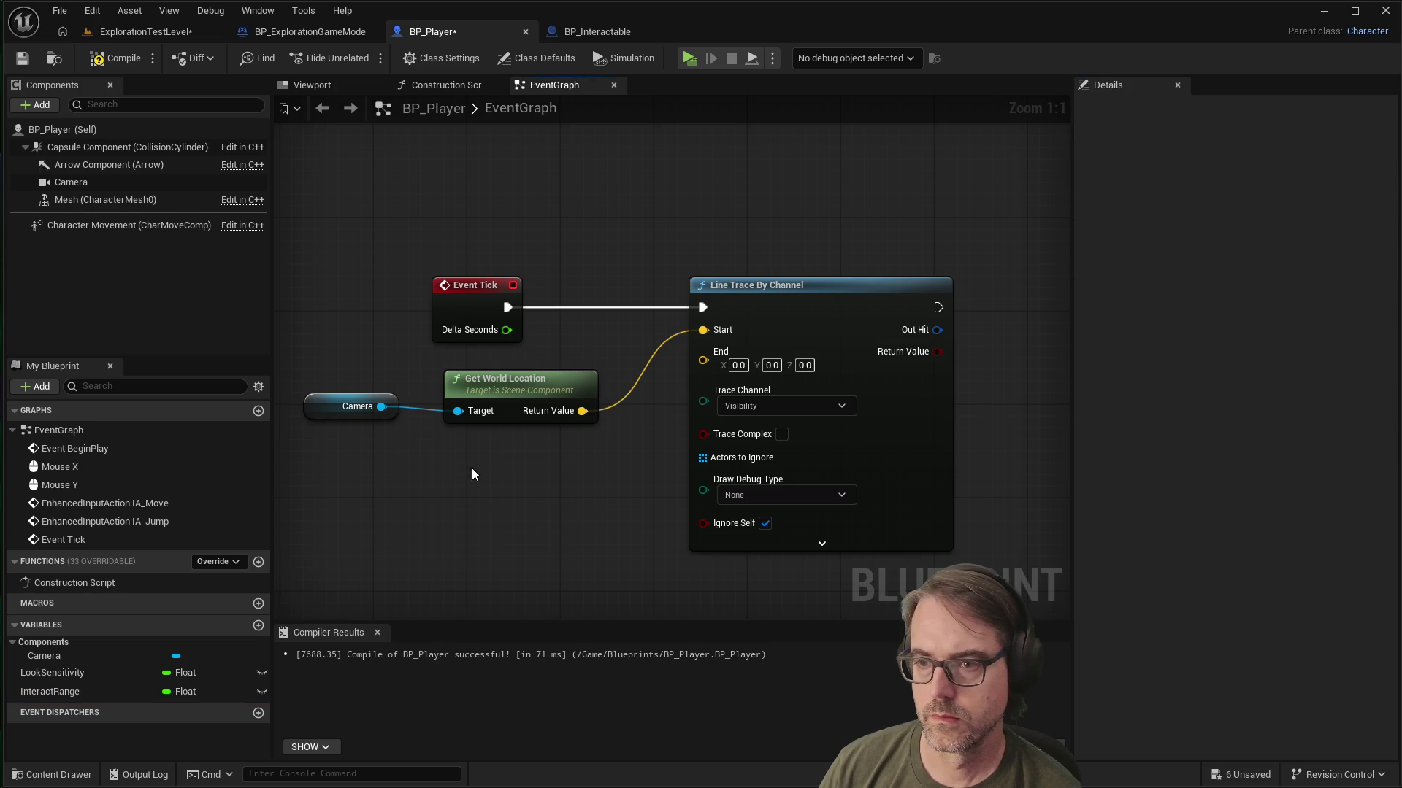
{"action": "mouse_move", "coordinate": [372, 397]}
{"action": "left_mouse_down"}
{"action": "mouse_move", "coordinate": [361, 408]}
{"action": "mouse_move", "coordinate": [361, 396]}
{"action": "left_mouse_up"}
{"action": "left_click", "coordinate": [414, 482]}
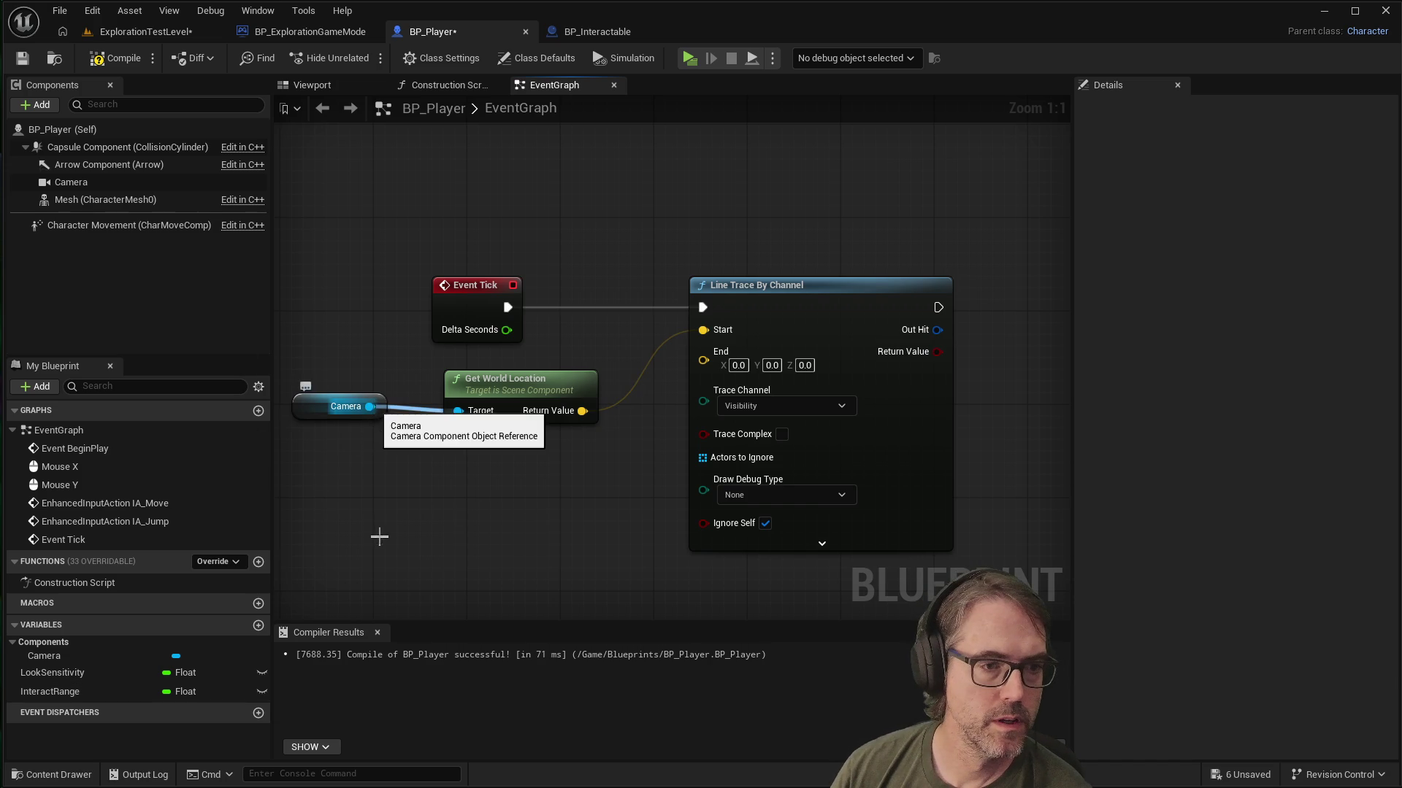
{"action": "mouse_move", "coordinate": [370, 407]}
{"action": "left_mouse_down"}
{"action": "mouse_move", "coordinate": [397, 431]}
{"action": "mouse_move", "coordinate": [414, 515]}
{"action": "left_mouse_up"}
Step: Add a Get Forward Vector node from the Camera, then a Multiply node from its output
{"action": "type", "text": "getforward"}
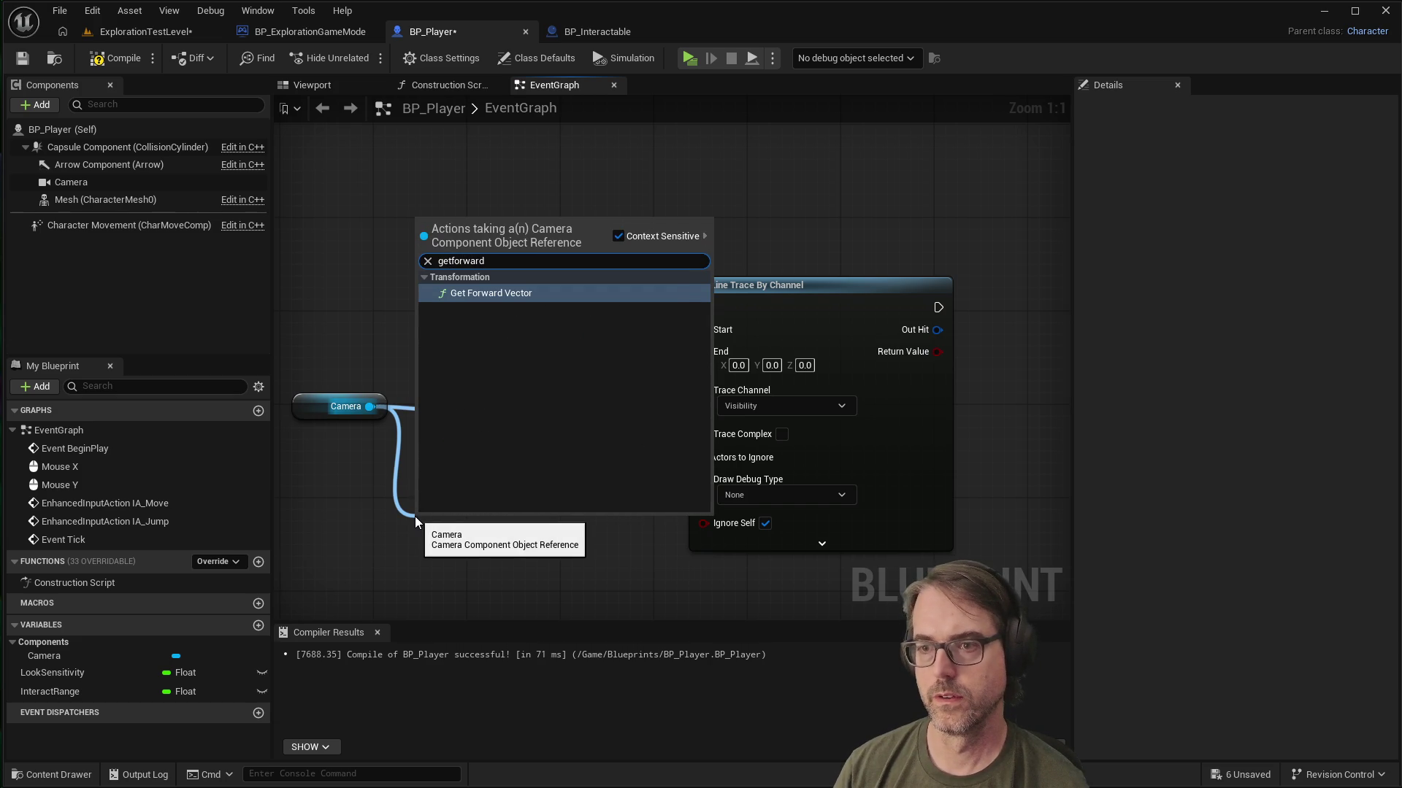
{"action": "key", "text": "Return"}
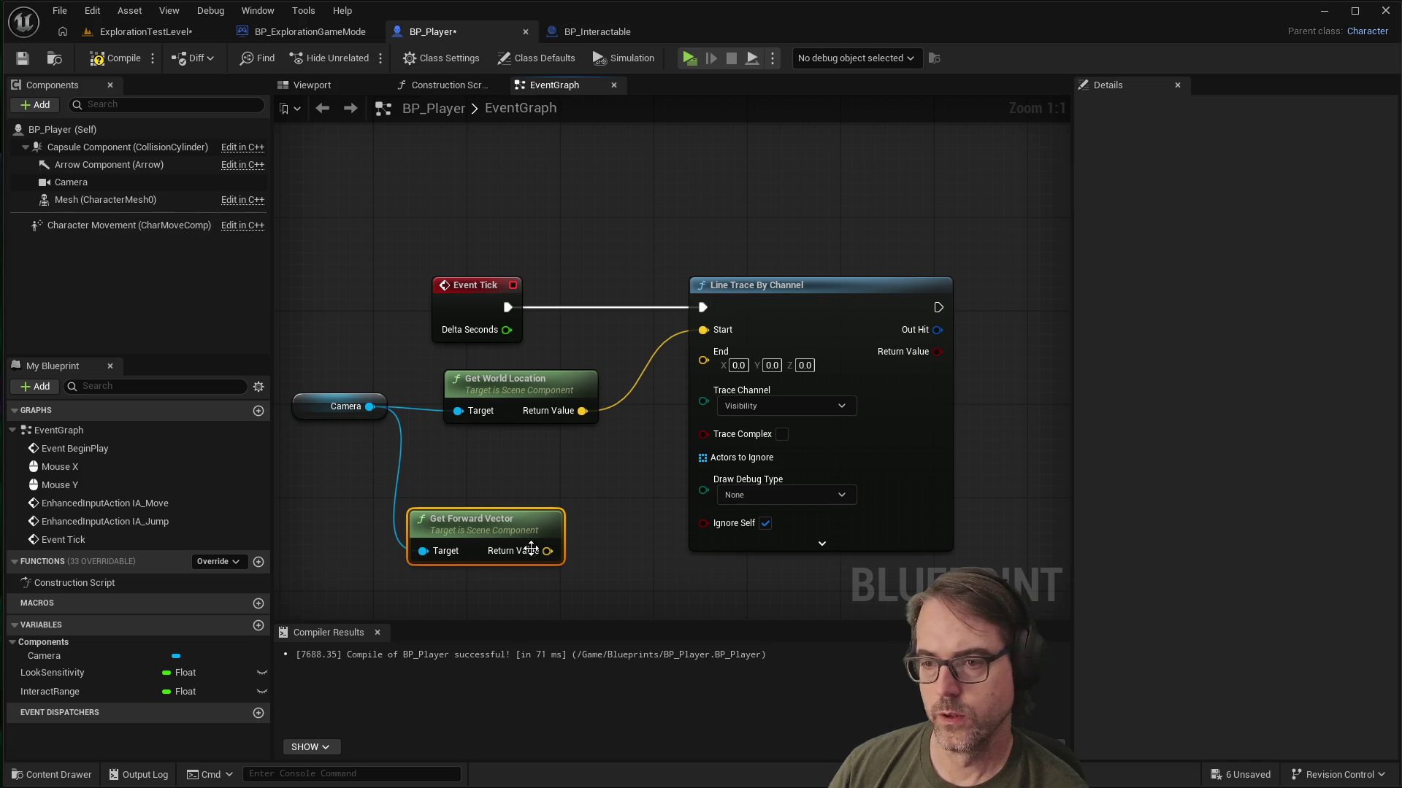
{"action": "scroll", "coordinate": [355, 387], "scroll_direction": "down", "scroll_amount": 2}
{"action": "mouse_move", "coordinate": [483, 494]}
{"action": "left_mouse_down"}
{"action": "mouse_move", "coordinate": [519, 508]}
{"action": "mouse_move", "coordinate": [540, 541]}
{"action": "left_mouse_up"}
{"action": "type", "text": "mu"}
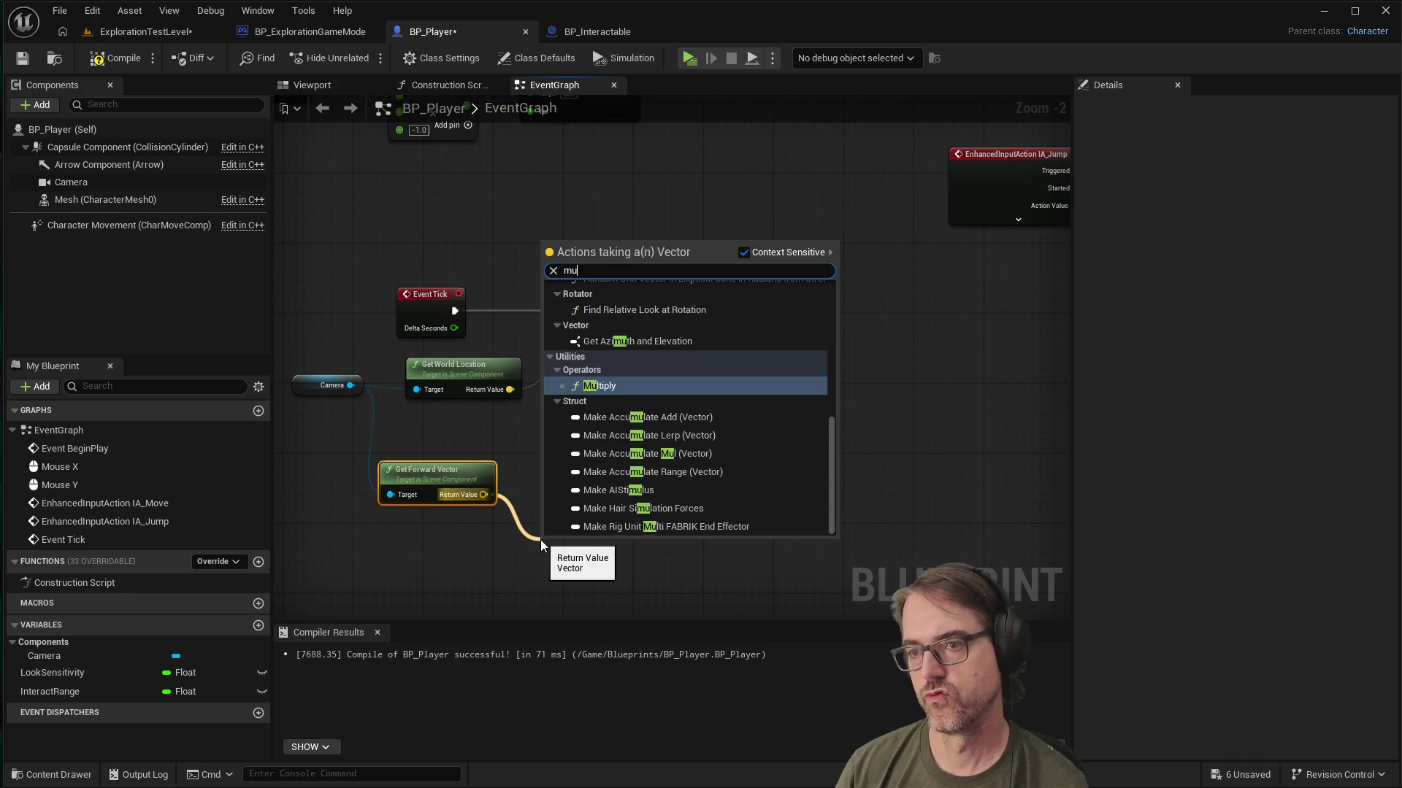
{"action": "type", "text": "ltipl"}
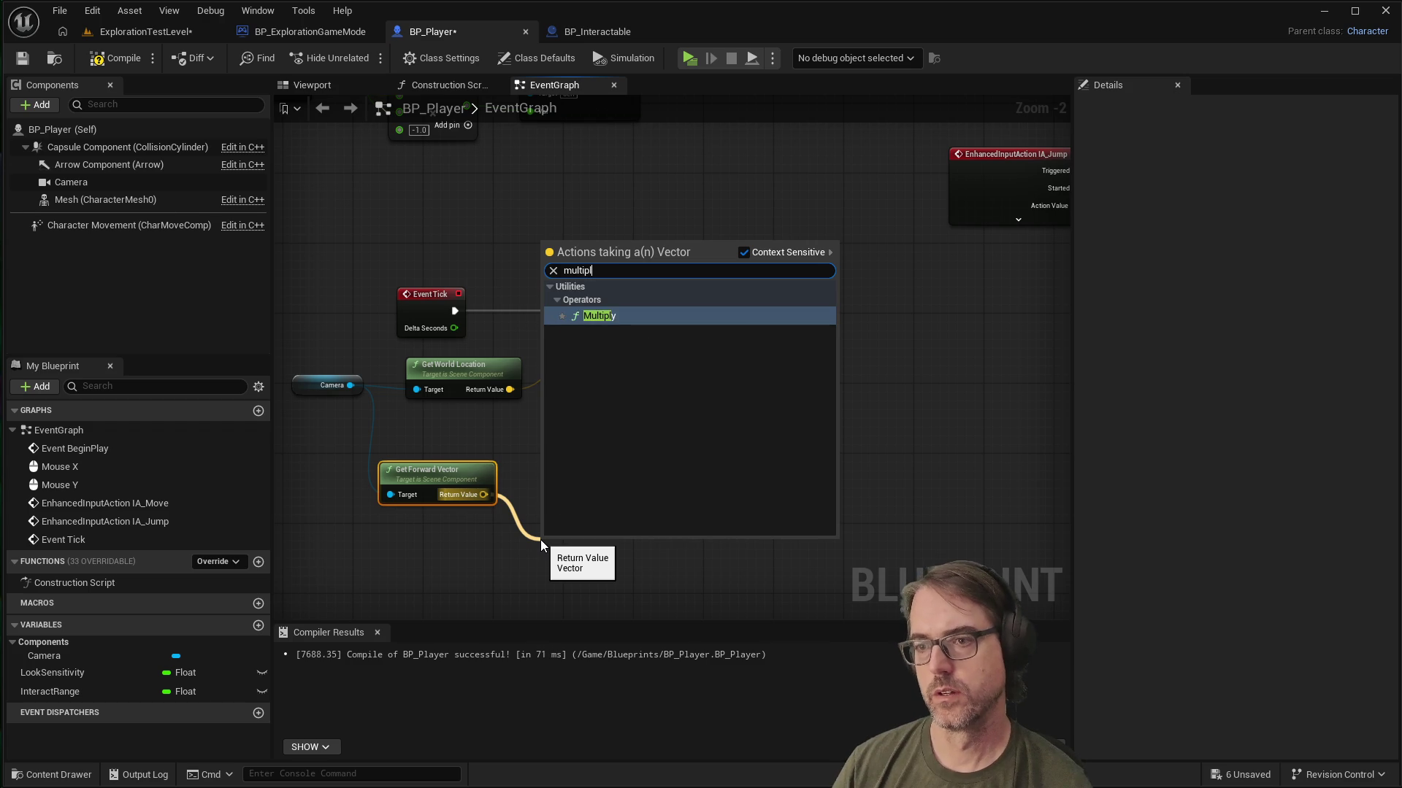
{"action": "key", "text": "Return"}
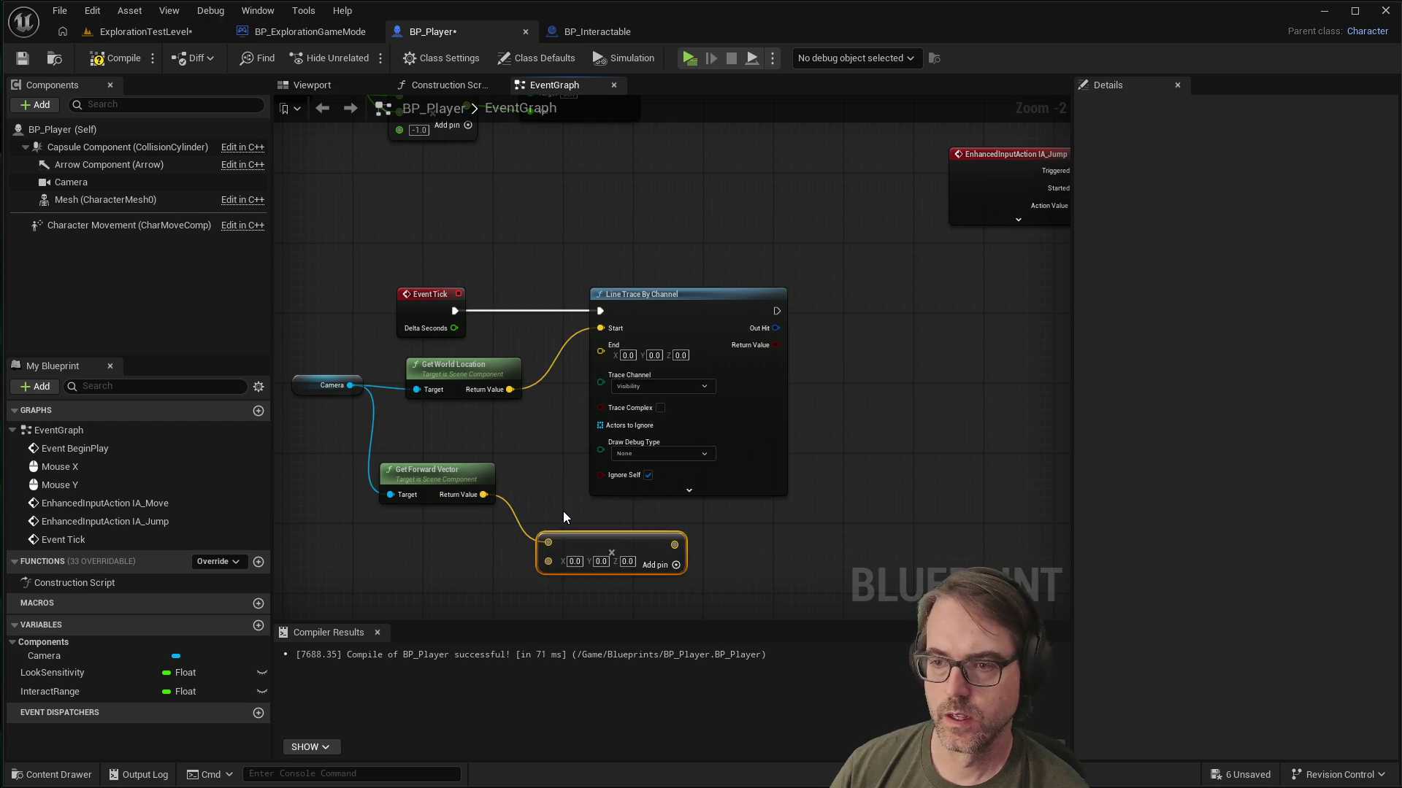
{"action": "scroll", "coordinate": [544, 500], "scroll_direction": "down", "scroll_amount": 1}
{"action": "scroll", "coordinate": [694, 535], "scroll_direction": "up", "scroll_amount": 1}
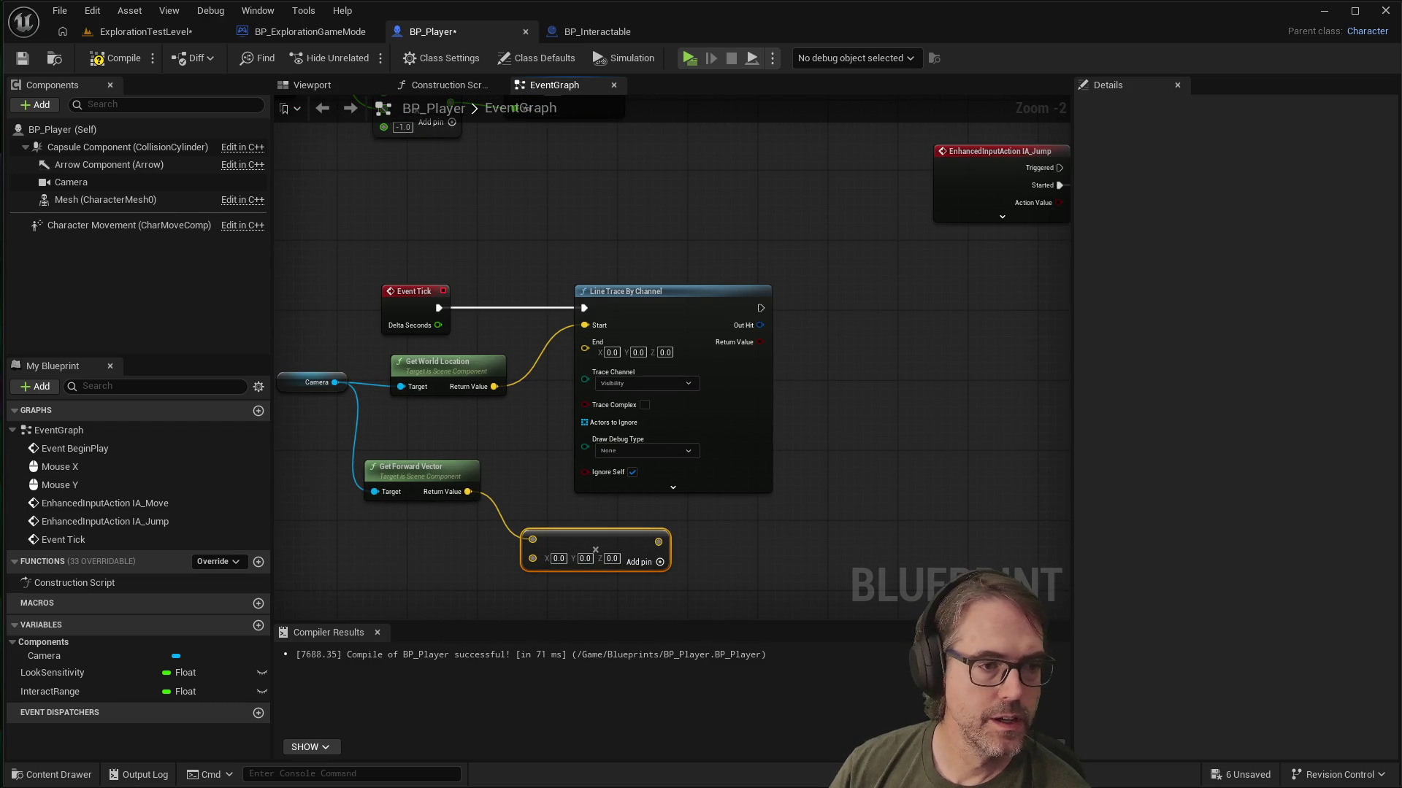
Step: Feed a Get InteractRange node into the Multiply and wire the product into the trace's End
{"action": "right_click", "coordinate": [384, 560]}
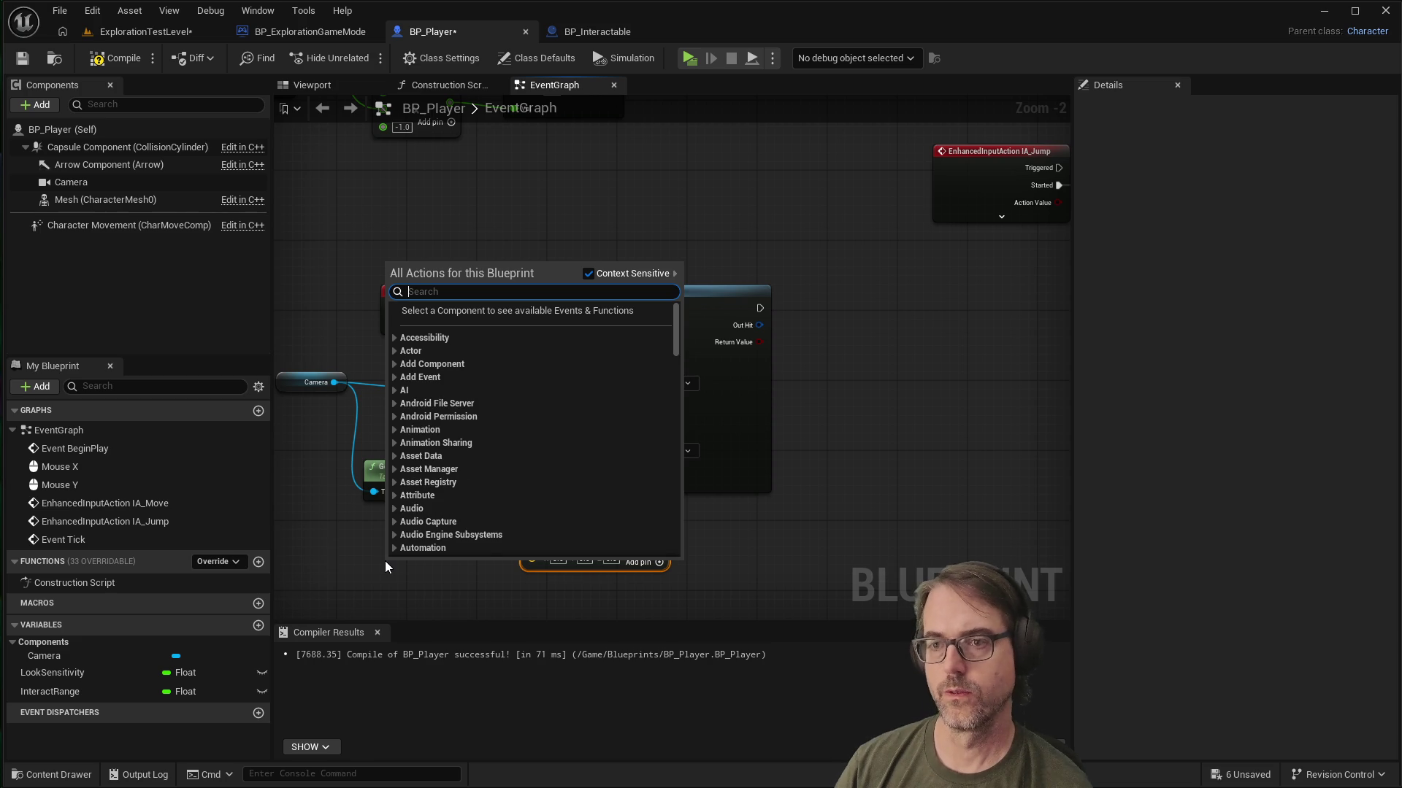
{"action": "type", "text": "interact"}
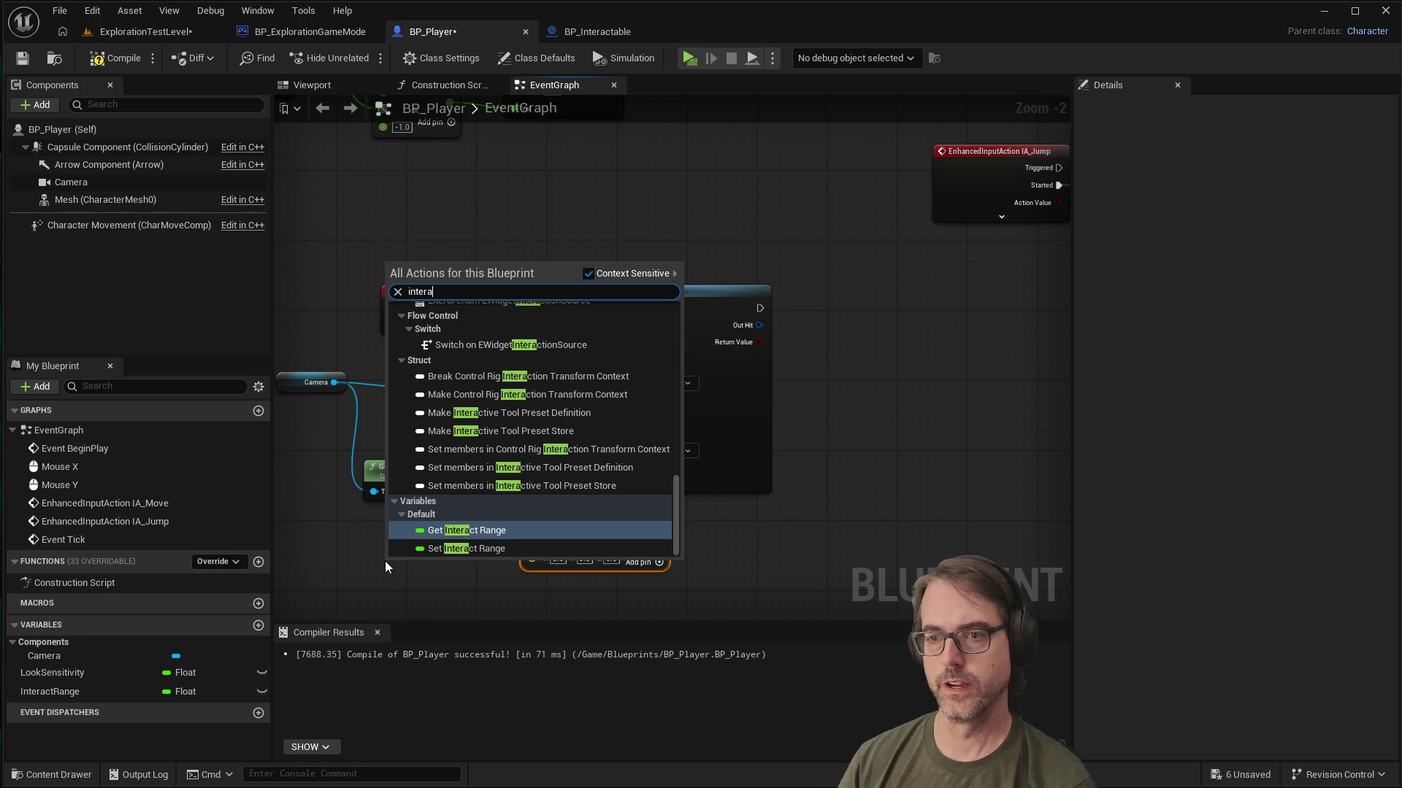
{"action": "key", "text": "Down"}
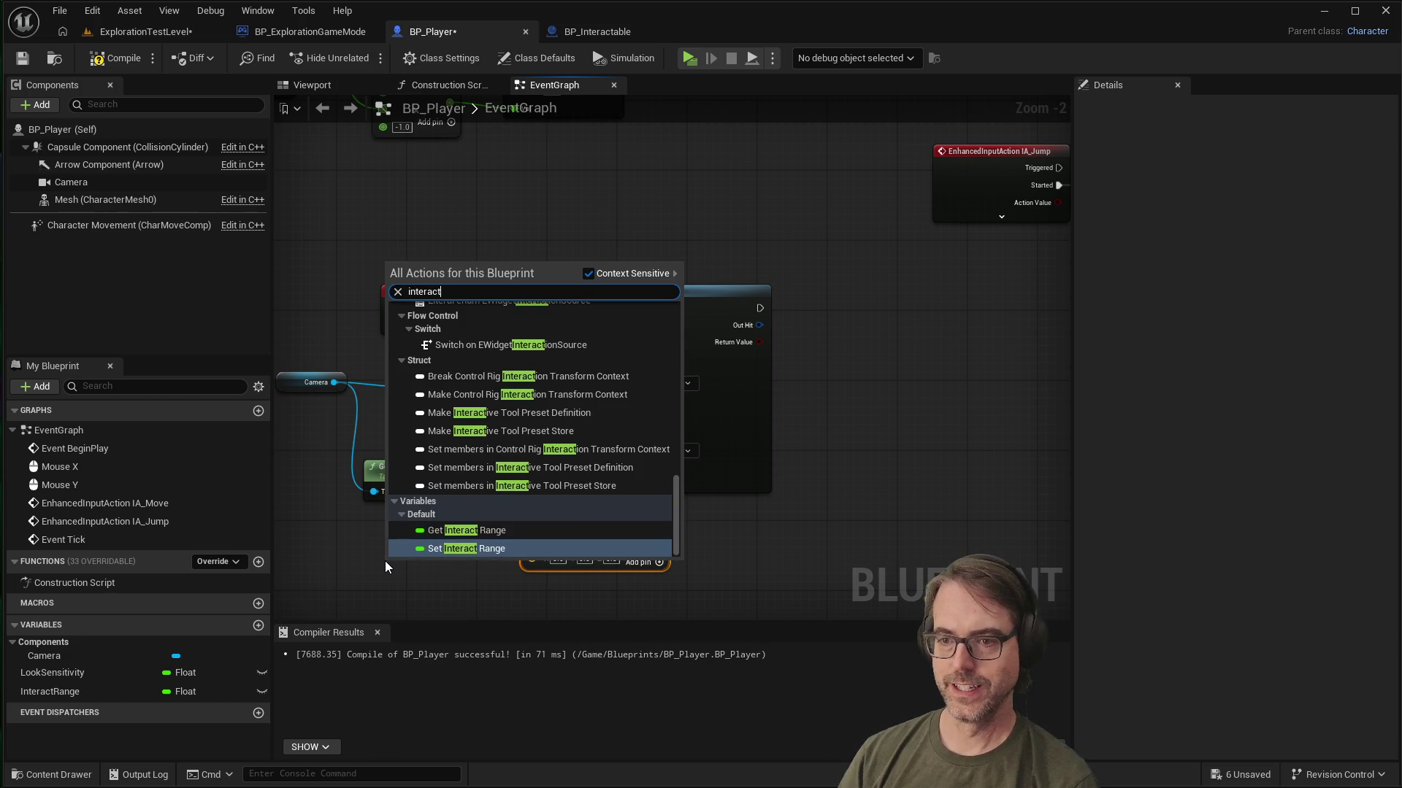
{"action": "key", "text": "Up"}
{"action": "key", "text": "Return"}
{"action": "left_click_drag", "start_coordinate": [441, 567], "coordinate": [533, 558]}
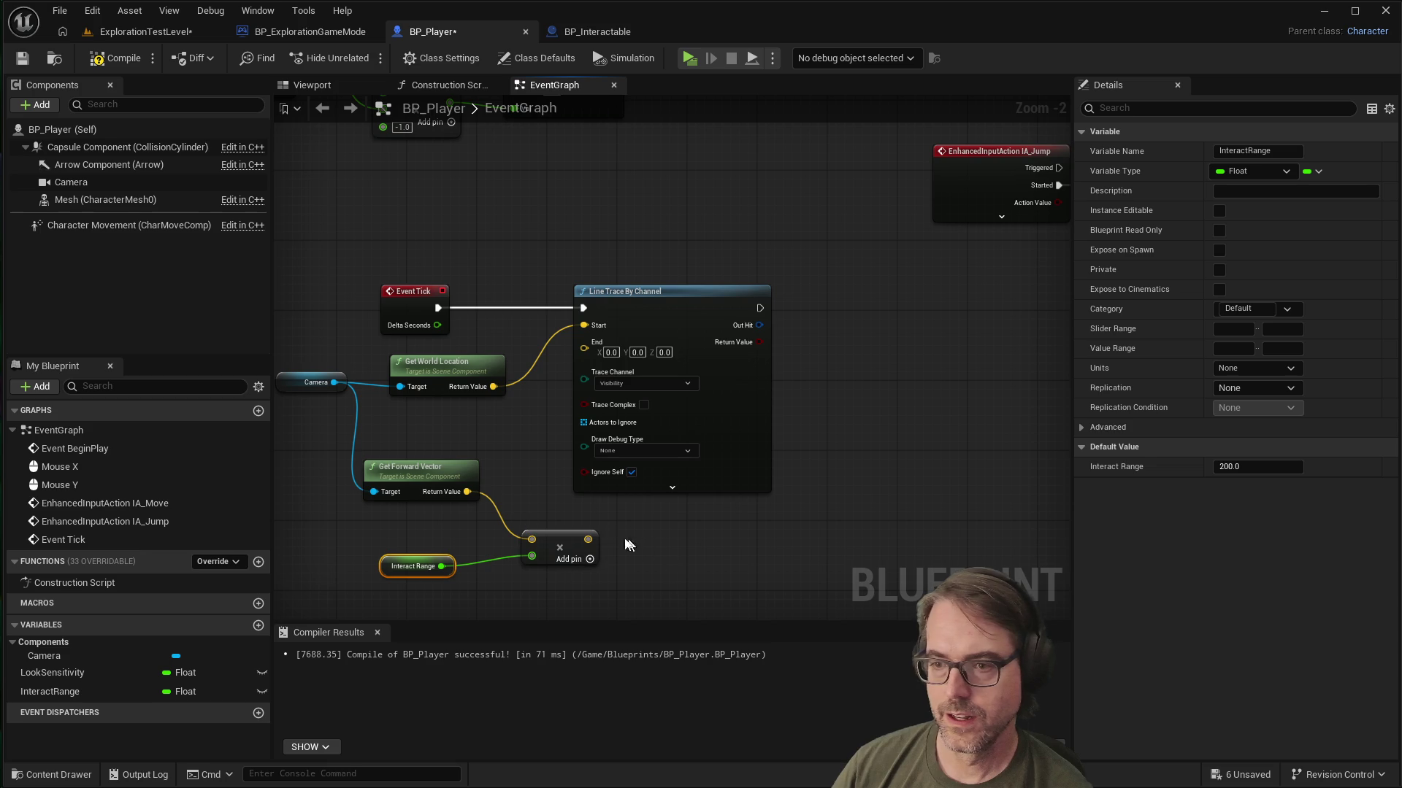
{"action": "mouse_move", "coordinate": [588, 539]}
{"action": "left_mouse_down"}
{"action": "mouse_move", "coordinate": [601, 516]}
{"action": "mouse_move", "coordinate": [544, 373]}
{"action": "mouse_move", "coordinate": [587, 346]}
{"action": "left_mouse_up"}
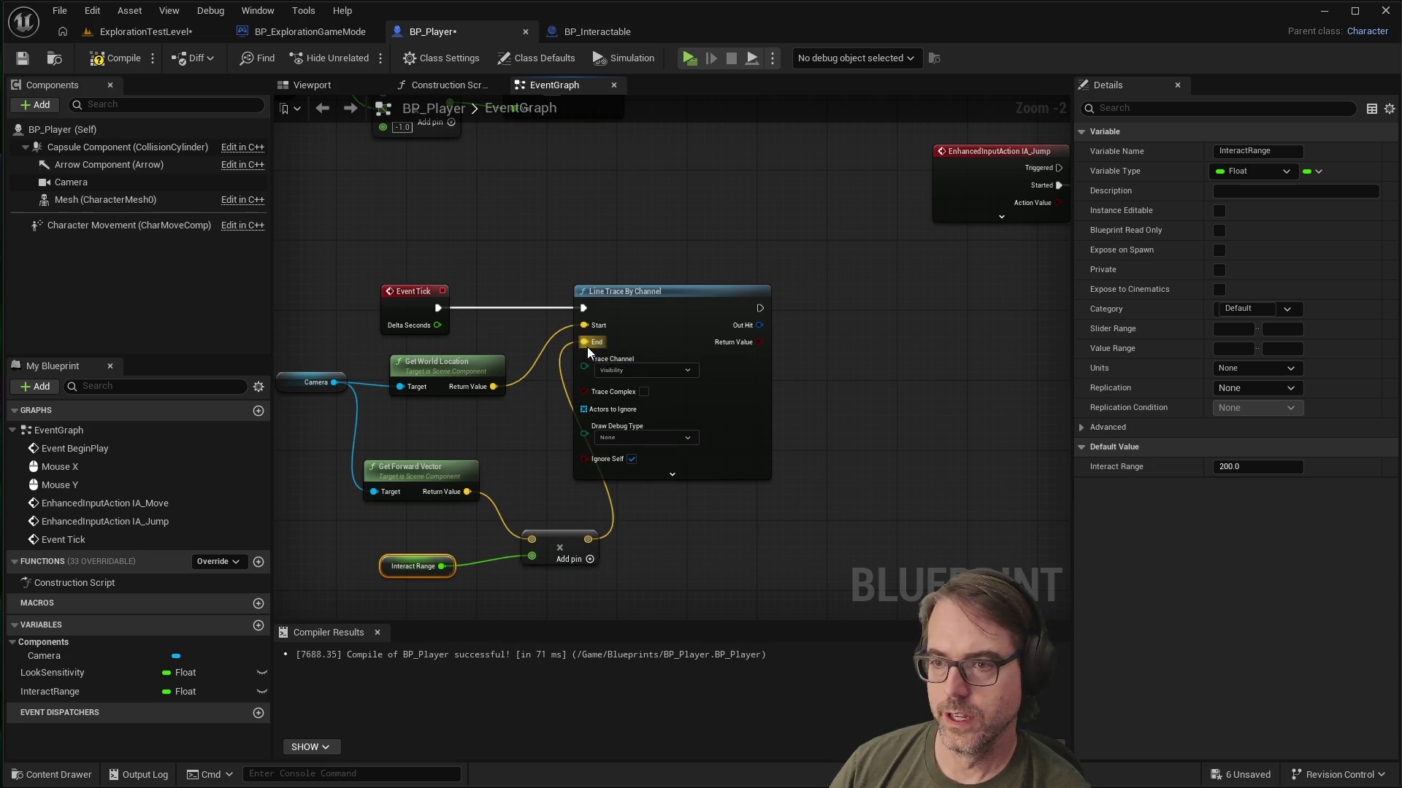
{"action": "left_click_drag", "start_coordinate": [659, 304], "coordinate": [732, 301]}
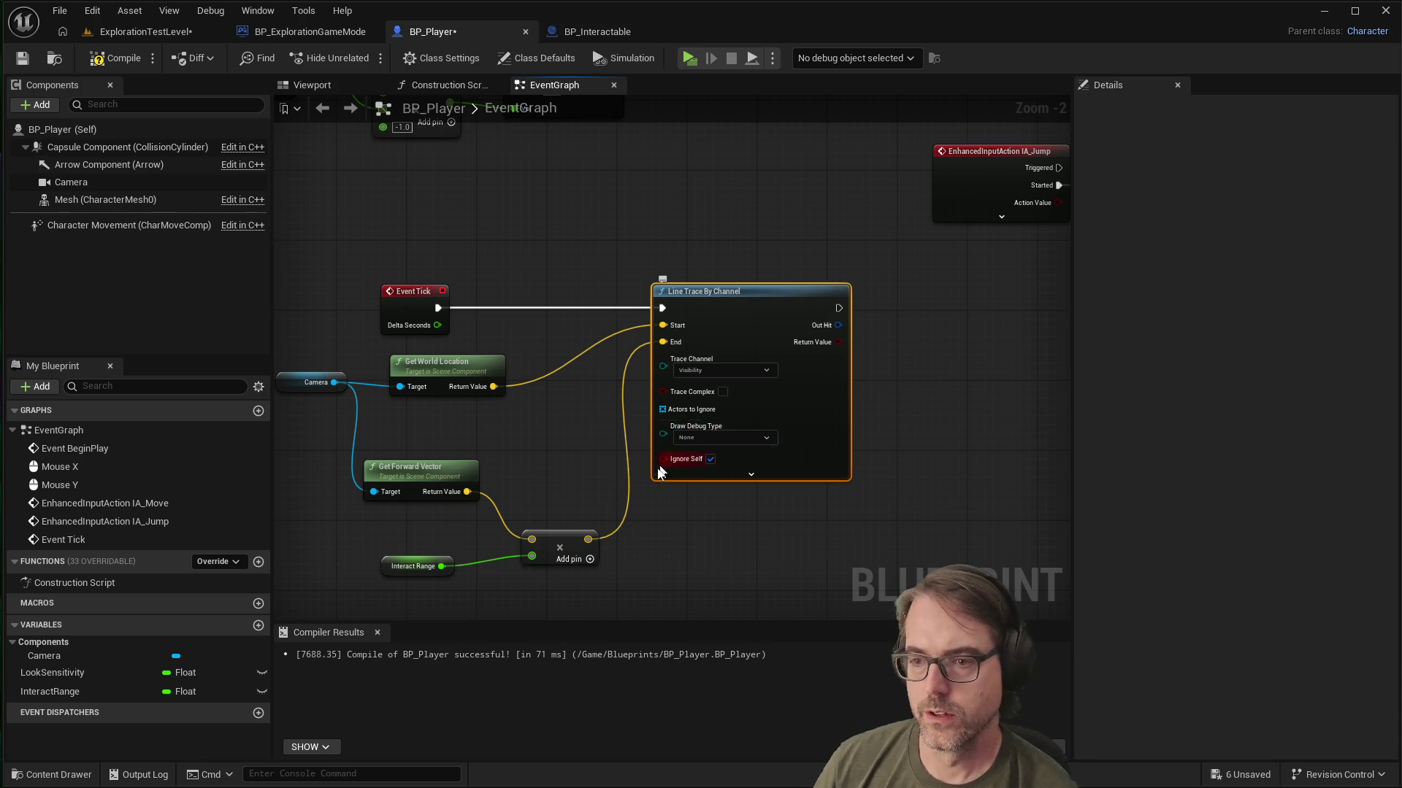
{"action": "left_click", "coordinate": [661, 525]}
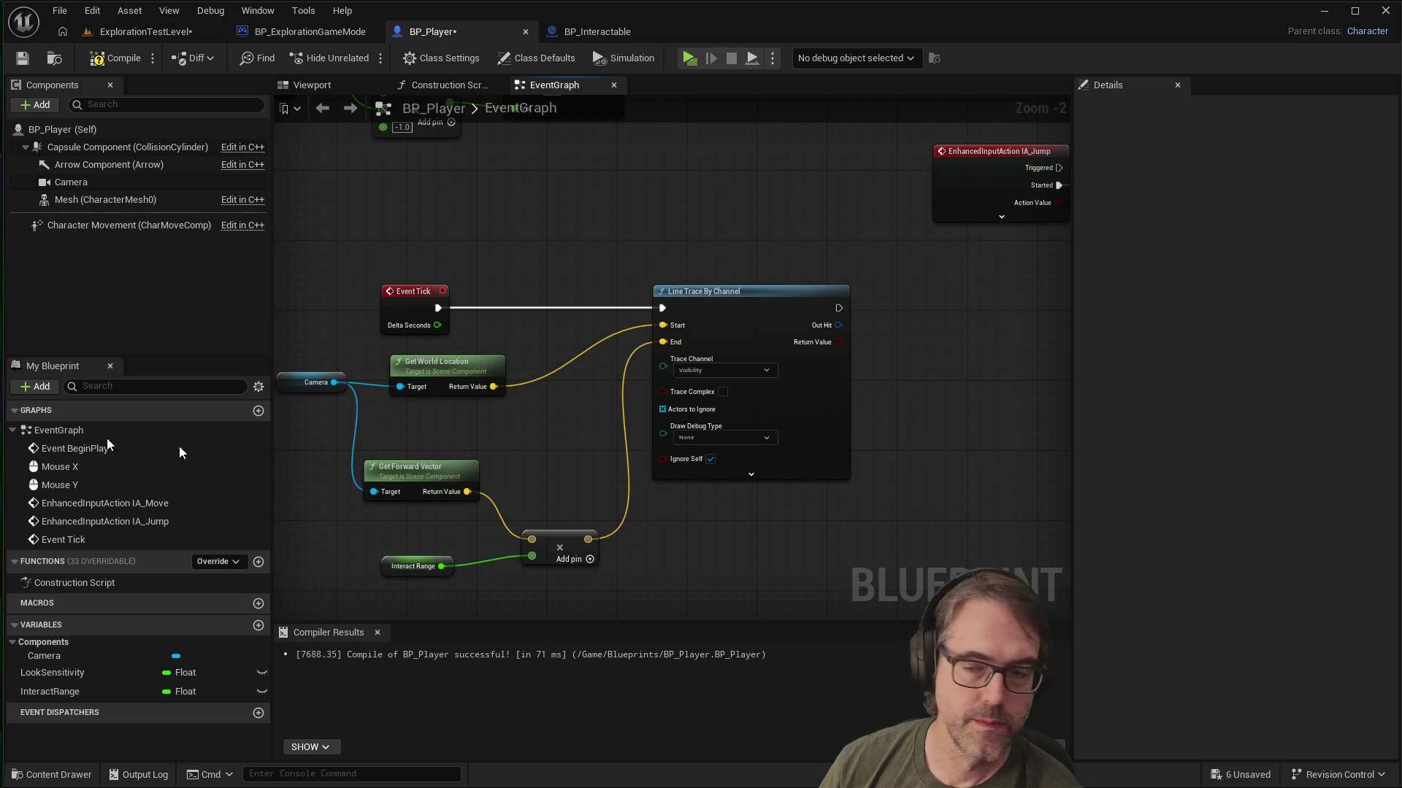
Step: Break the Multiply output's link to the Line Trace End and move the trace node right
{"action": "scroll", "coordinate": [526, 475], "scroll_direction": "down", "scroll_amount": 1}
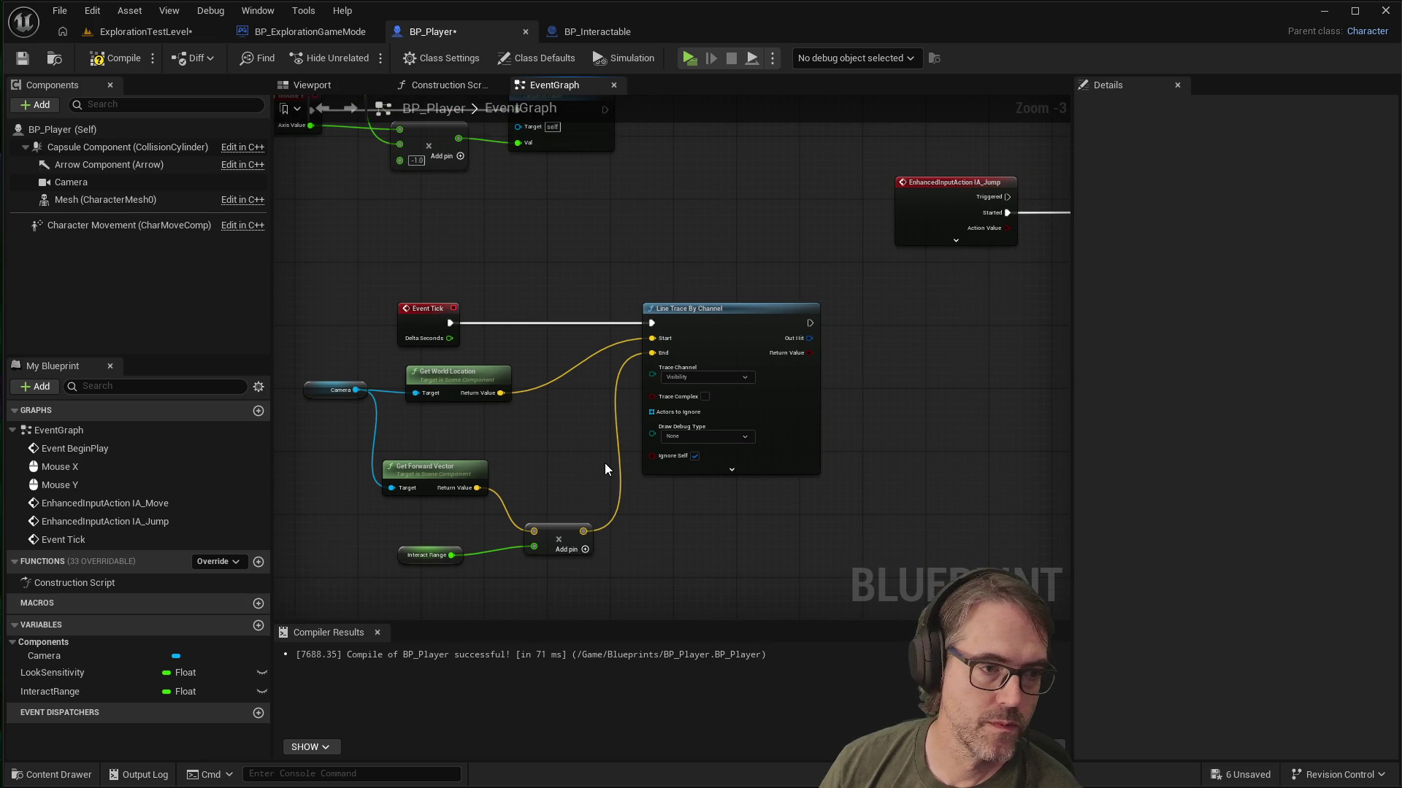
{"action": "scroll", "coordinate": [745, 430], "scroll_direction": "down", "scroll_amount": 1}
{"action": "scroll", "coordinate": [745, 430], "scroll_direction": "up", "scroll_amount": 1}
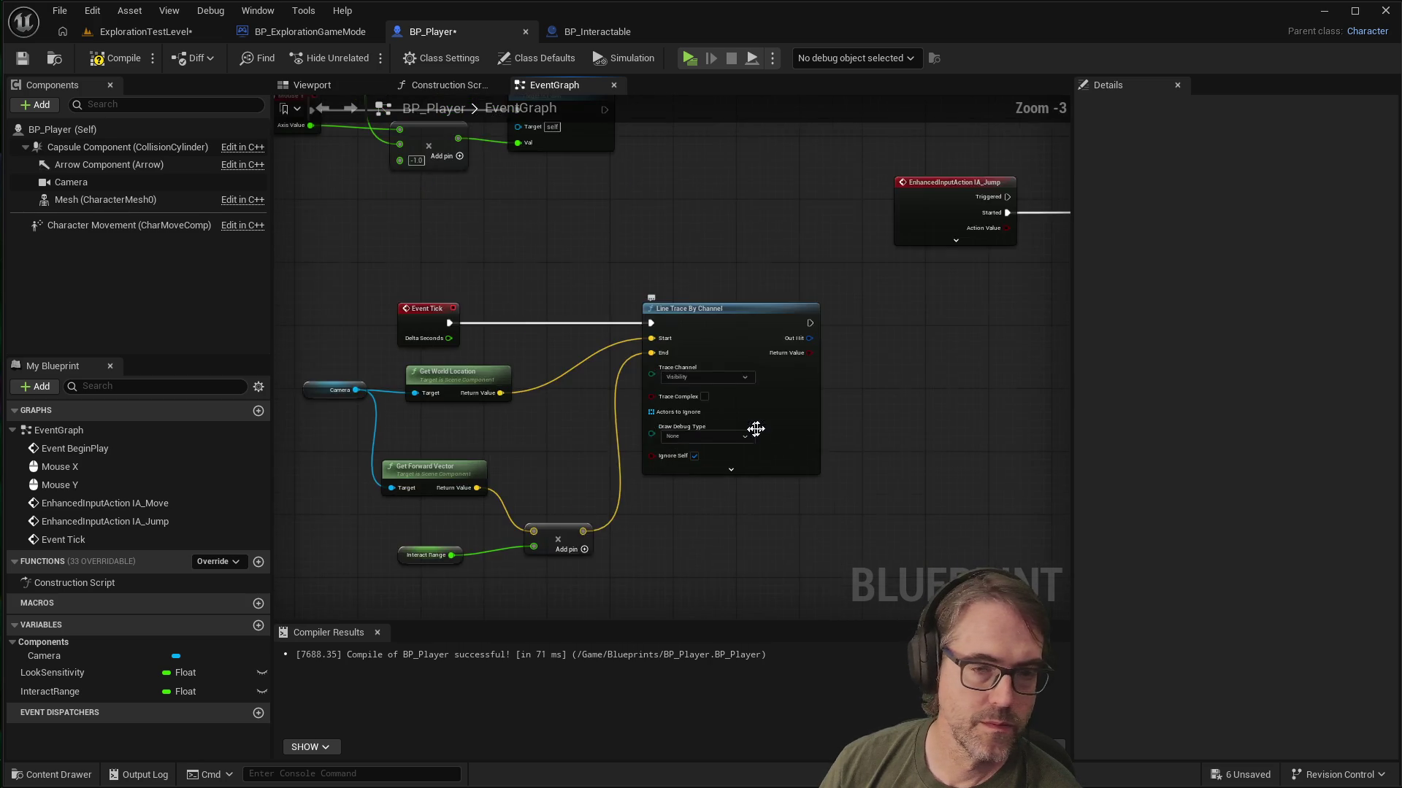
{"action": "scroll", "coordinate": [594, 414], "scroll_direction": "up", "scroll_amount": 2}
{"action": "scroll", "coordinate": [594, 414], "scroll_direction": "down", "scroll_amount": 2}
{"action": "scroll", "coordinate": [594, 415], "scroll_direction": "up", "scroll_amount": 1}
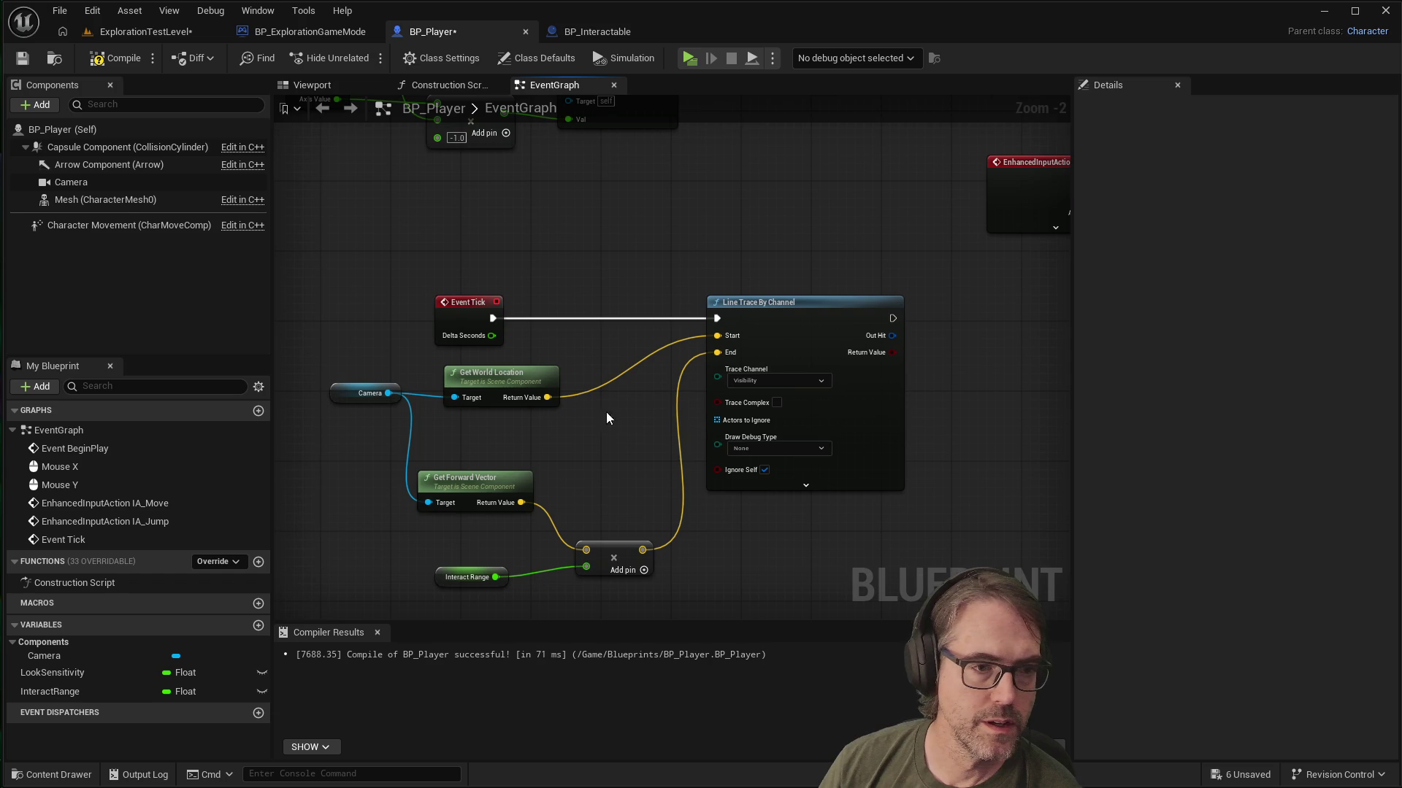
{"action": "right_click", "coordinate": [684, 487]}
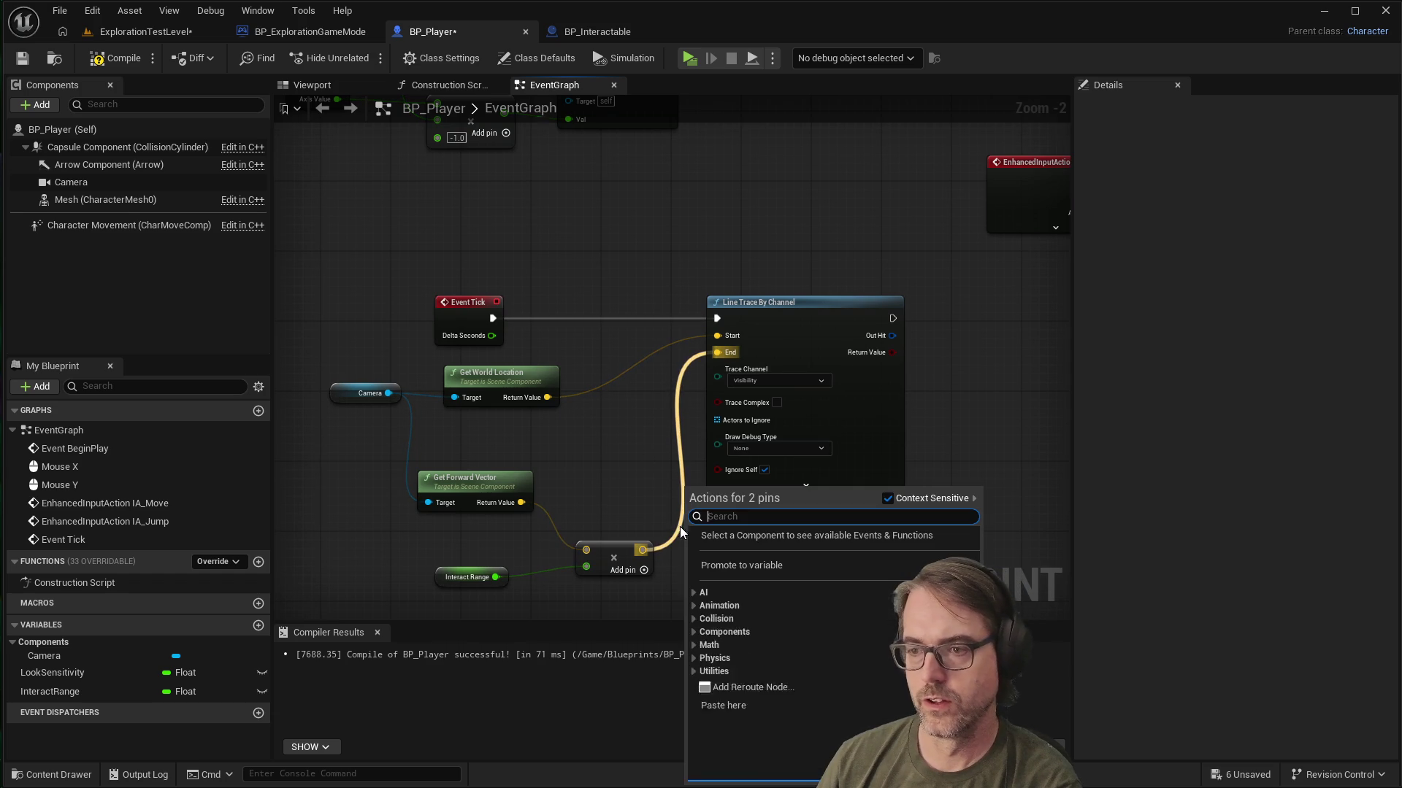
{"action": "right_click", "coordinate": [629, 558]}
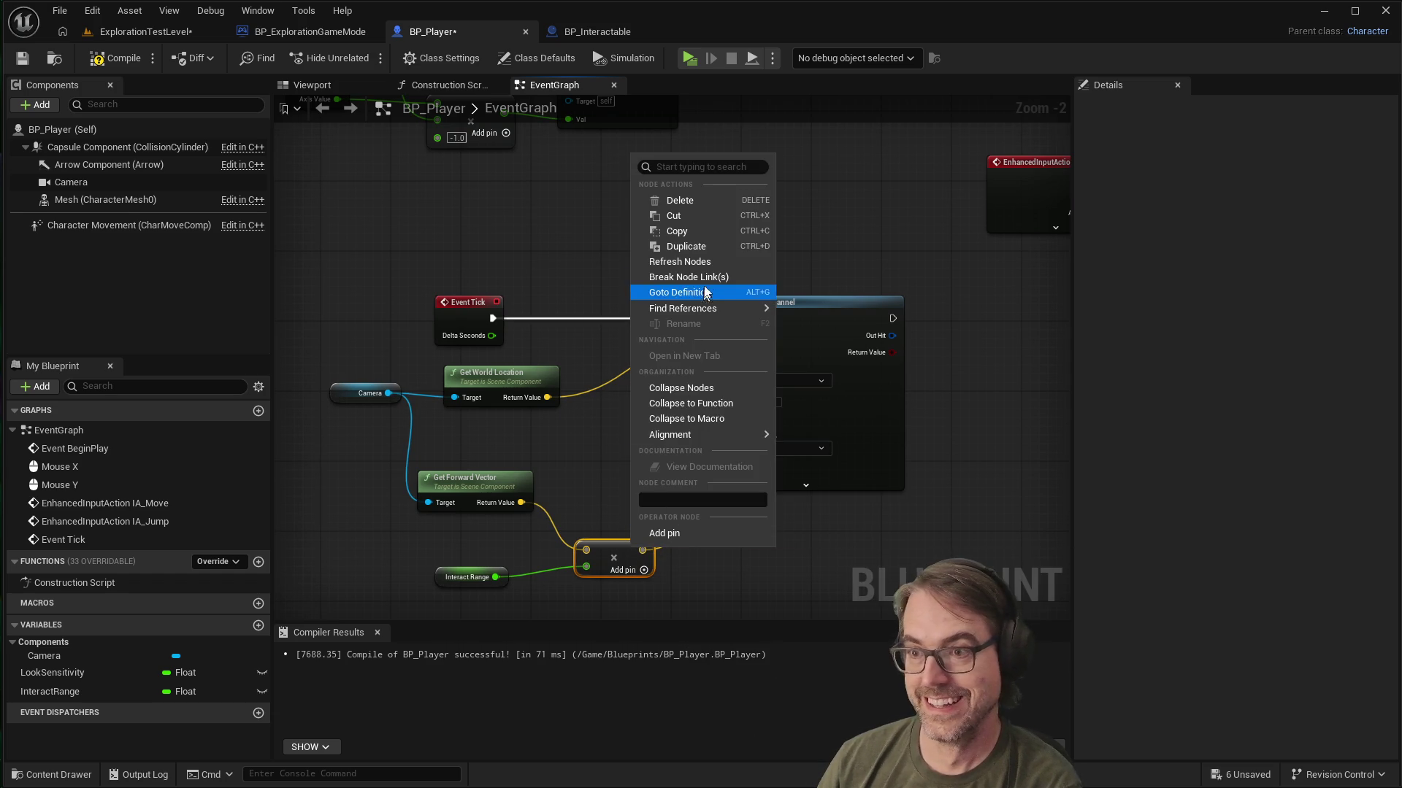
{"action": "right_click", "coordinate": [634, 545]}
{"action": "right_click", "coordinate": [633, 545]}
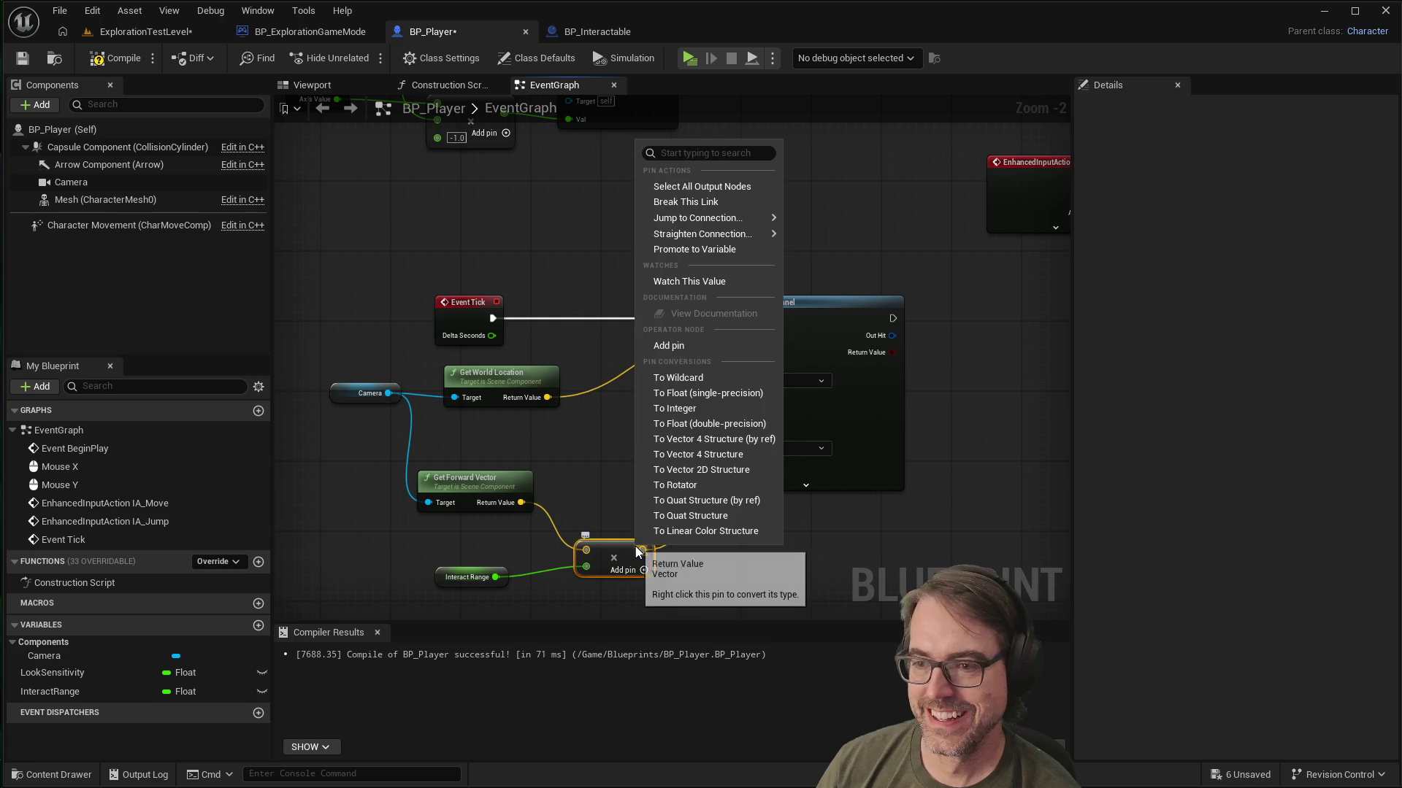
{"action": "right_click", "coordinate": [637, 550]}
{"action": "mouse_move", "coordinate": [694, 238]}
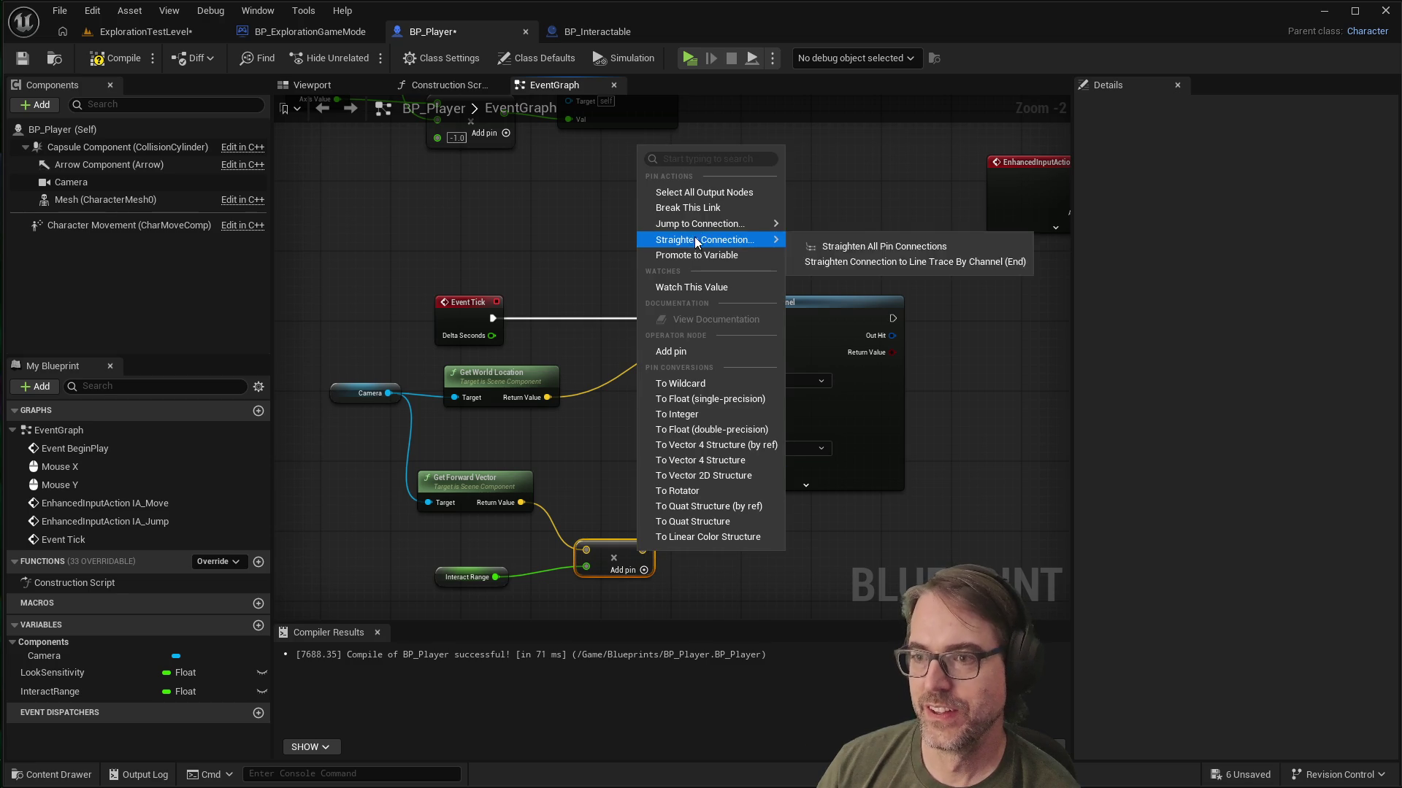
{"action": "left_click", "coordinate": [694, 207]}
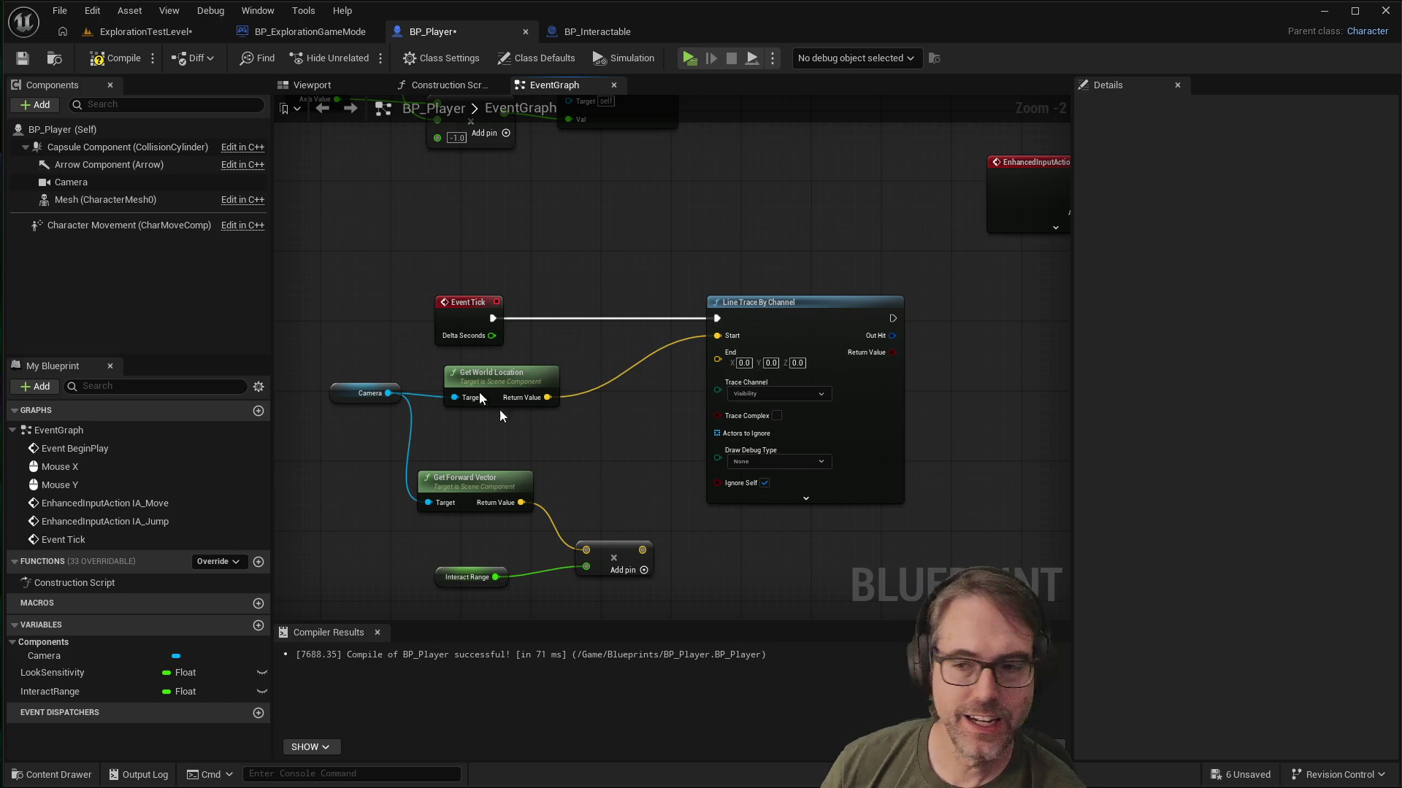
{"action": "left_click_drag", "start_coordinate": [820, 304], "coordinate": [923, 295]}
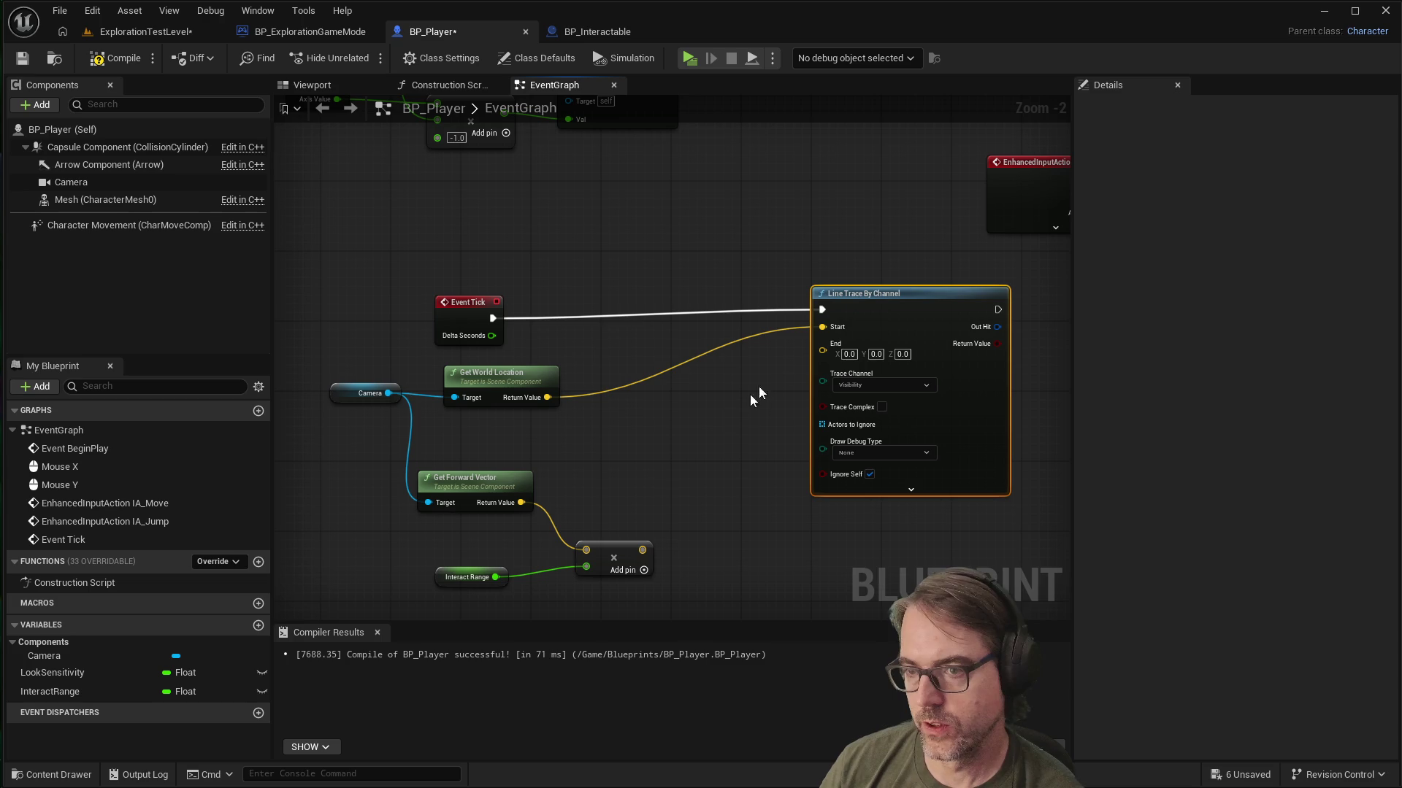
{"action": "right_click", "coordinate": [655, 473]}
Step: Add a vector Add node fed by the Camera's Get World Location output
{"action": "type", "text": "add"}
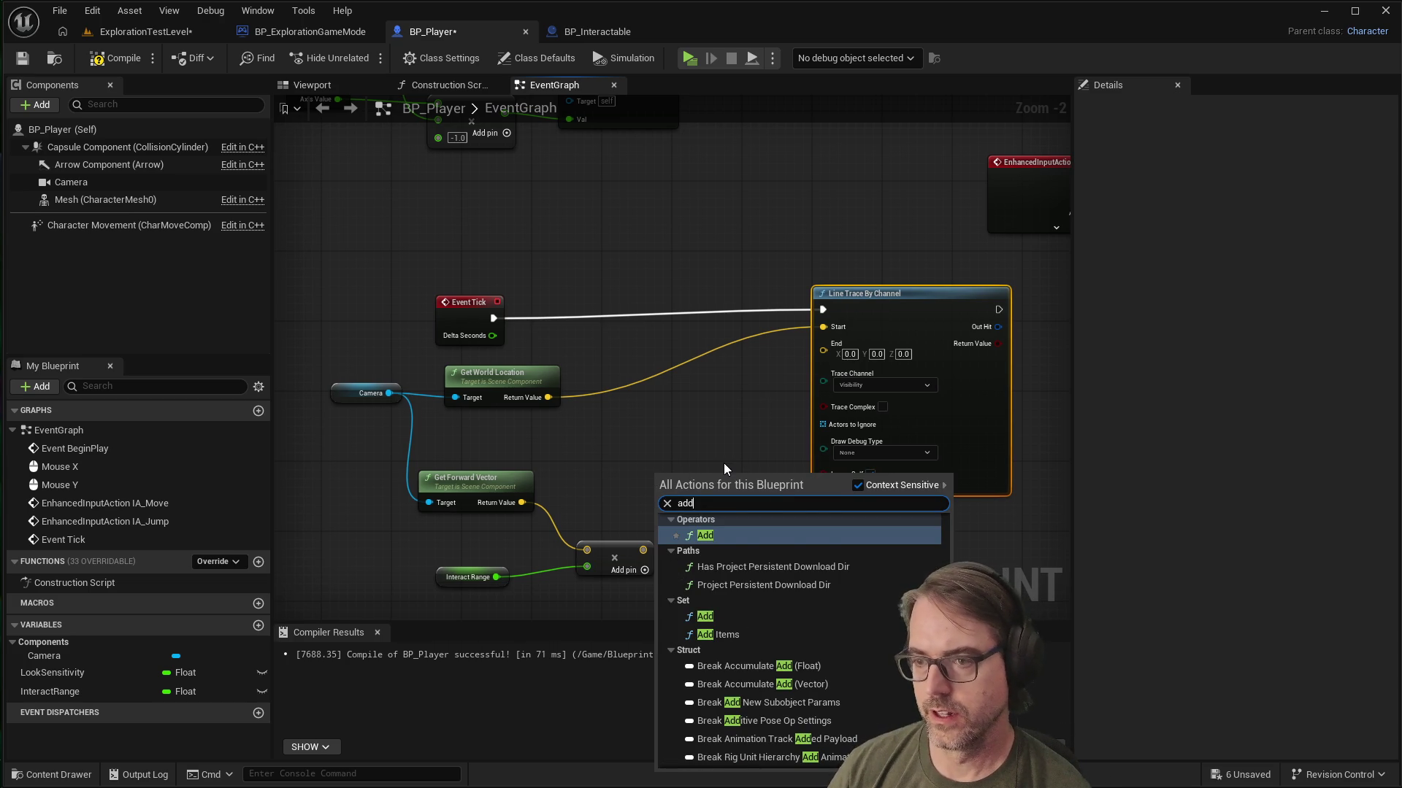
{"action": "type", "text": "iti"}
{"action": "key", "text": "BackSpace"}
{"action": "key", "text": "BackSpace"}
{"action": "key", "text": "BackSpace"}
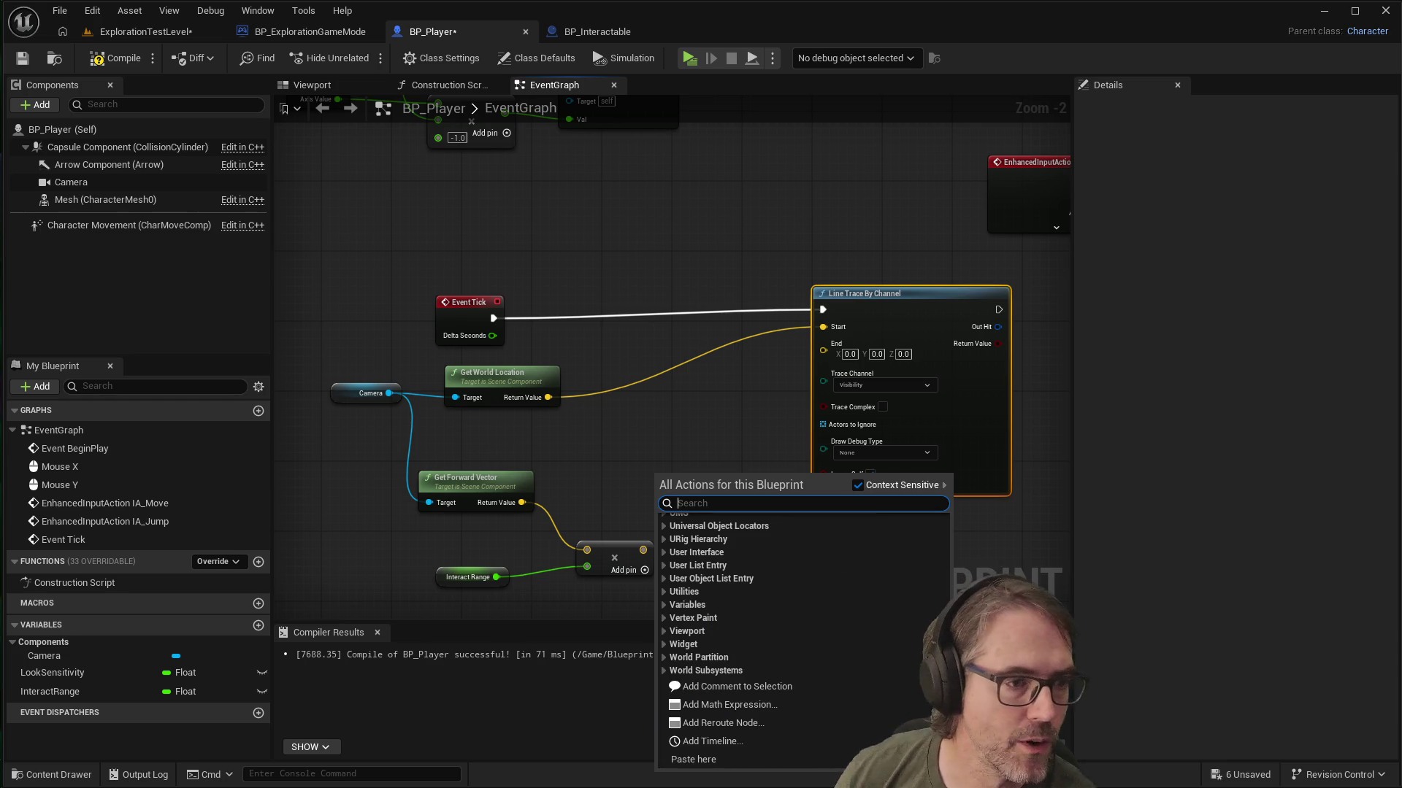
{"action": "key", "text": "Escape"}
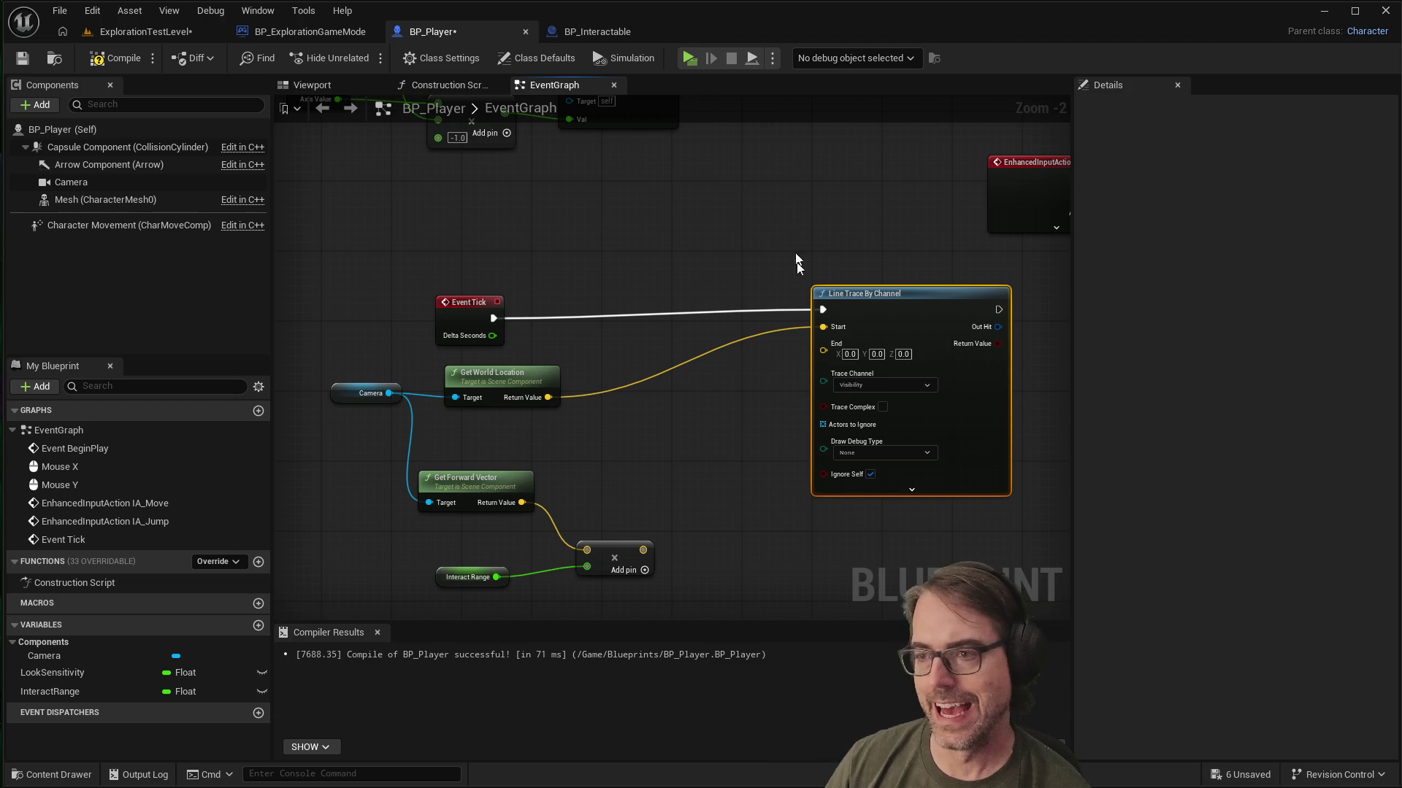
{"action": "left_click_drag", "start_coordinate": [543, 396], "coordinate": [659, 462]}
{"action": "type", "text": "add"}
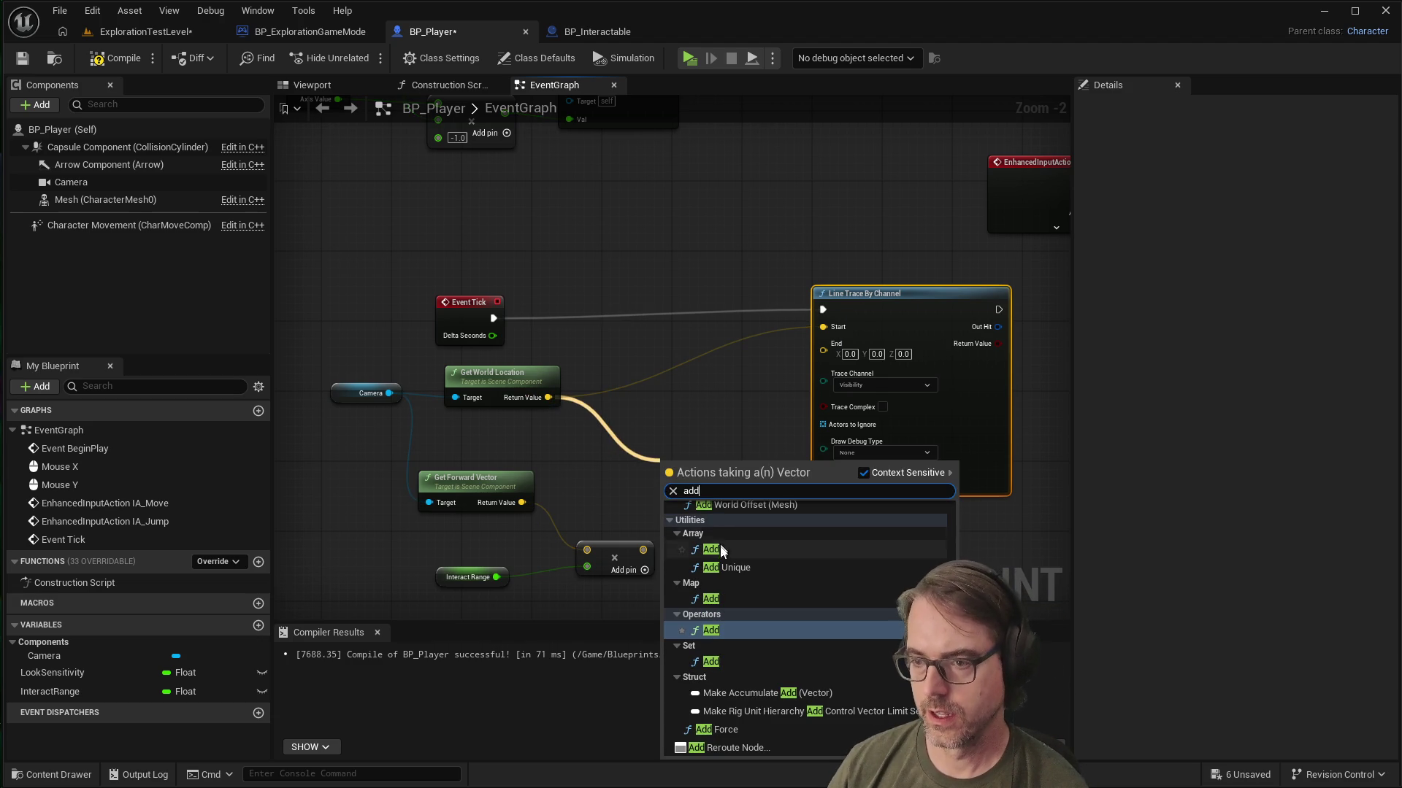
{"action": "scroll", "coordinate": [751, 616], "scroll_direction": "up", "scroll_amount": 3}
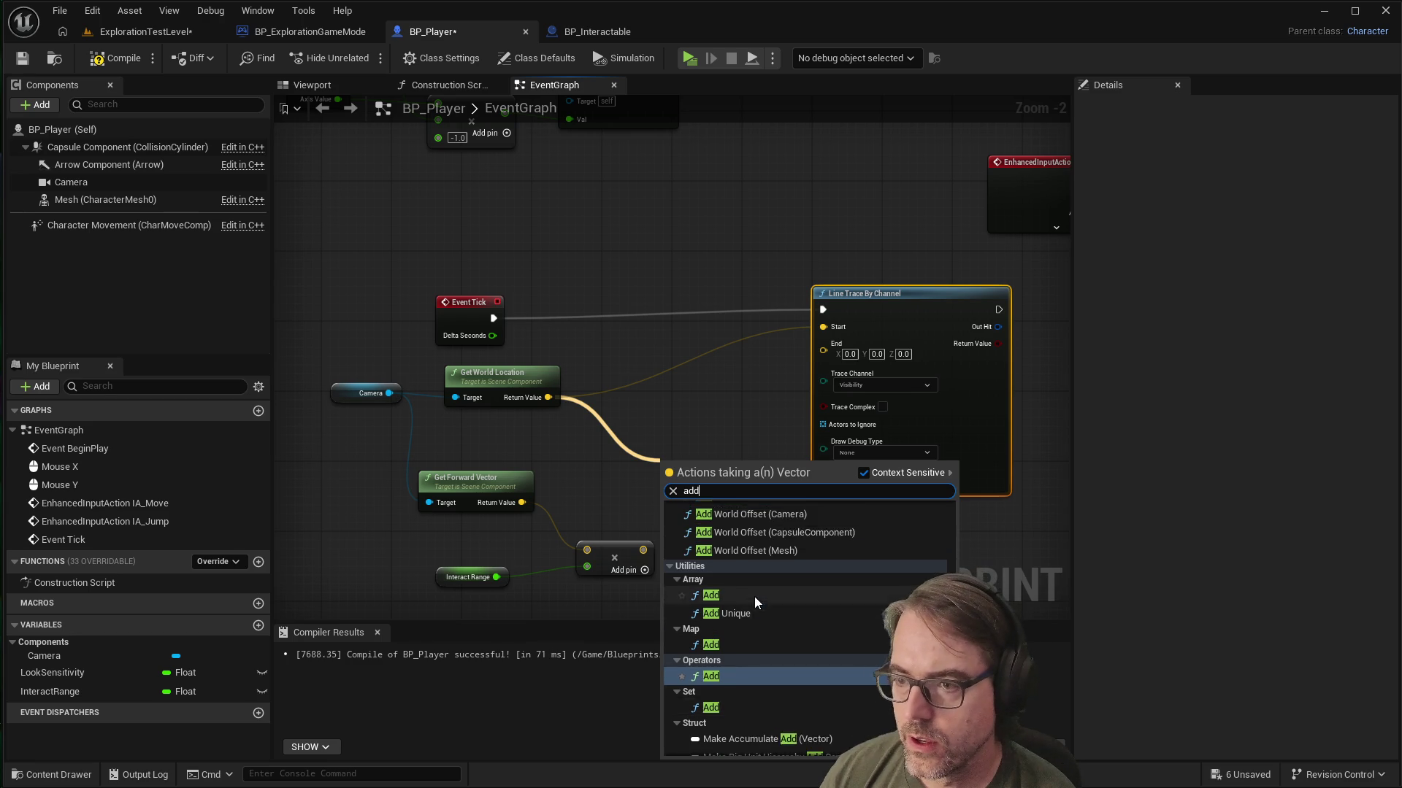
{"action": "scroll", "coordinate": [726, 648], "scroll_direction": "down", "scroll_amount": 1}
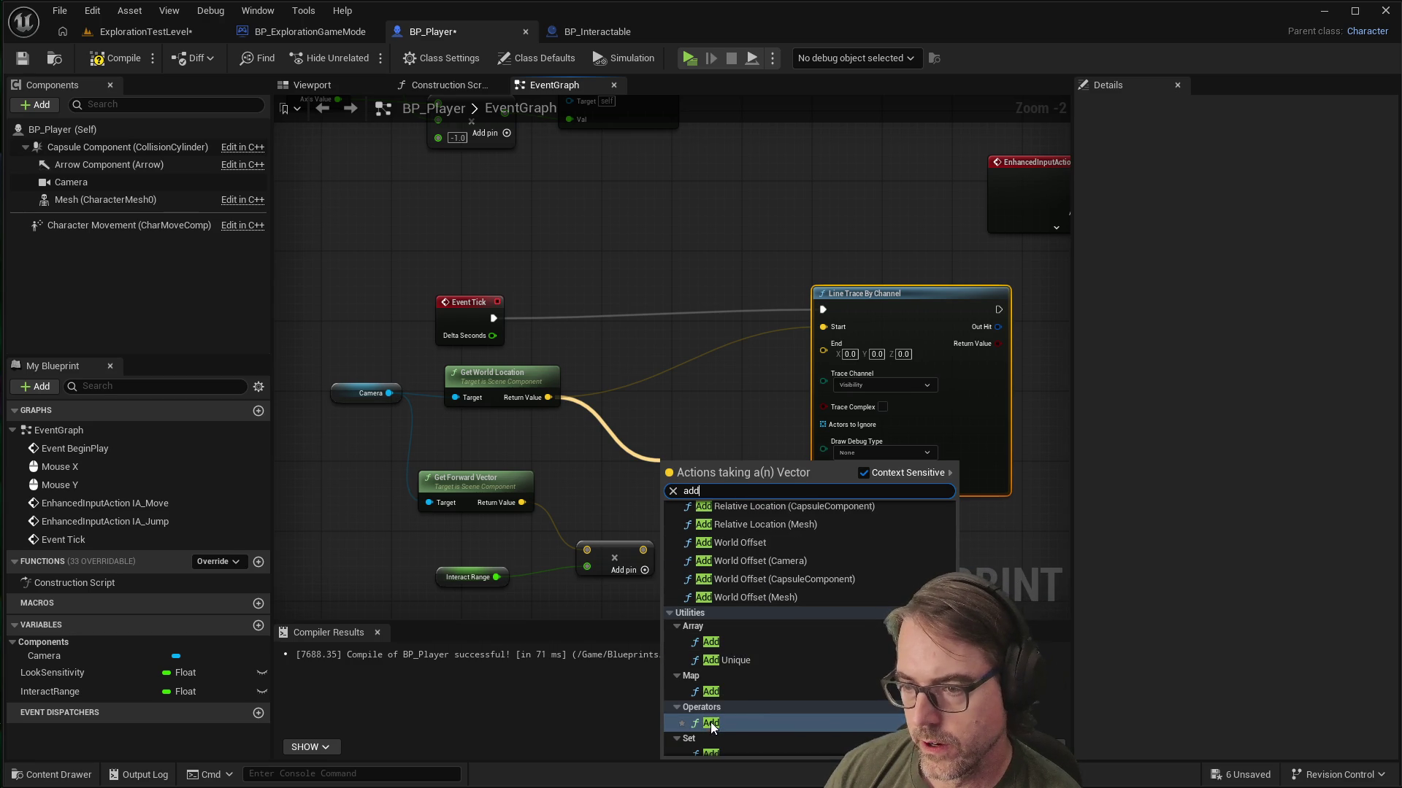
{"action": "key", "text": "Return"}
Step: Wire the range-scaled forward vector into the Add node and position it beside the trace
{"action": "left_click_drag", "start_coordinate": [742, 464], "coordinate": [704, 455]}
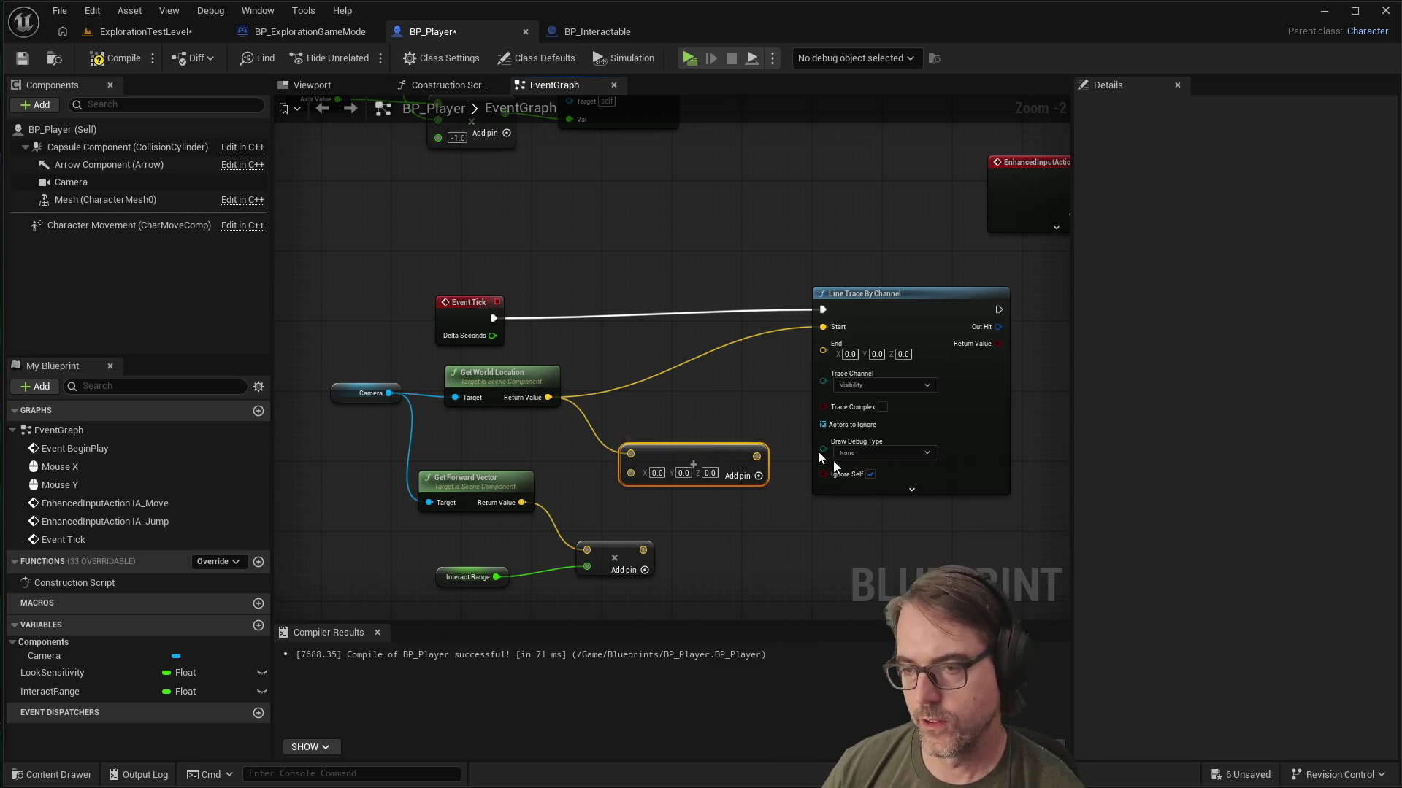
{"action": "left_click", "coordinate": [686, 405]}
{"action": "left_click_drag", "start_coordinate": [700, 447], "coordinate": [699, 438]}
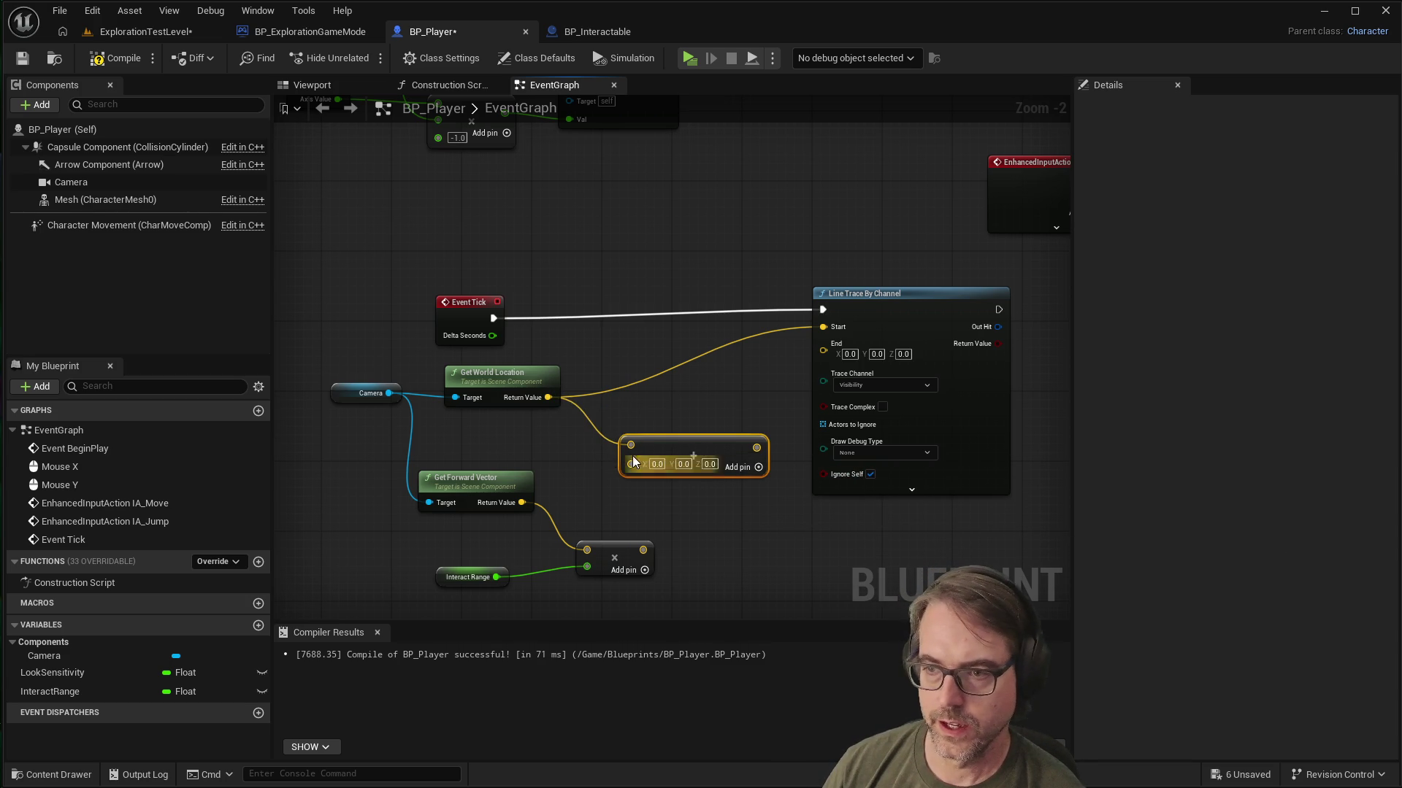
{"action": "mouse_move", "coordinate": [643, 550]}
{"action": "left_mouse_down"}
{"action": "mouse_move", "coordinate": [657, 514]}
{"action": "mouse_move", "coordinate": [630, 461]}
{"action": "mouse_move", "coordinate": [742, 434]}
{"action": "mouse_move", "coordinate": [823, 350]}
{"action": "left_mouse_up"}
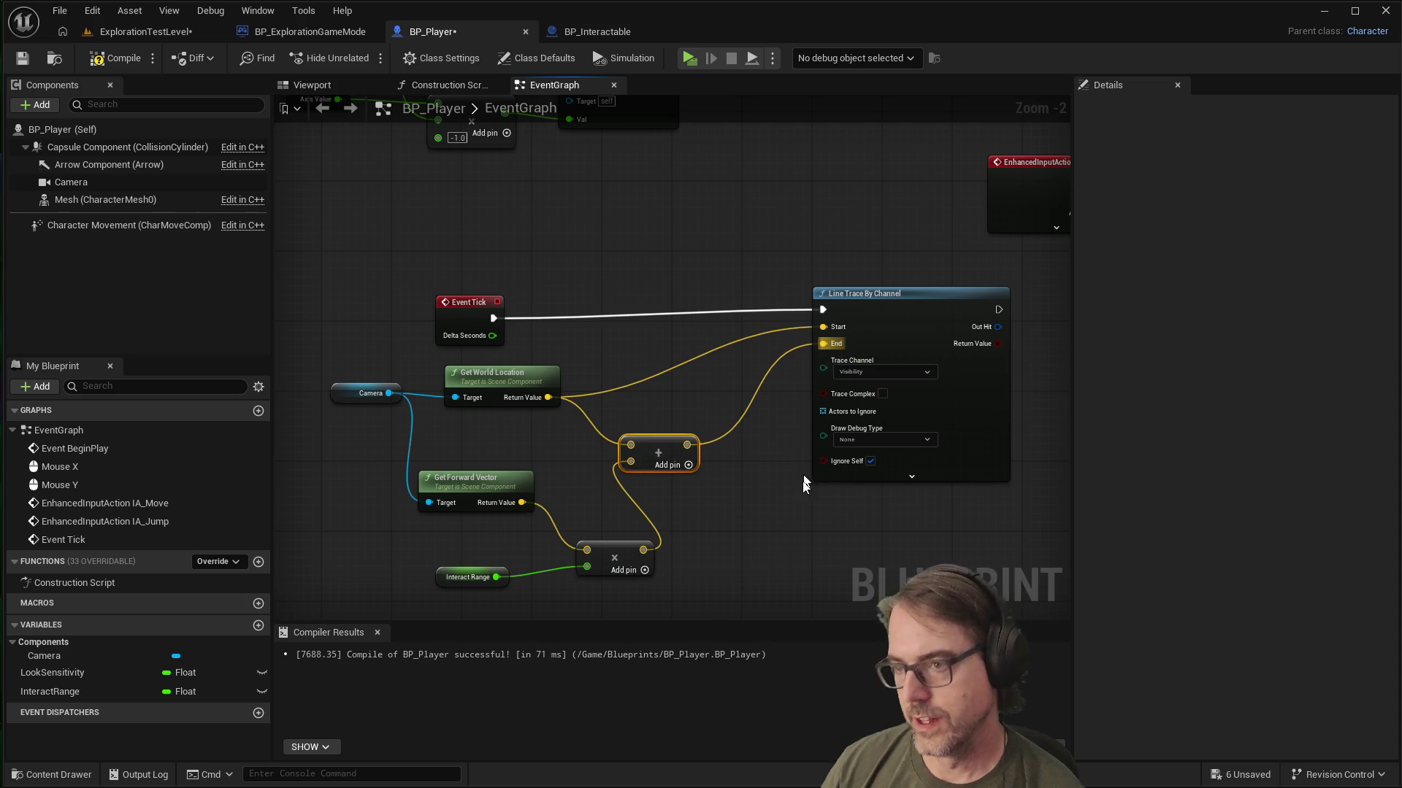
{"action": "left_click", "coordinate": [617, 435]}
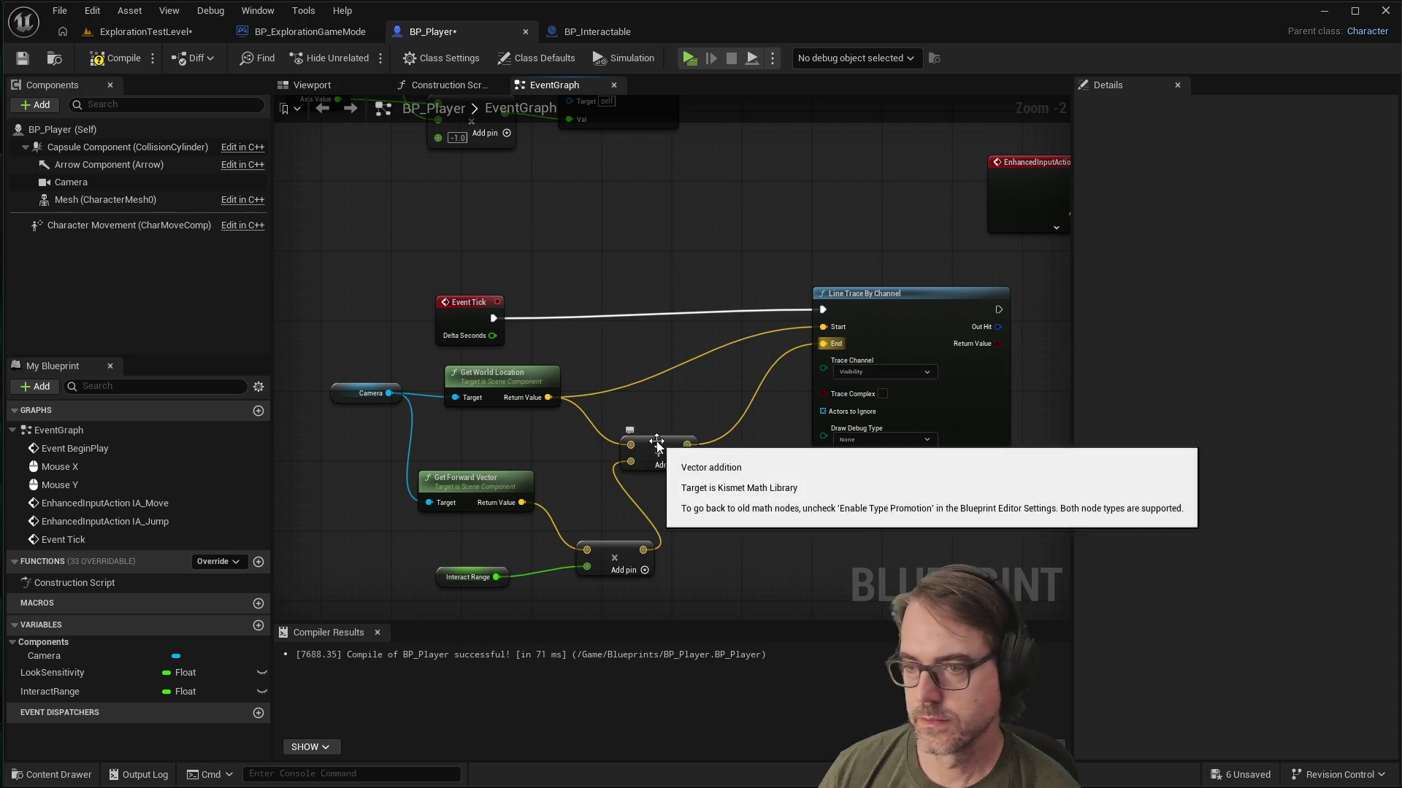
{"action": "left_click_drag", "start_coordinate": [654, 438], "coordinate": [695, 438]}
{"action": "left_click", "coordinate": [702, 469]}
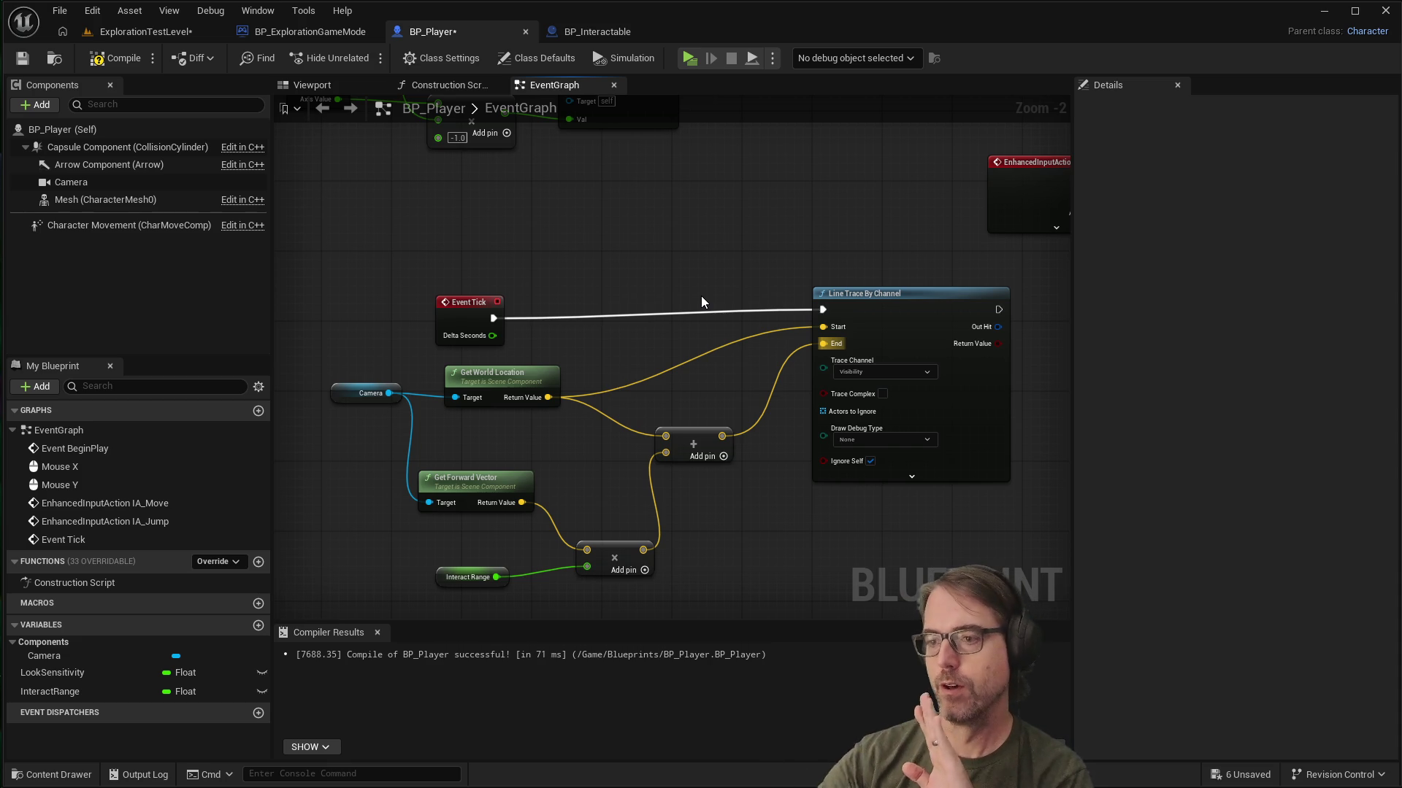
{"action": "scroll", "coordinate": [730, 365], "scroll_direction": "down", "scroll_amount": 2}
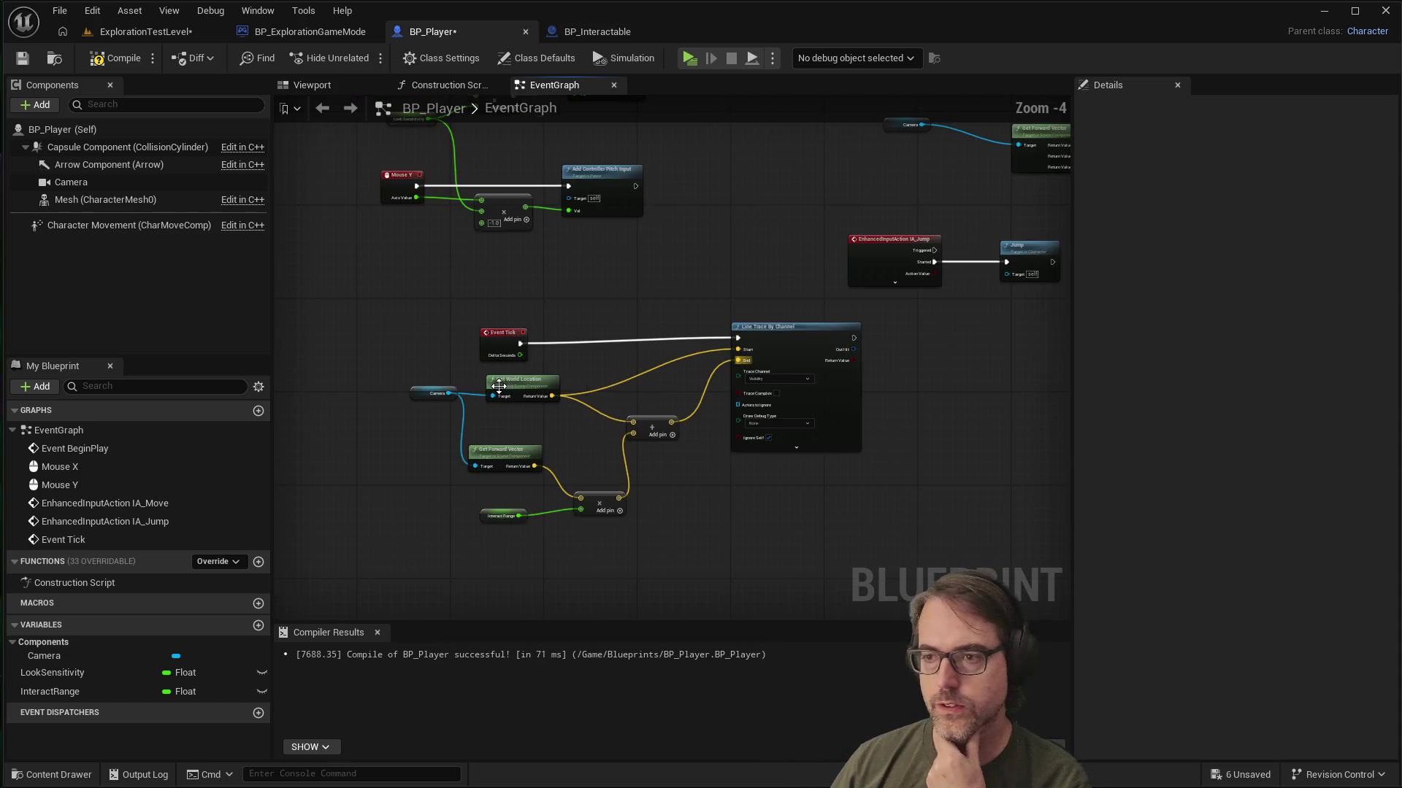
Step: Add a Print String after the line trace, printing its Return Value as text, then save BP_Player
{"action": "scroll", "coordinate": [825, 357], "scroll_direction": "up", "scroll_amount": 1}
{"action": "left_click_drag", "start_coordinate": [653, 369], "coordinate": [803, 379]}
{"action": "type", "text": "print"}
{"action": "key", "text": "Return"}
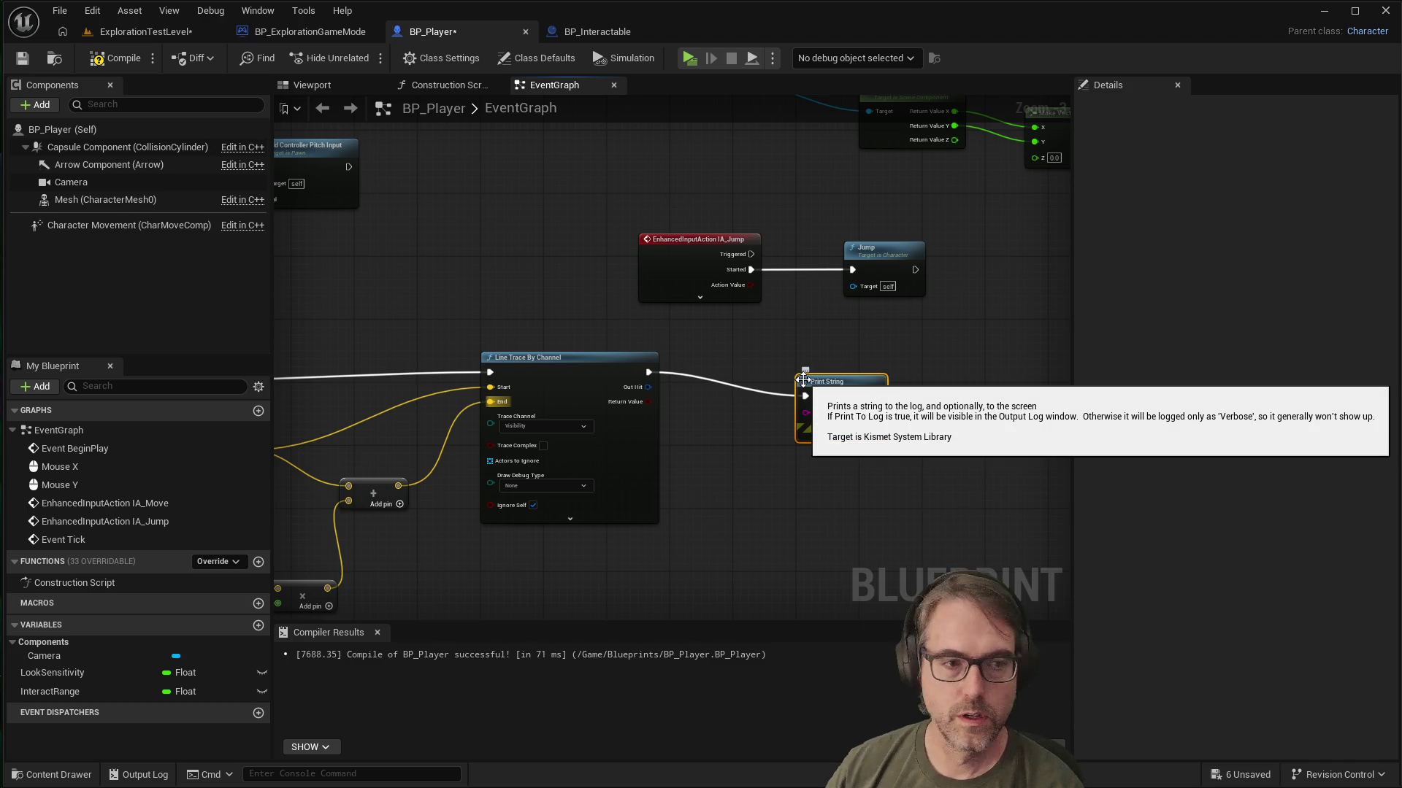
{"action": "mouse_move", "coordinate": [645, 402]}
{"action": "left_mouse_down"}
{"action": "mouse_move", "coordinate": [735, 438]}
{"action": "mouse_move", "coordinate": [812, 416]}
{"action": "left_mouse_up"}
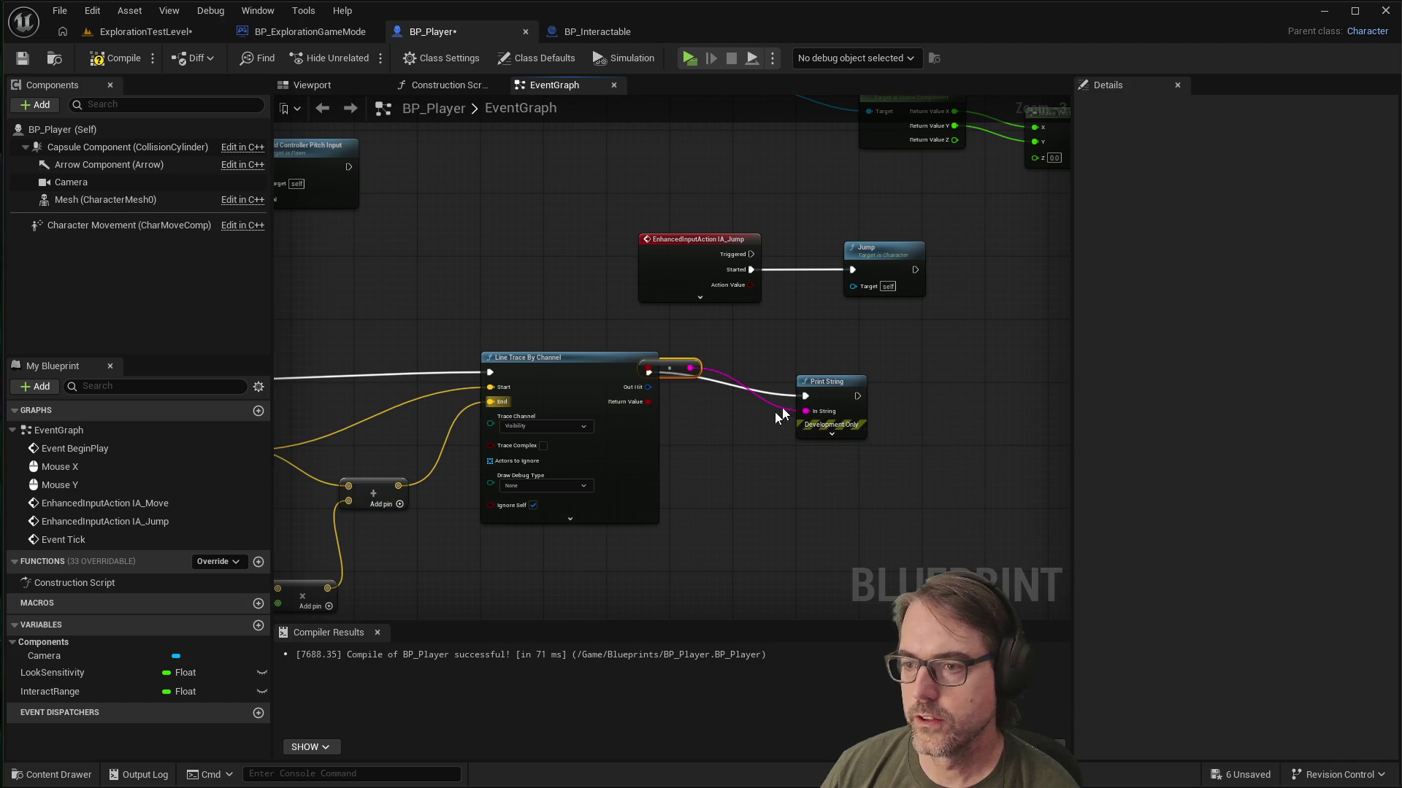
{"action": "left_click_drag", "start_coordinate": [681, 361], "coordinate": [720, 409]}
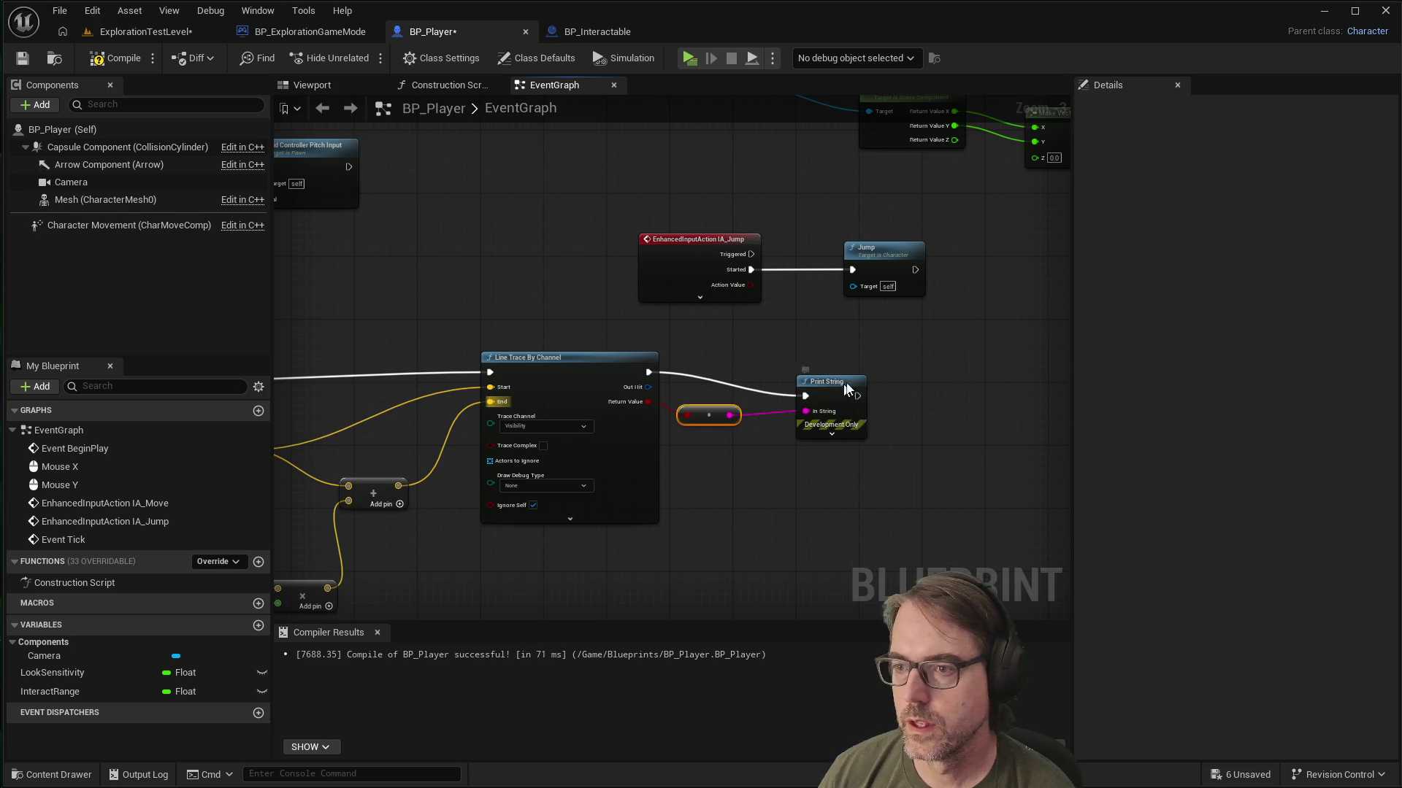
{"action": "left_click_drag", "start_coordinate": [839, 387], "coordinate": [860, 370]}
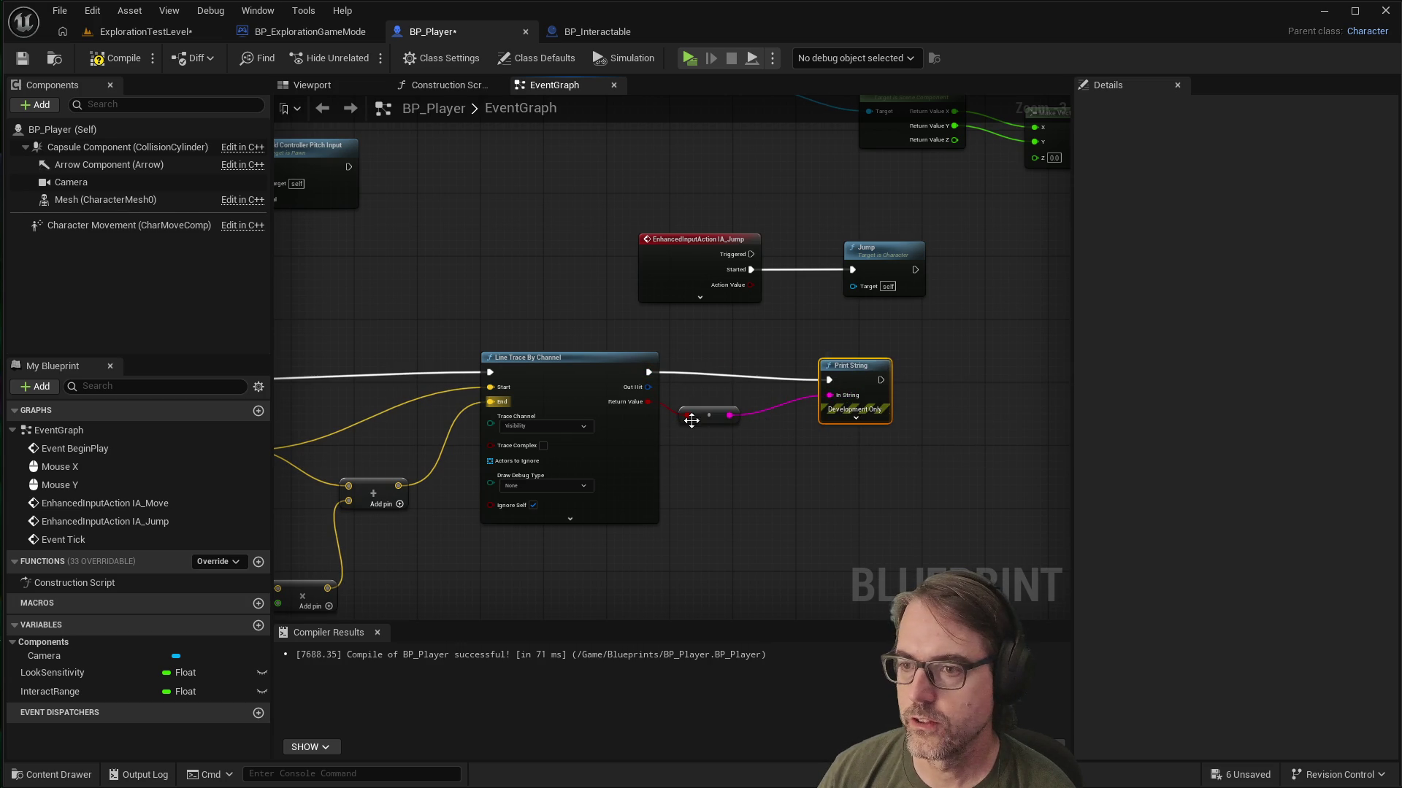
{"action": "left_click", "coordinate": [721, 388]}
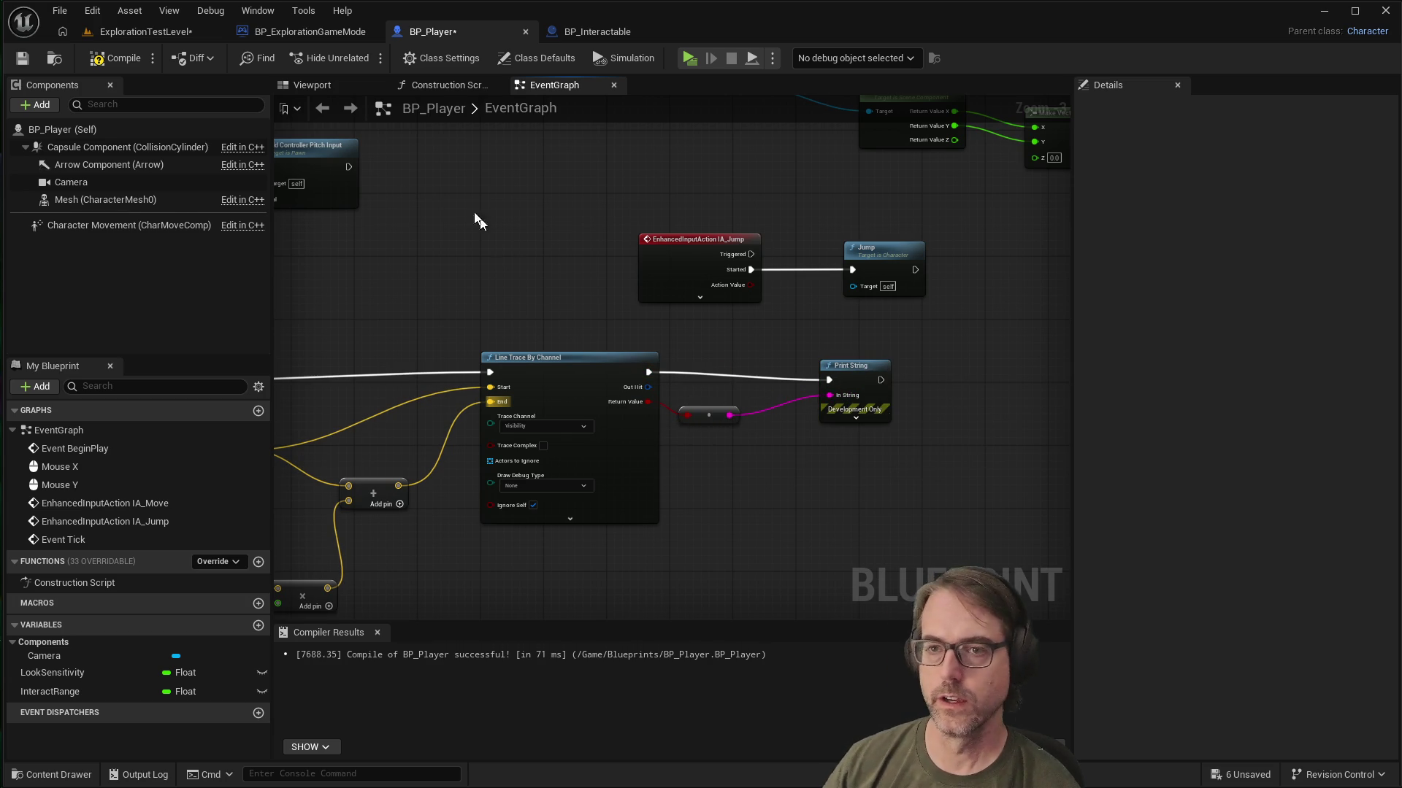
{"action": "left_click", "coordinate": [22, 58]}
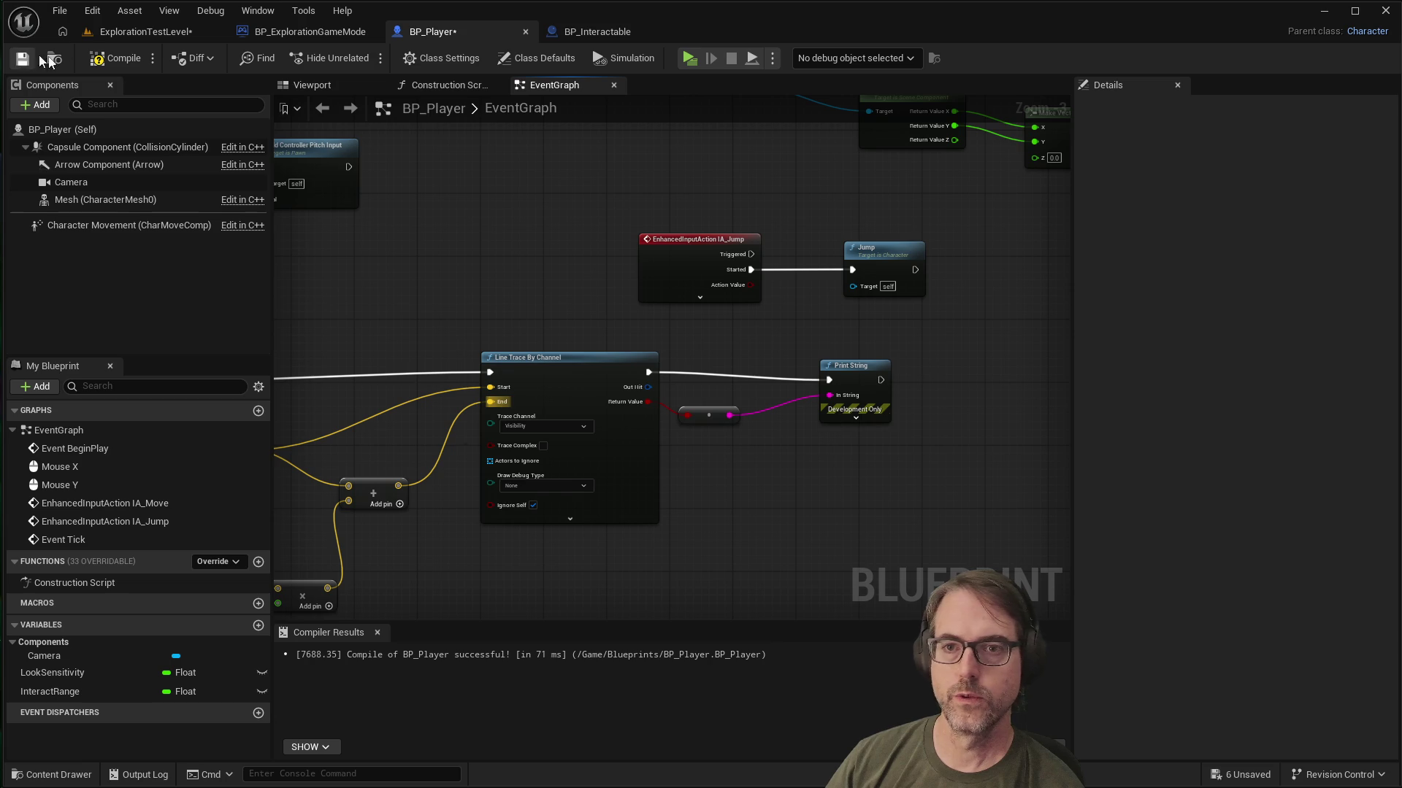
{"action": "left_click", "coordinate": [686, 58]}
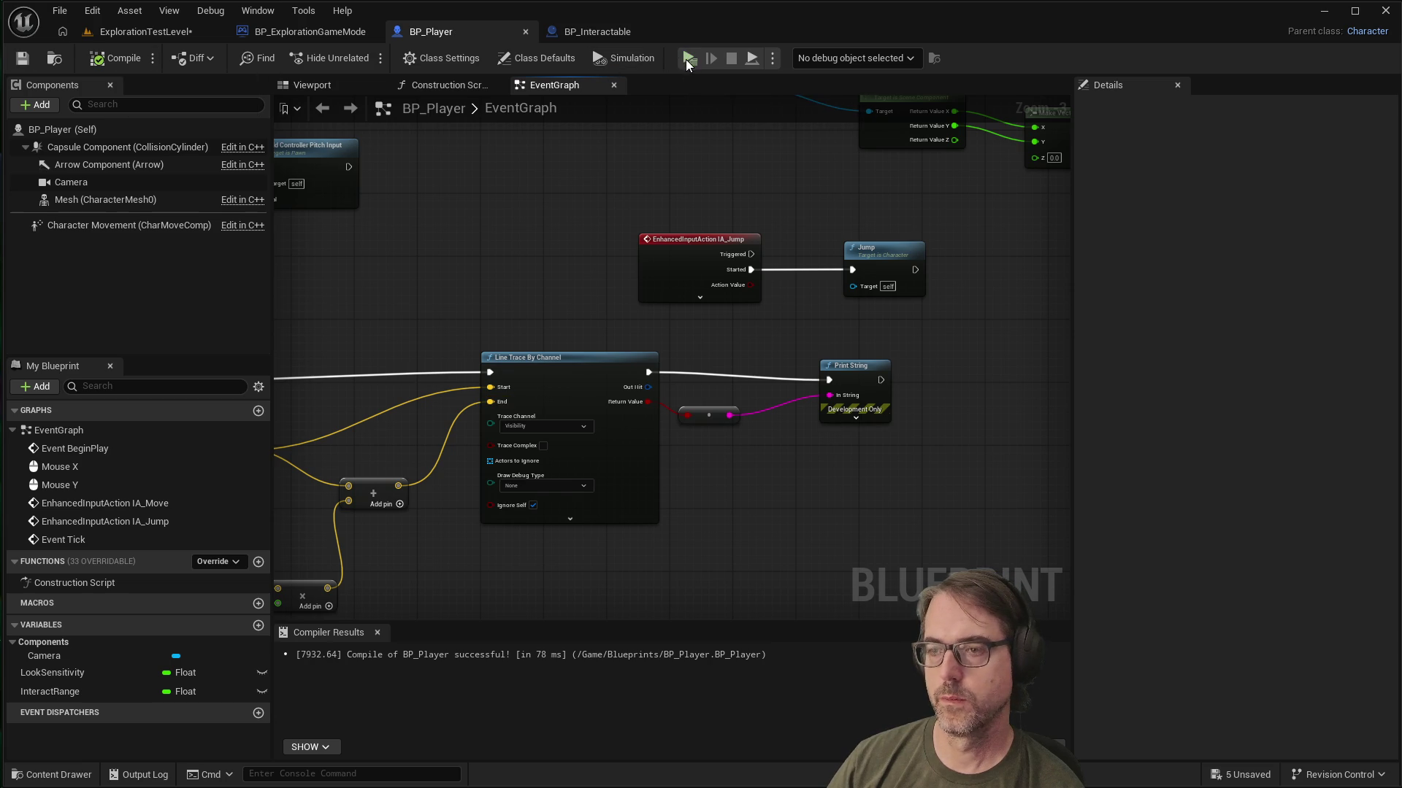
{"action": "key", "text": "w"}
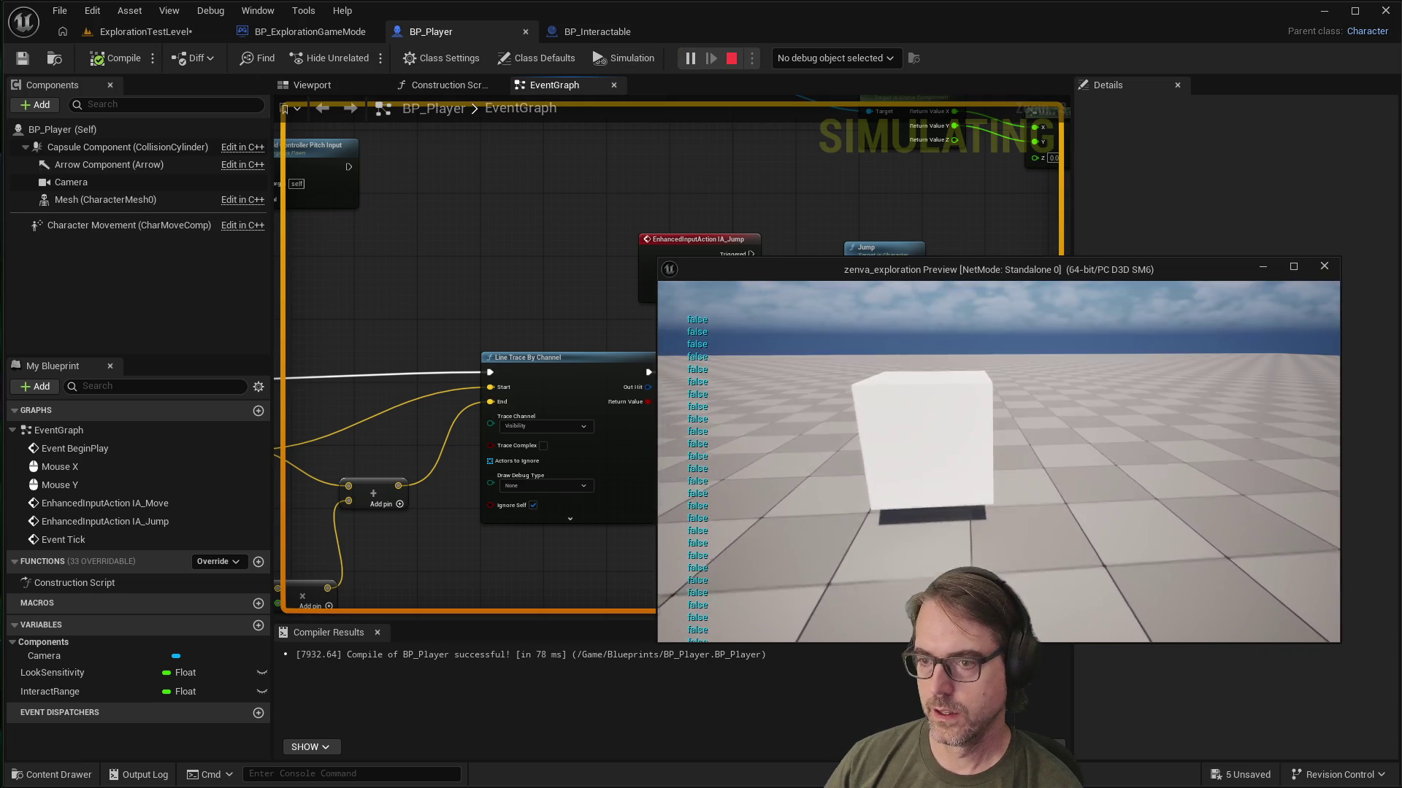
{"action": "mouse_move", "coordinate": [999, 462]}
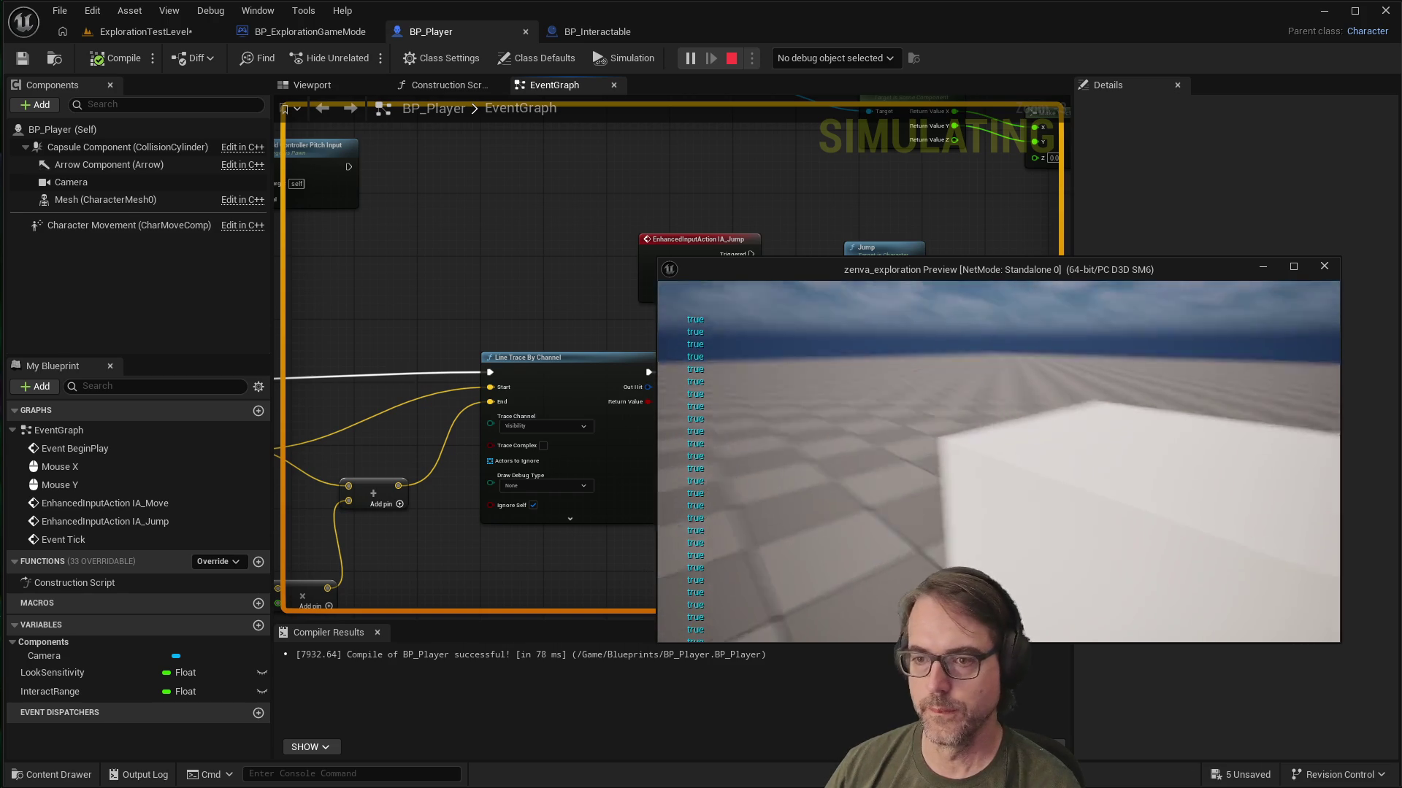
{"action": "key", "text": "Escape"}
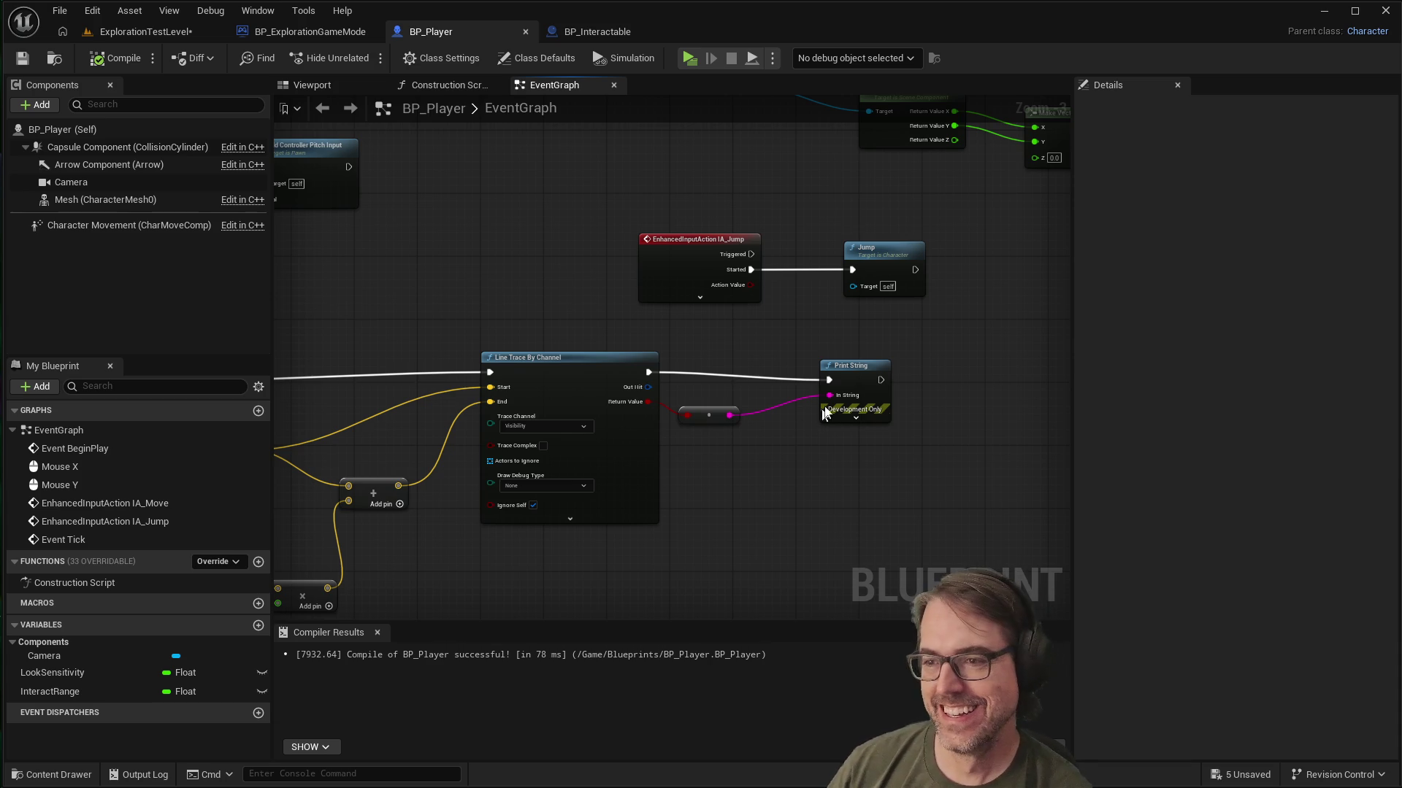
Step: Delete the conversion and Print String nodes, then add an expanded Break Hit Result from Out Hit
{"action": "left_click_drag", "start_coordinate": [944, 340], "coordinate": [670, 455]}
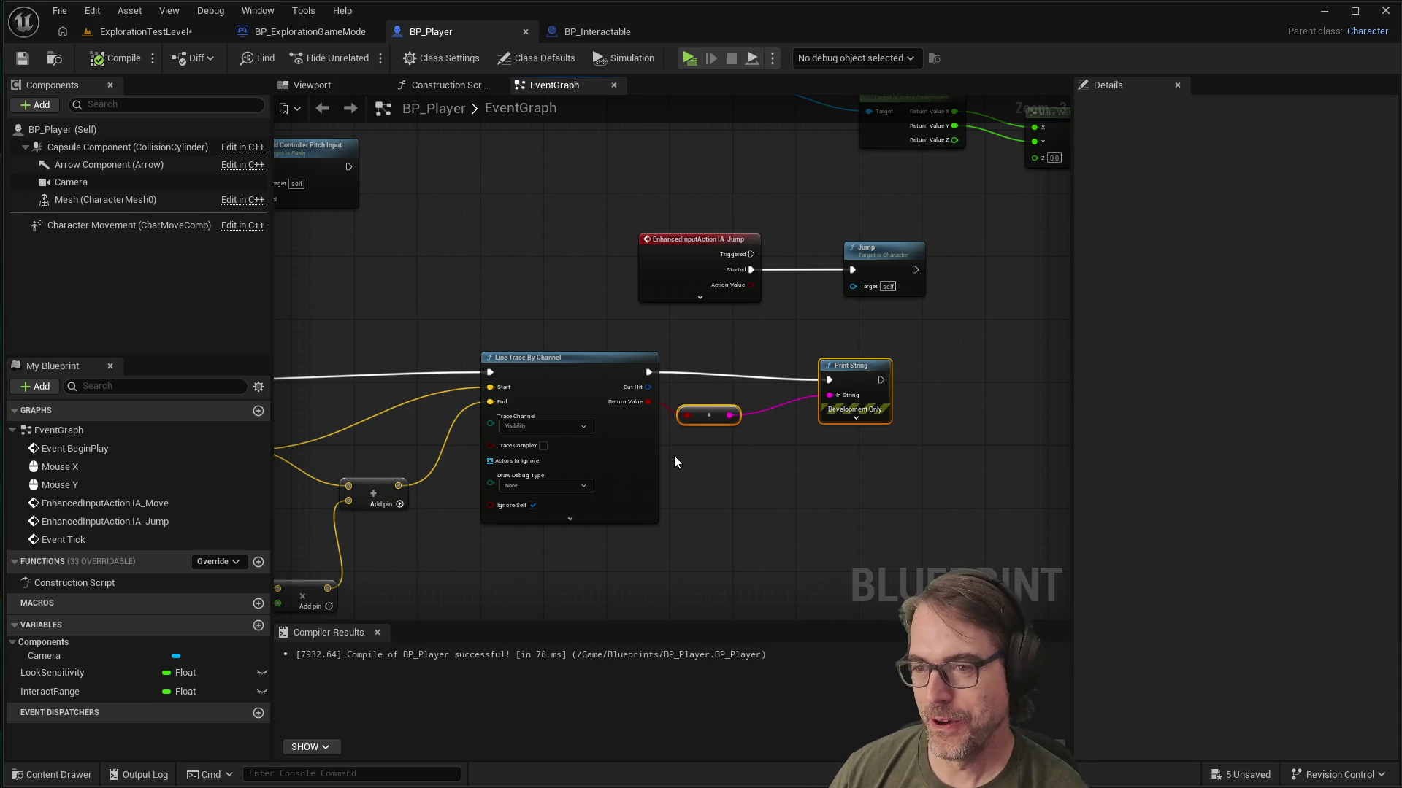
{"action": "key", "text": "Delete"}
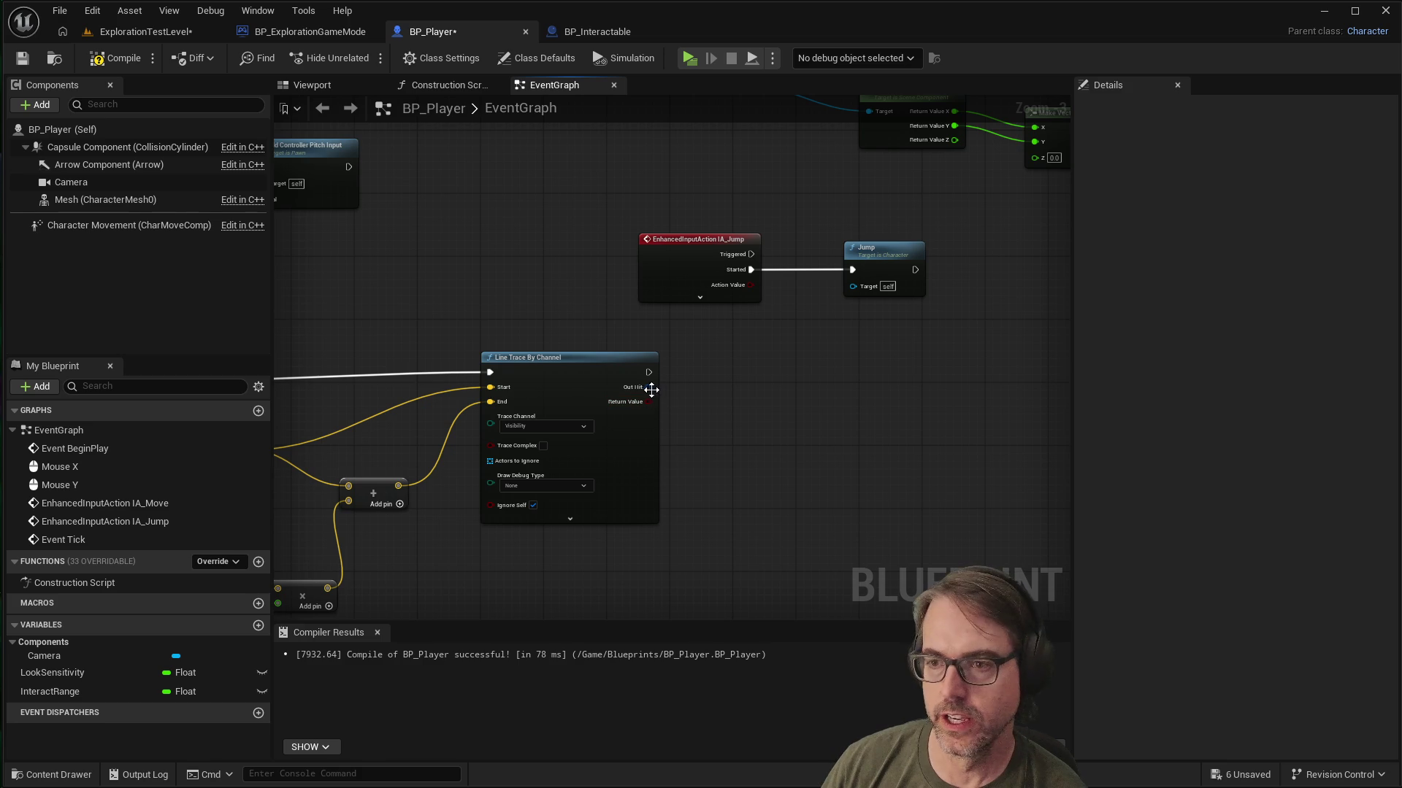
{"action": "left_click_drag", "start_coordinate": [647, 386], "coordinate": [750, 397]}
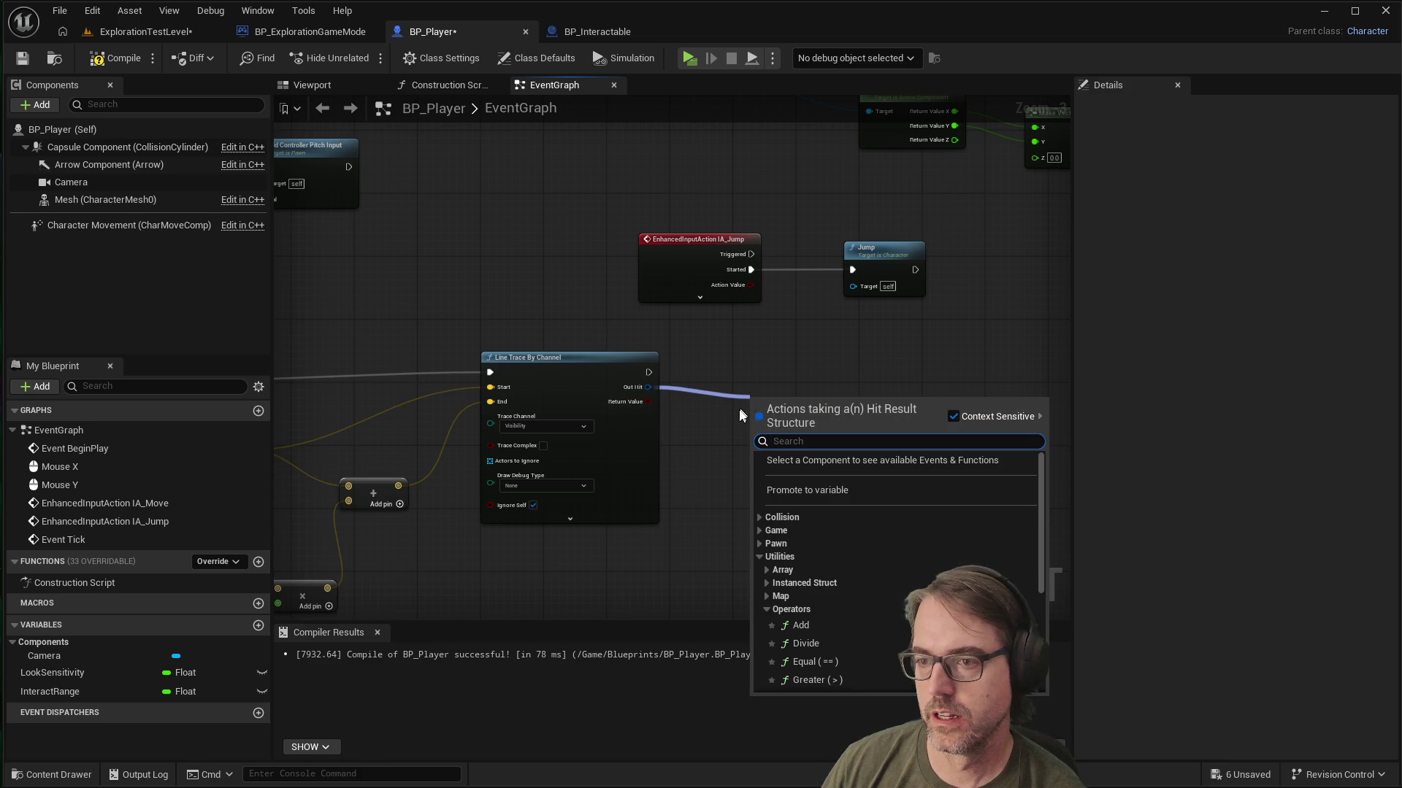
{"action": "type", "text": "break hit"}
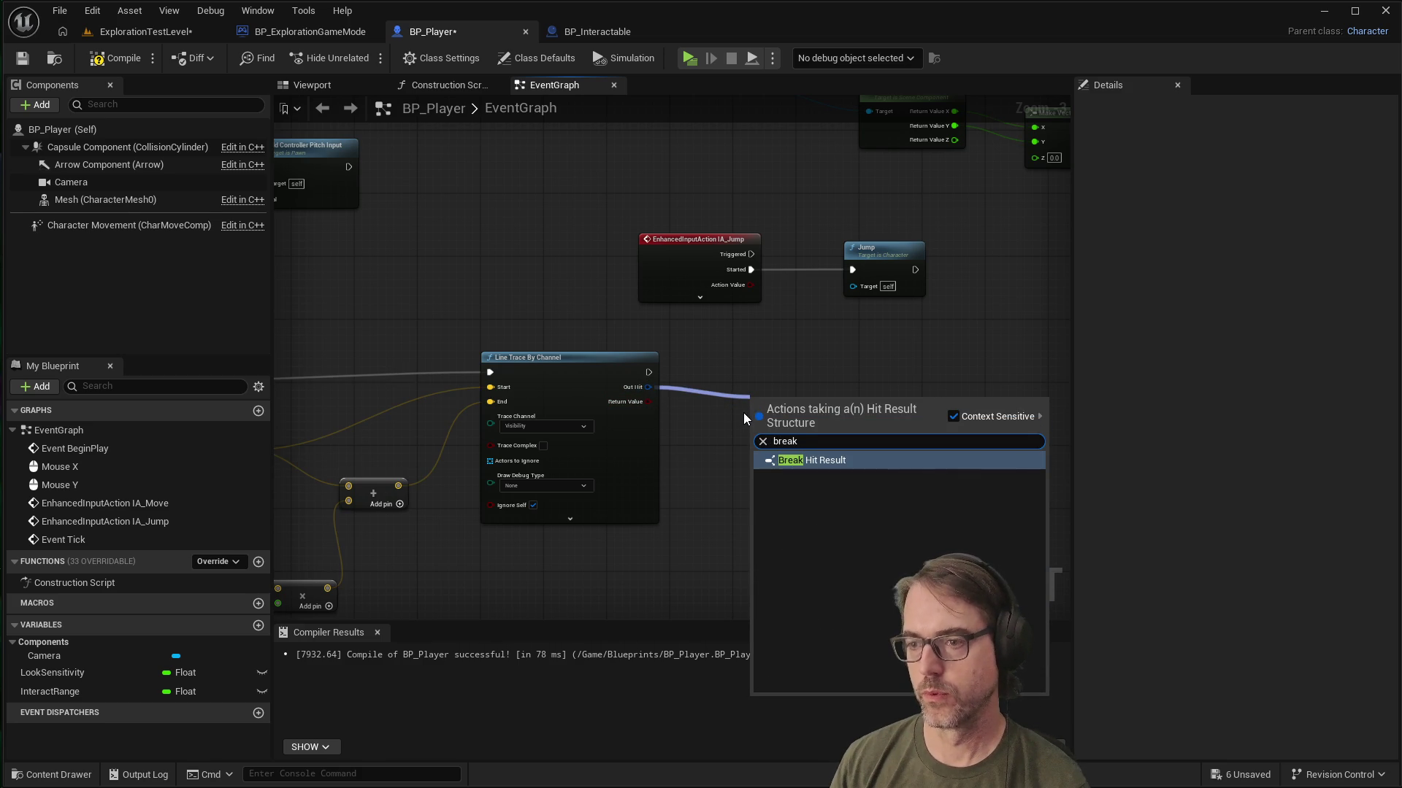
{"action": "key", "text": "Return"}
{"action": "left_click_drag", "start_coordinate": [781, 401], "coordinate": [789, 370]}
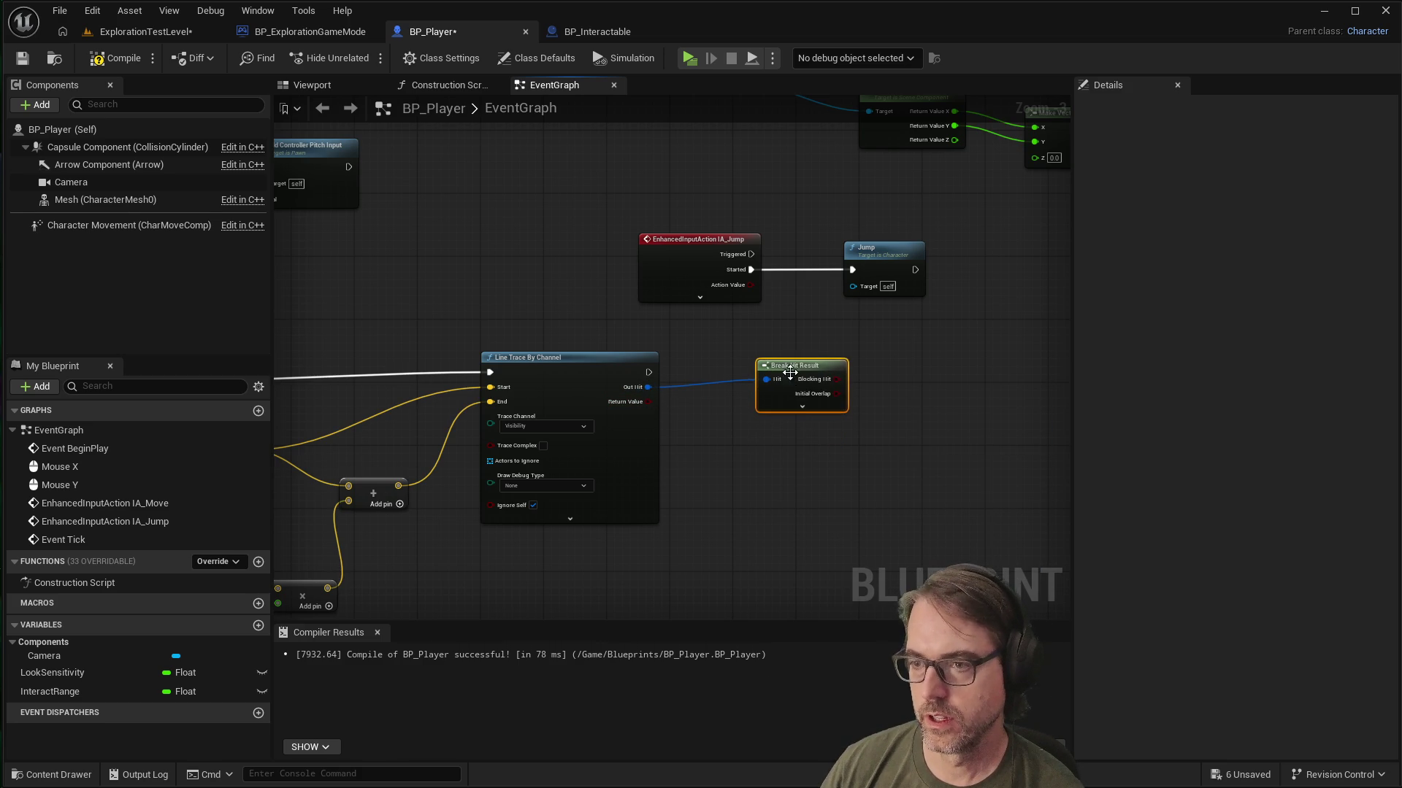
{"action": "left_click", "coordinate": [801, 410]}
{"action": "scroll", "coordinate": [862, 554], "scroll_direction": "down", "scroll_amount": 2}
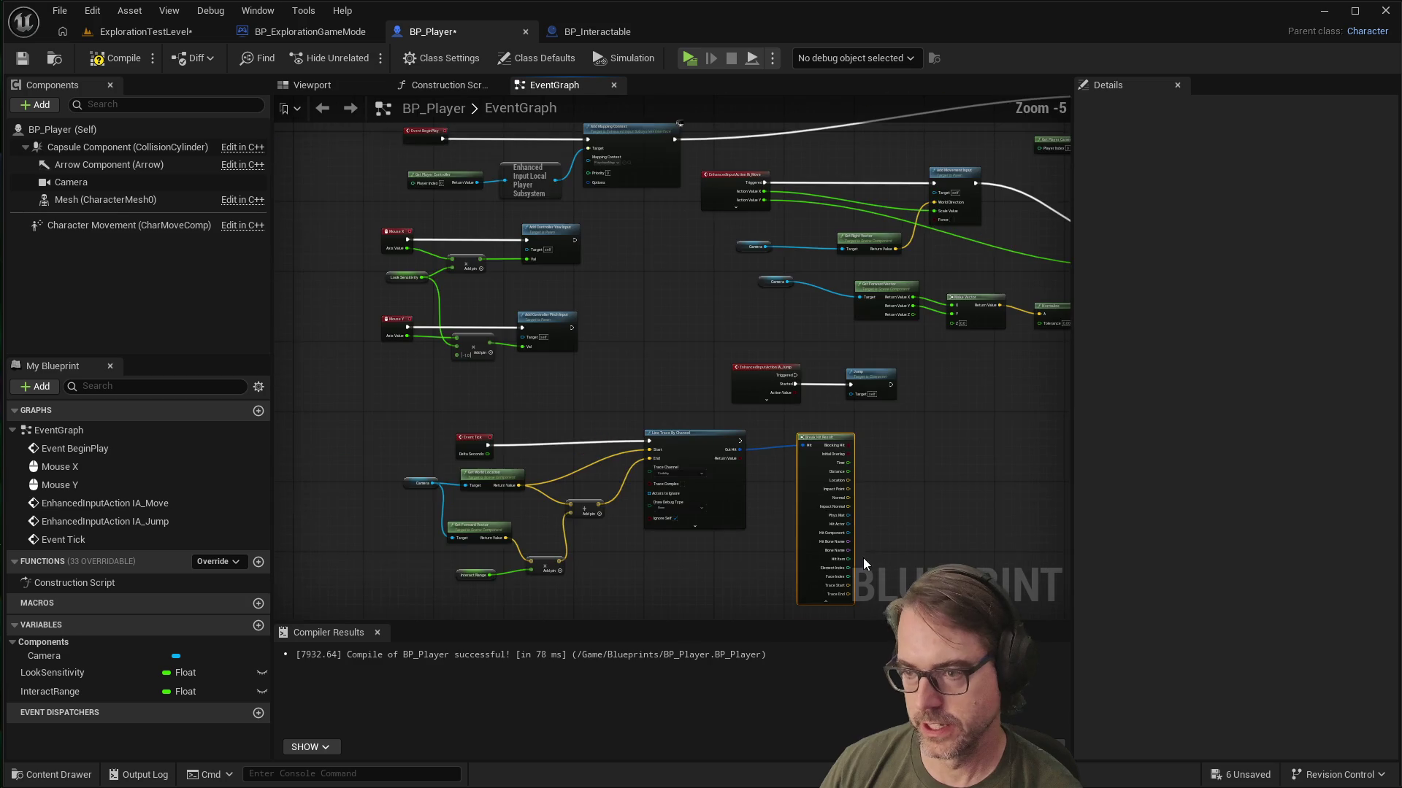
{"action": "scroll", "coordinate": [849, 609], "scroll_direction": "up", "scroll_amount": 5}
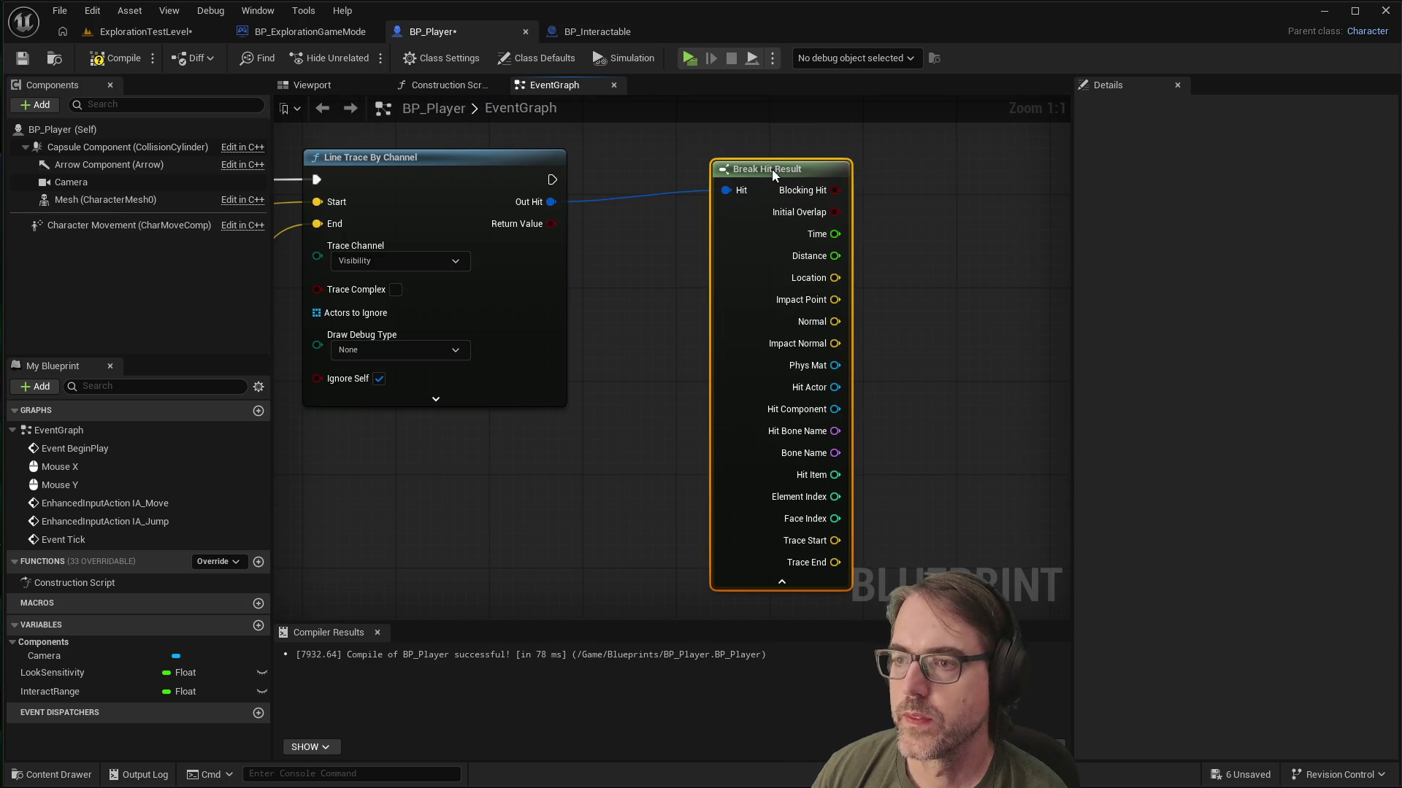
{"action": "left_click_drag", "start_coordinate": [772, 170], "coordinate": [764, 171]}
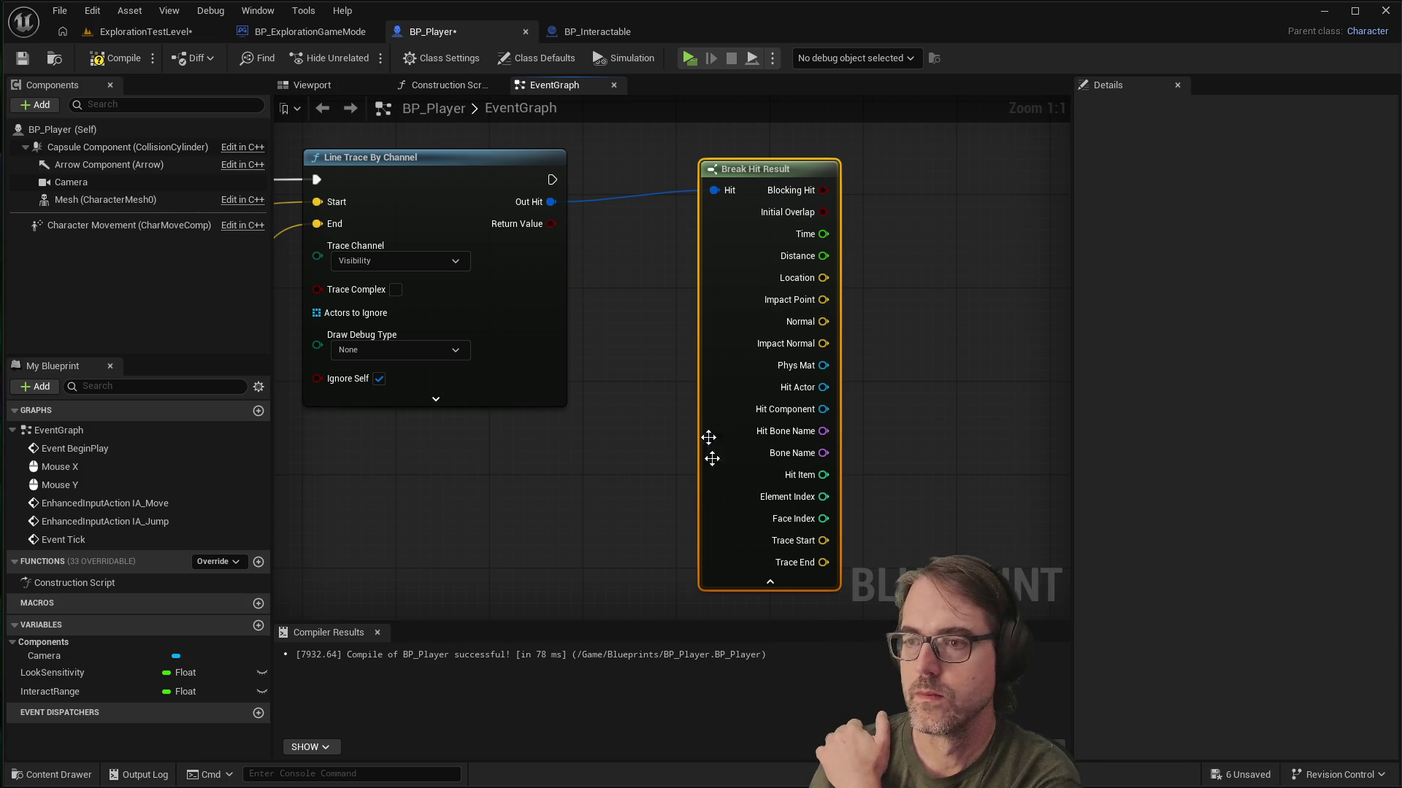
{"action": "left_click", "coordinate": [779, 584]}
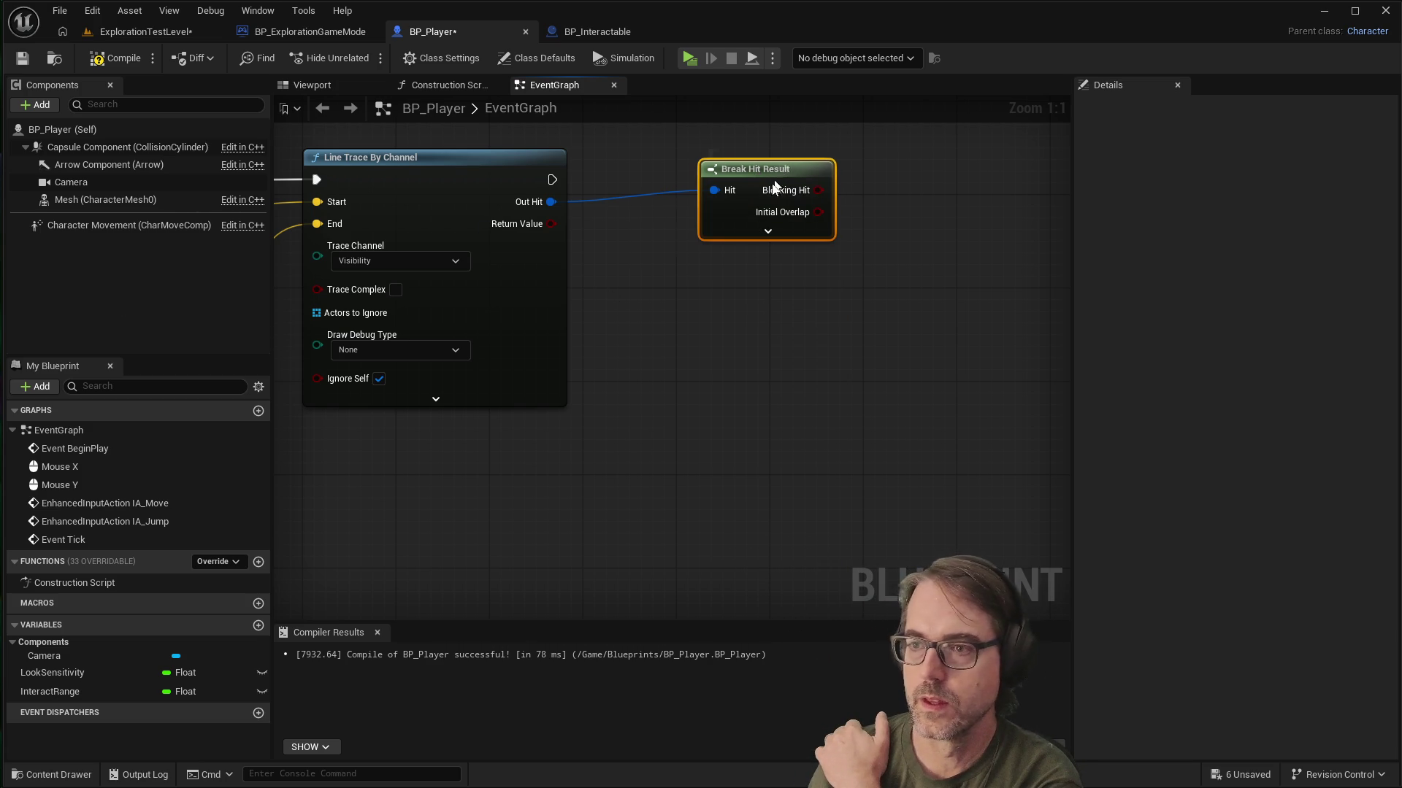
Step: Place a Cast To BP_Interactable node that runs after the line trace executes
{"action": "left_click_drag", "start_coordinate": [774, 172], "coordinate": [739, 252]}
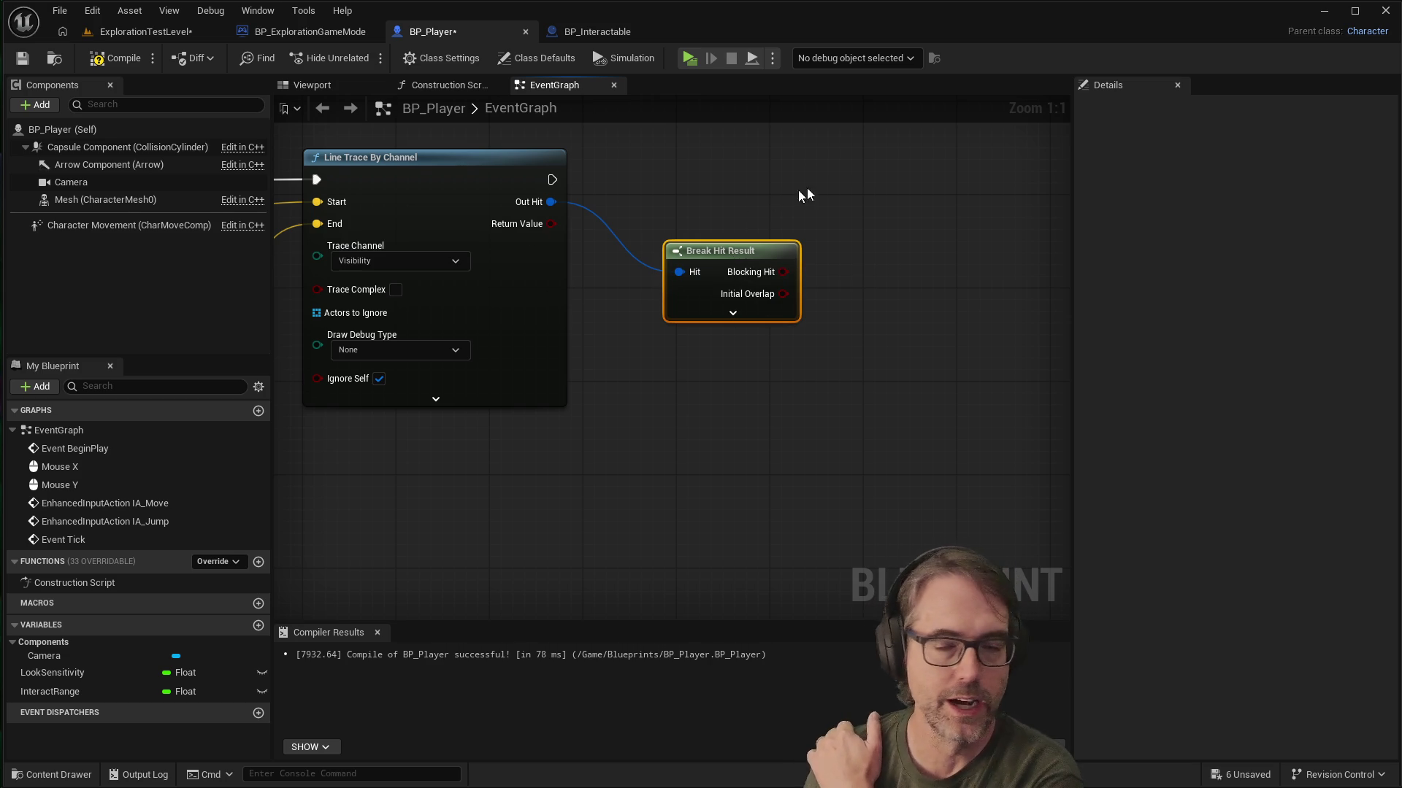
{"action": "right_click", "coordinate": [861, 187]}
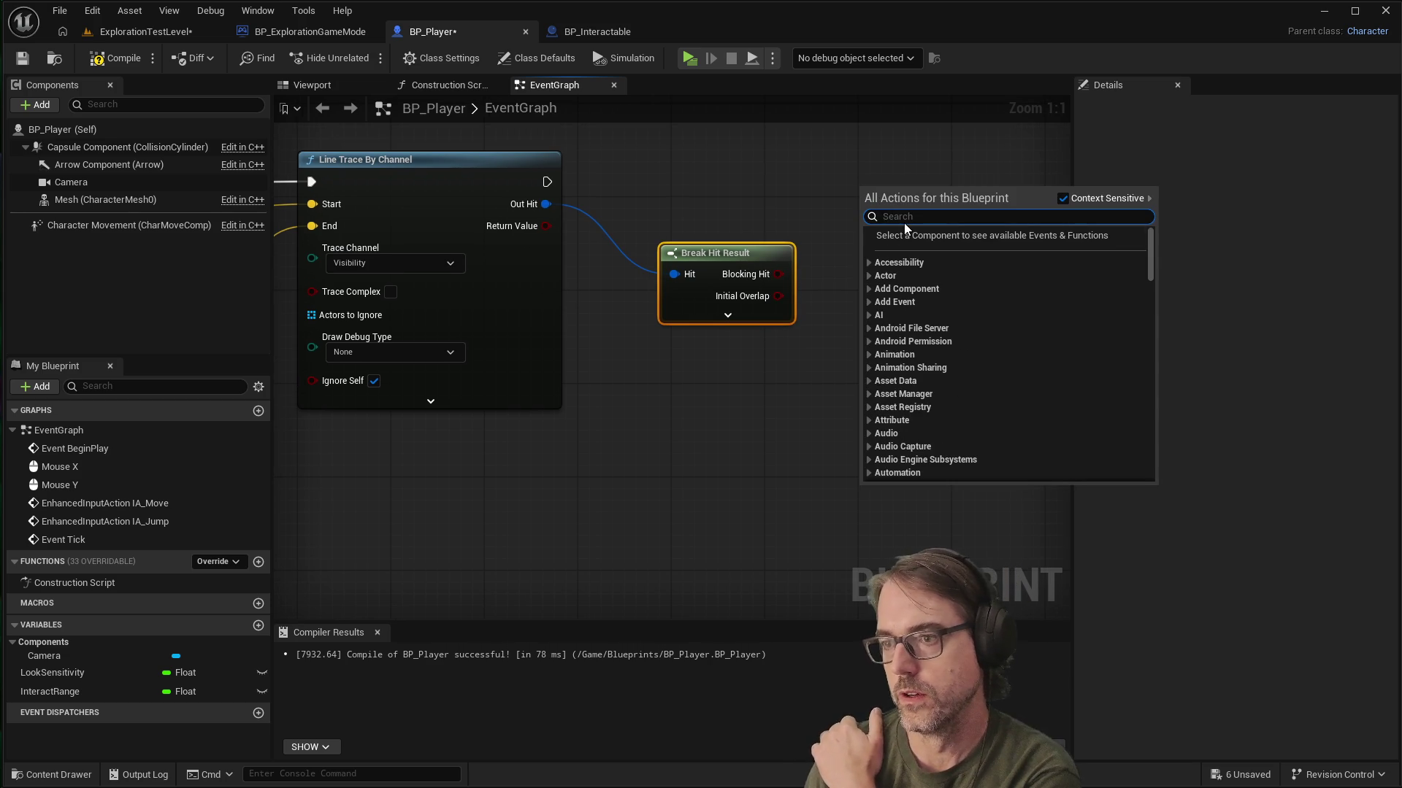
{"action": "type", "text": "cast"}
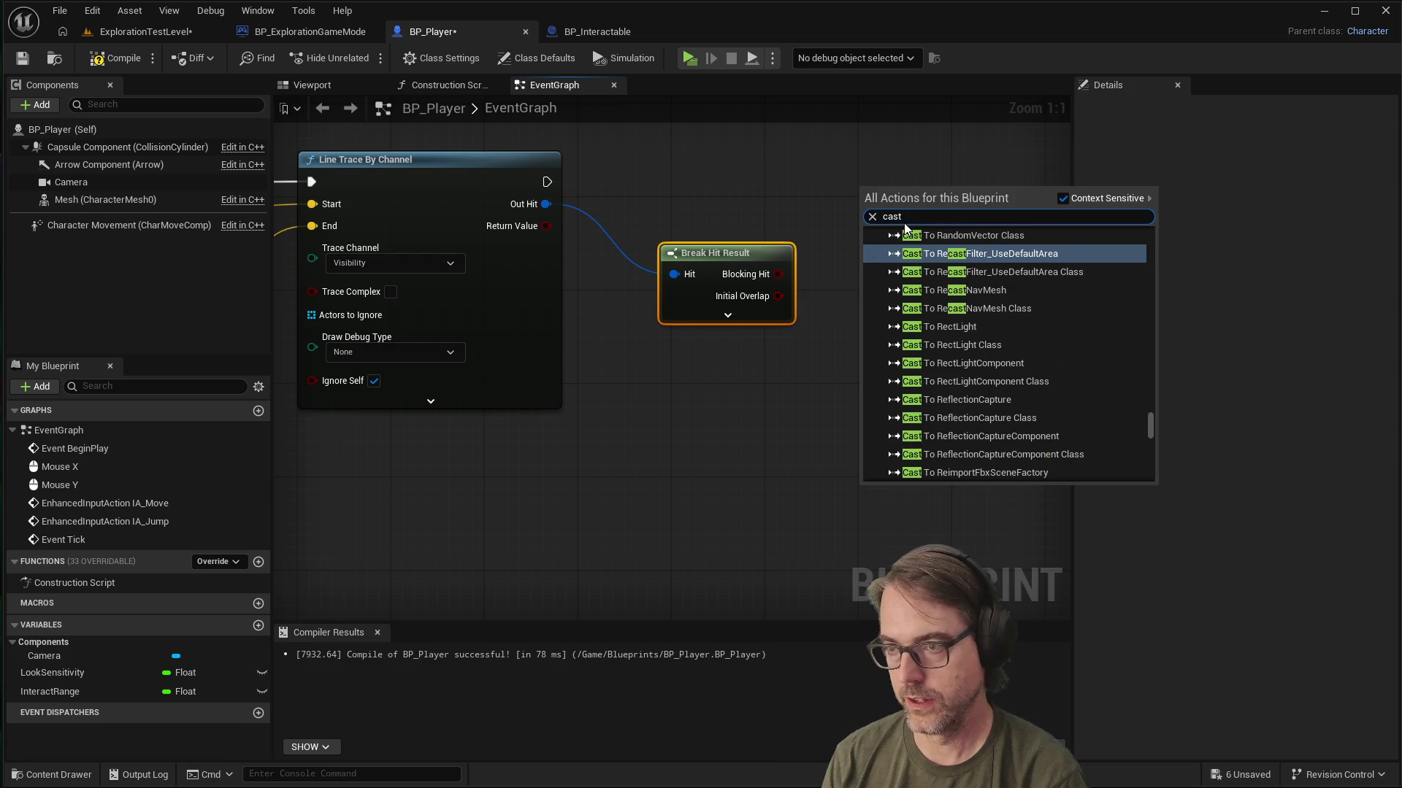
{"action": "type", "text": " to bp"}
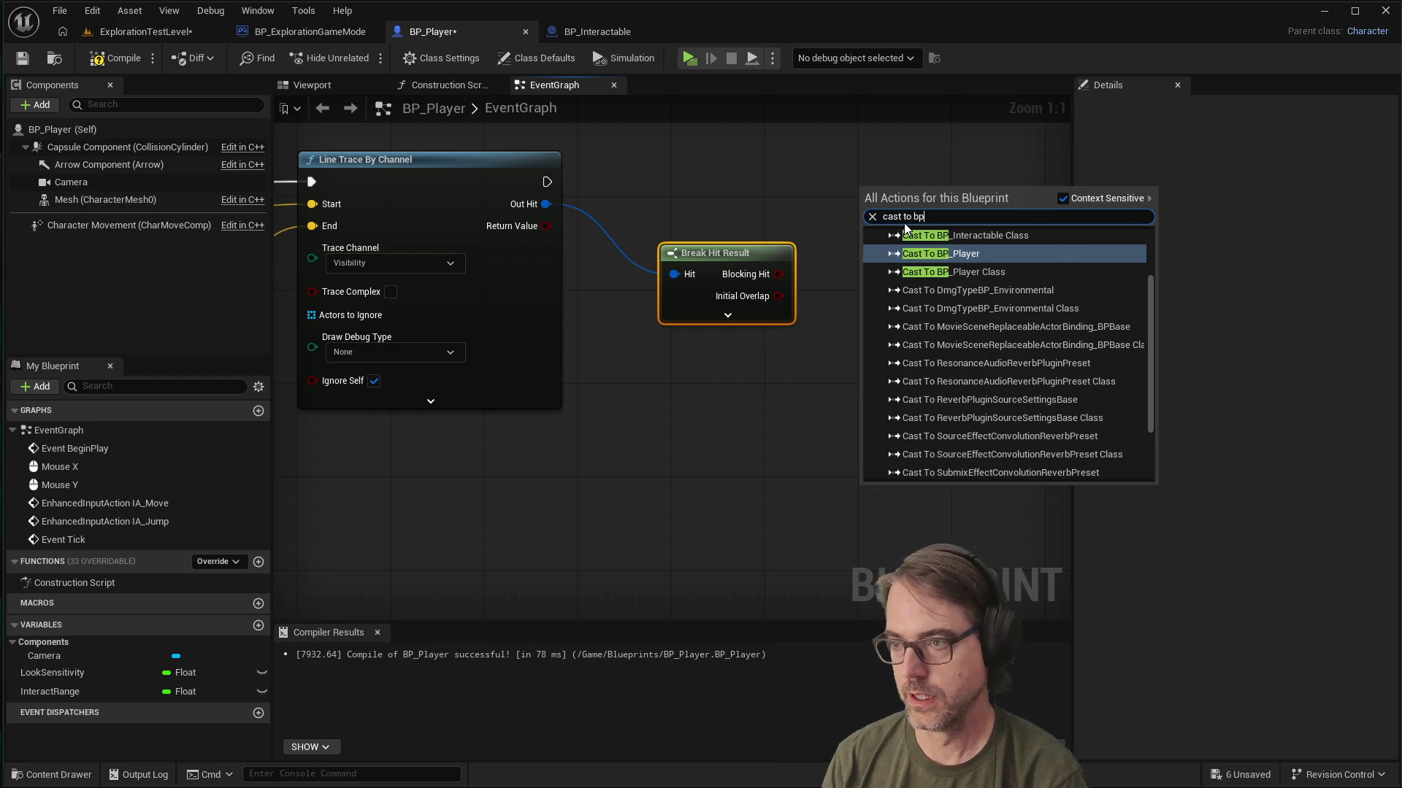
{"action": "type", "text": "_"}
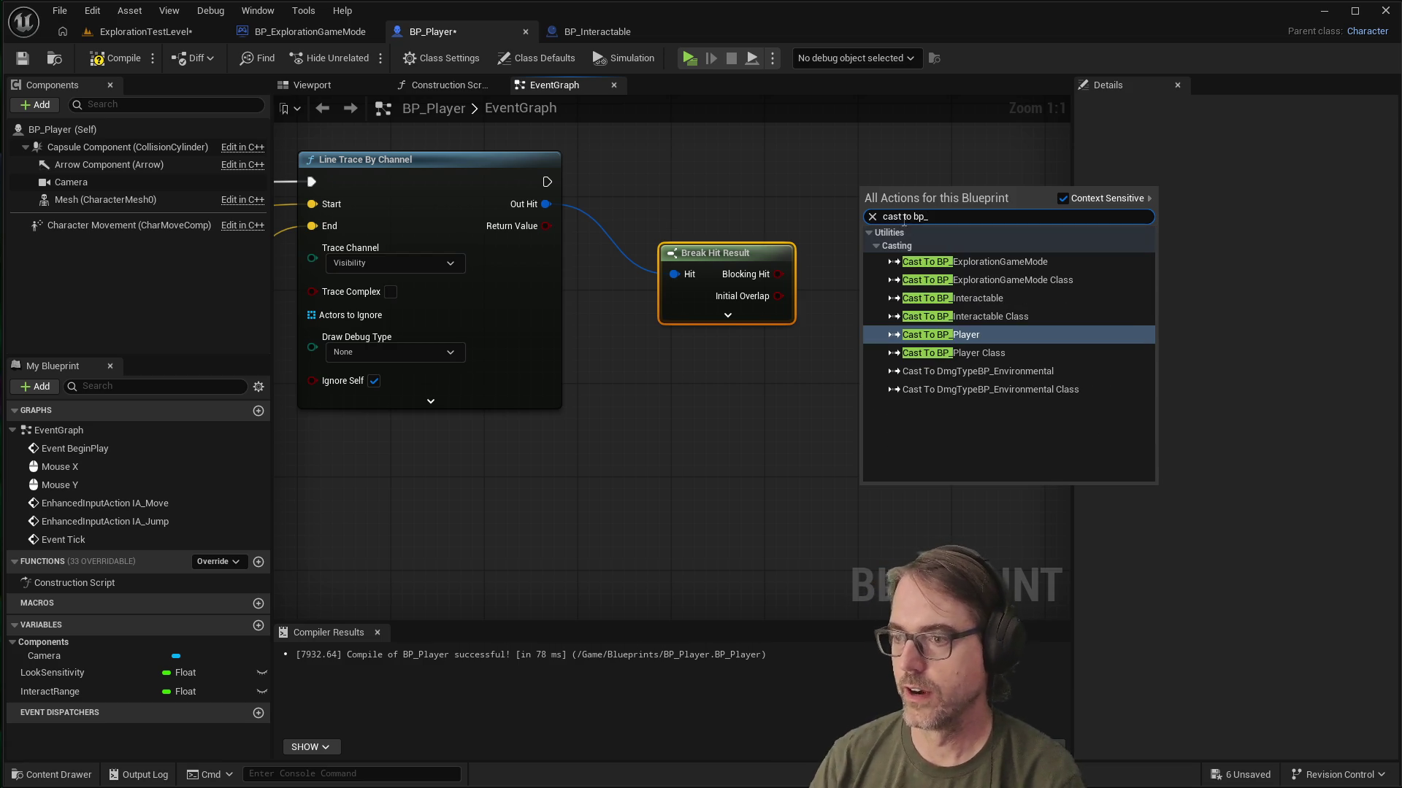
{"action": "left_click_drag", "start_coordinate": [928, 207], "coordinate": [916, 196]}
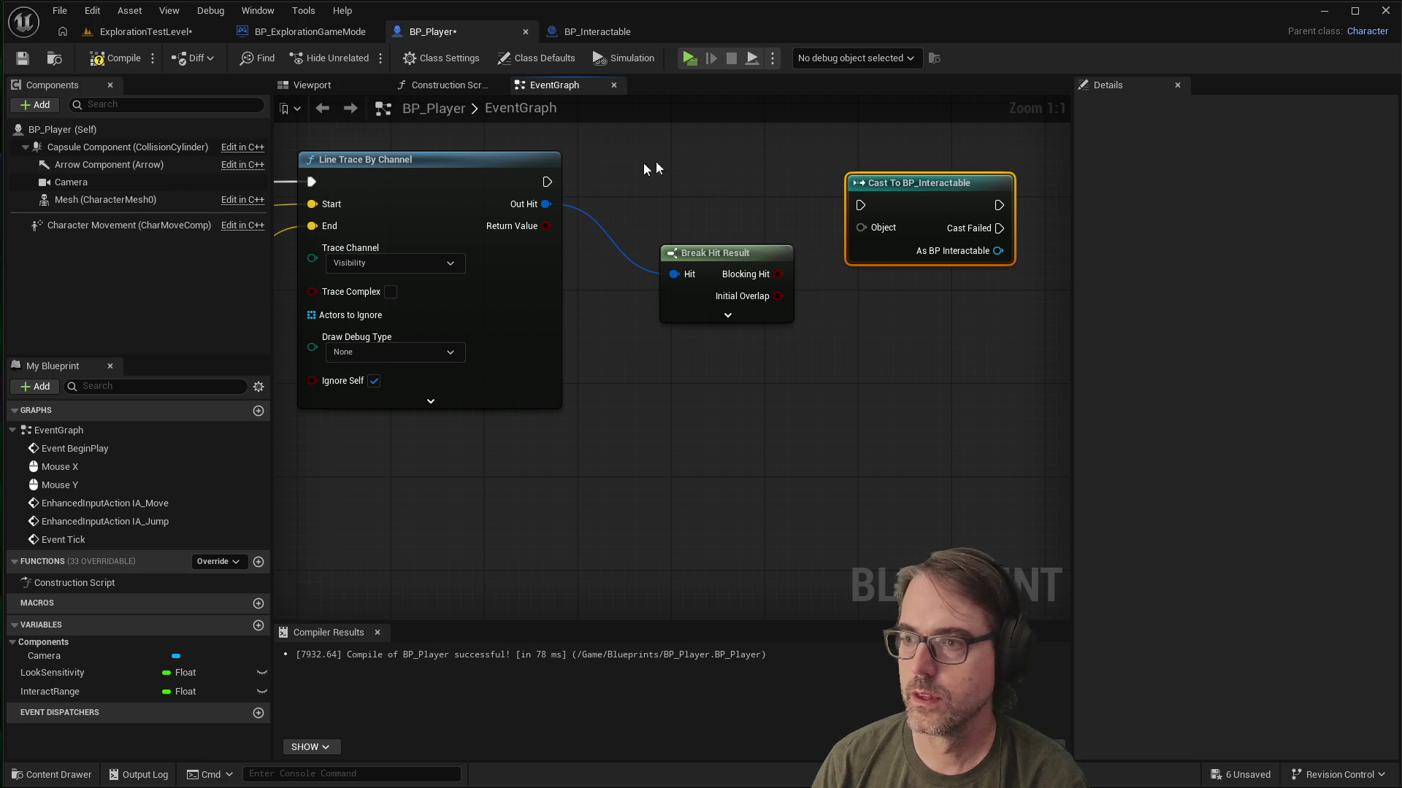
{"action": "mouse_move", "coordinate": [547, 182]}
{"action": "left_mouse_down"}
{"action": "mouse_move", "coordinate": [858, 205]}
{"action": "mouse_move", "coordinate": [901, 163]}
{"action": "left_mouse_up"}
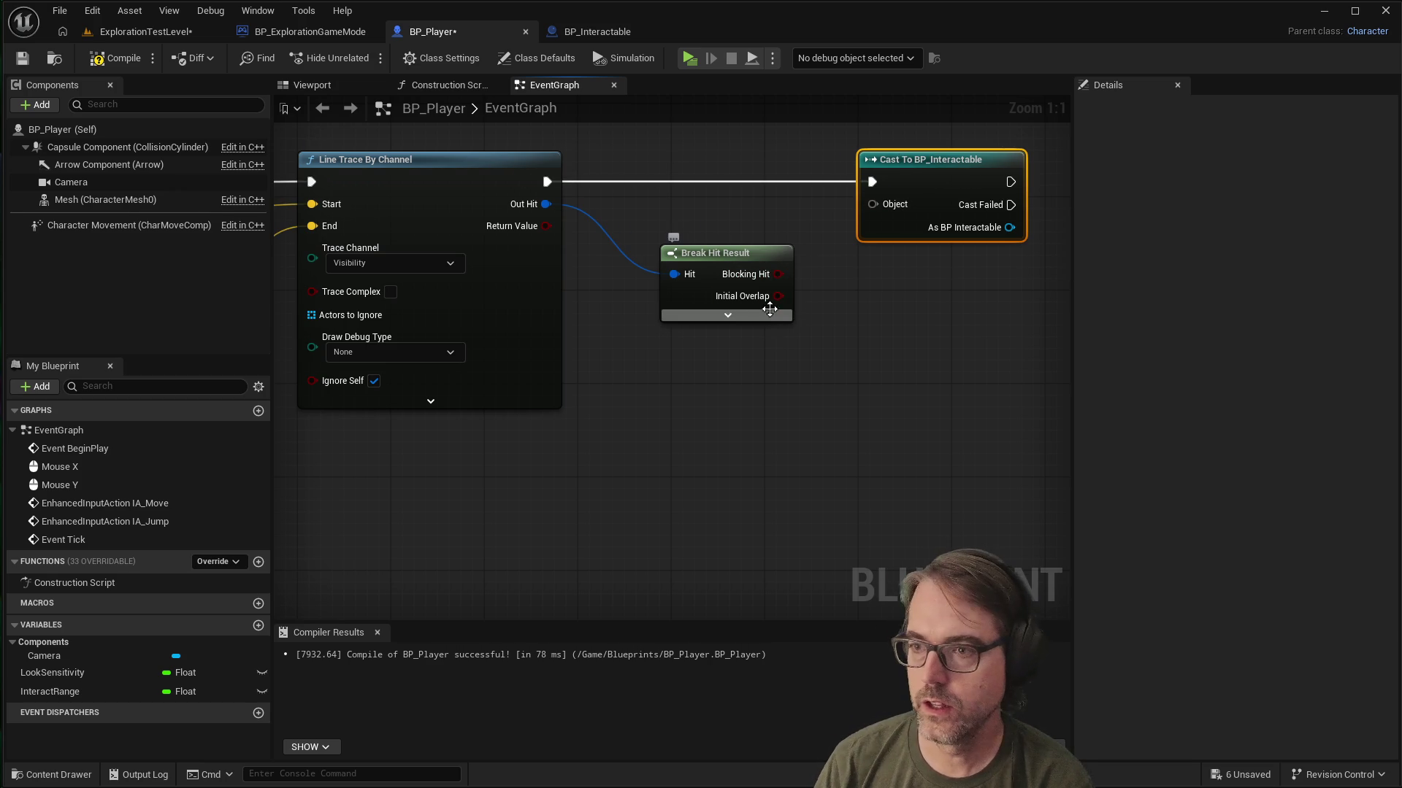
Step: Connect Break Hit Result's Hit Actor to the cast's Object input
{"action": "left_click", "coordinate": [729, 315]}
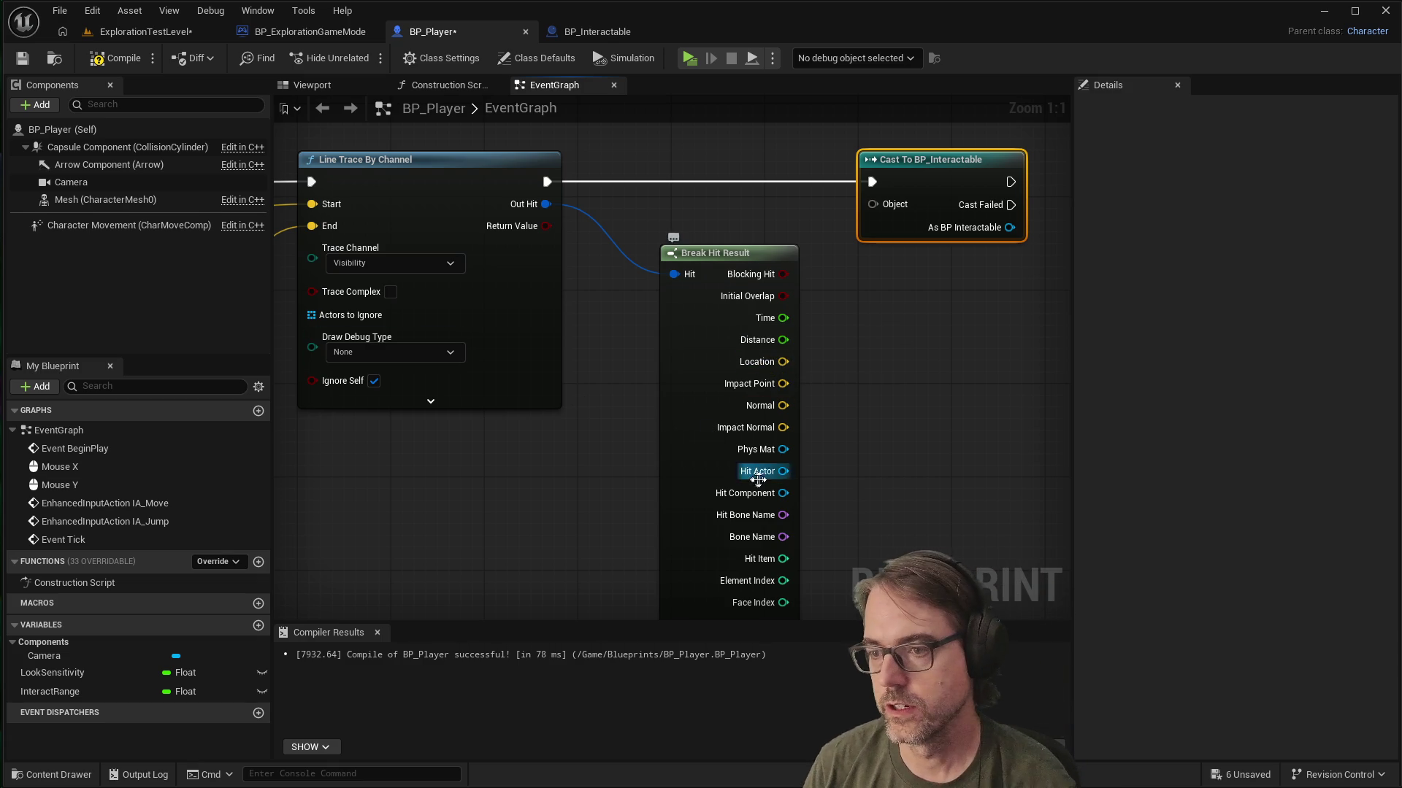
{"action": "mouse_move", "coordinate": [783, 472]}
{"action": "left_mouse_down"}
{"action": "mouse_move", "coordinate": [940, 235]}
{"action": "mouse_move", "coordinate": [880, 204]}
{"action": "left_mouse_up"}
{"action": "left_click", "coordinate": [948, 338]}
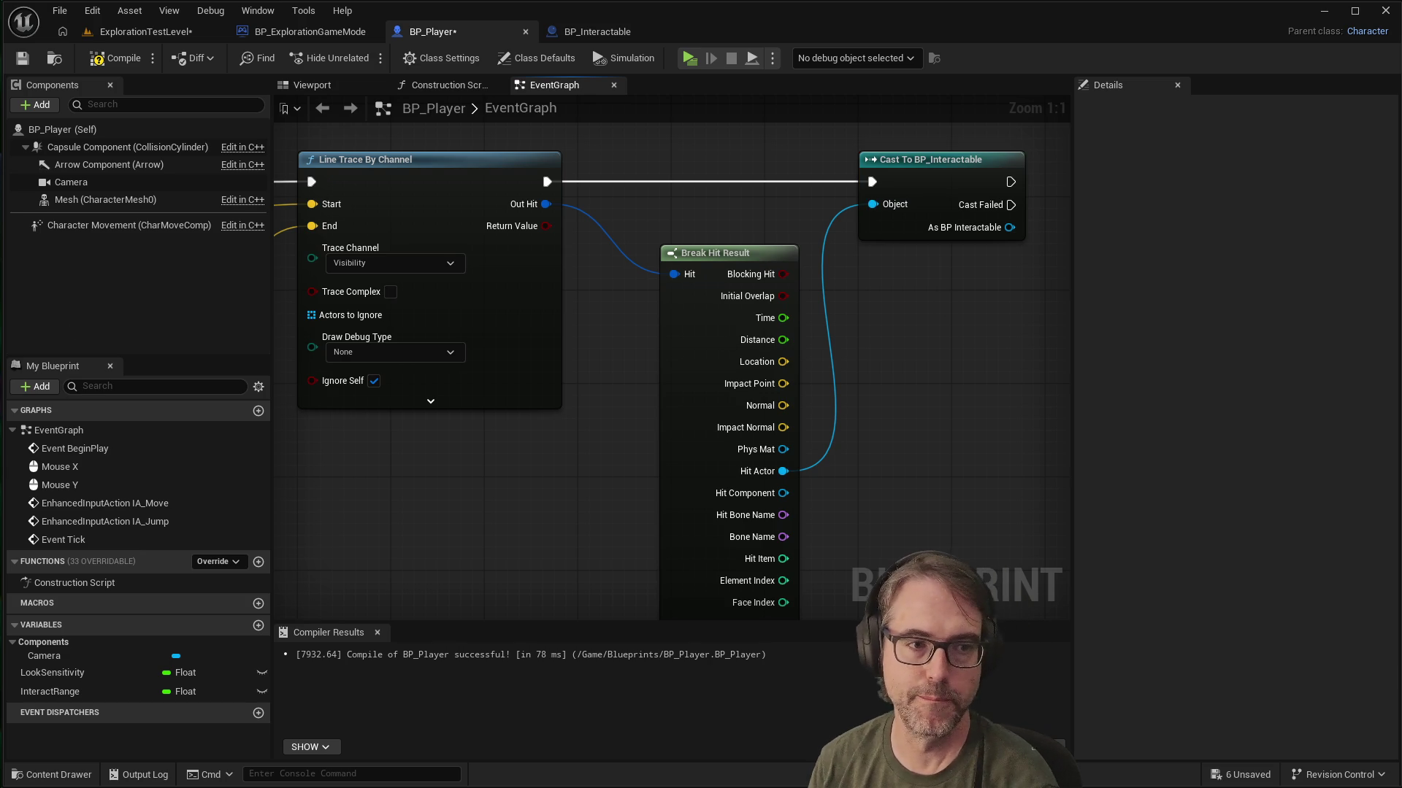
Step: Add a Print String printing 'Hit' after the successful cast and compile BP_Player
{"action": "scroll", "coordinate": [683, 322], "scroll_direction": "down", "scroll_amount": 3}
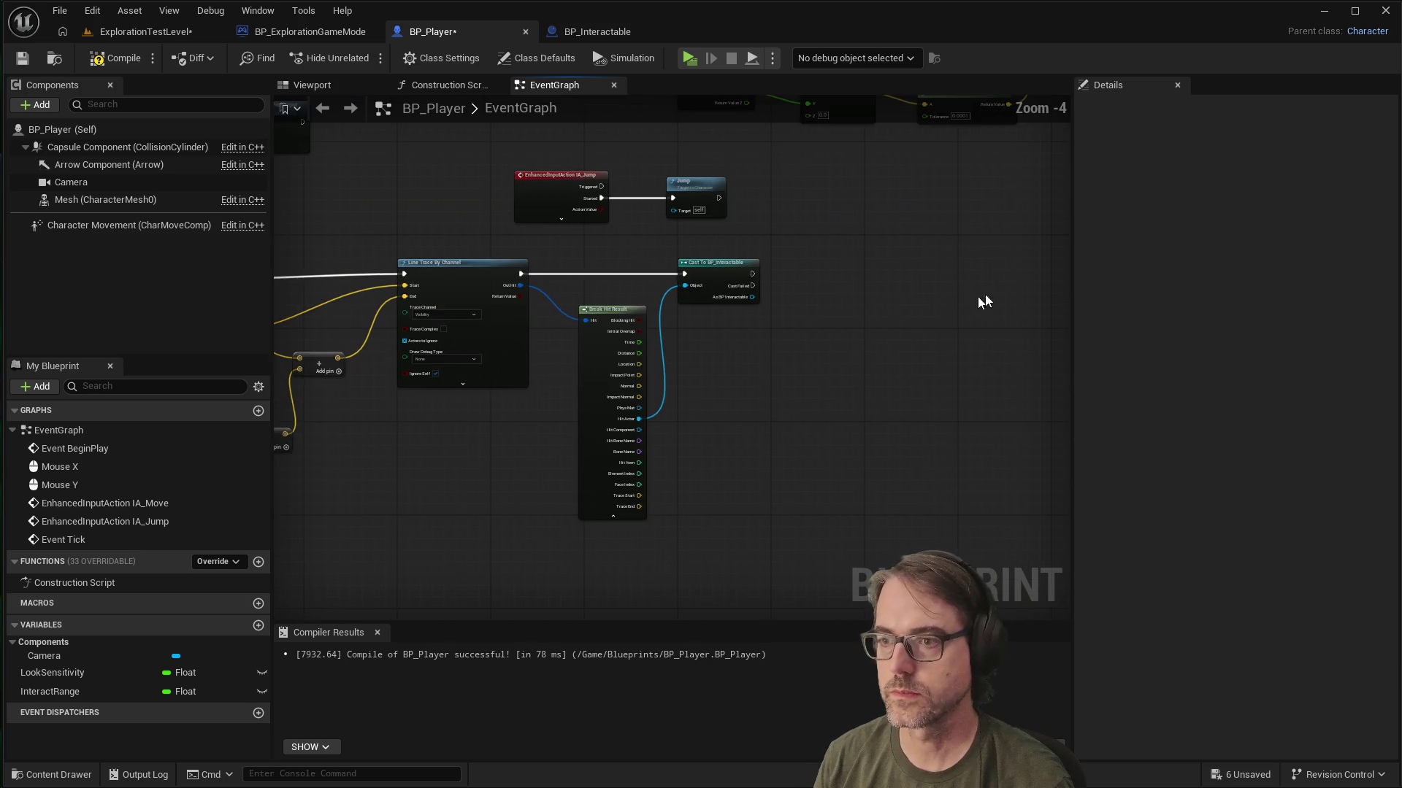
{"action": "left_click_drag", "start_coordinate": [666, 267], "coordinate": [812, 273]}
{"action": "type", "text": "print"}
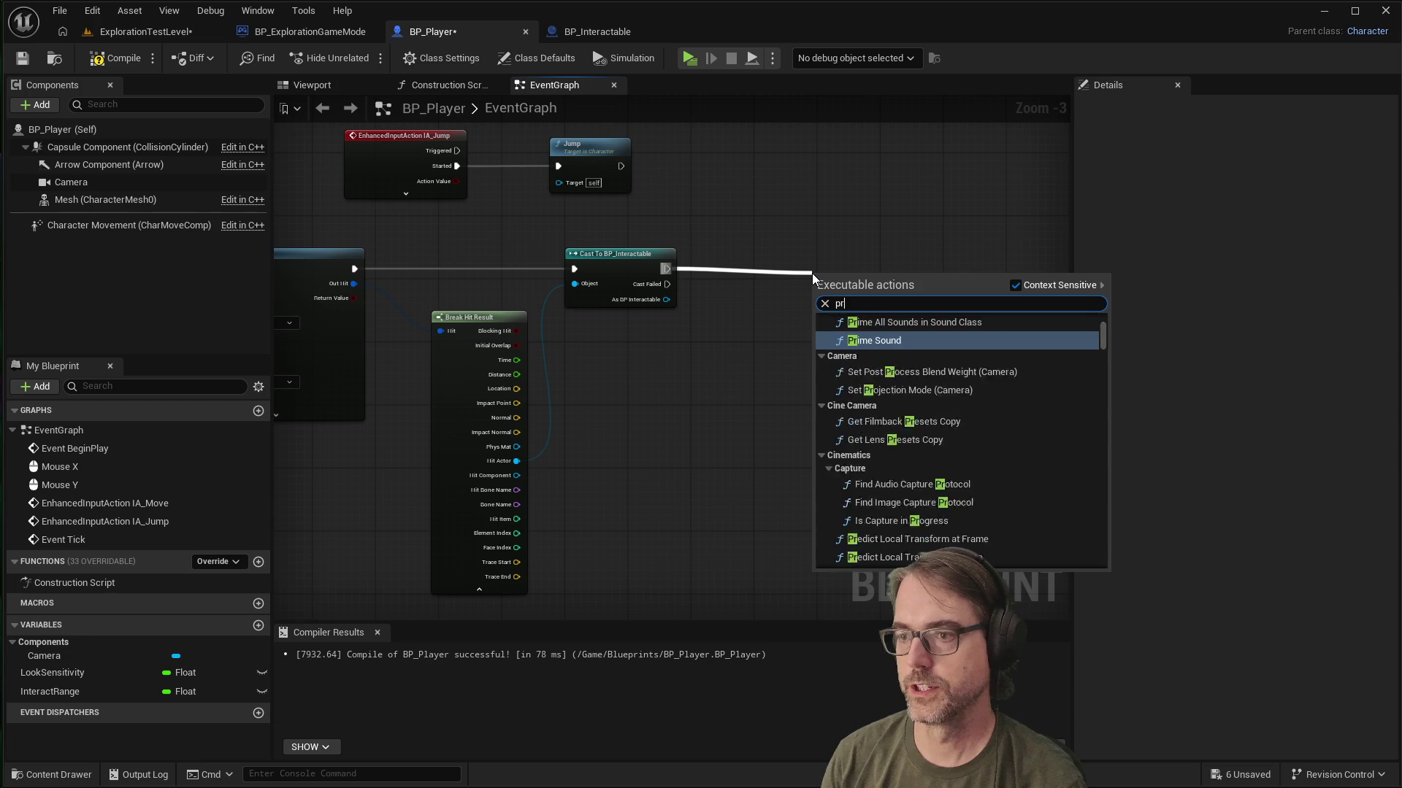
{"action": "left_click", "coordinate": [883, 335]}
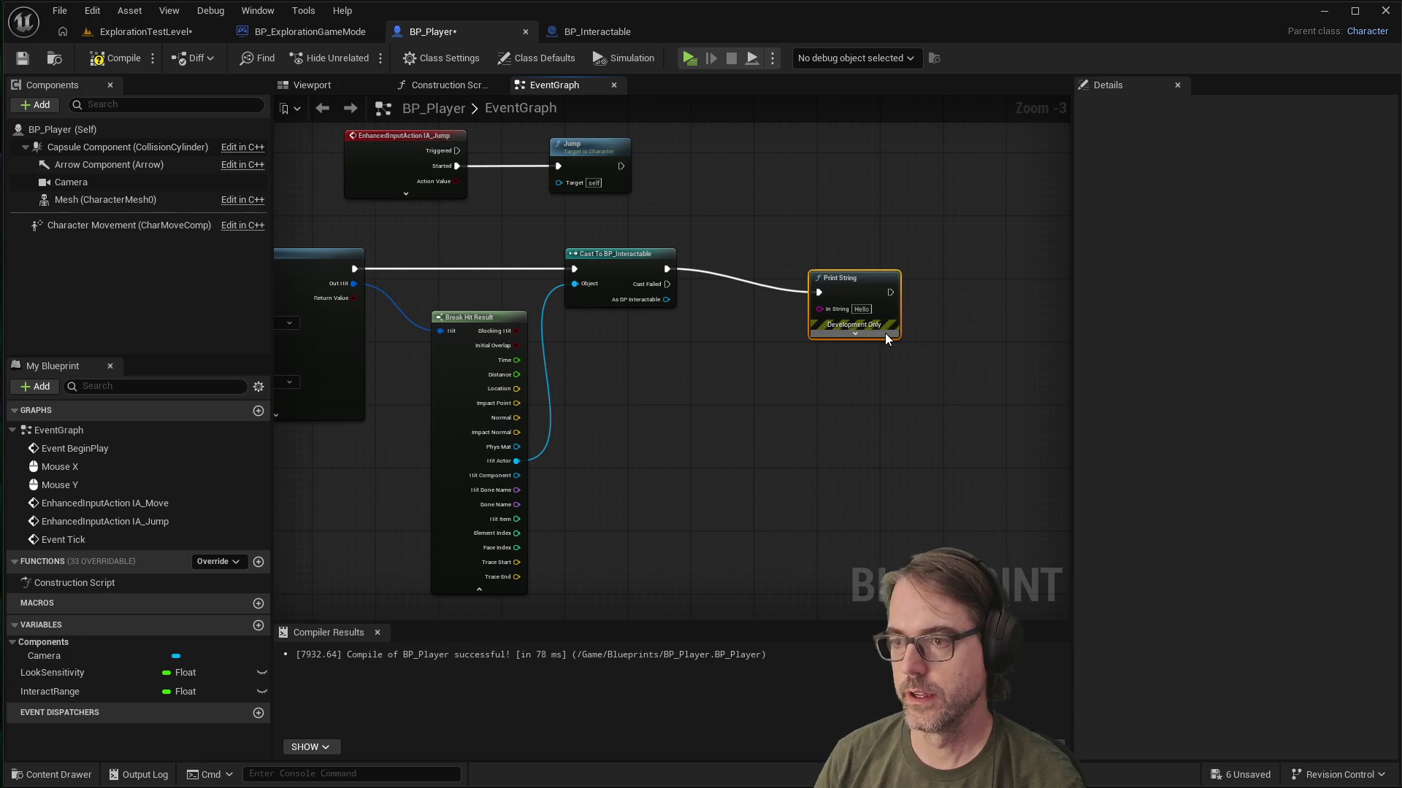
{"action": "type", "text": "Hit"}
{"action": "key", "text": "Return"}
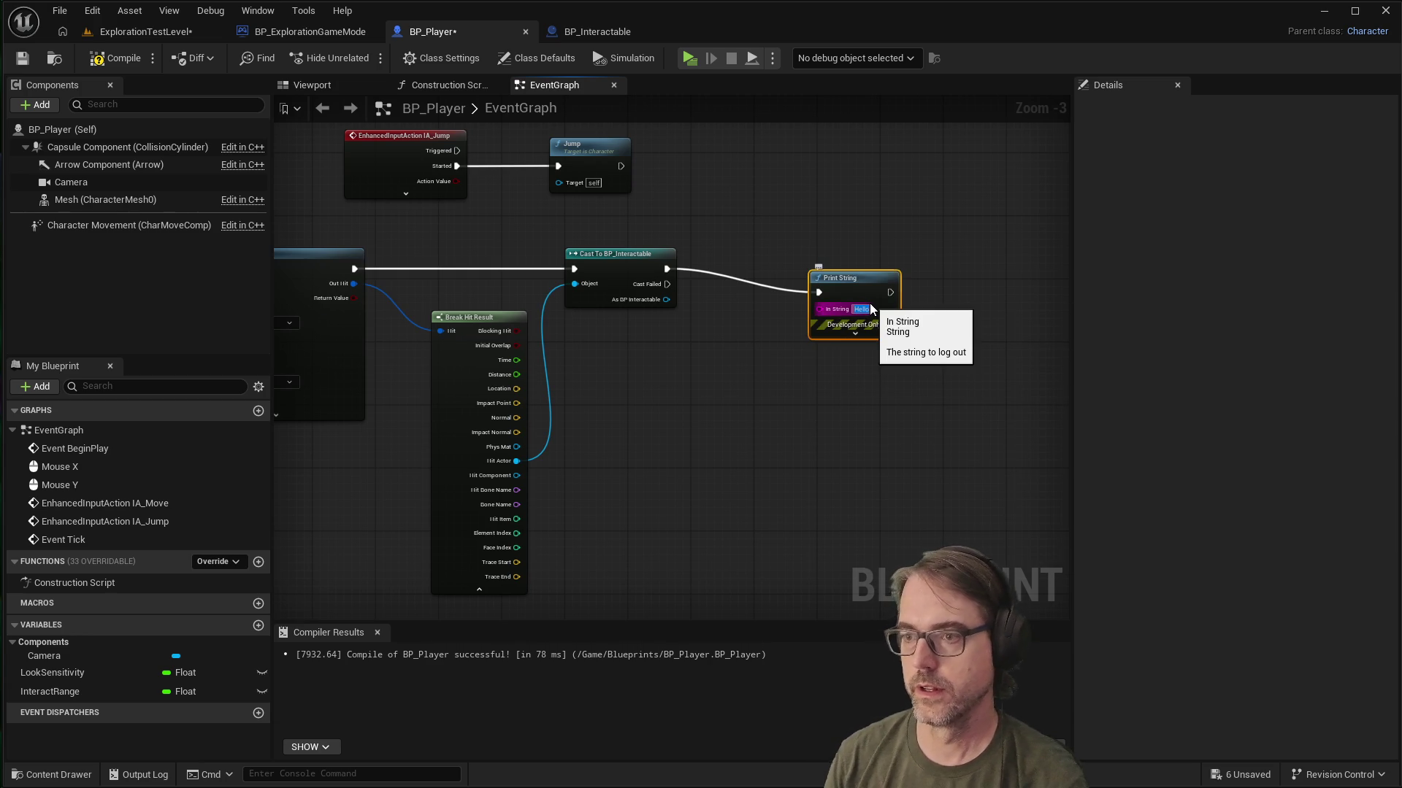
{"action": "left_click", "coordinate": [870, 492]}
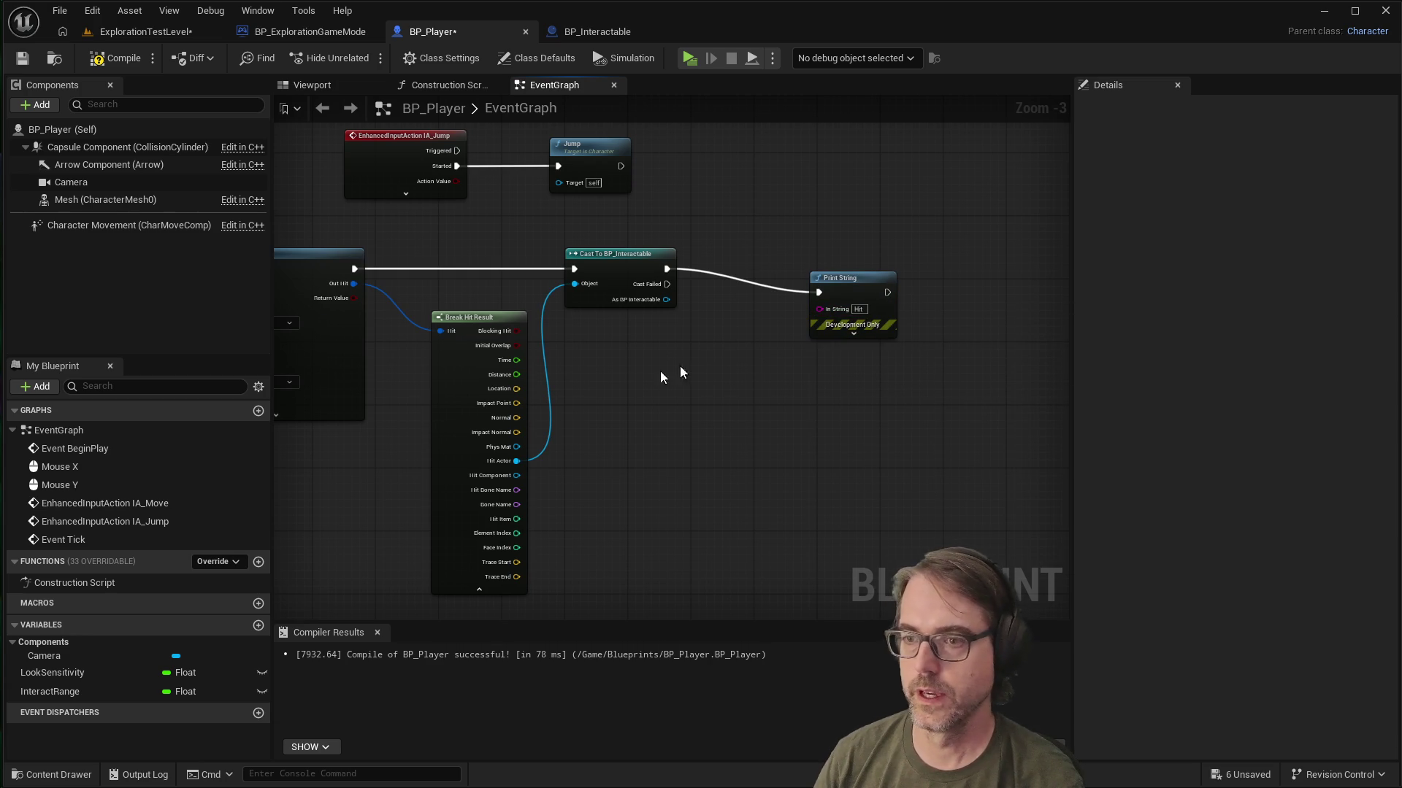
{"action": "left_click", "coordinate": [22, 57]}
Step: Play-test the level, walking toward the white cube to watch 'Hit' print, then stop with Esc
{"action": "left_click", "coordinate": [115, 58]}
{"action": "left_click", "coordinate": [686, 58]}
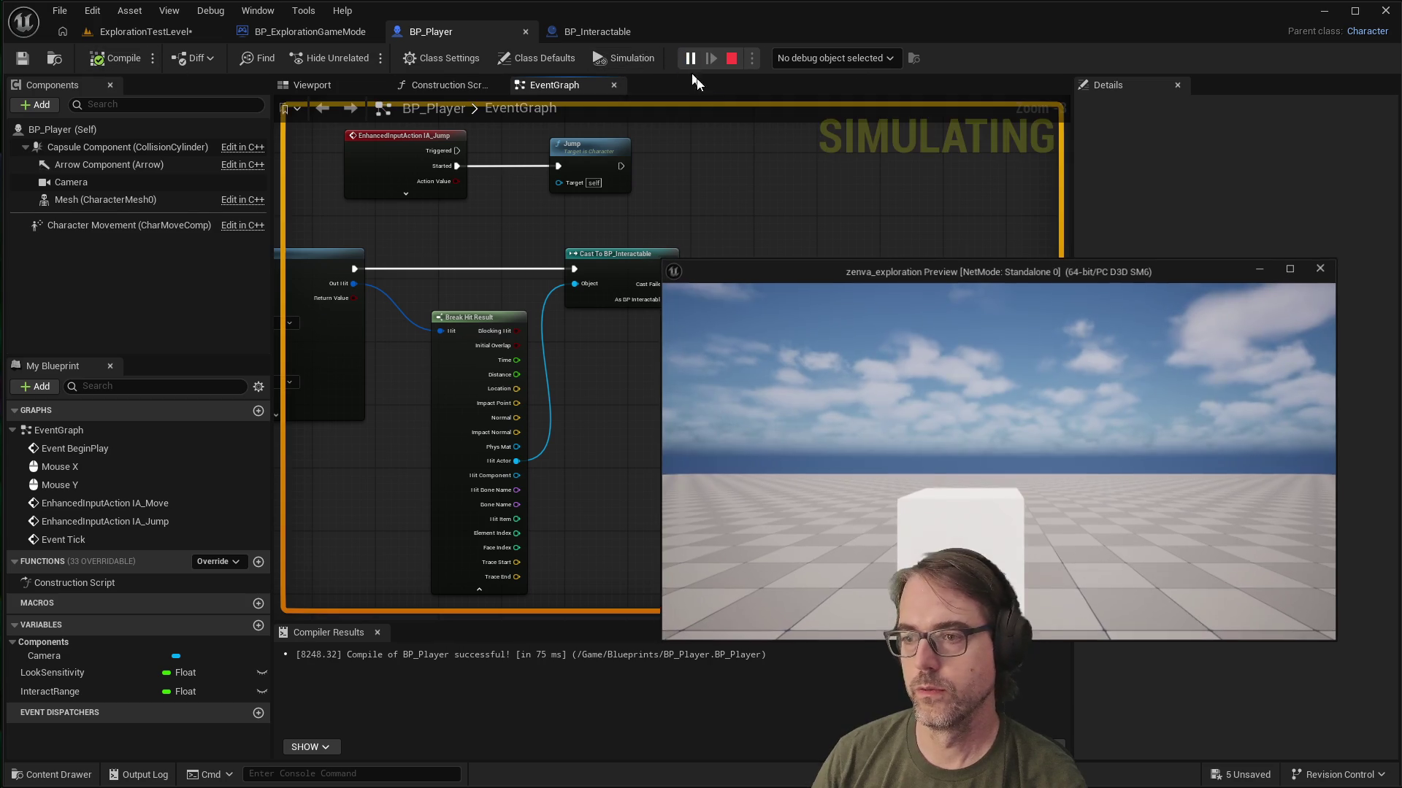
{"action": "key", "text": "w"}
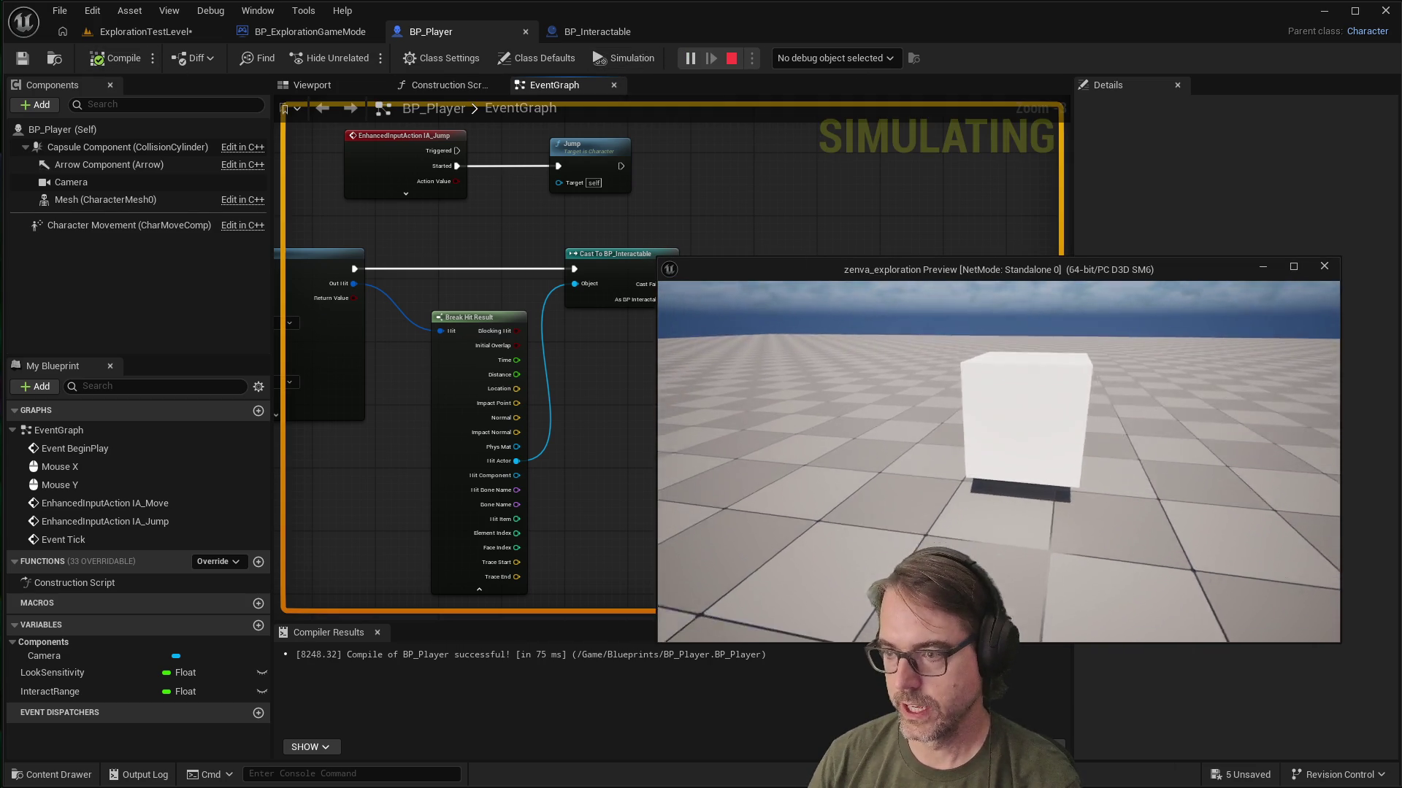
{"action": "mouse_move", "coordinate": [999, 462]}
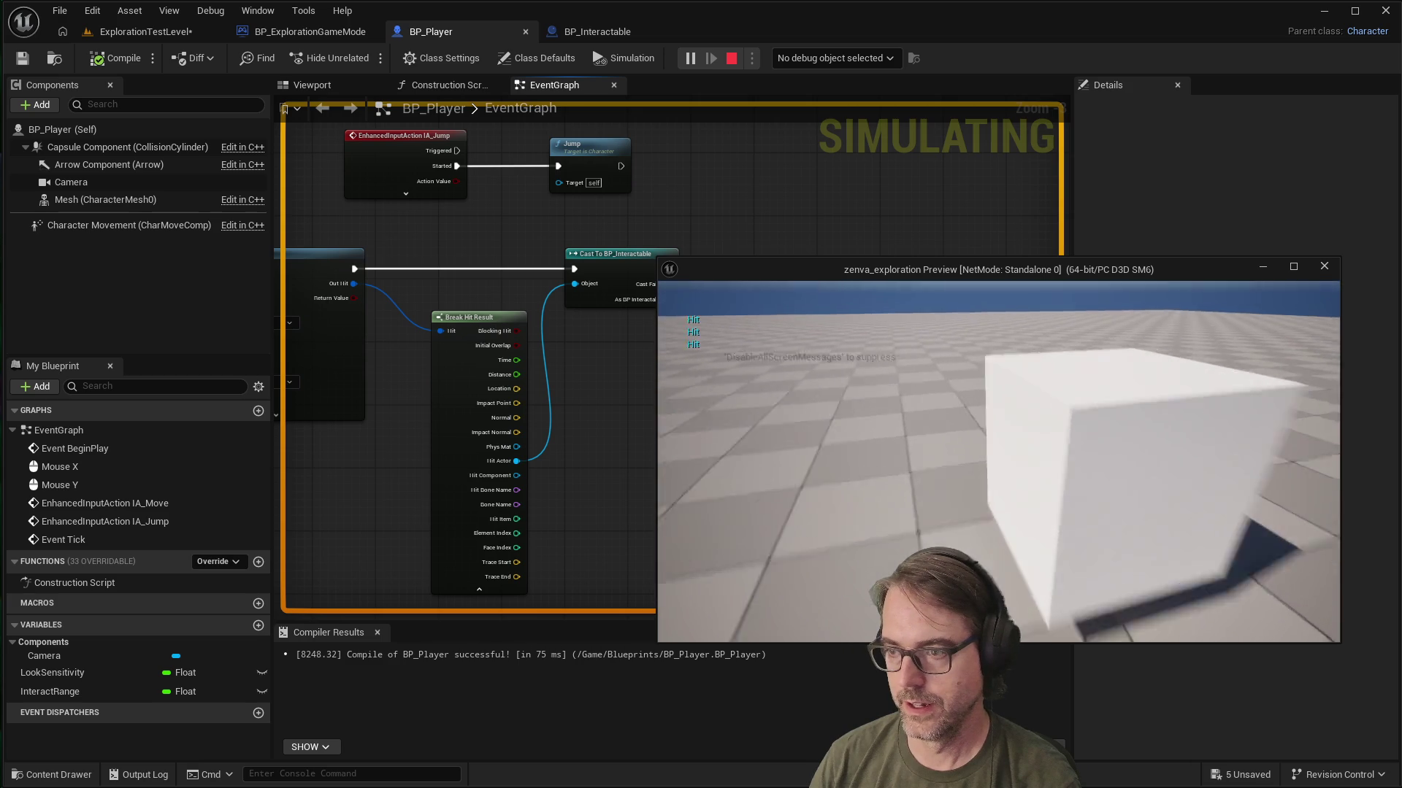
{"action": "key", "text": "w"}
{"action": "key", "text": "s"}
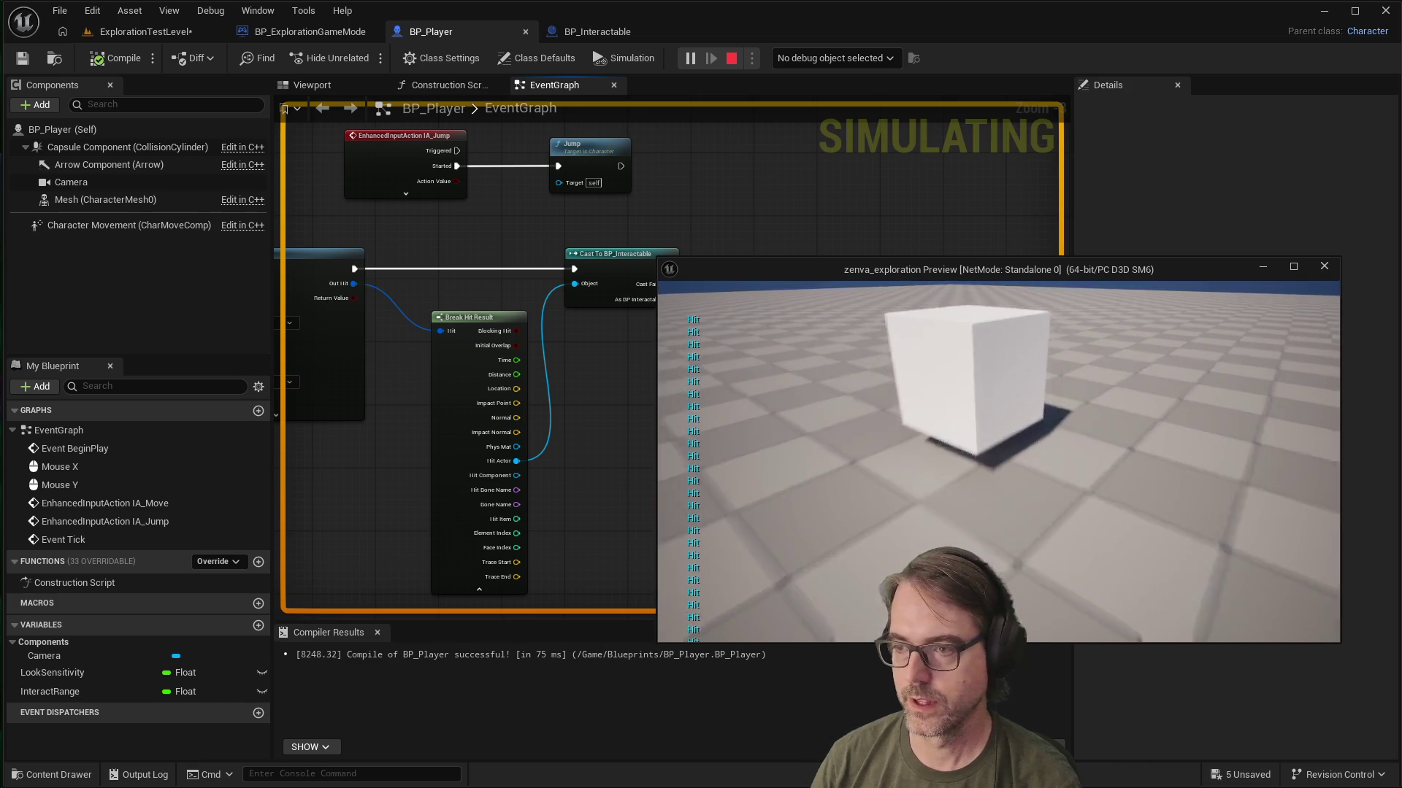
{"action": "key", "text": "w"}
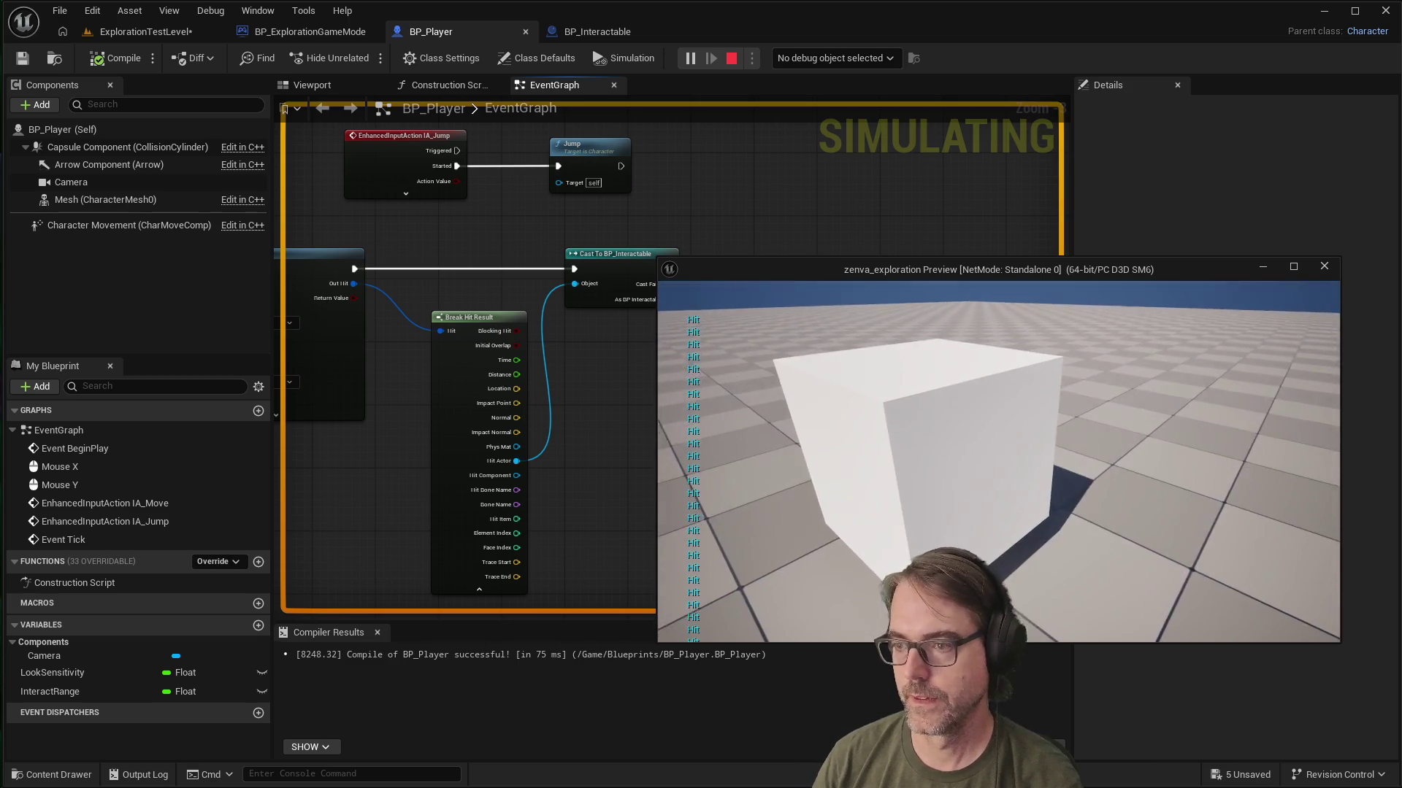
{"action": "key", "text": "Escape"}
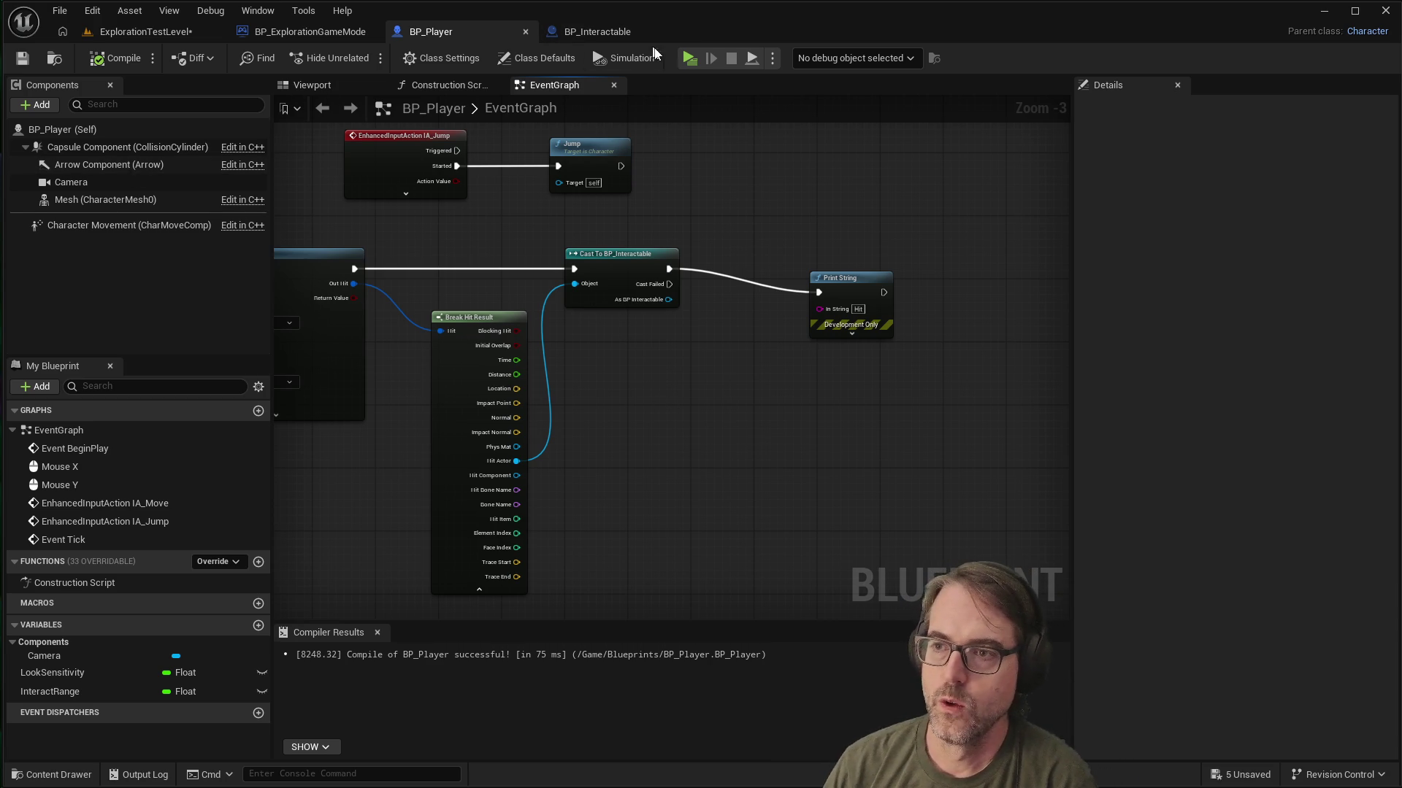
Step: Start a new Play-in-Editor session and walk the player toward the white cube
{"action": "left_click", "coordinate": [691, 58]}
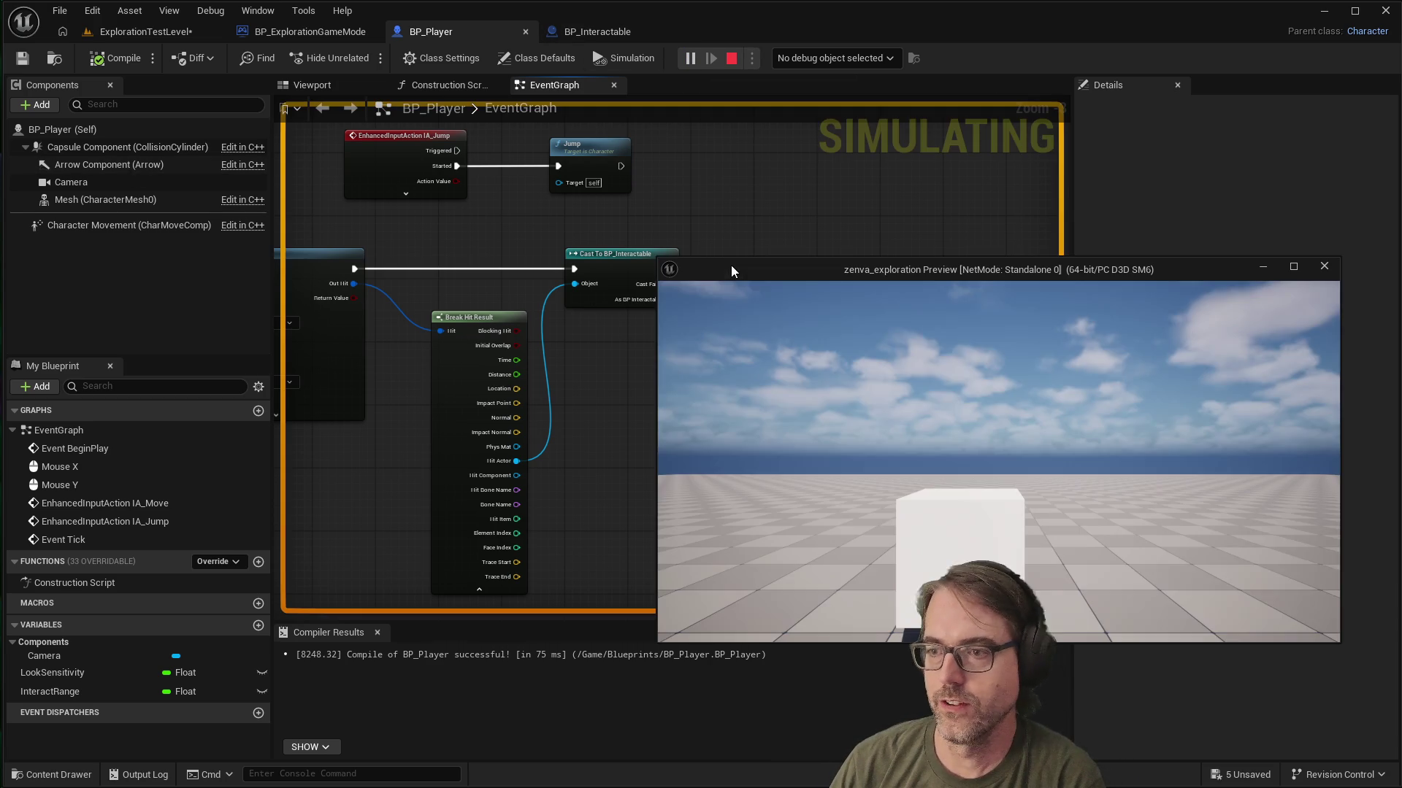
{"action": "key", "text": "s"}
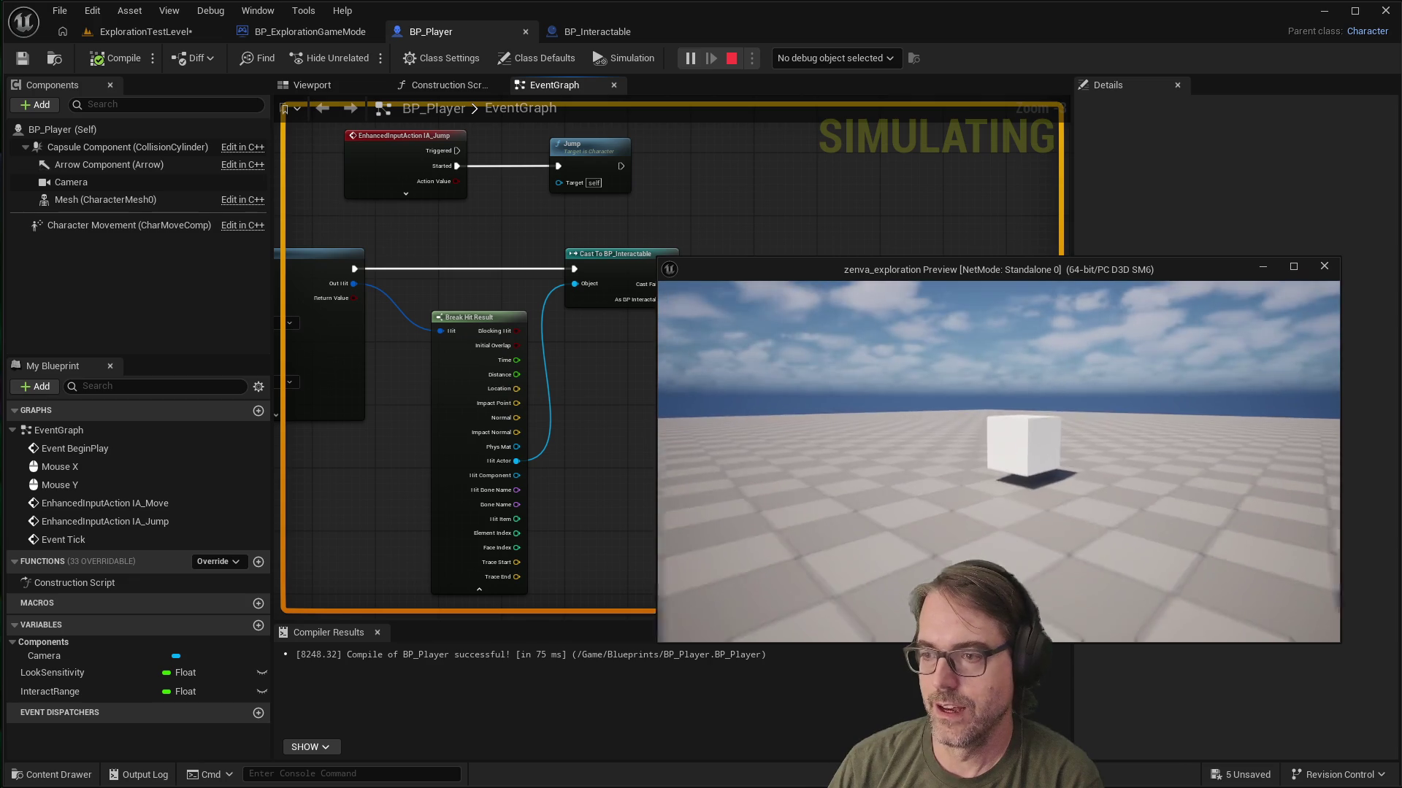
{"action": "key", "text": "w"}
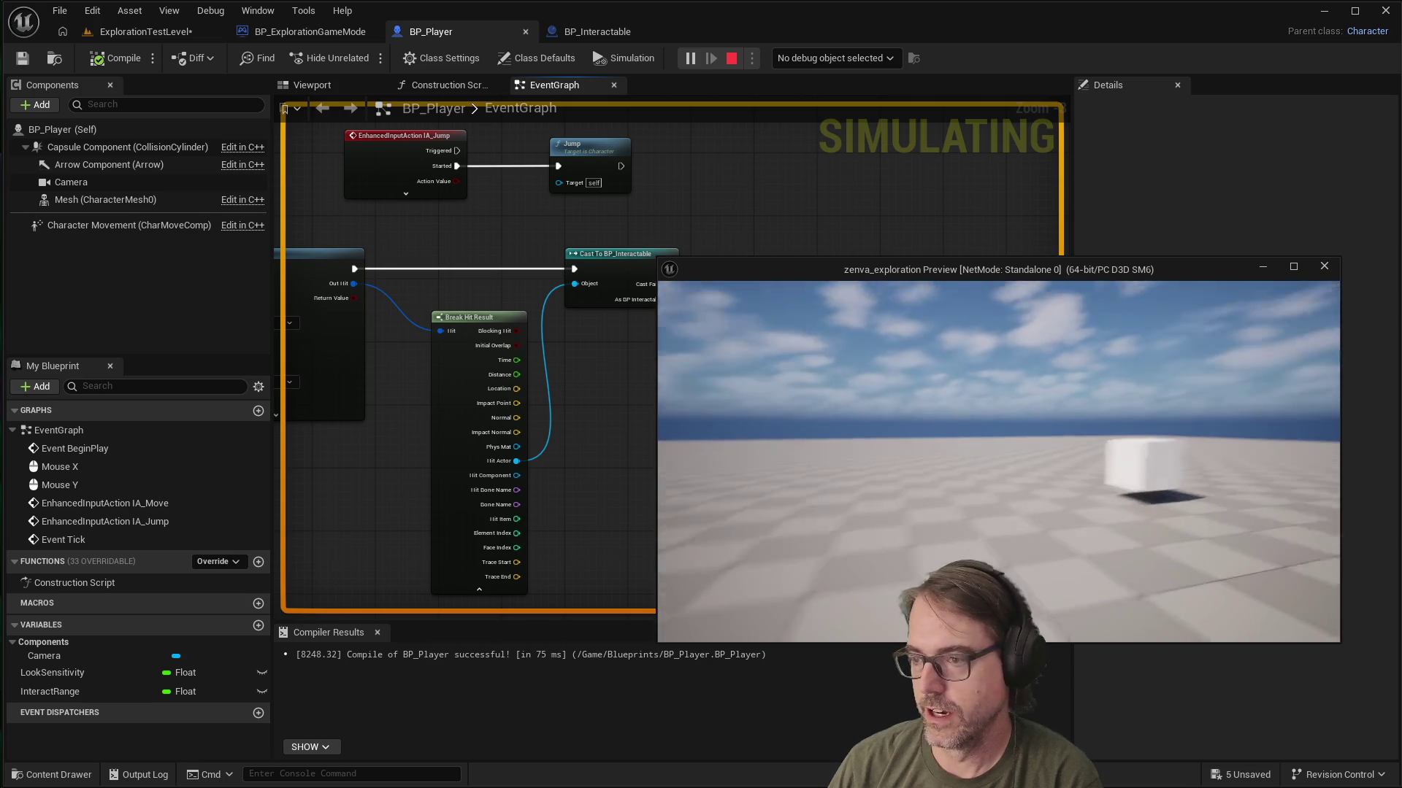
{"action": "mouse_move", "coordinate": [998, 461]}
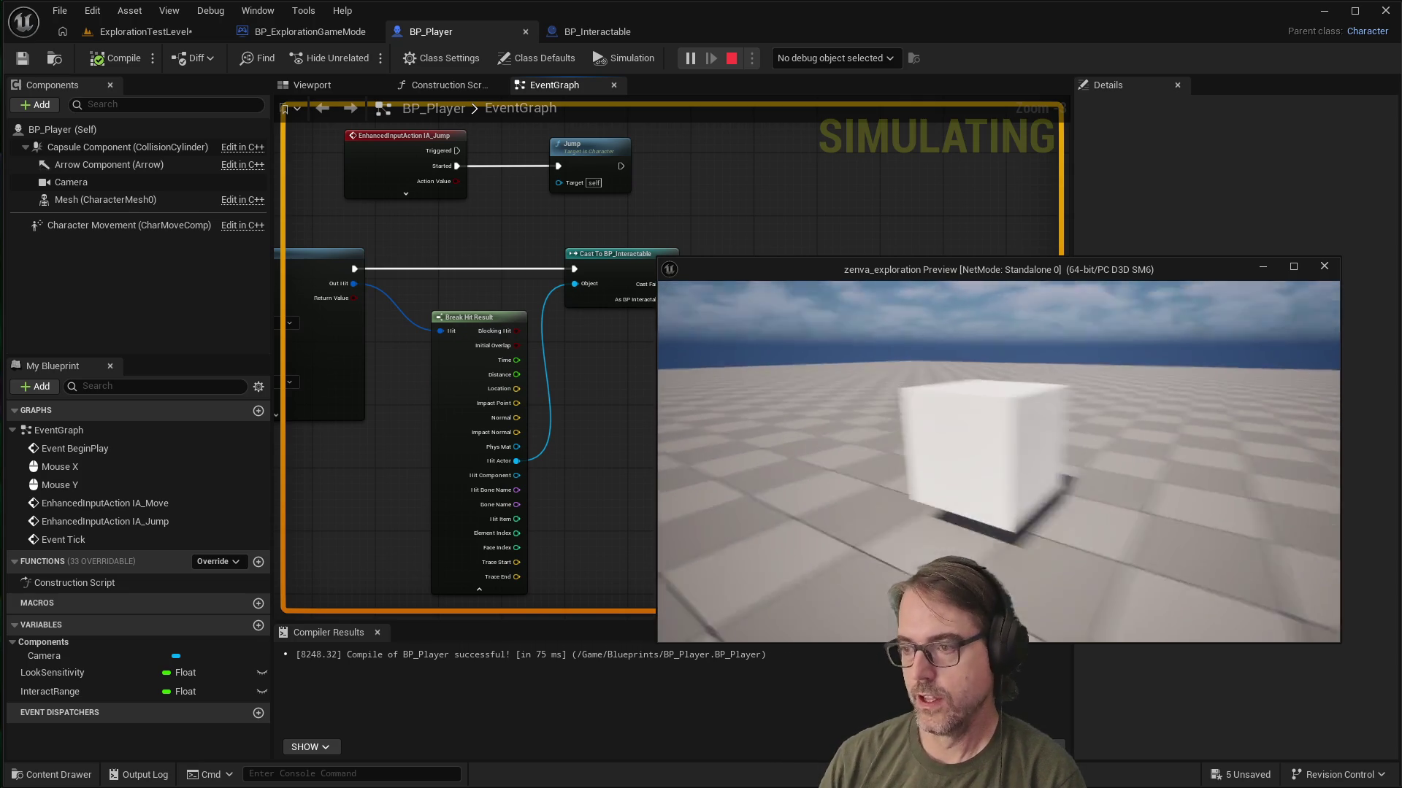
Step: Move around the white cube with WASD until 'Hit' messages print, then end the preview with Esc
{"action": "key", "text": "w"}
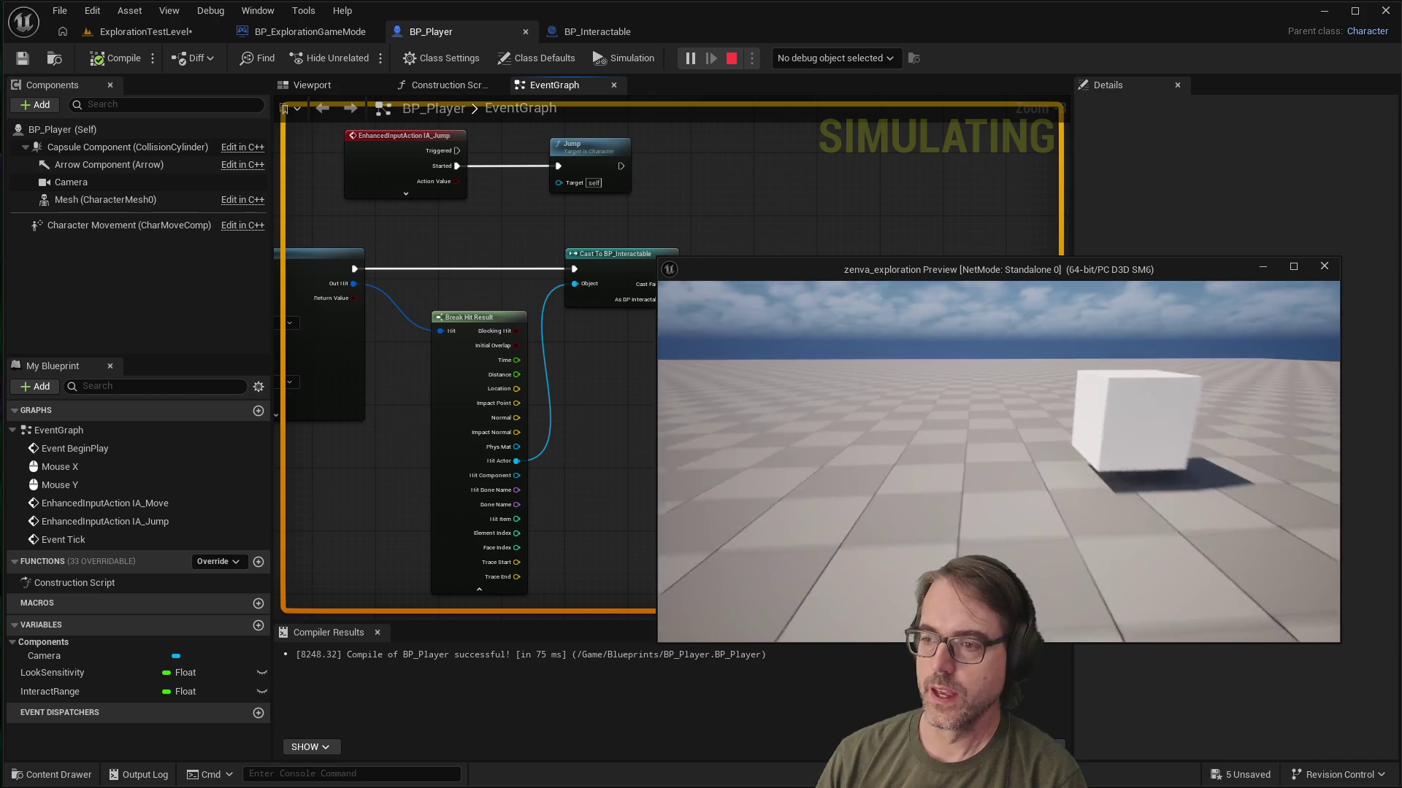
{"action": "key", "text": "s"}
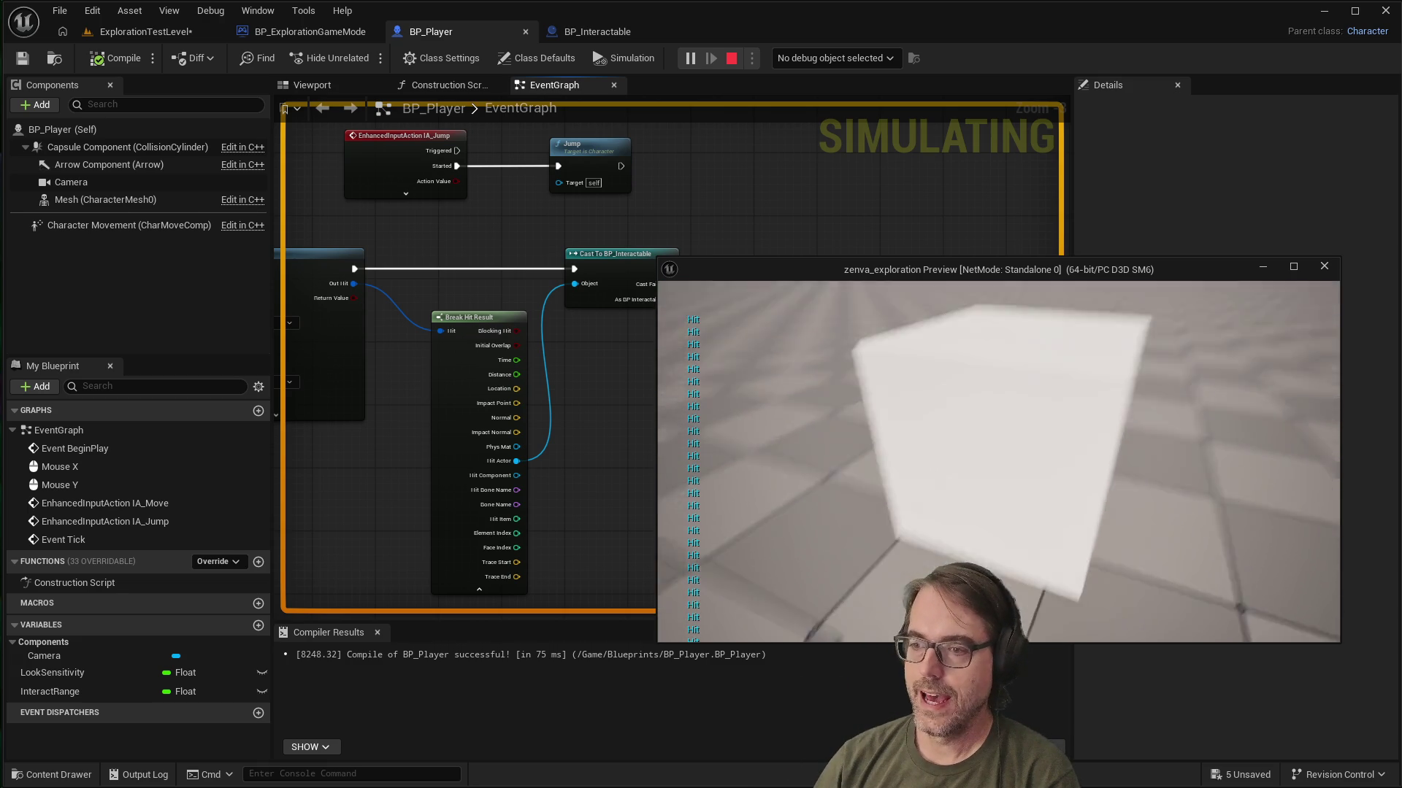
{"action": "key", "text": "s"}
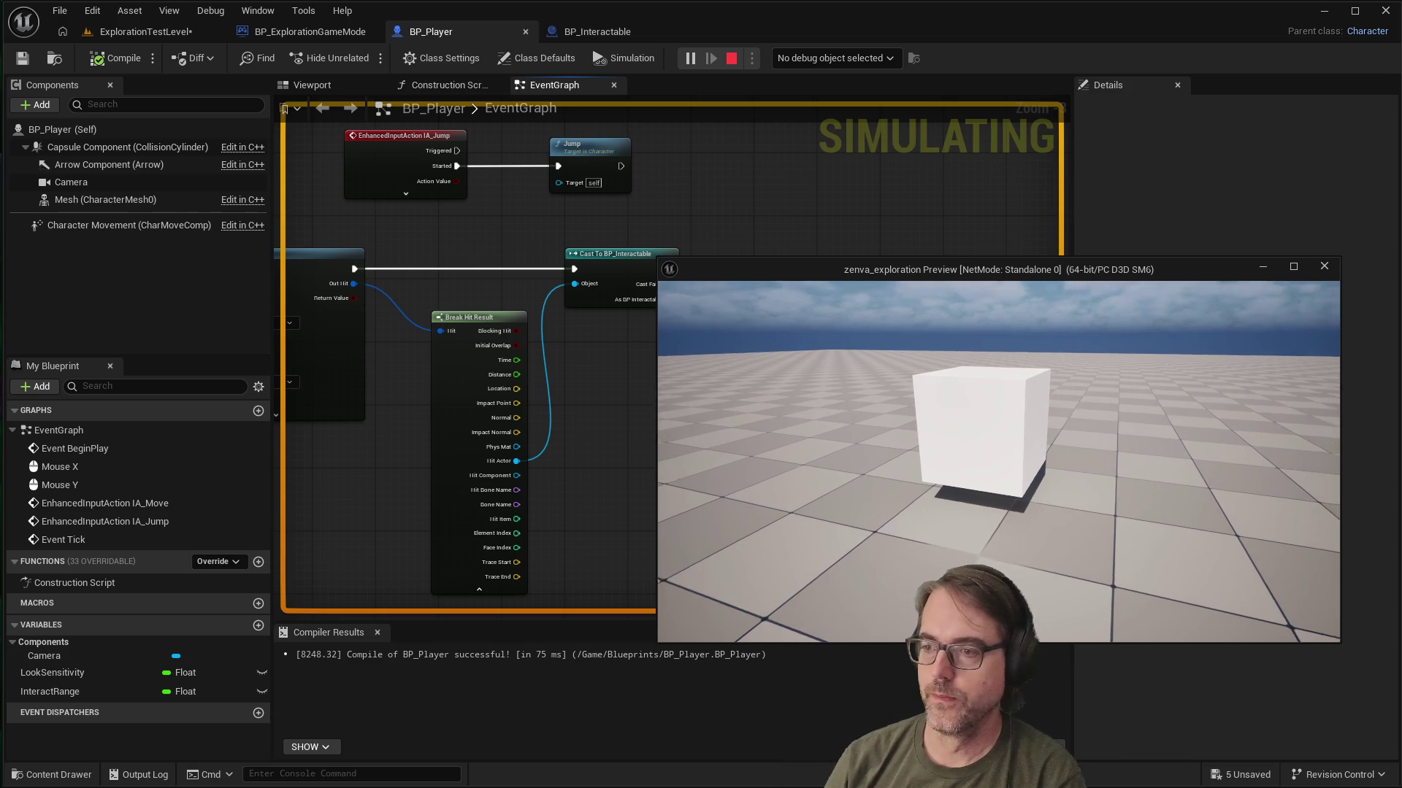
{"action": "key", "text": "w"}
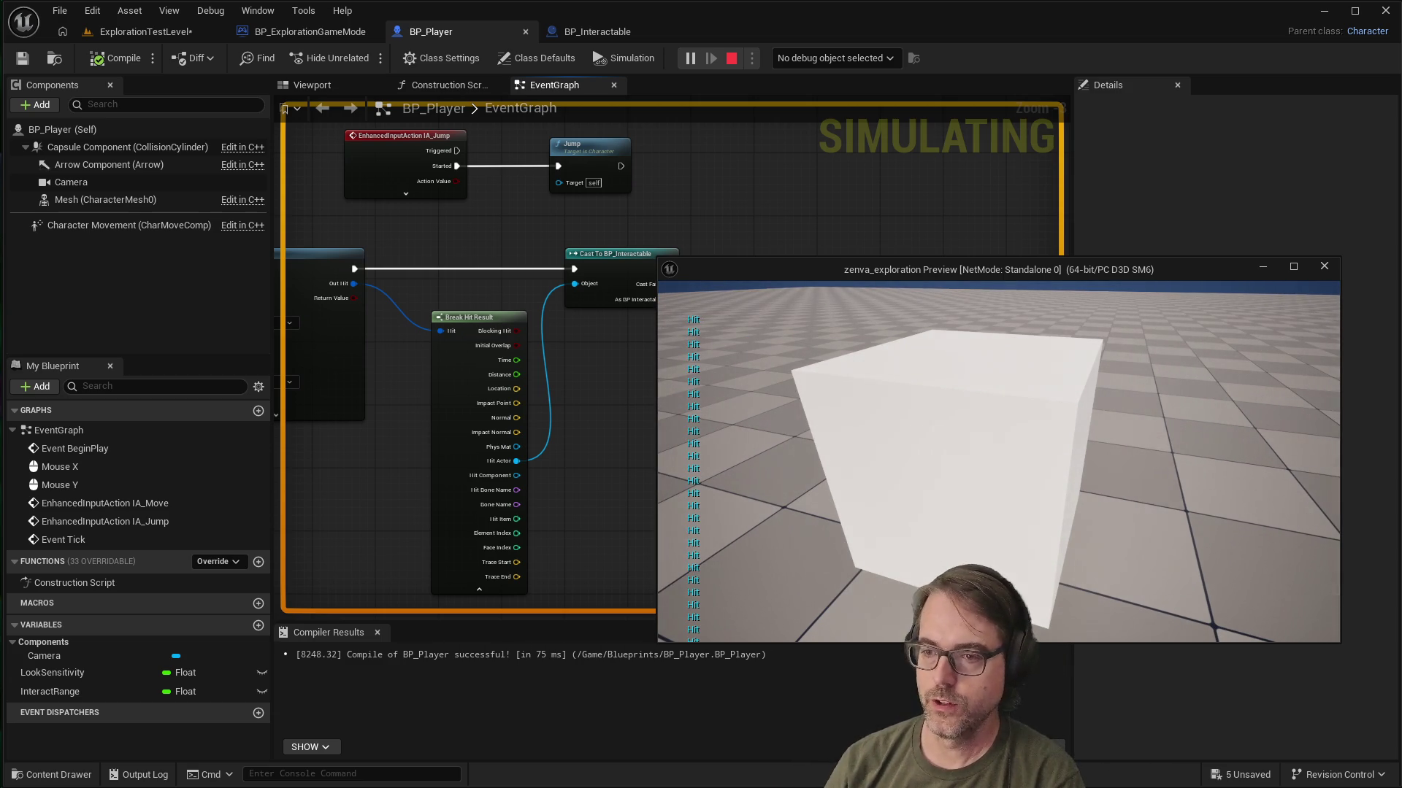
{"action": "key", "text": "a"}
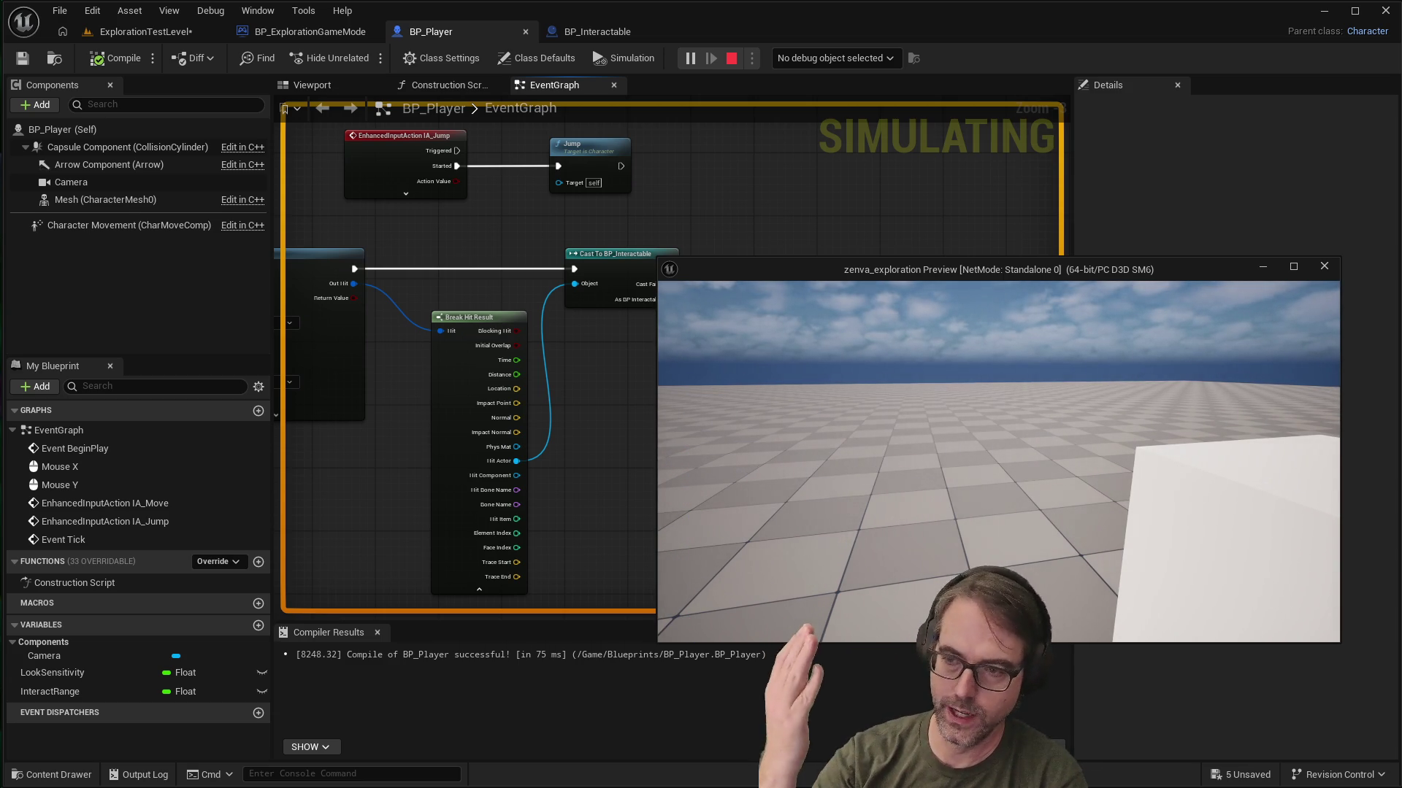
{"action": "mouse_move", "coordinate": [998, 462]}
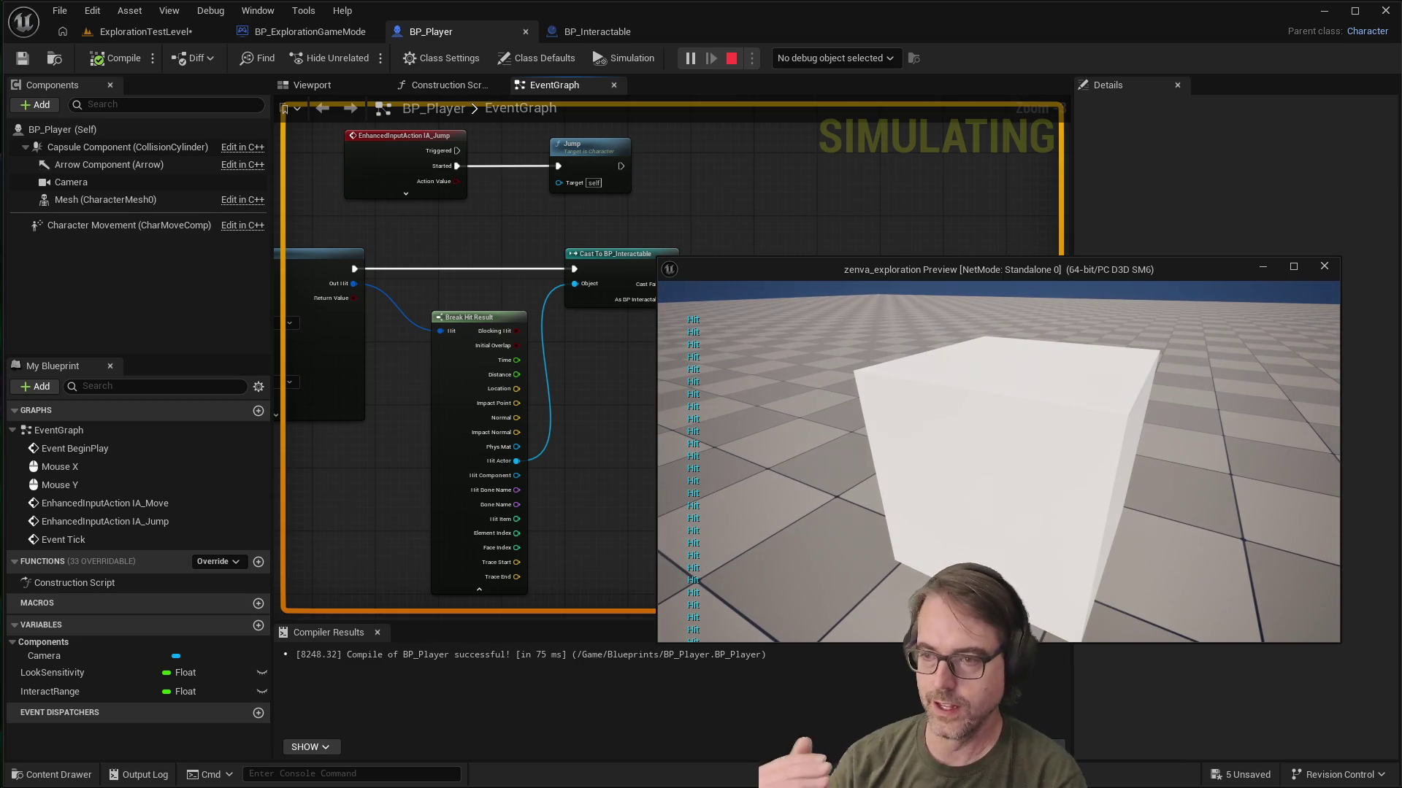
{"action": "key", "text": "s"}
{"action": "key", "text": "w"}
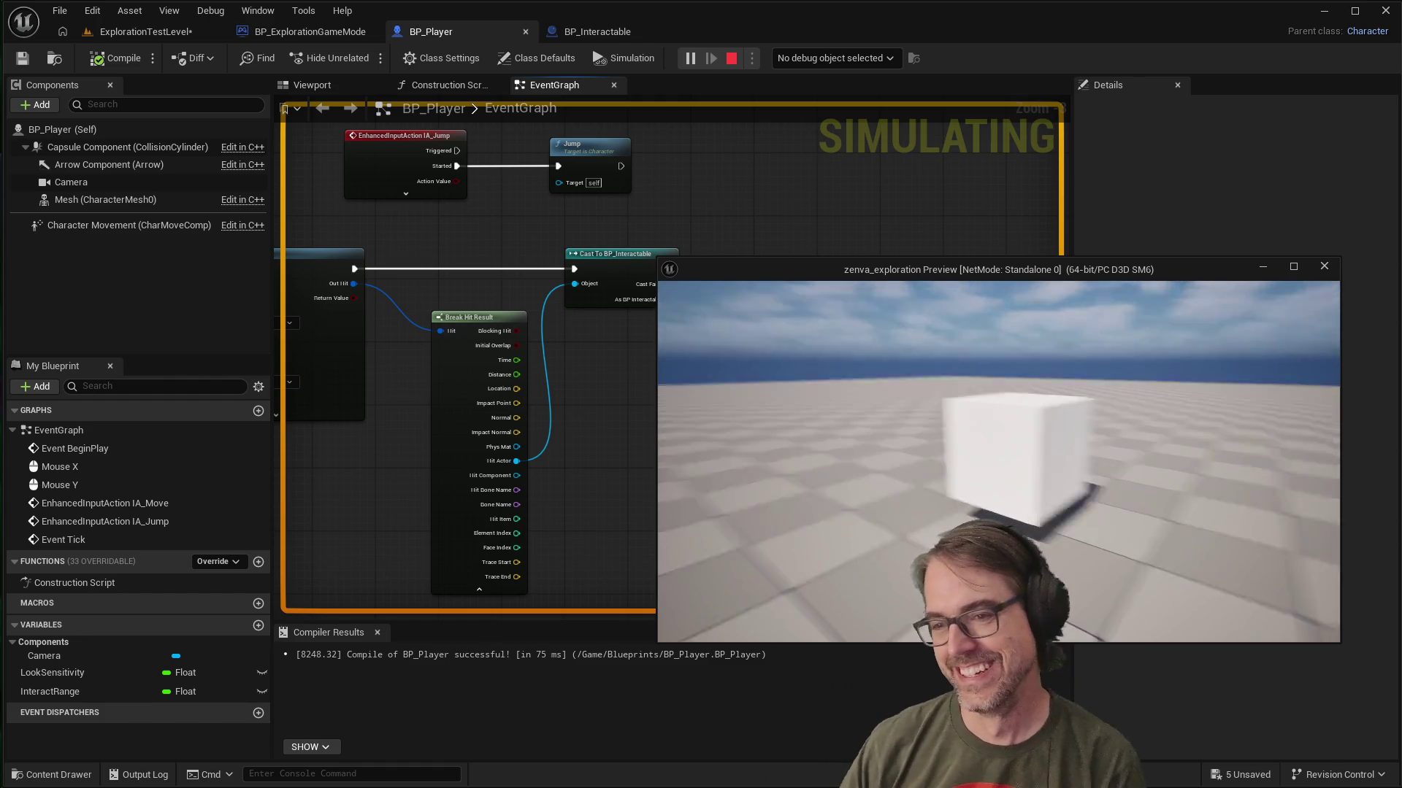
{"action": "key", "text": "Escape"}
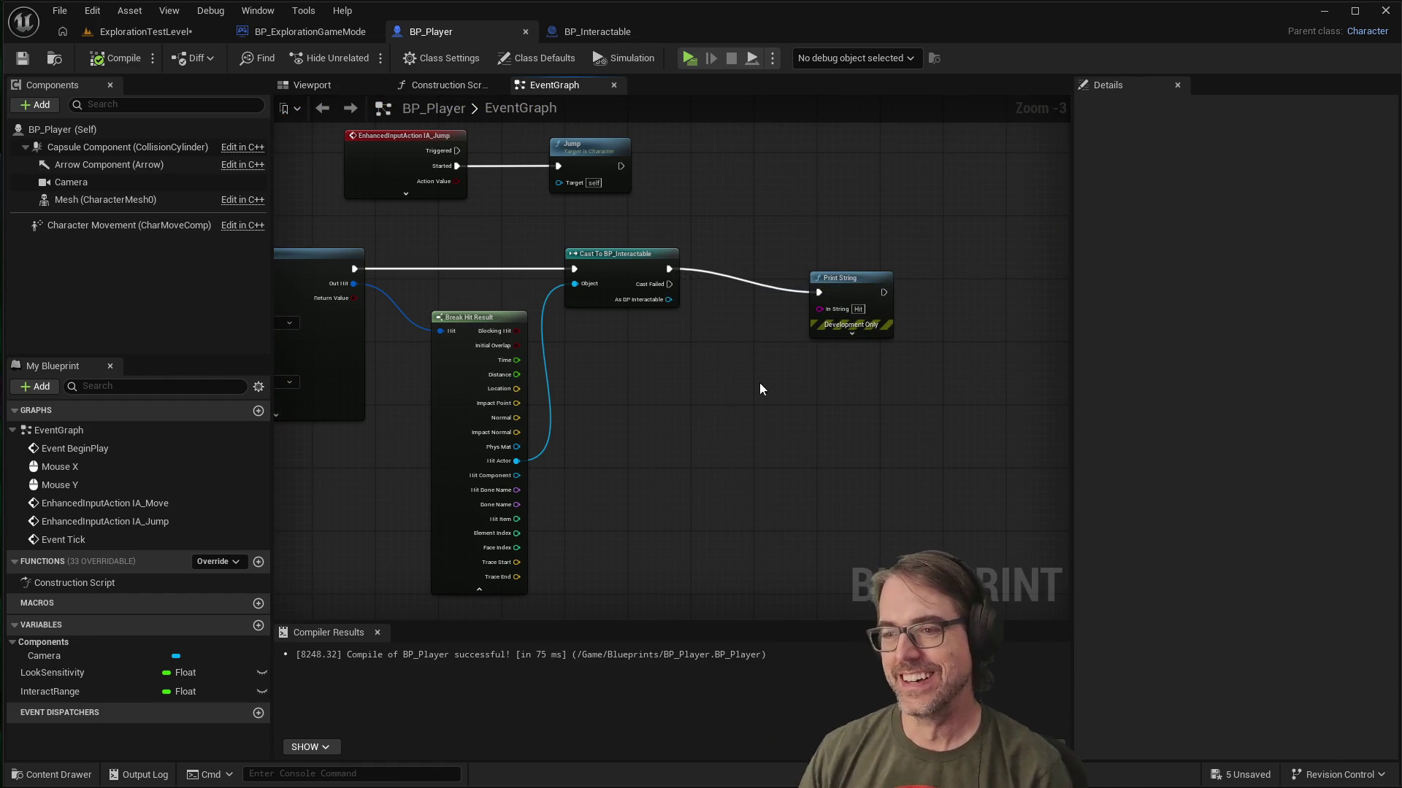
{"action": "scroll", "coordinate": [806, 381], "scroll_direction": "down", "scroll_amount": 2}
{"action": "scroll", "coordinate": [819, 275], "scroll_direction": "down", "scroll_amount": 1}
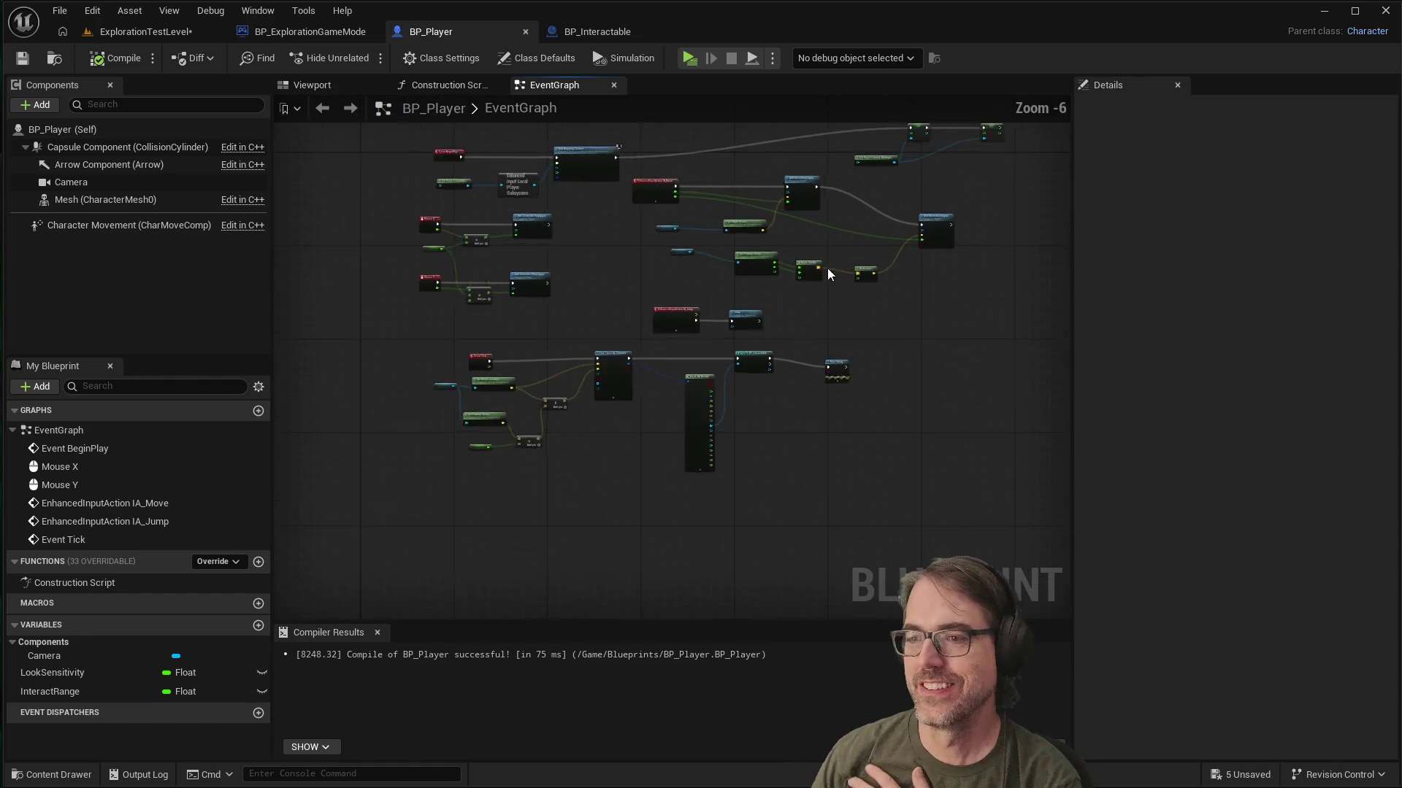
{"action": "scroll", "coordinate": [819, 276], "scroll_direction": "up", "scroll_amount": 2}
{"action": "scroll", "coordinate": [821, 336], "scroll_direction": "down", "scroll_amount": 1}
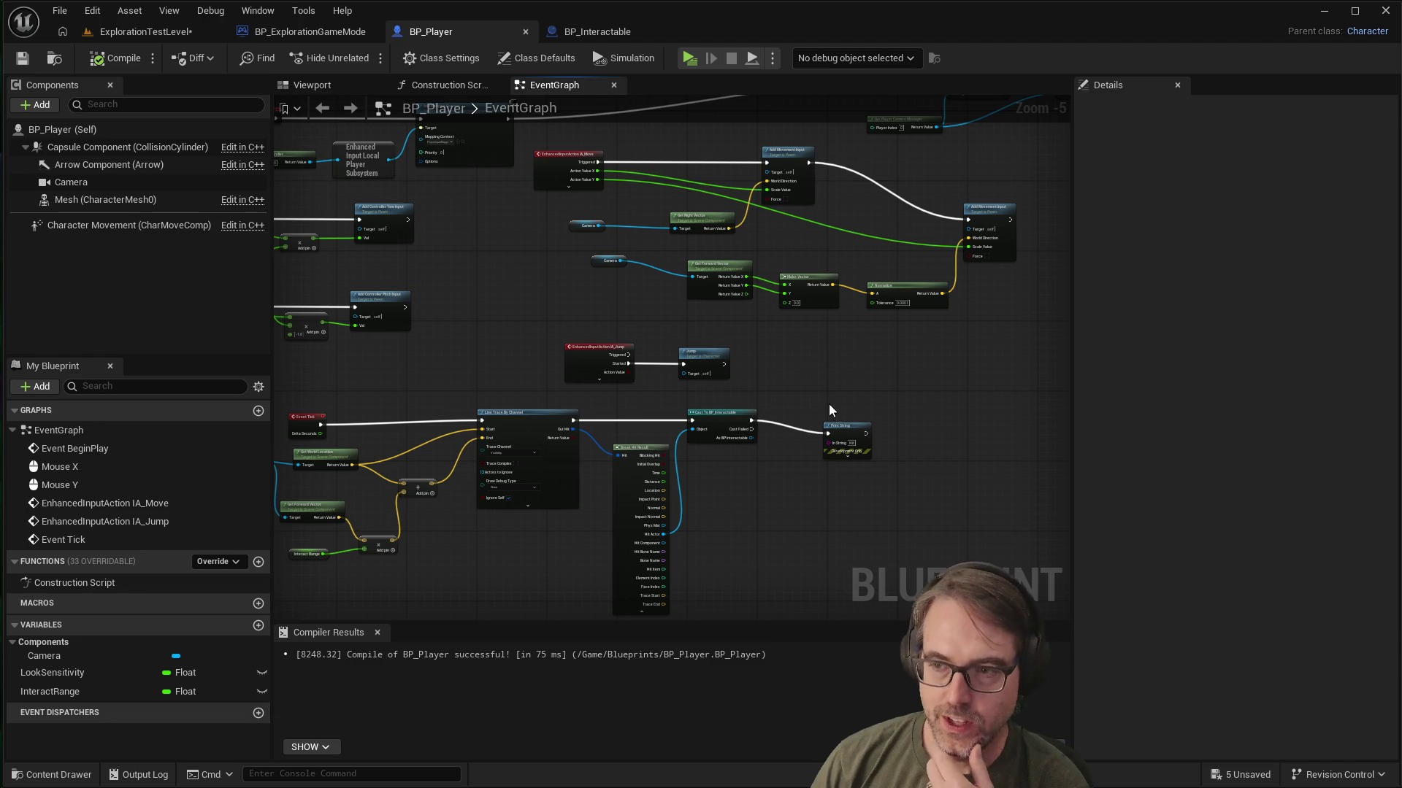
{"action": "scroll", "coordinate": [850, 376], "scroll_direction": "down", "scroll_amount": 1}
{"action": "scroll", "coordinate": [839, 387], "scroll_direction": "up", "scroll_amount": 1}
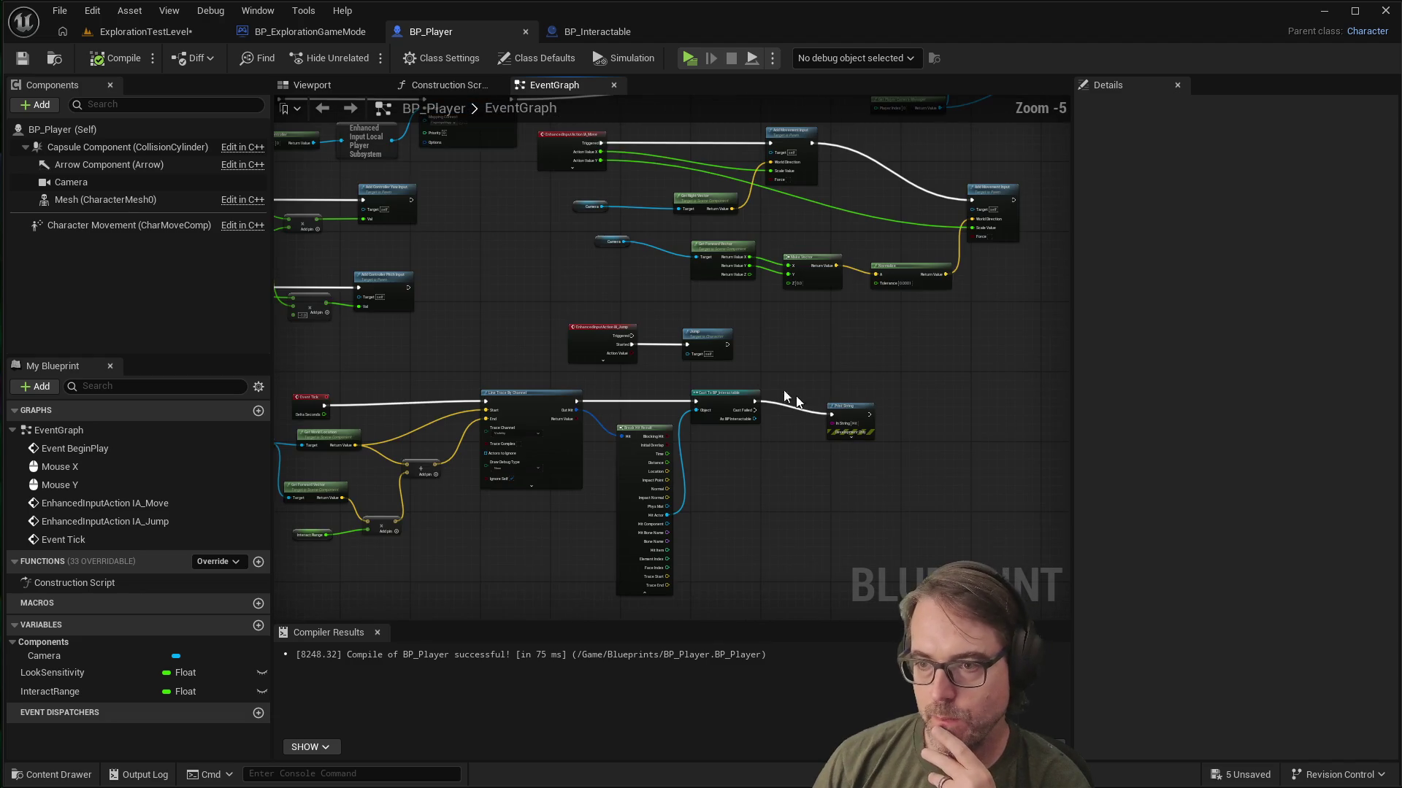
{"action": "scroll", "coordinate": [803, 380], "scroll_direction": "down", "scroll_amount": 1}
{"action": "scroll", "coordinate": [750, 365], "scroll_direction": "down", "scroll_amount": 1}
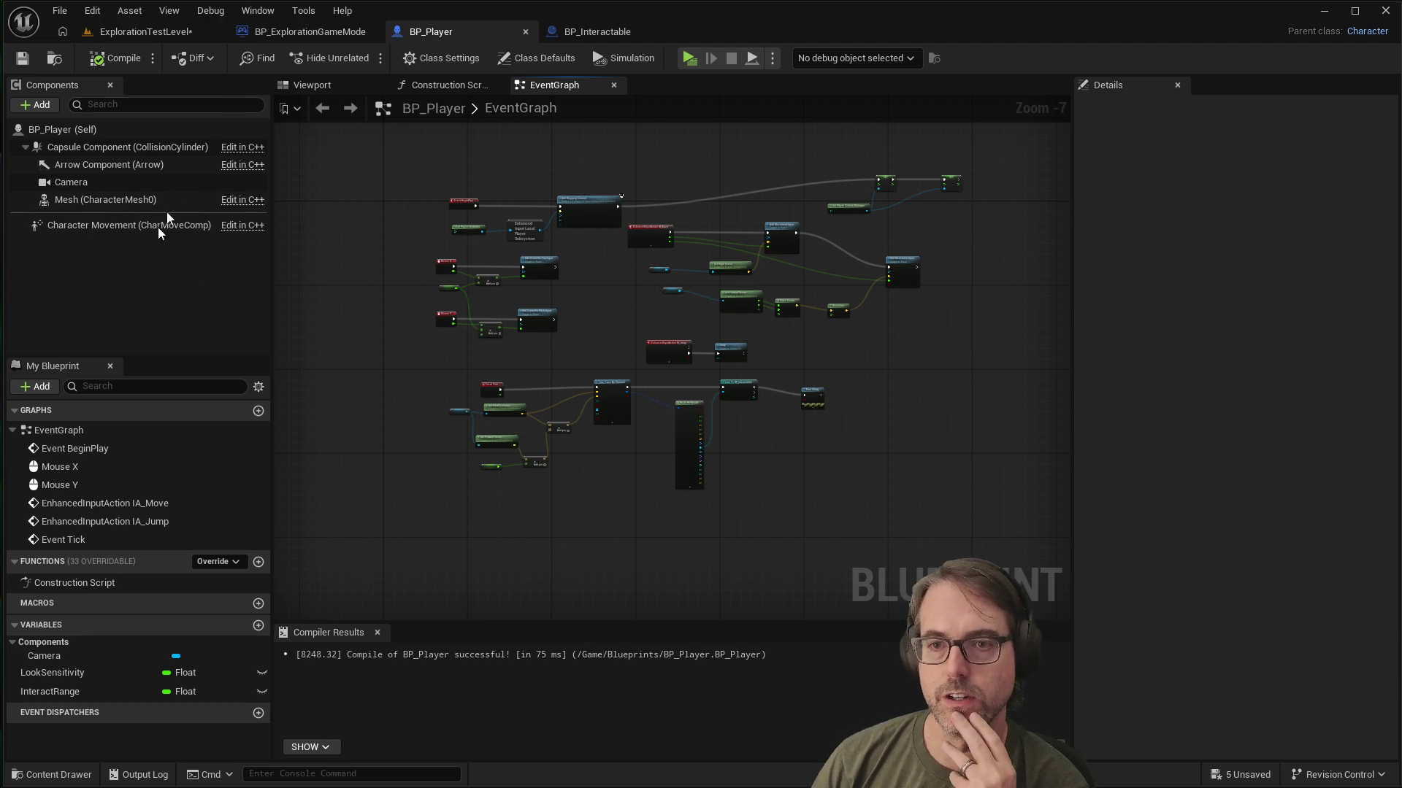
{"action": "left_click", "coordinate": [129, 33]}
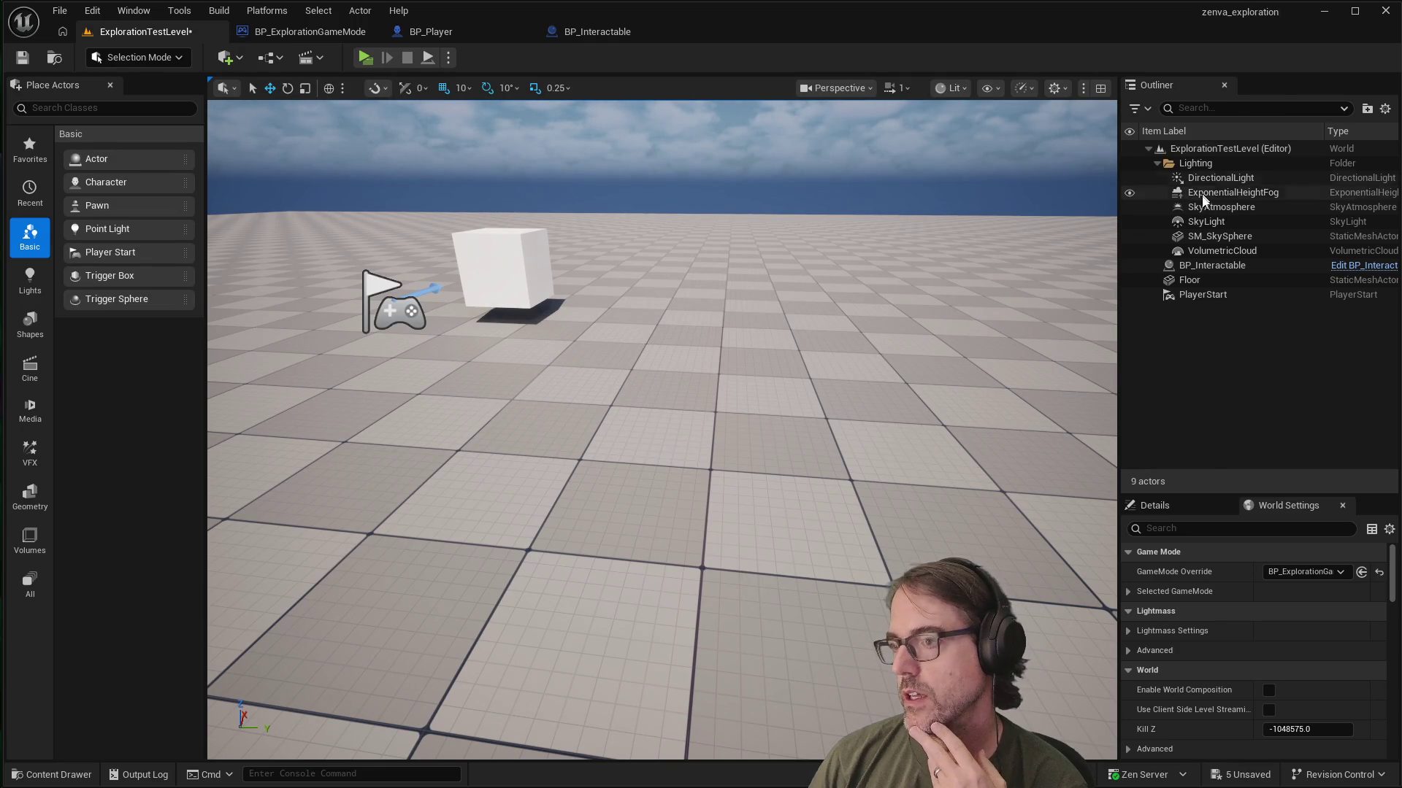
Step: Select PlayerStart and review the GameMode Override in ExplorationTestLevel's World Settings
{"action": "left_click", "coordinate": [1206, 296]}
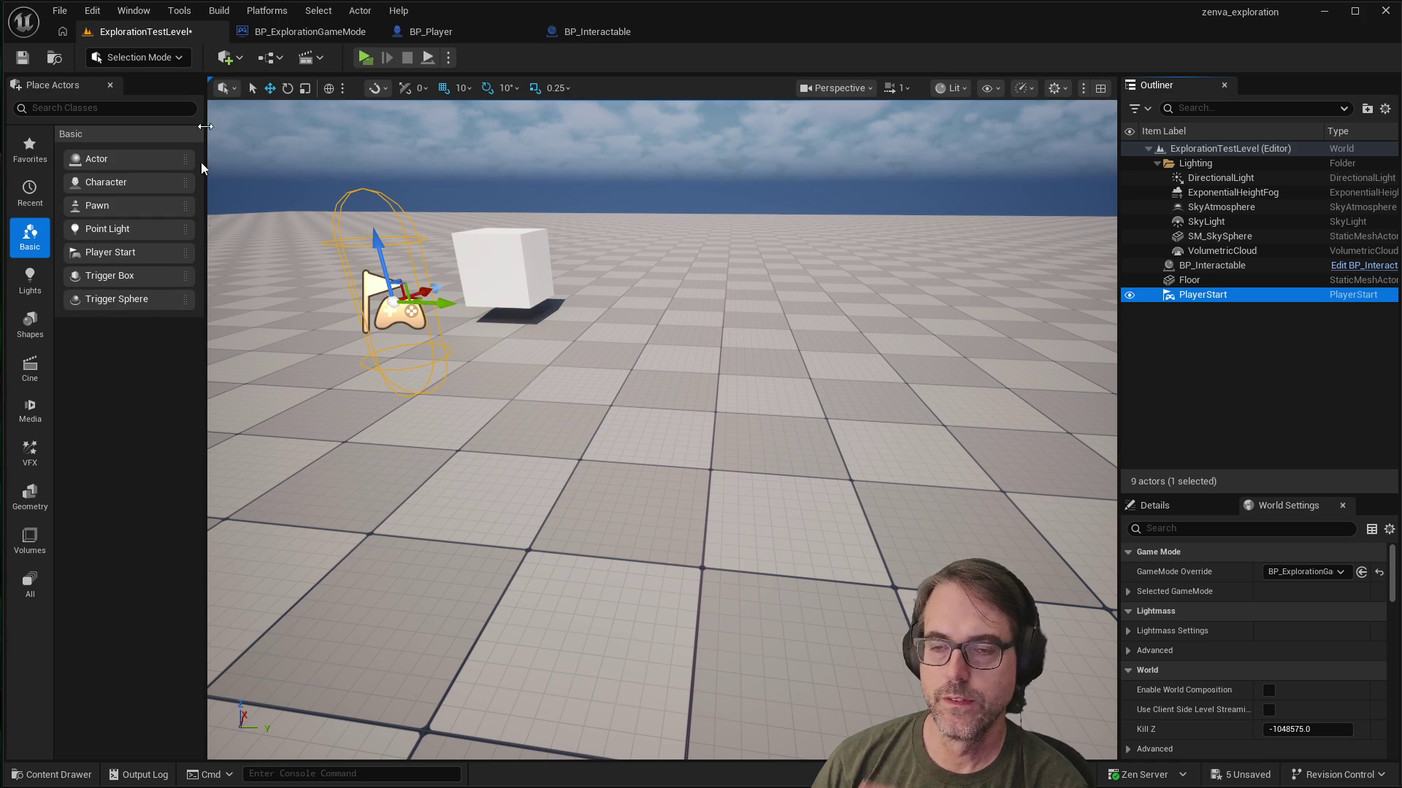
{"action": "left_click", "coordinate": [152, 32]}
{"action": "scroll", "coordinate": [1314, 636], "scroll_direction": "down", "scroll_amount": 2}
{"action": "scroll", "coordinate": [1281, 603], "scroll_direction": "up", "scroll_amount": 2}
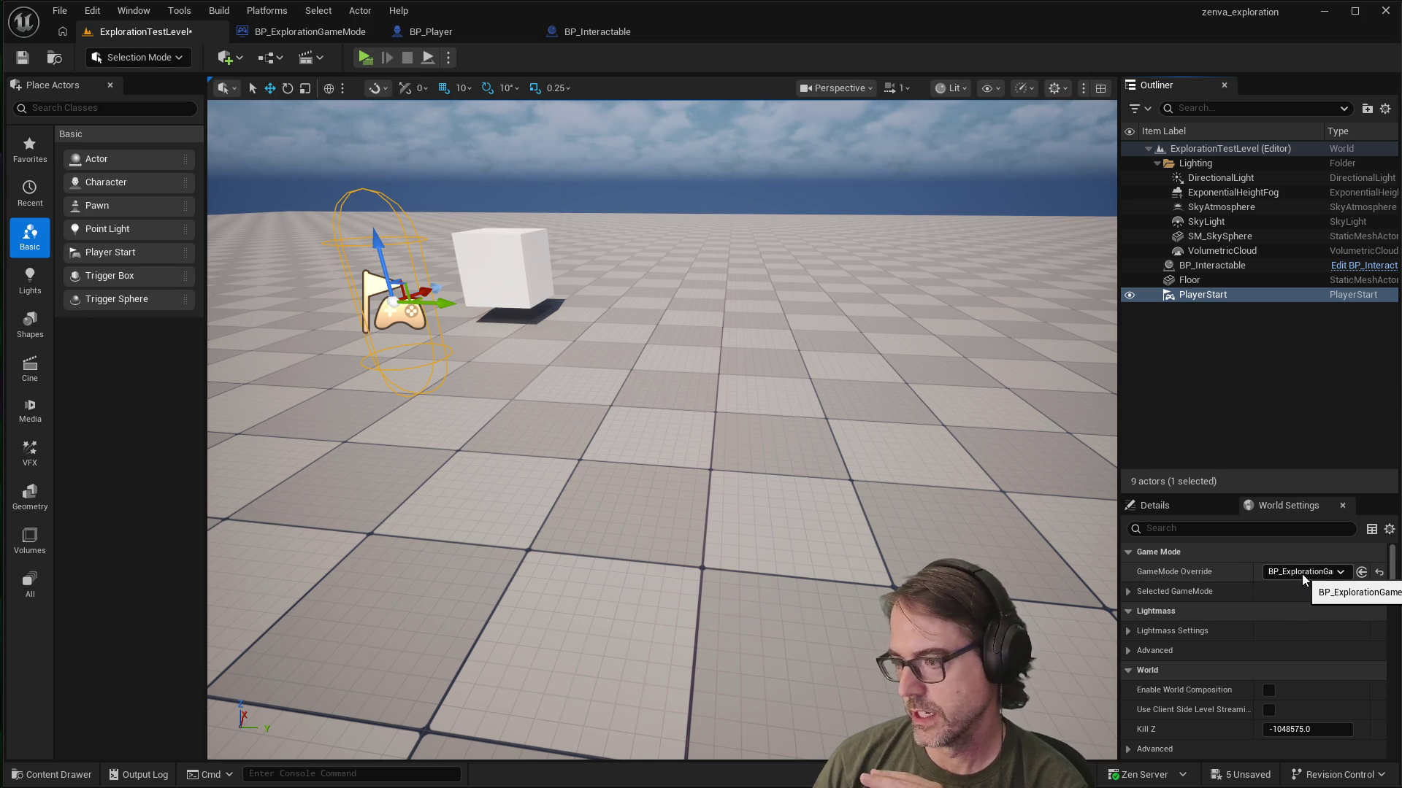
{"action": "scroll", "coordinate": [1265, 612], "scroll_direction": "down", "scroll_amount": 1}
{"action": "scroll", "coordinate": [1265, 612], "scroll_direction": "down", "scroll_amount": 5}
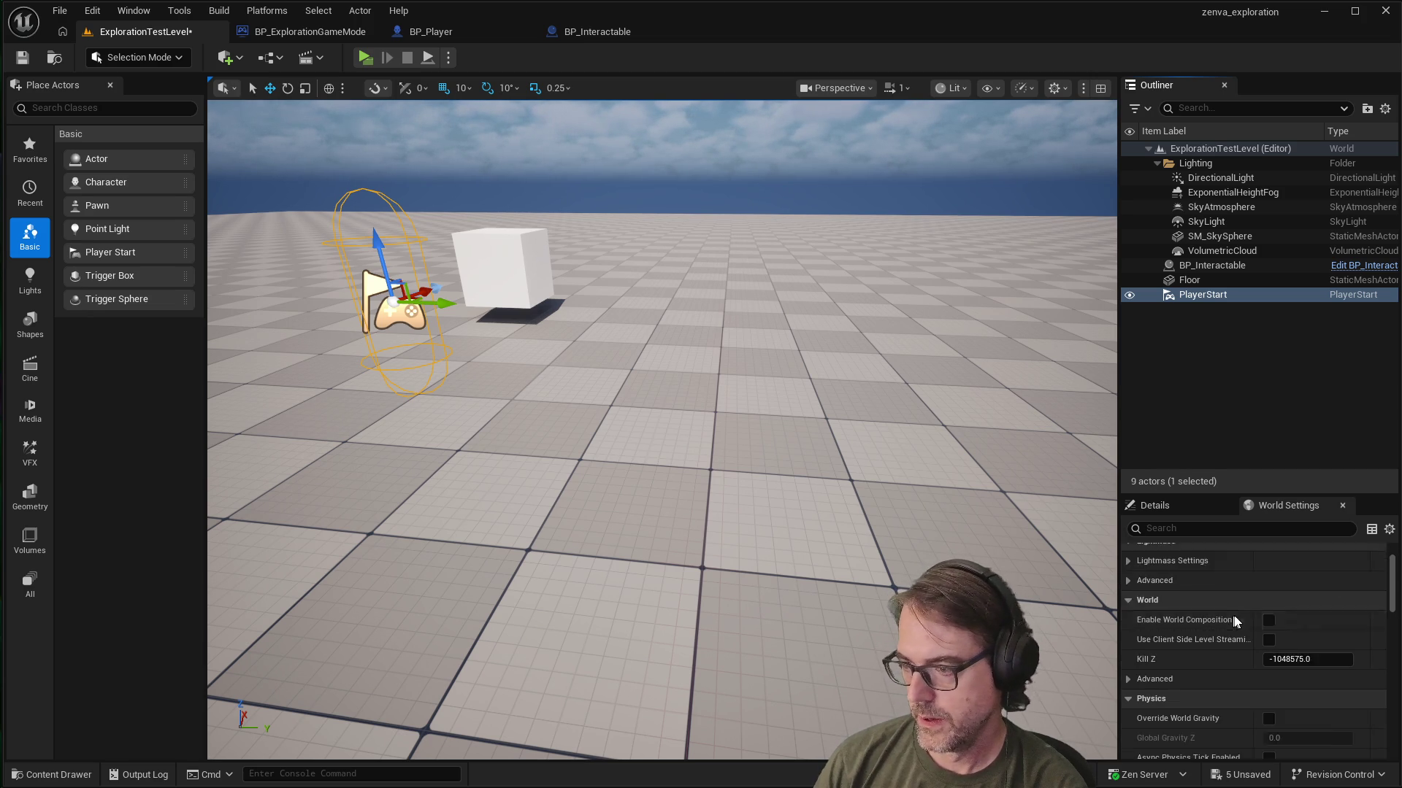
{"action": "scroll", "coordinate": [1274, 625], "scroll_direction": "down", "scroll_amount": 9}
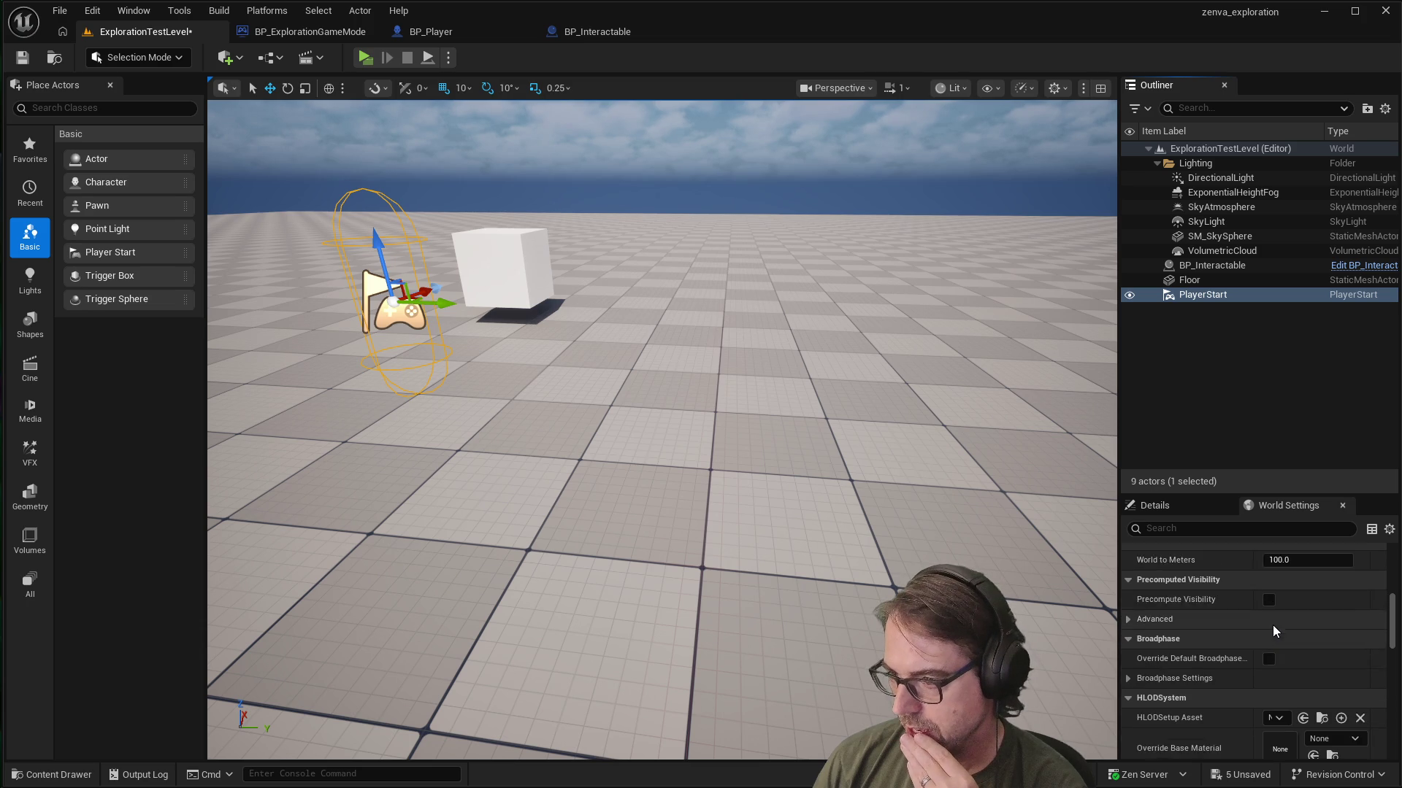
{"action": "scroll", "coordinate": [1242, 649], "scroll_direction": "down", "scroll_amount": 8}
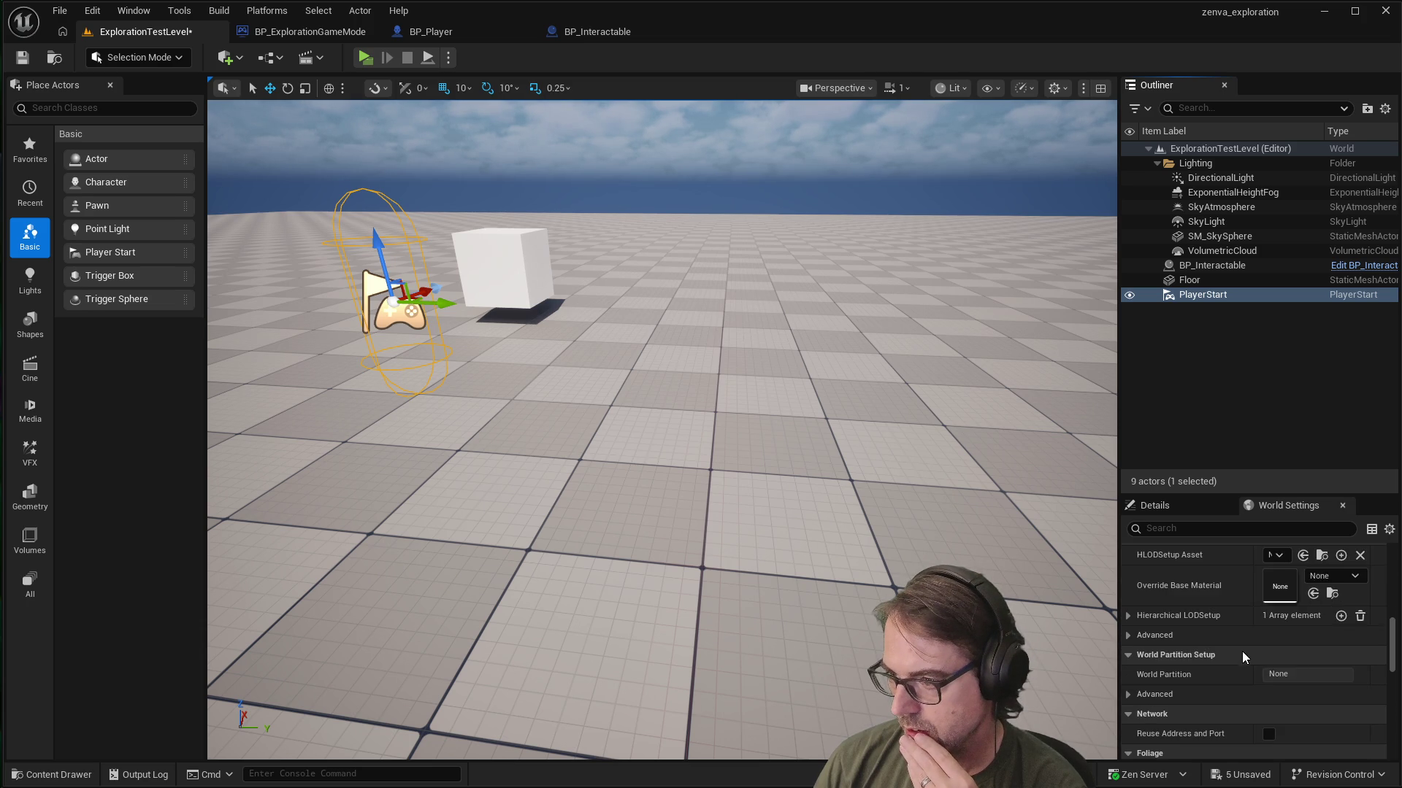
{"action": "scroll", "coordinate": [1245, 643], "scroll_direction": "up", "scroll_amount": 6}
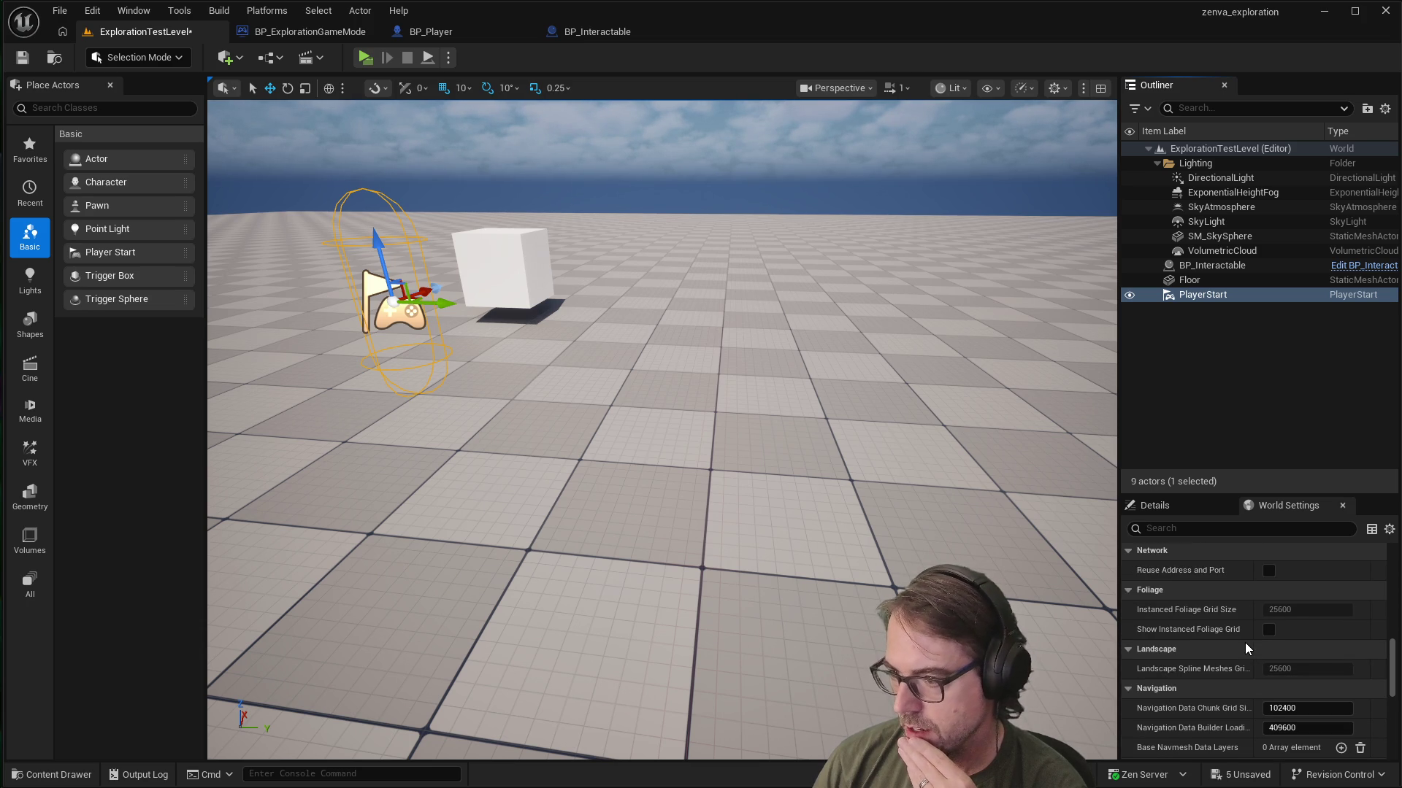
{"action": "scroll", "coordinate": [1235, 616], "scroll_direction": "up", "scroll_amount": 5}
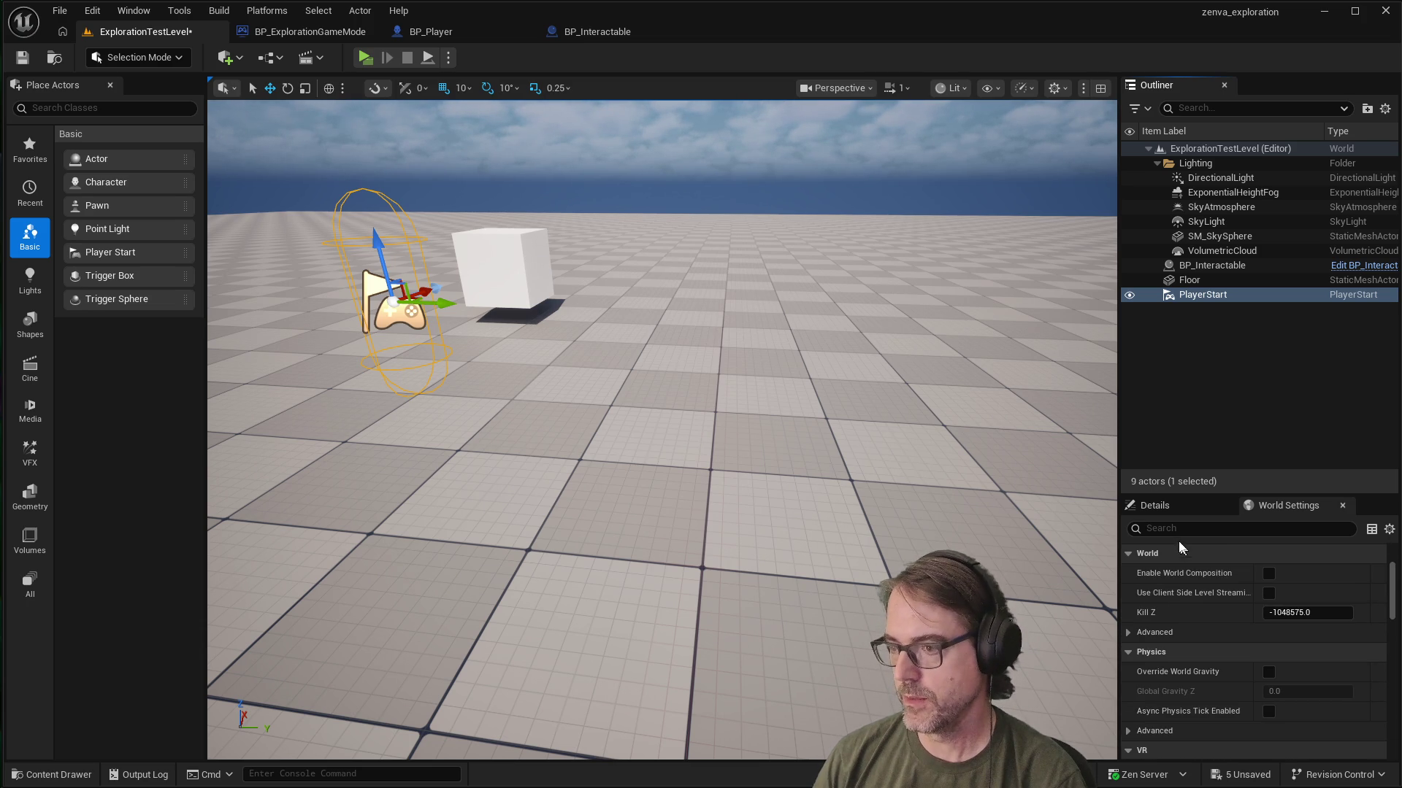
Step: Filter World Settings for 'pawn', clear it, deselect PlayerStart, and switch to BP_ExplorationGameMode
{"action": "left_click", "coordinate": [1175, 530]}
{"action": "type", "text": "pawn"}
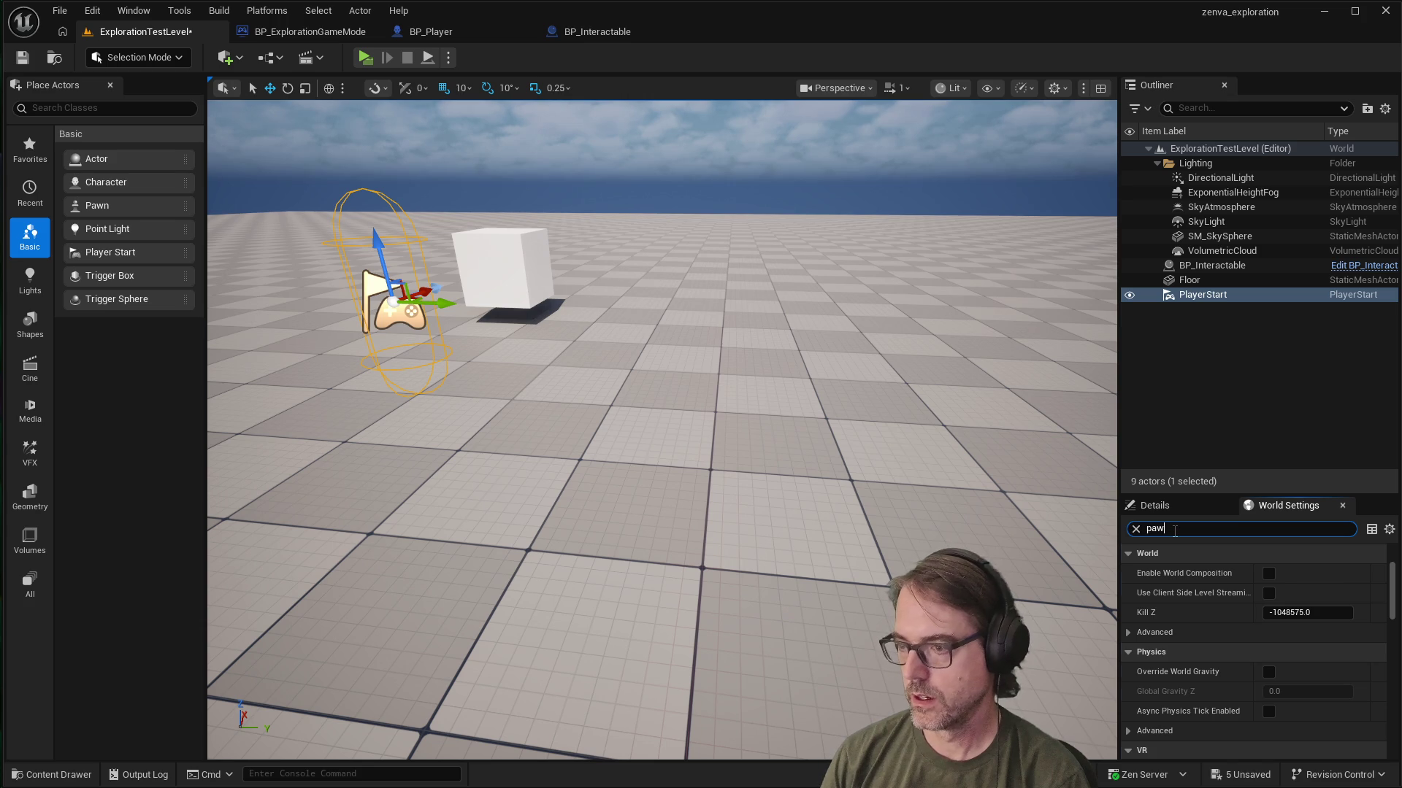
{"action": "key", "text": "BackSpace"}
{"action": "key", "text": "BackSpace"}
{"action": "key", "text": "BackSpace"}
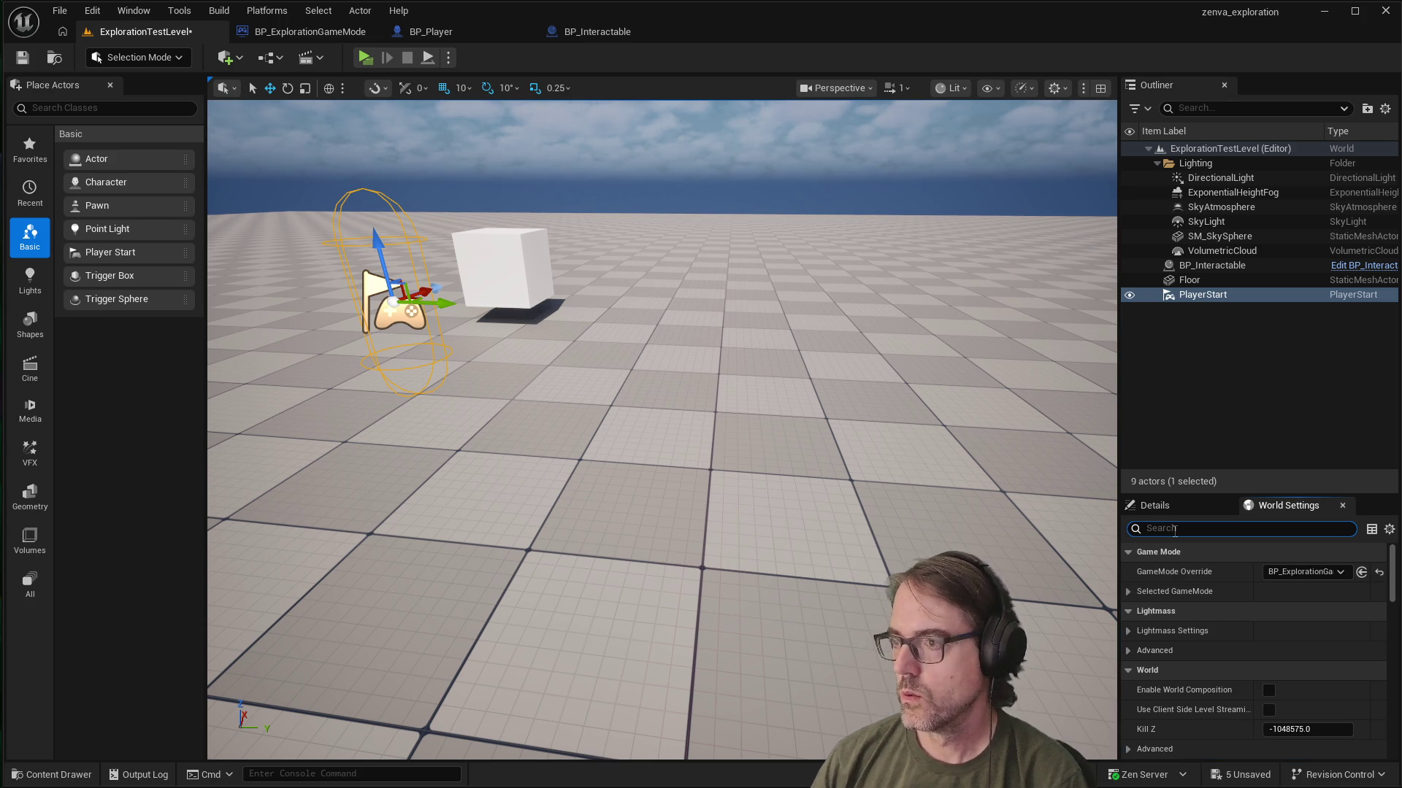
{"action": "left_click", "coordinate": [1251, 366]}
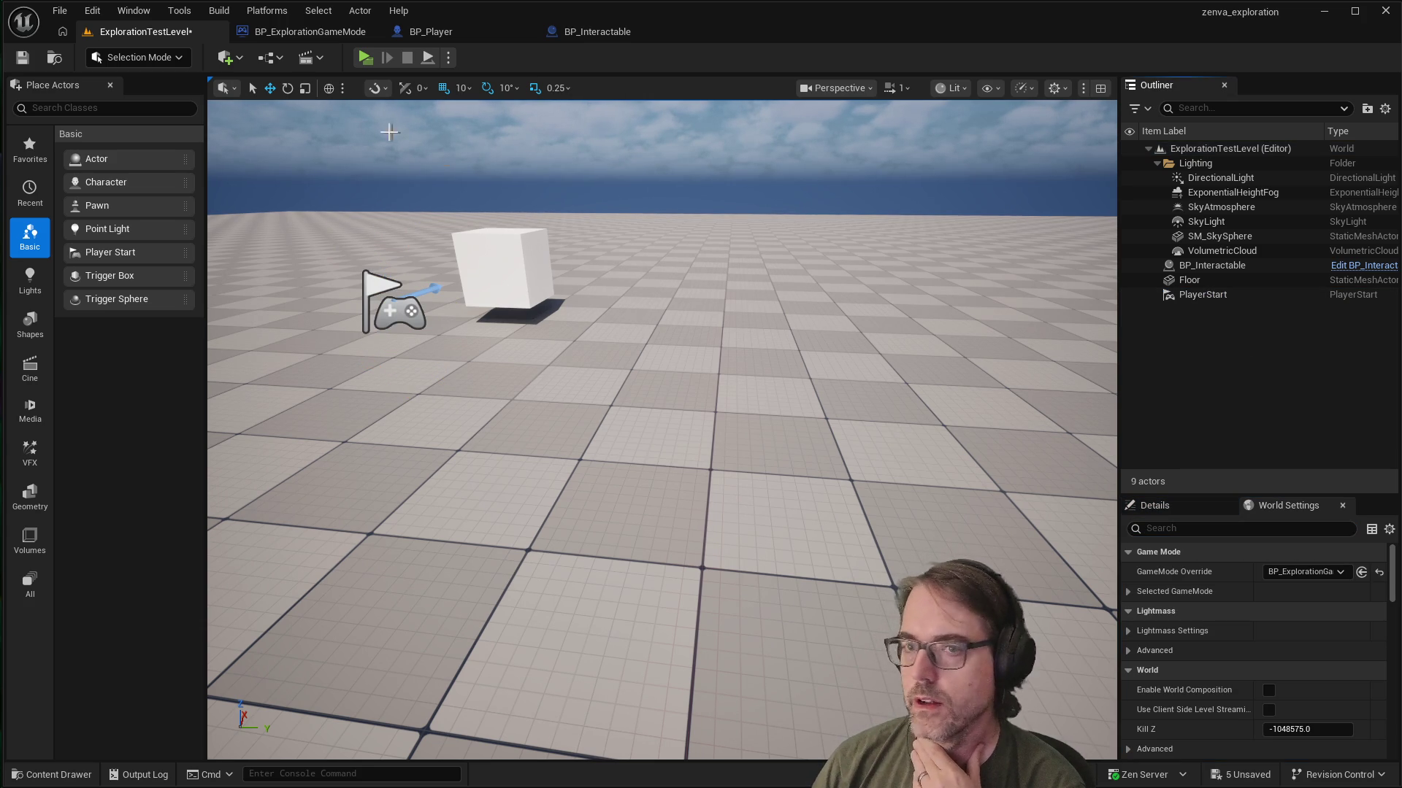
{"action": "left_click", "coordinate": [310, 32]}
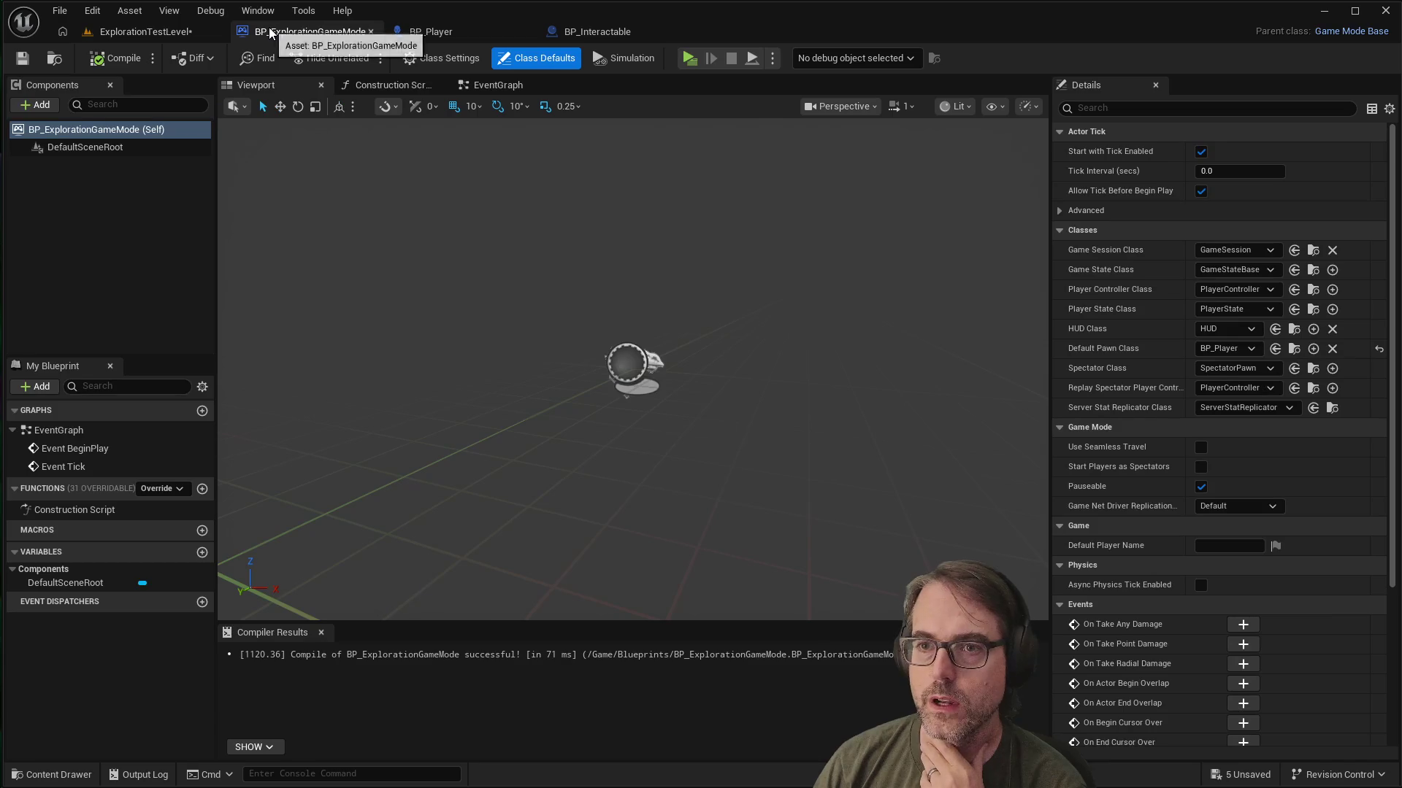
Step: Search the class defaults for 'pawn' to confirm BP_Player, then return to ExplorationTestLevel near the cube
{"action": "left_click", "coordinate": [1183, 109]}
{"action": "type", "text": "pawn"}
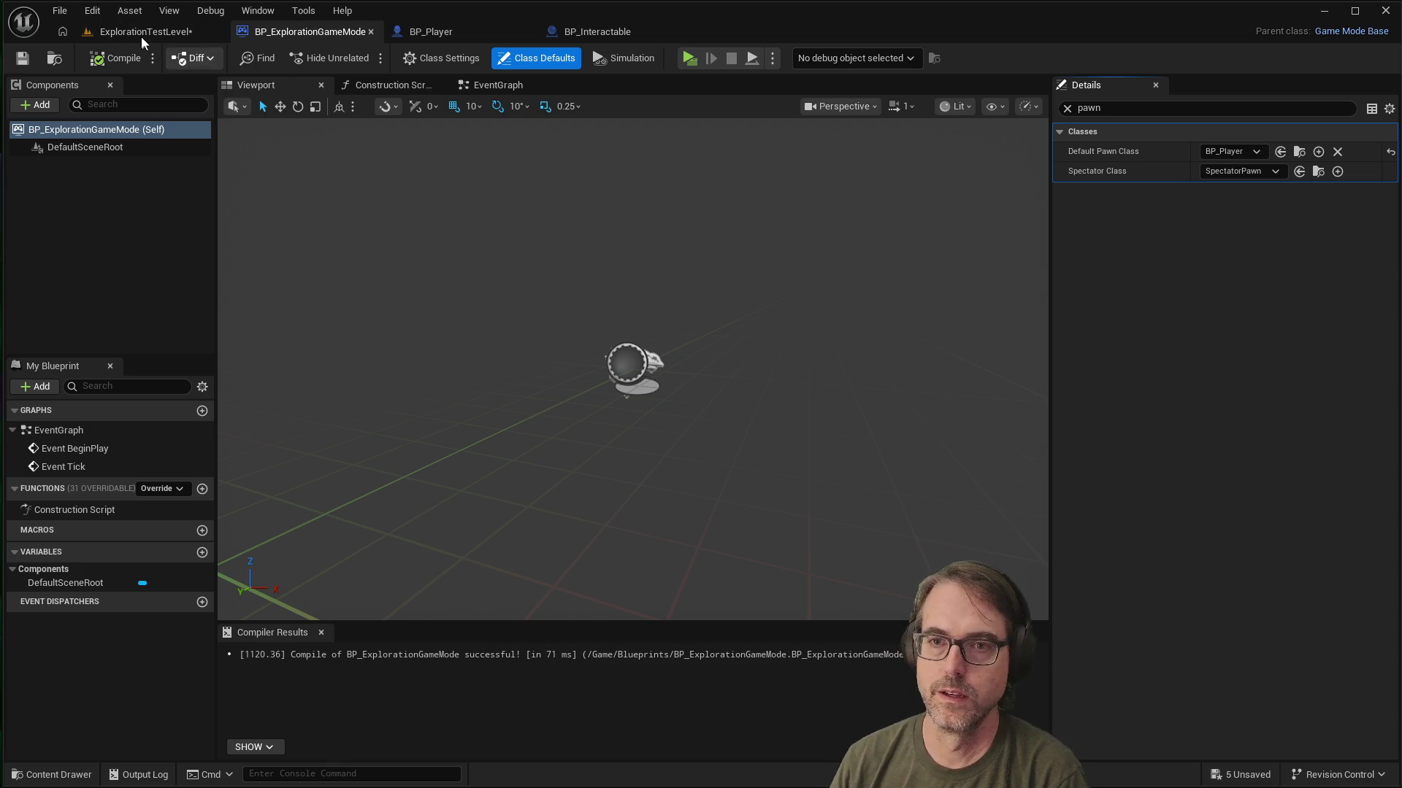
{"action": "left_click", "coordinate": [139, 34]}
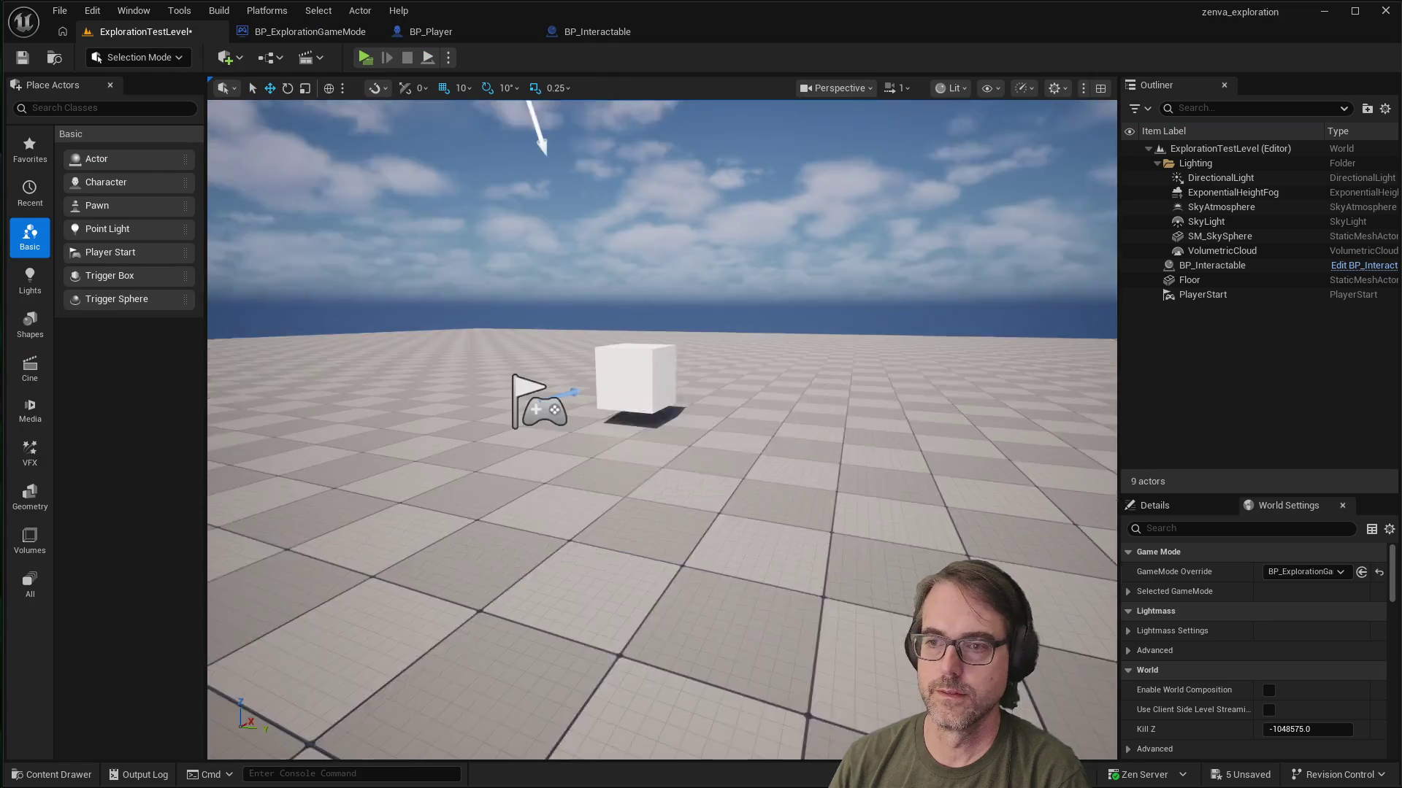
{"action": "mouse_move", "coordinate": [661, 429]}
{"action": "left_mouse_down"}
{"action": "mouse_move", "coordinate": [662, 350]}
{"action": "mouse_move", "coordinate": [662, 438]}
{"action": "mouse_move", "coordinate": [720, 309]}
{"action": "left_mouse_up"}
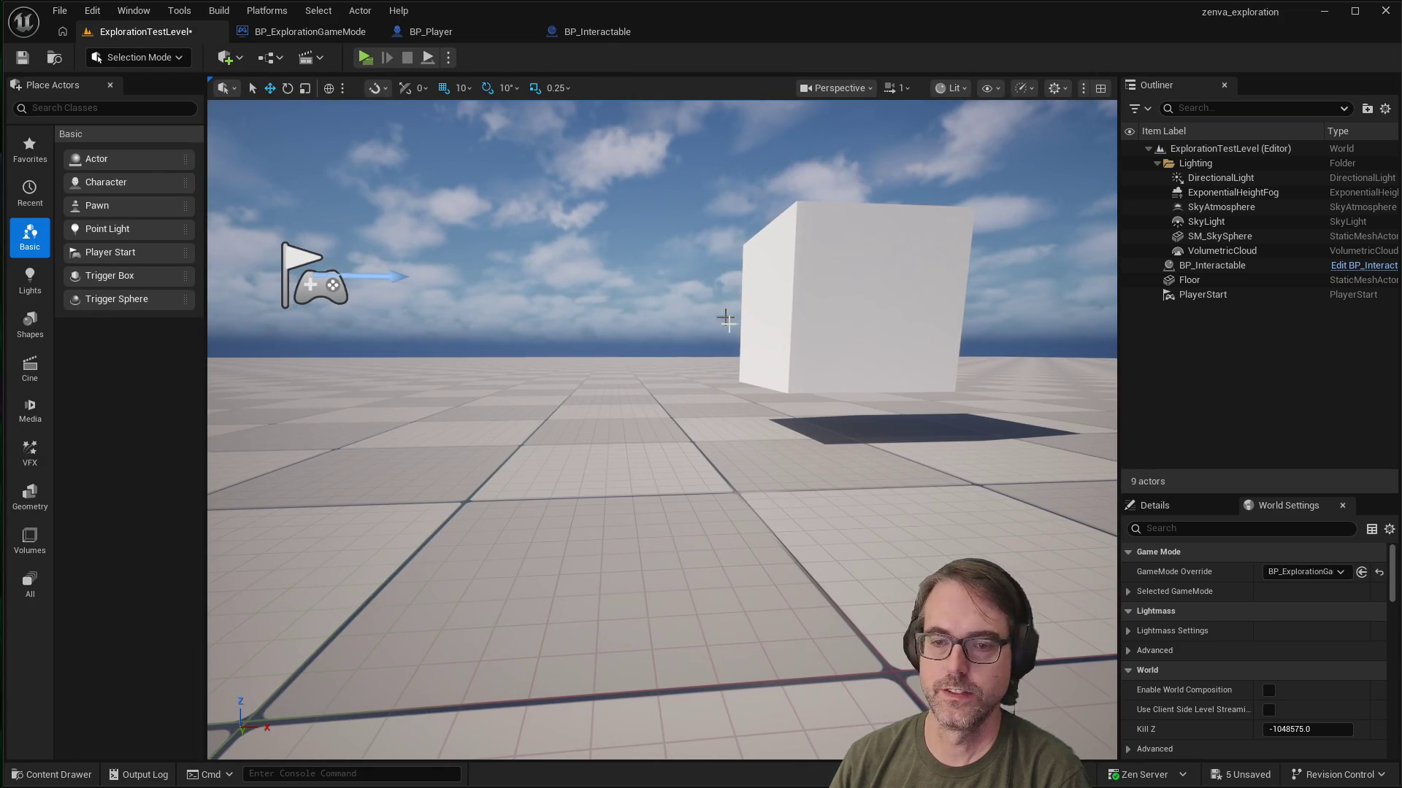
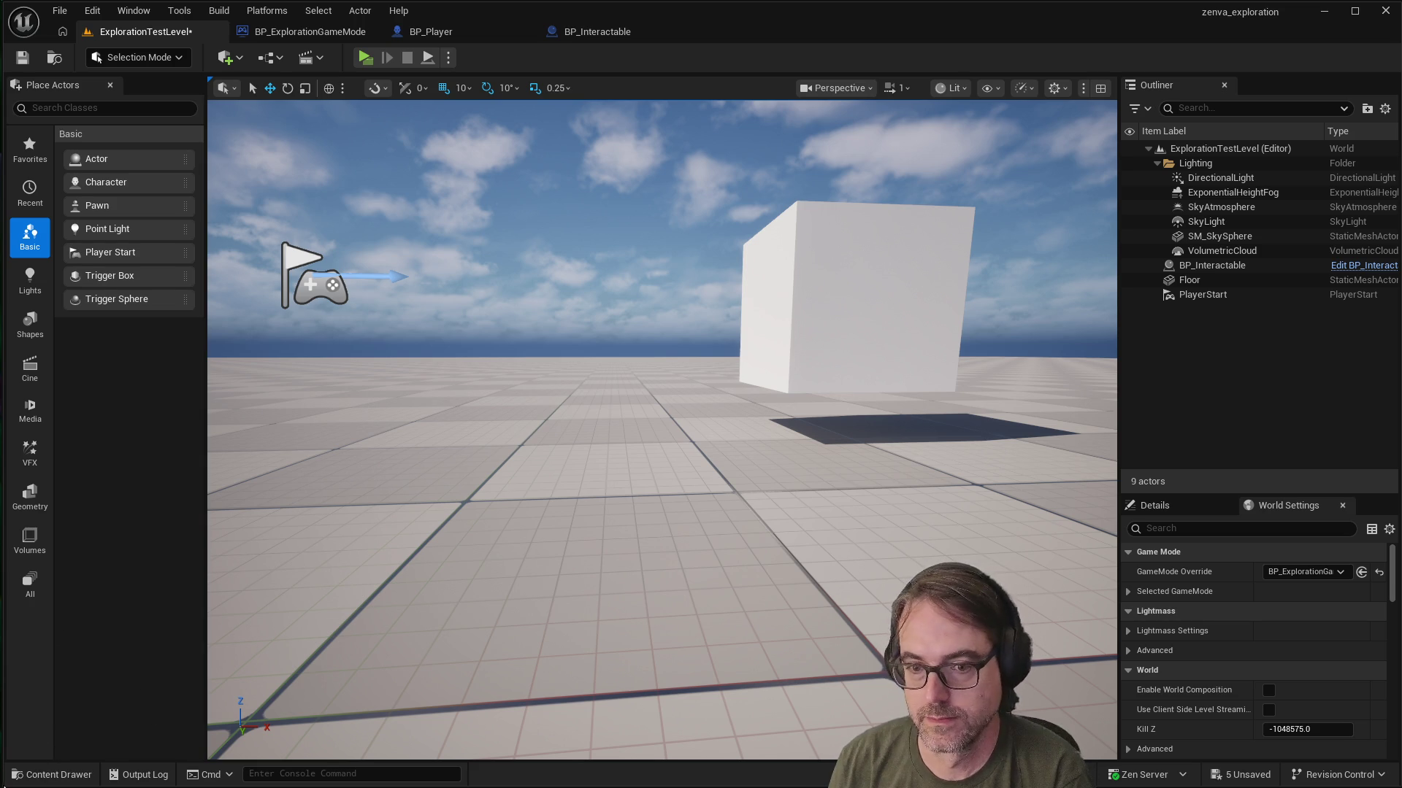
Step: In the Content Drawer's Blueprints folder, filter the new-asset menu by 'widget'
{"action": "left_click", "coordinate": [51, 775]}
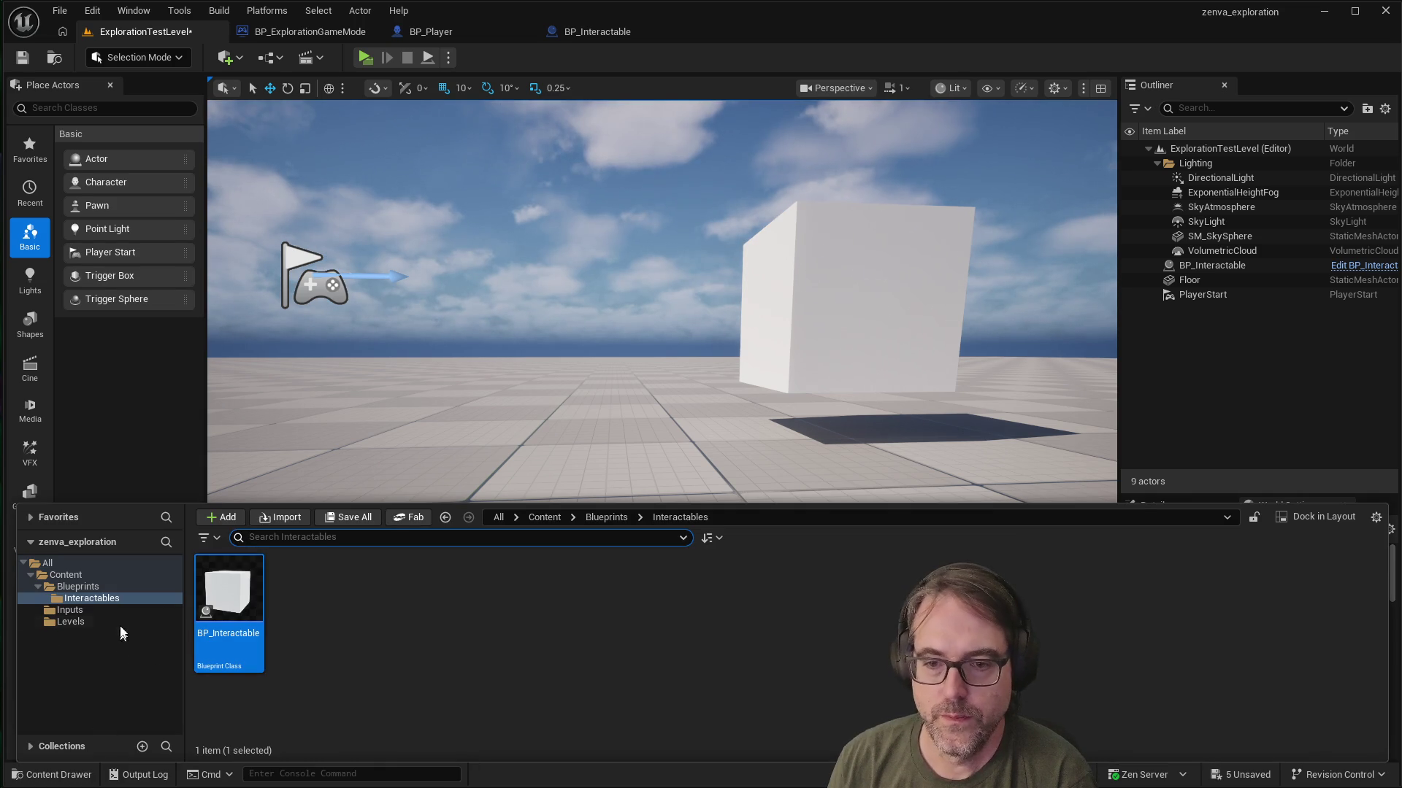
{"action": "left_click", "coordinate": [85, 588]}
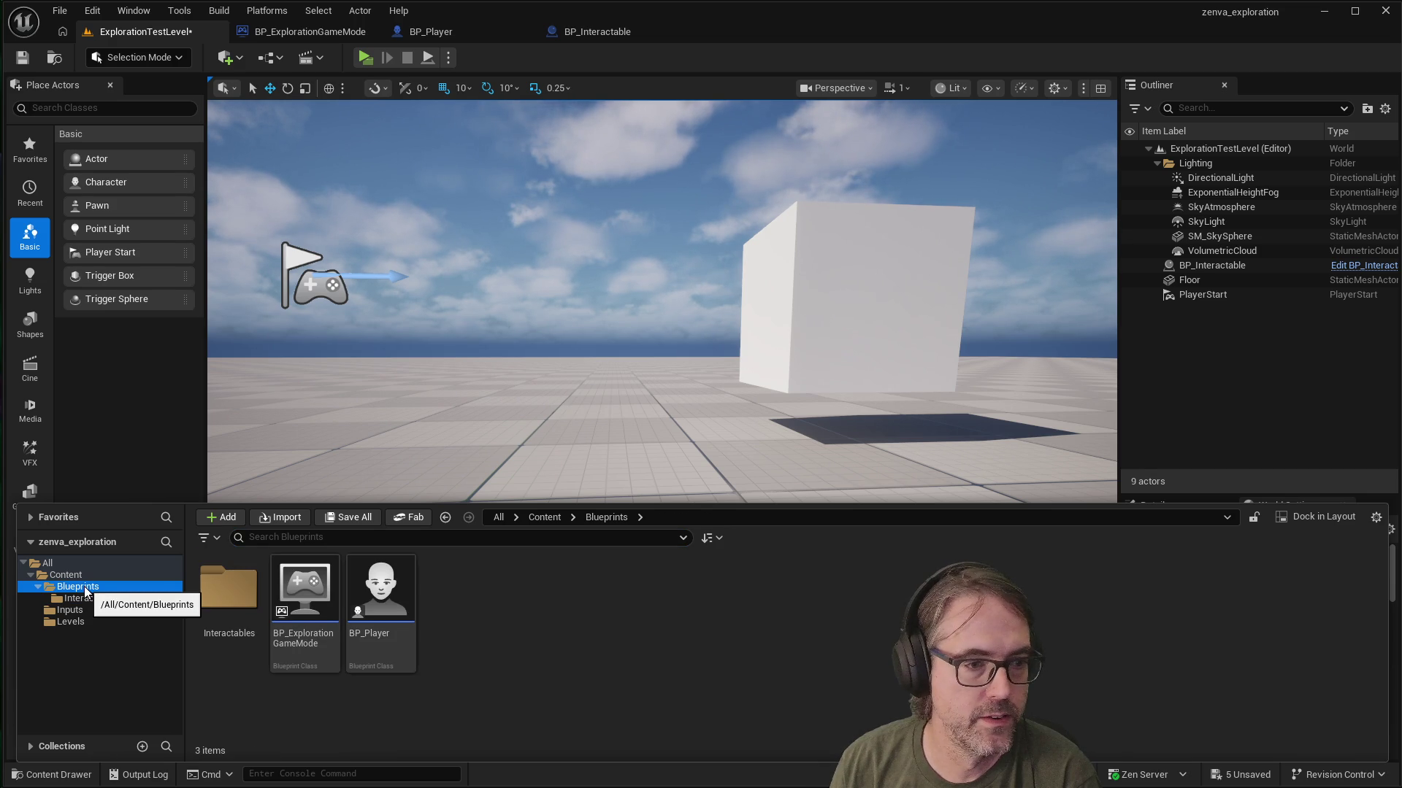
{"action": "right_click", "coordinate": [469, 620]}
{"action": "mouse_move", "coordinate": [529, 587]}
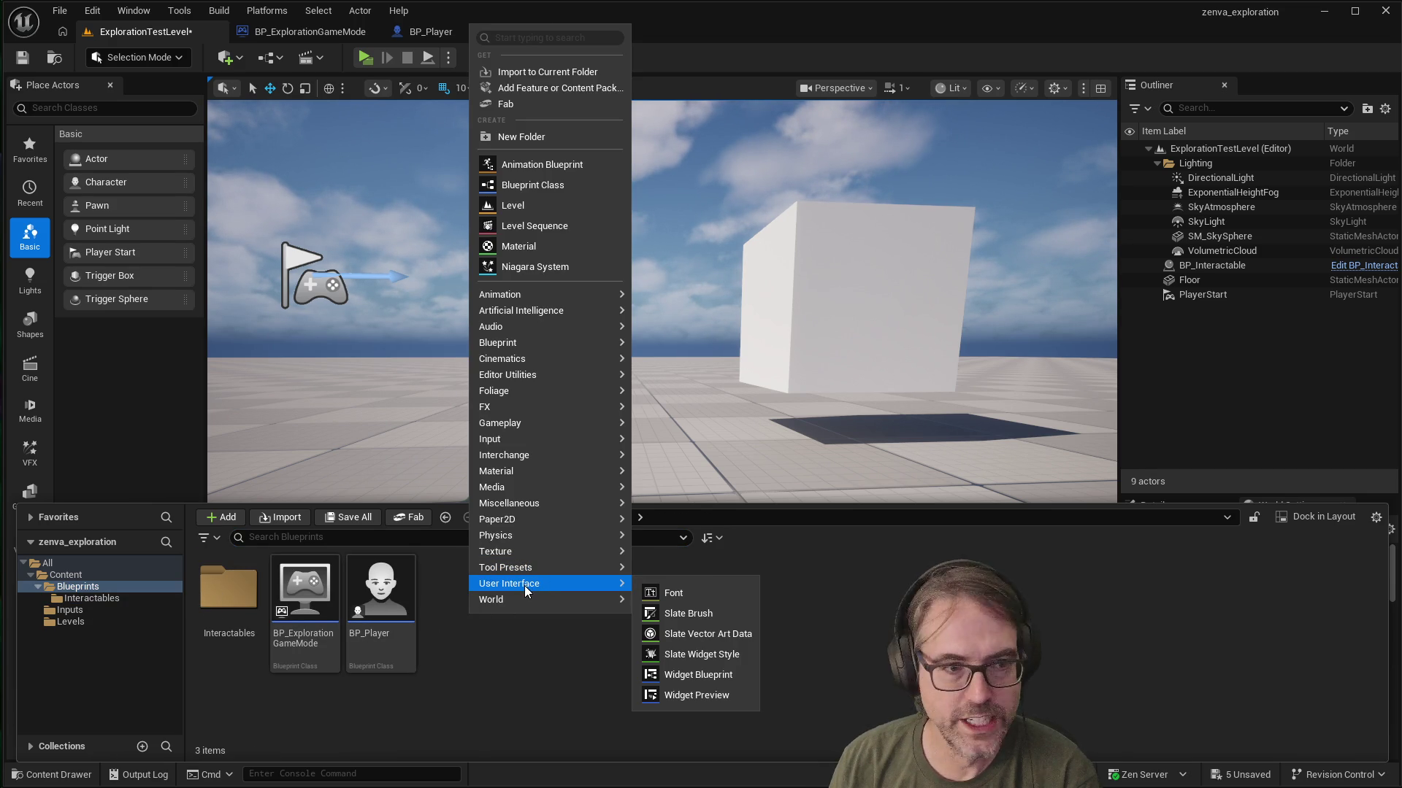
{"action": "mouse_move", "coordinate": [524, 466]}
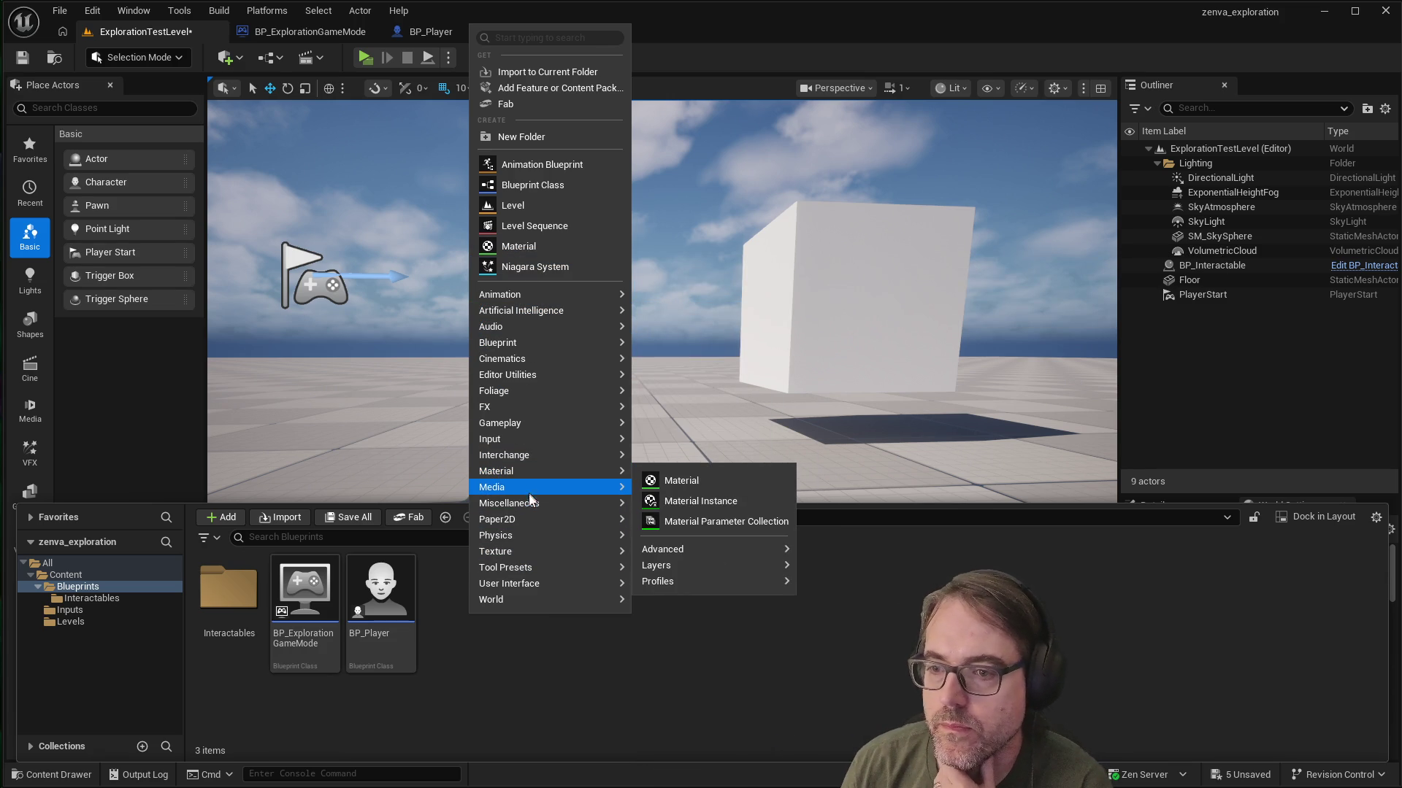
{"action": "mouse_move", "coordinate": [529, 503]}
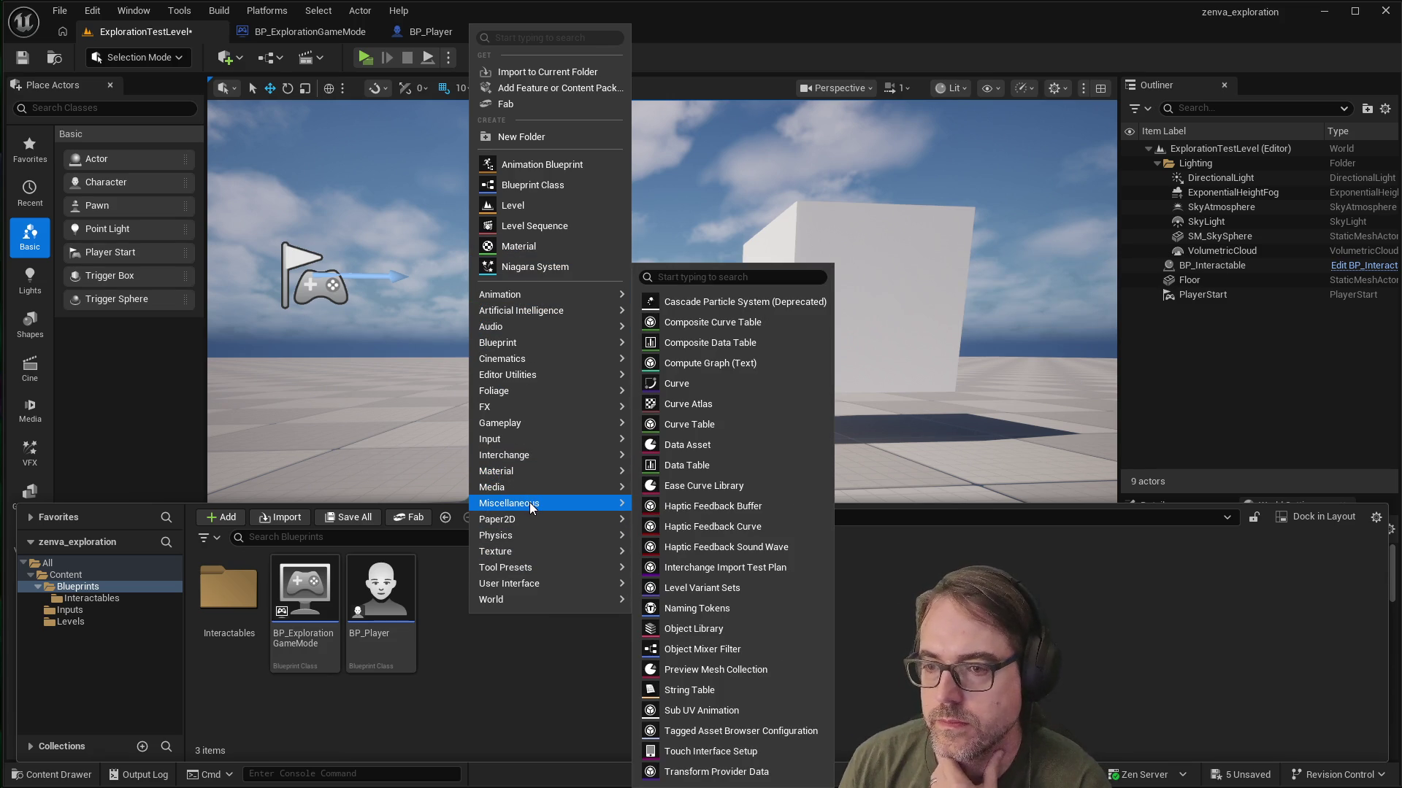
{"action": "type", "text": "widget"}
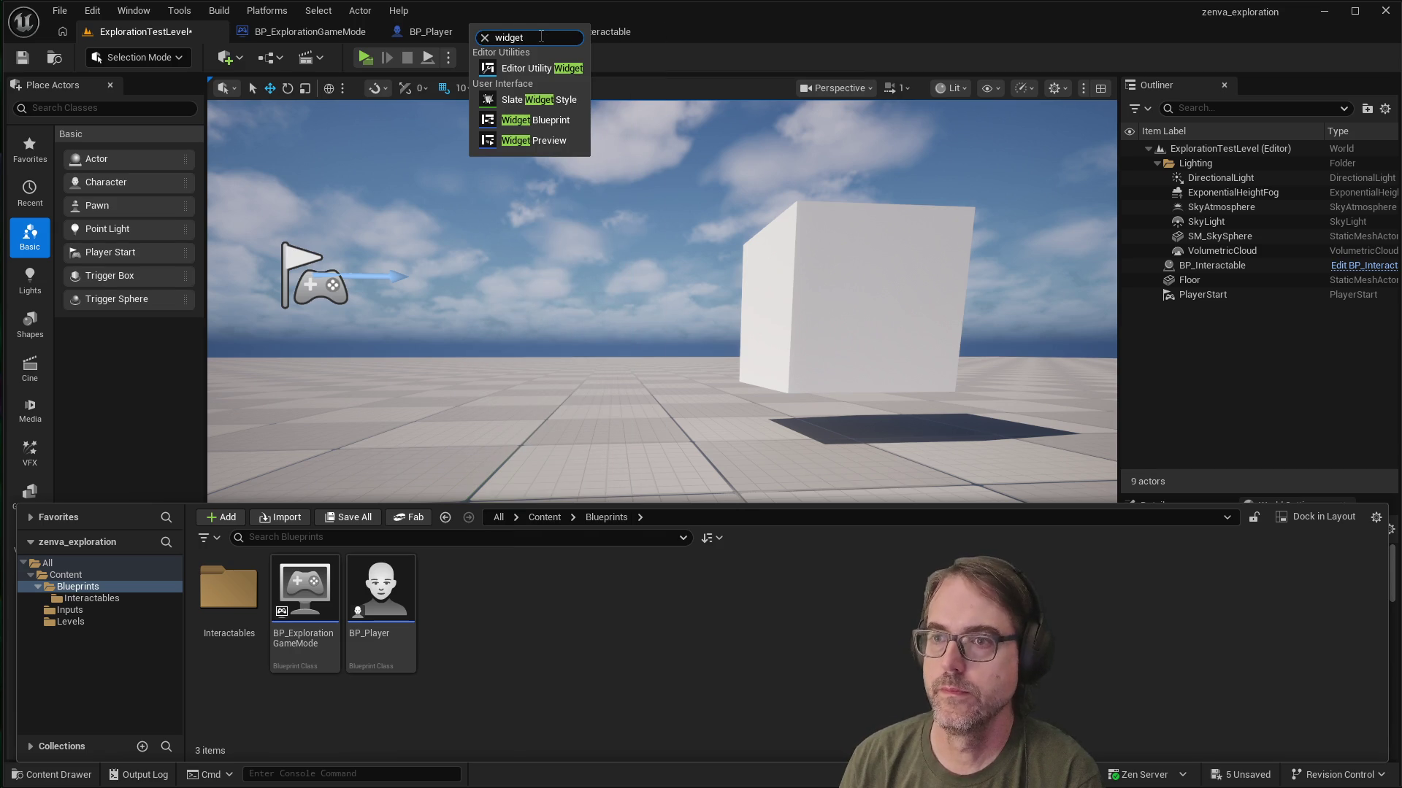
Step: Create a Widget Blueprint with parent class User Widget, keep the name NewWidget, and open it
{"action": "left_click", "coordinate": [547, 123]}
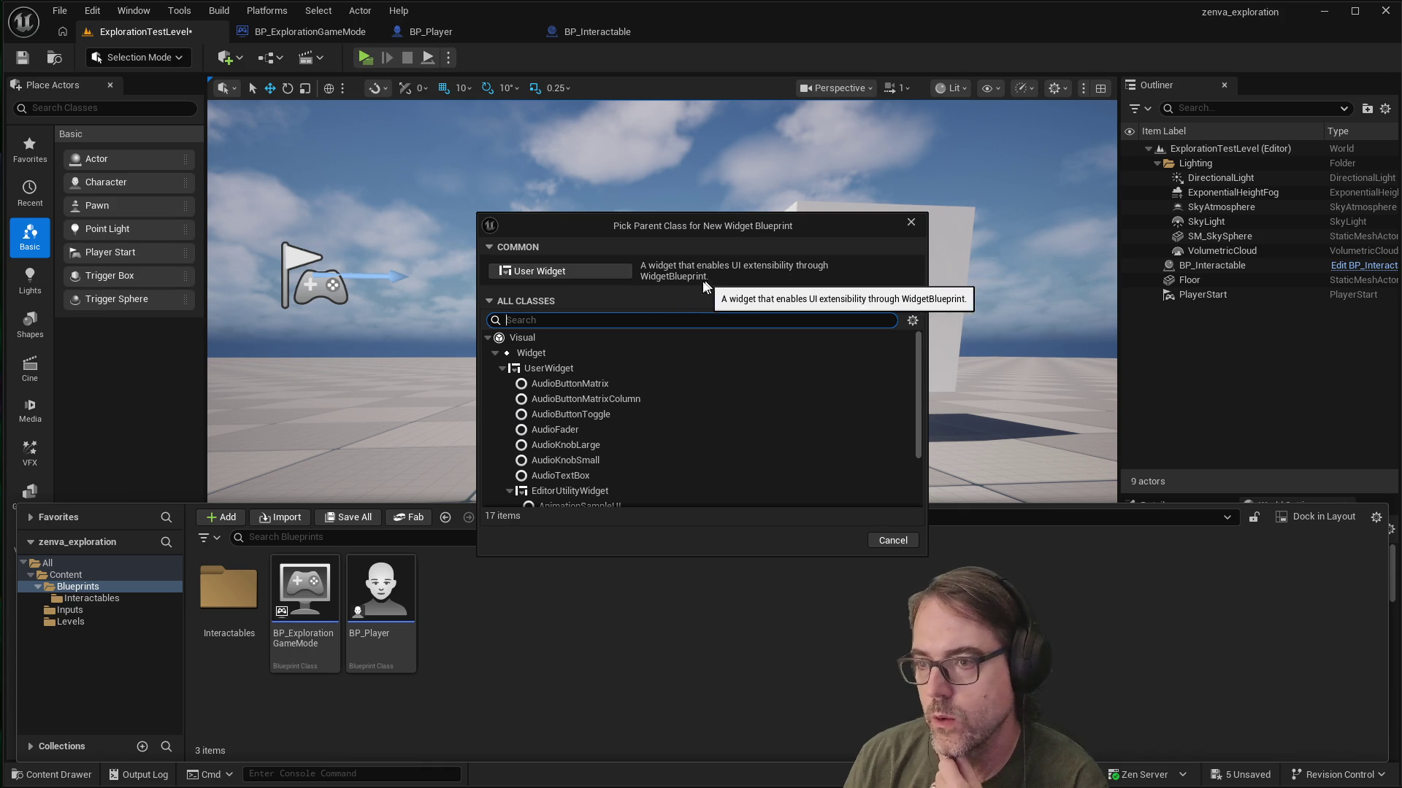
{"action": "left_click", "coordinate": [584, 270]}
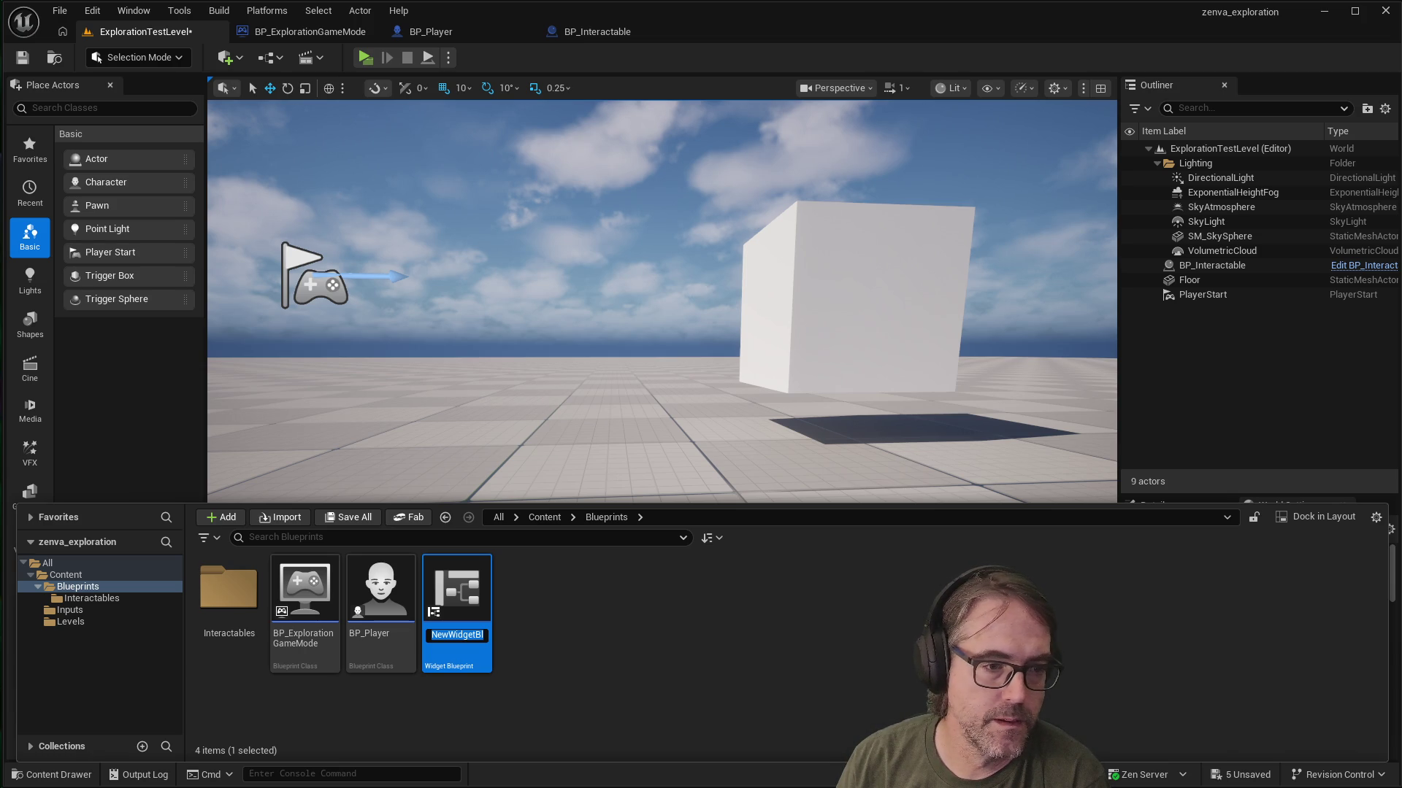
{"action": "key", "text": "Return"}
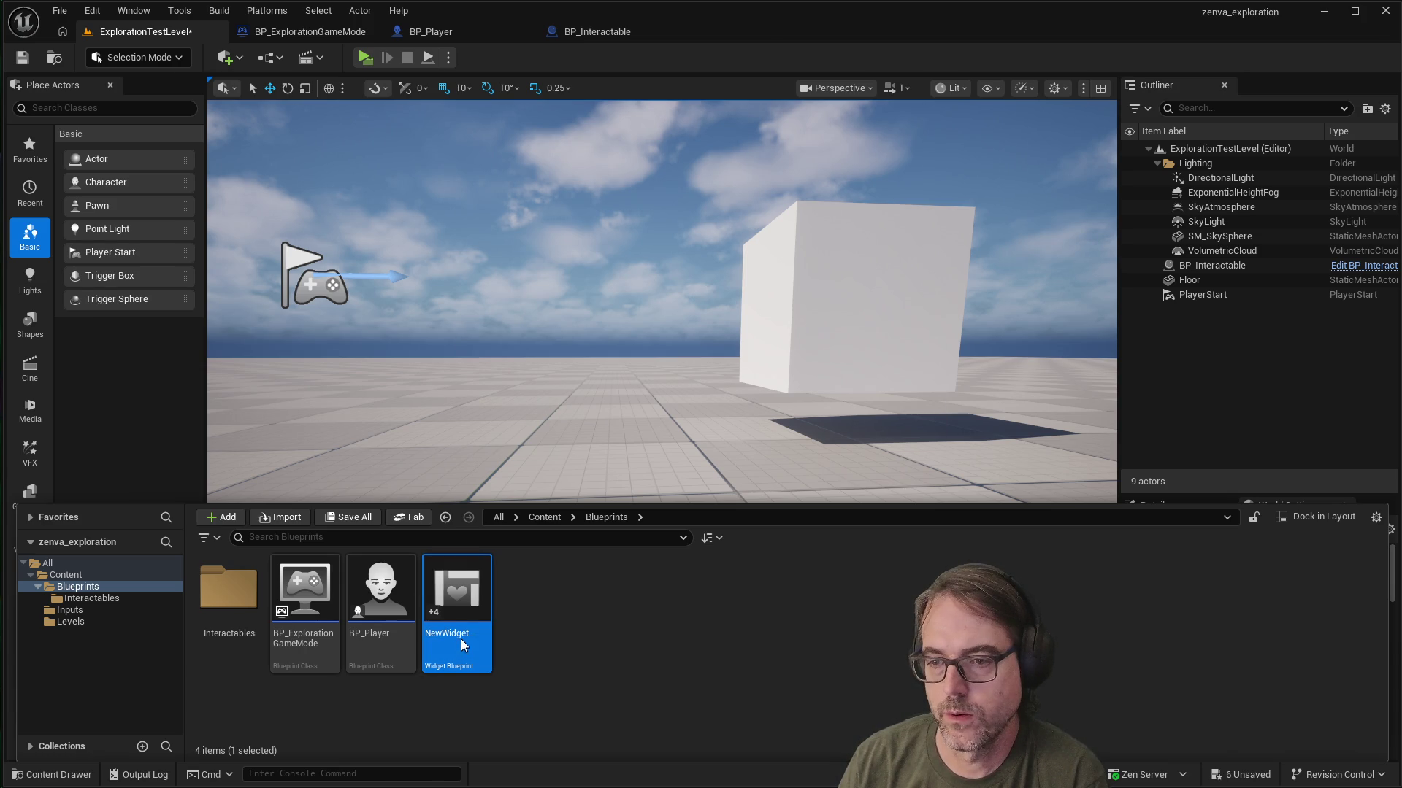
{"action": "double_click", "coordinate": [461, 640]}
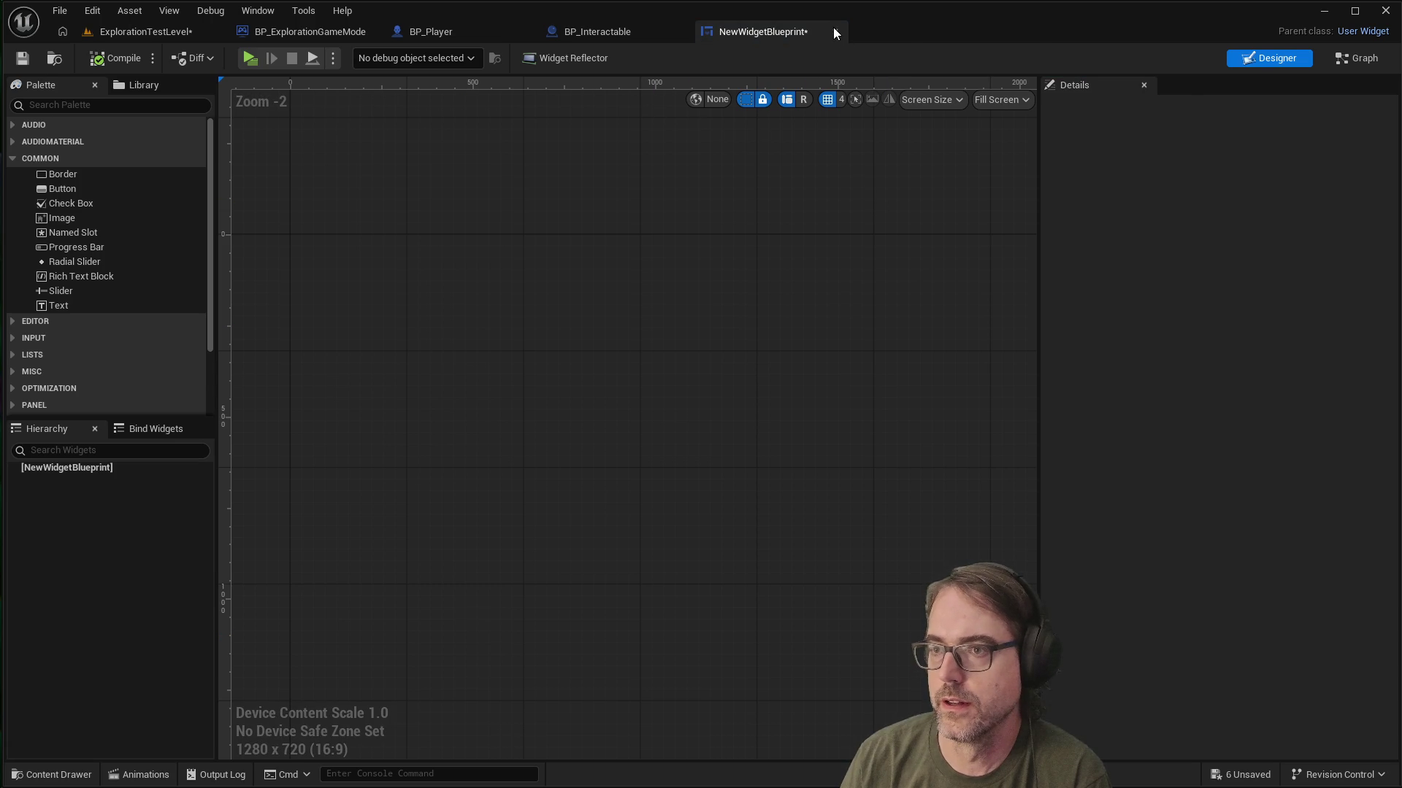
Step: Rename the NewWidget asset in the Content Drawer to BP_PlayerUI
{"action": "left_click", "coordinate": [836, 31]}
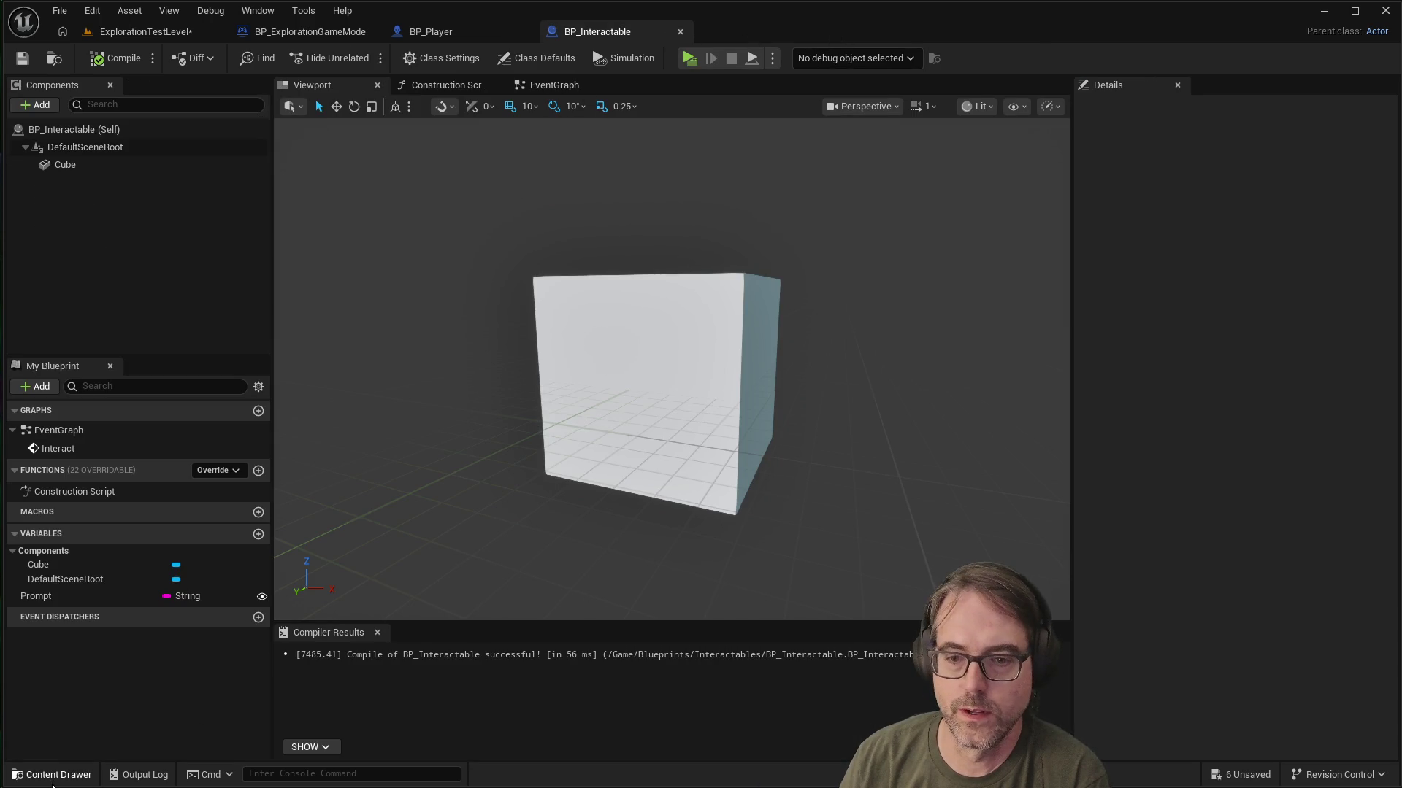
{"action": "left_click", "coordinate": [52, 778]}
{"action": "right_click", "coordinate": [458, 641]}
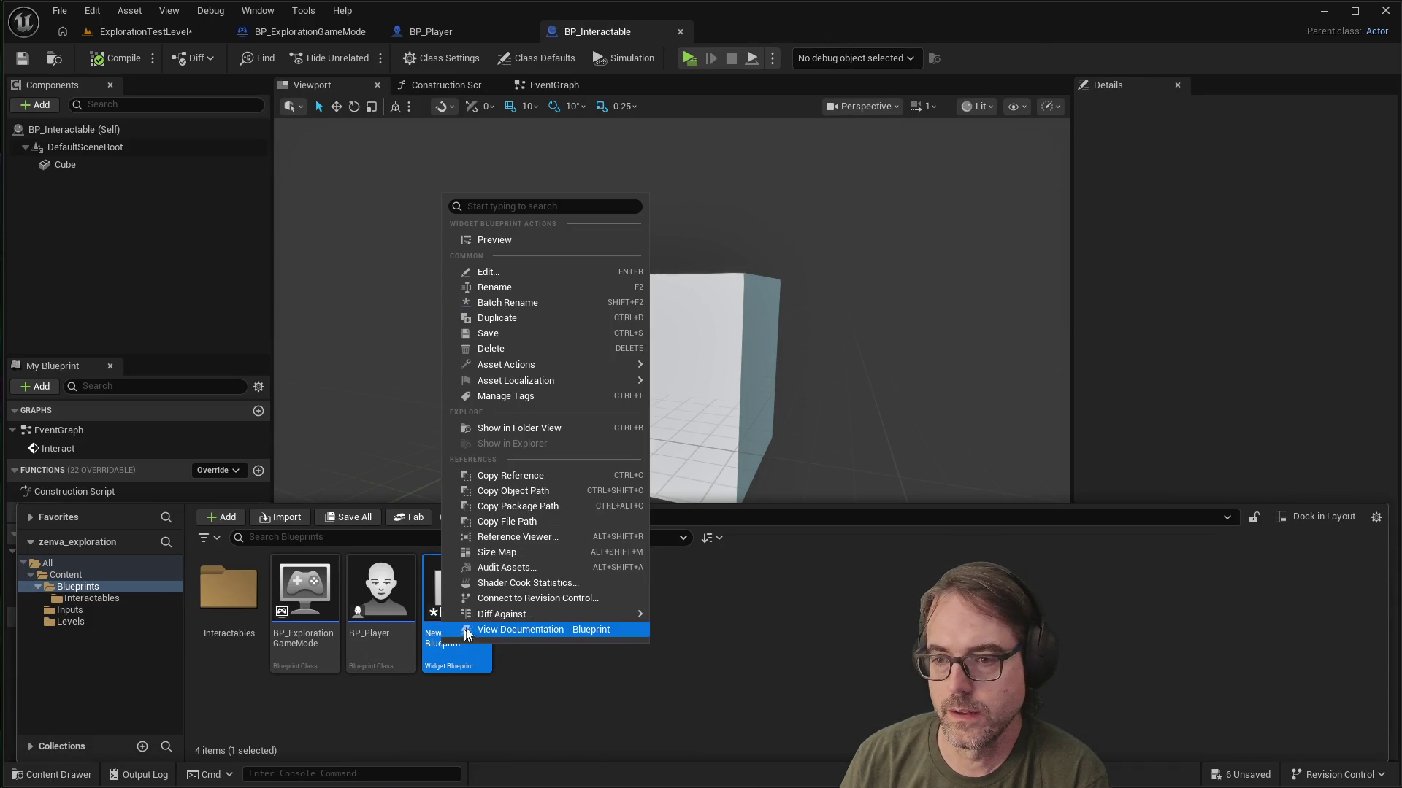
{"action": "left_click", "coordinate": [531, 289]}
{"action": "type", "text": "B"}
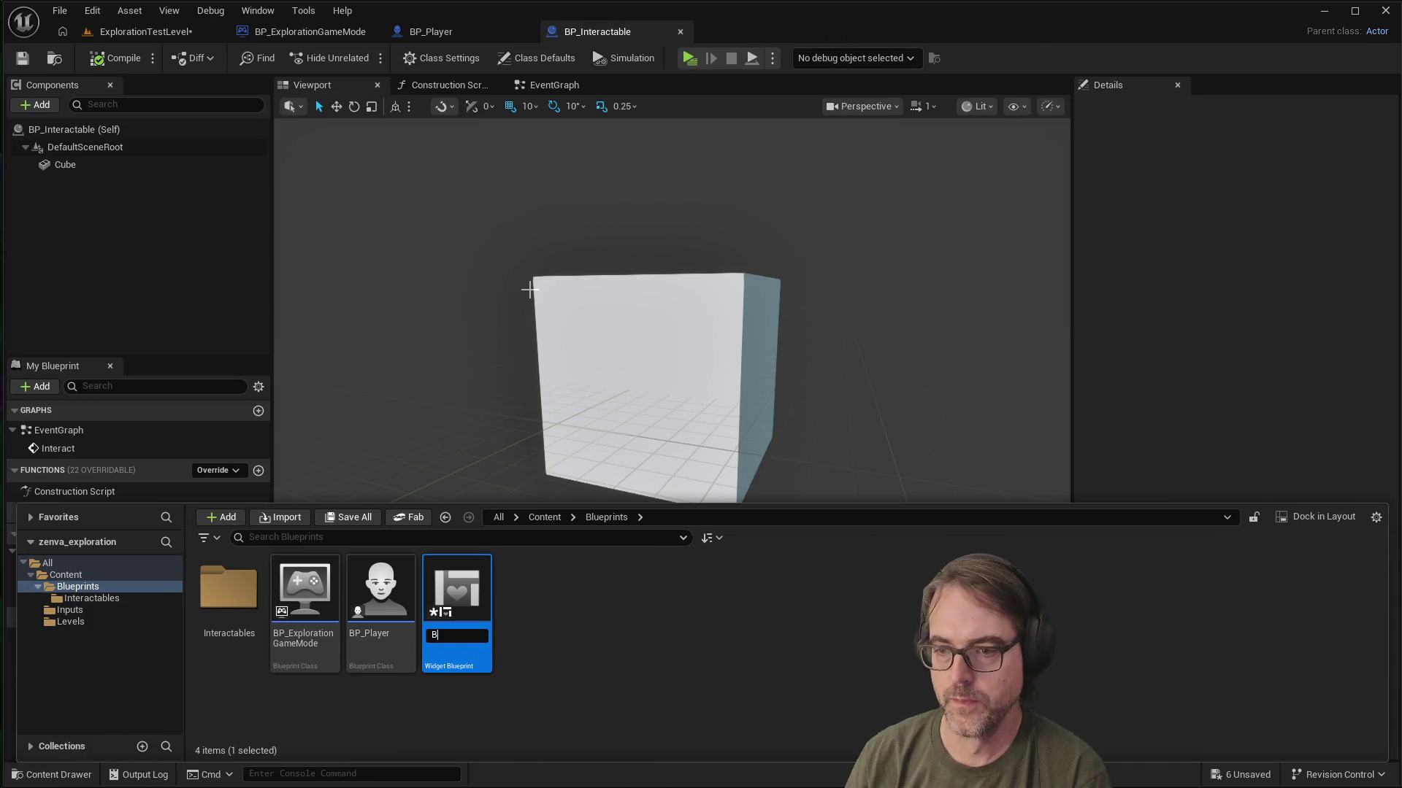
{"action": "type", "text": "ayer"}
{"action": "key", "text": "BackSpace"}
{"action": "key", "text": "BackSpace"}
{"action": "key", "text": "BackSpace"}
{"action": "type", "text": "layerU"}
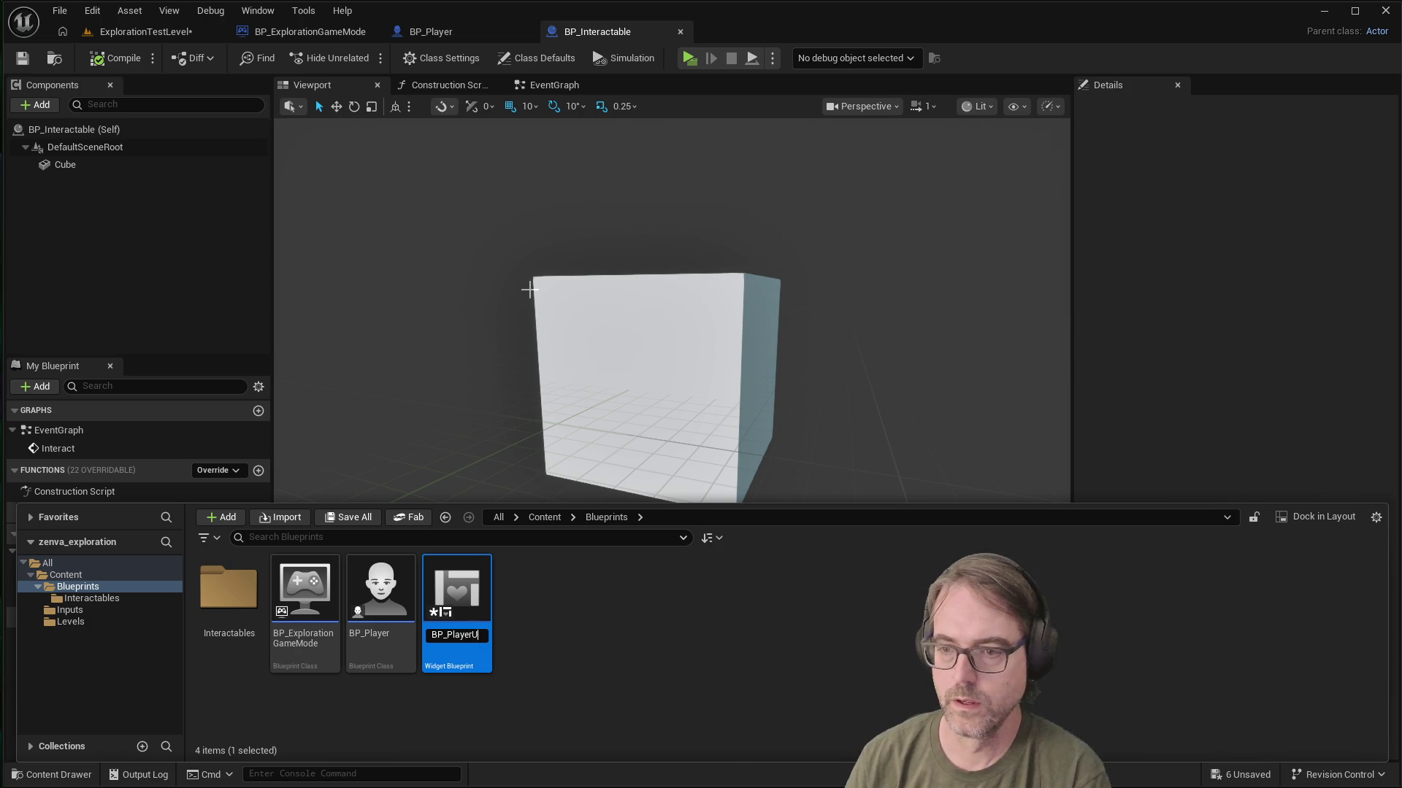
{"action": "key", "text": "Return"}
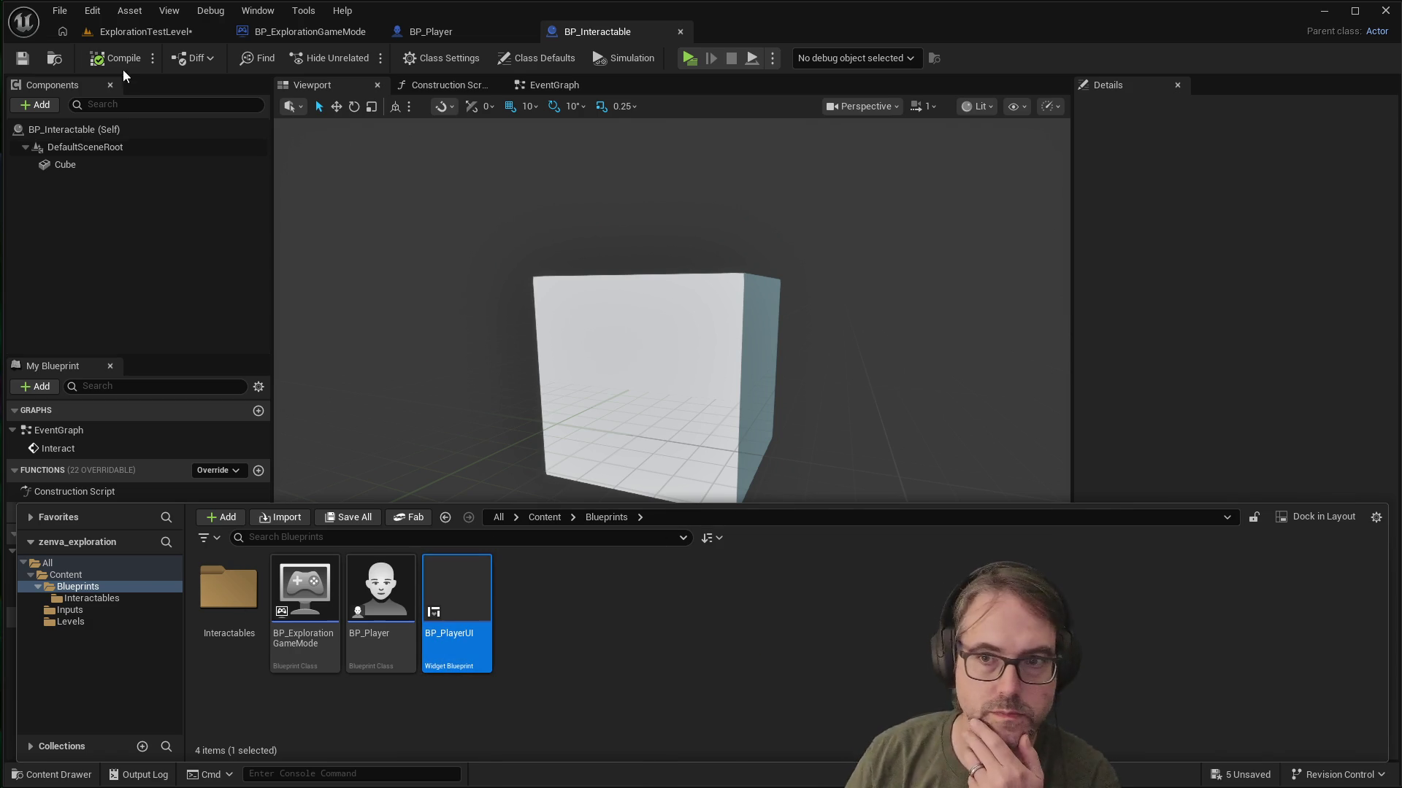
Step: Return to ExplorationTestLevel and reopen BP_PlayerUI from the Content Drawer
{"action": "left_click", "coordinate": [155, 37]}
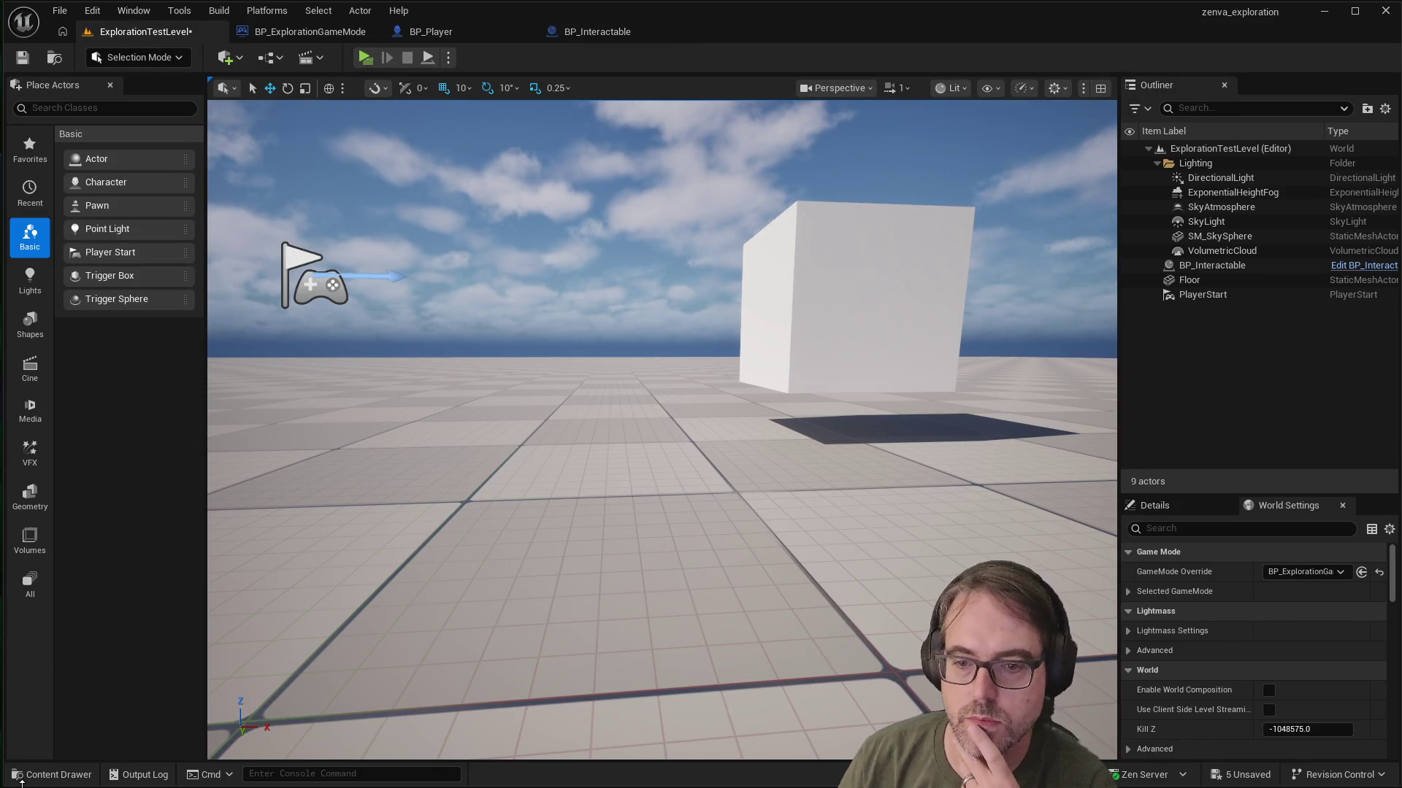
{"action": "left_click", "coordinate": [53, 777]}
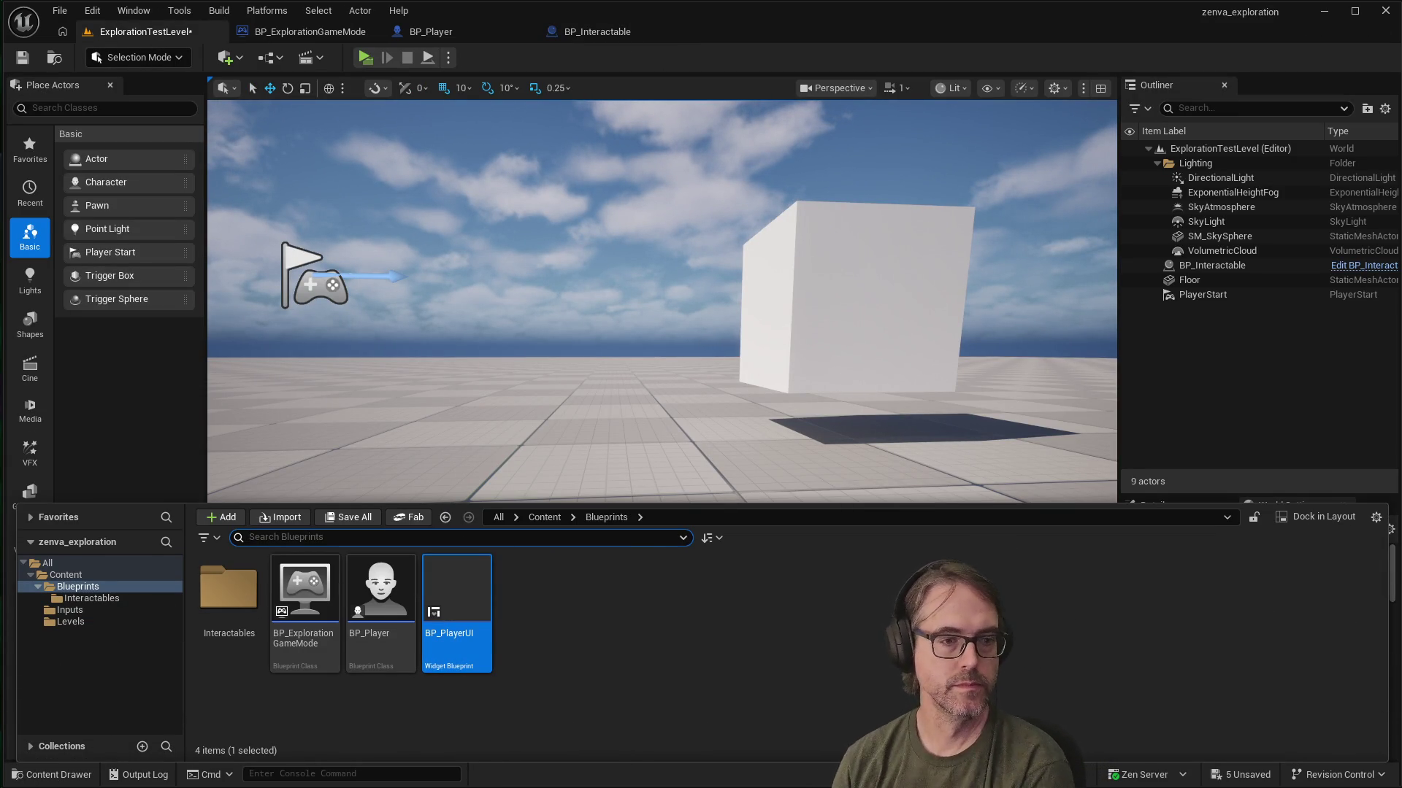
{"action": "double_click", "coordinate": [447, 606]}
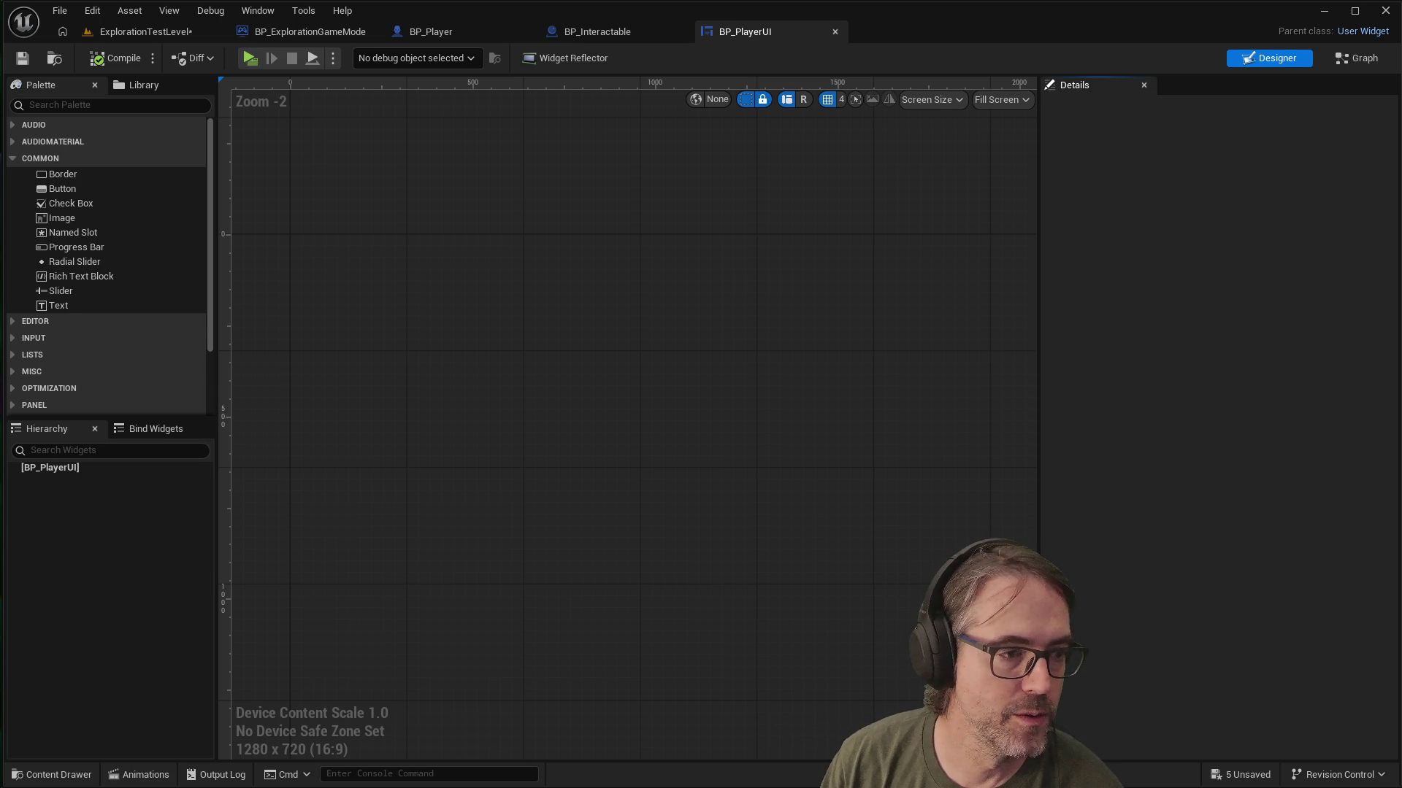
Step: Place a Text Block on the canvas and shrink it to a thin horizontal box
{"action": "mouse_move", "coordinate": [80, 305]}
{"action": "left_mouse_down"}
{"action": "mouse_move", "coordinate": [300, 304]}
{"action": "mouse_move", "coordinate": [557, 353]}
{"action": "left_mouse_up"}
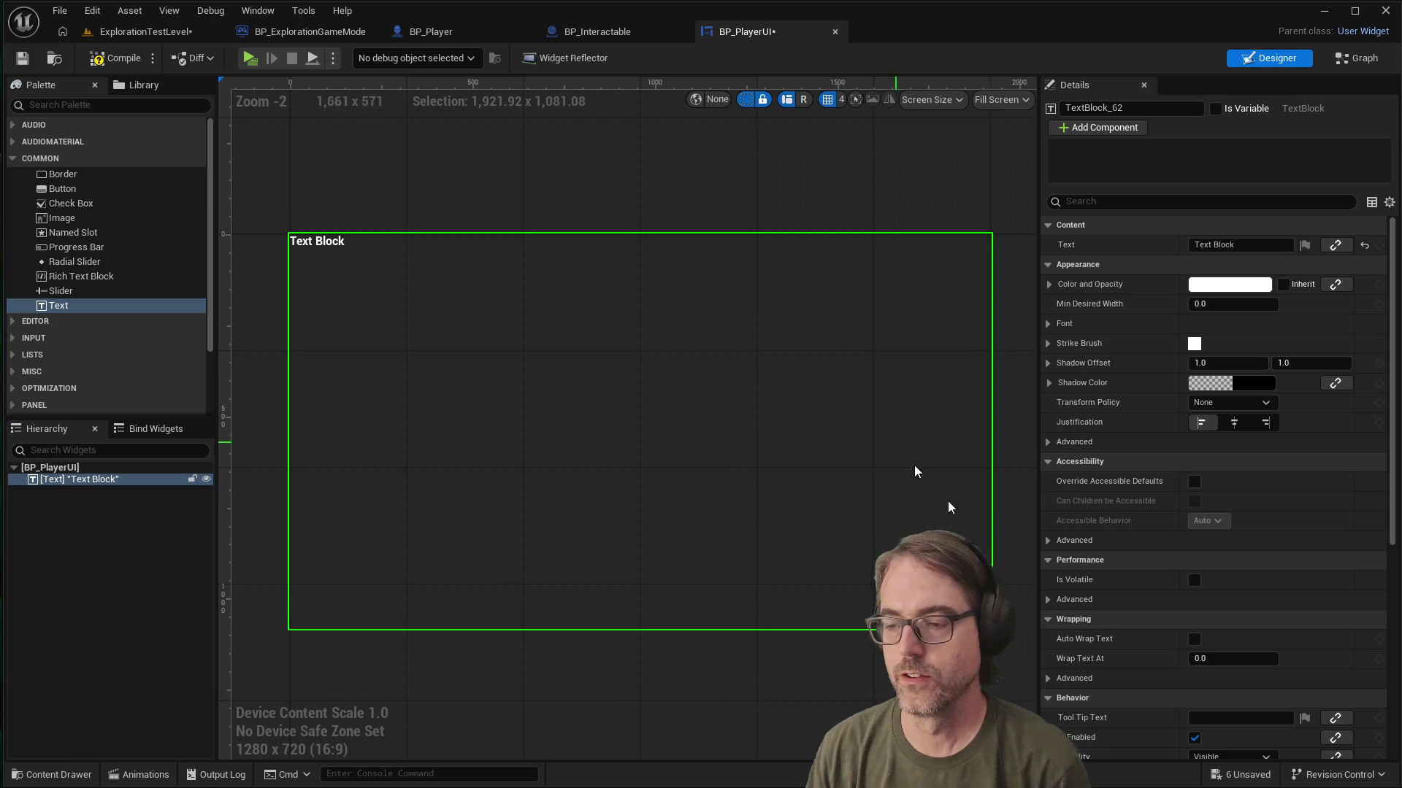
{"action": "mouse_move", "coordinate": [992, 629]}
{"action": "left_mouse_down"}
{"action": "mouse_move", "coordinate": [845, 338]}
{"action": "mouse_move", "coordinate": [864, 275]}
{"action": "left_mouse_up"}
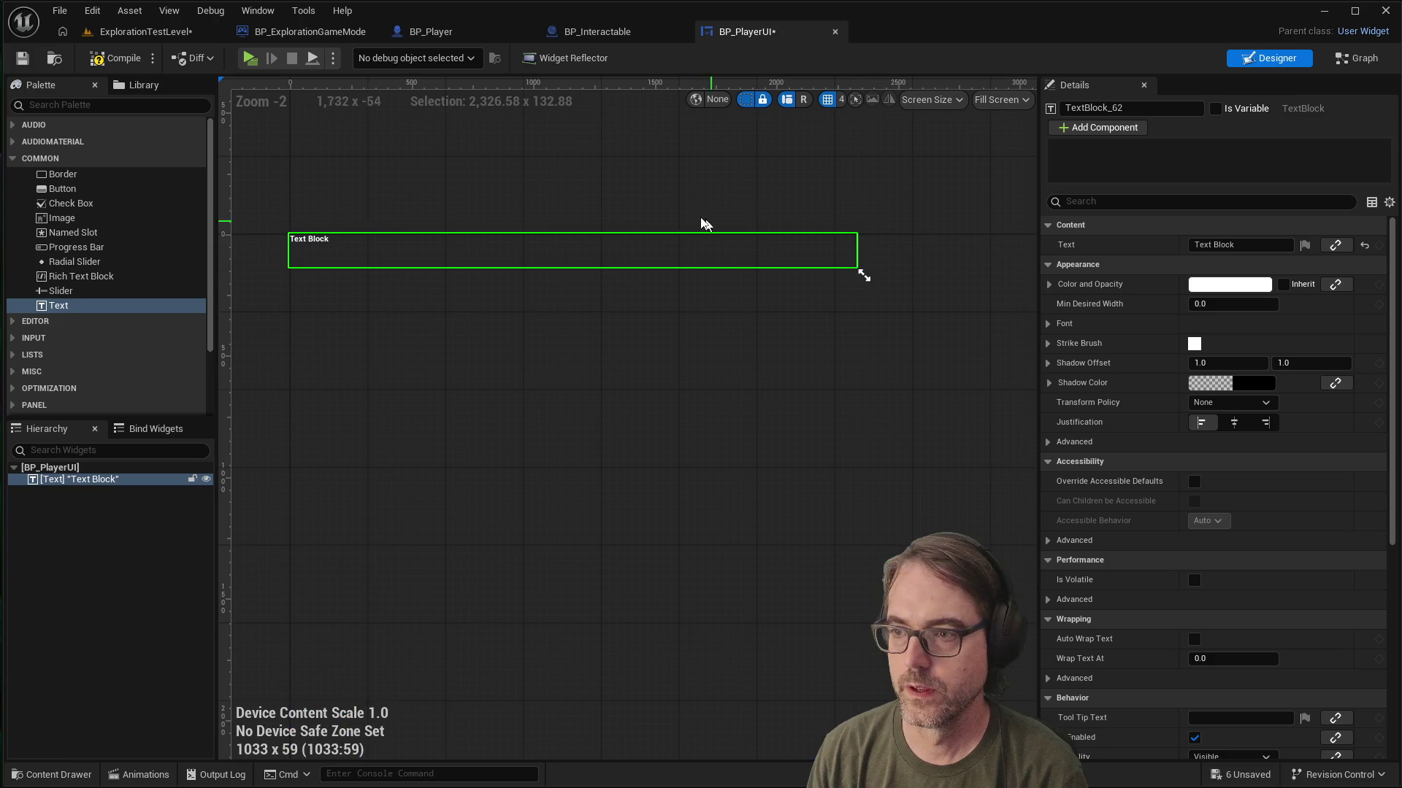
{"action": "left_click", "coordinate": [656, 230]}
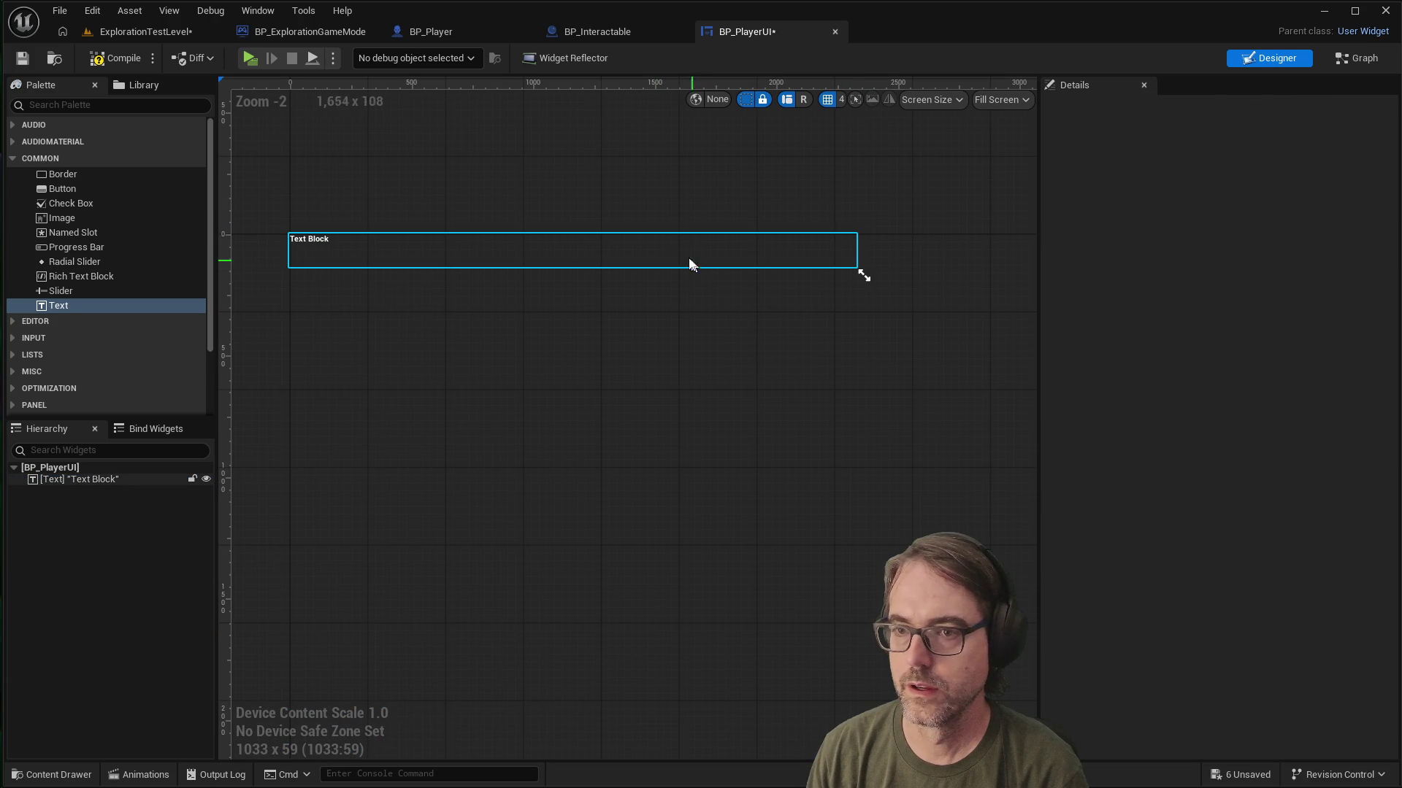
Step: Select the Text Block and look through its Details properties
{"action": "left_click", "coordinate": [628, 247]}
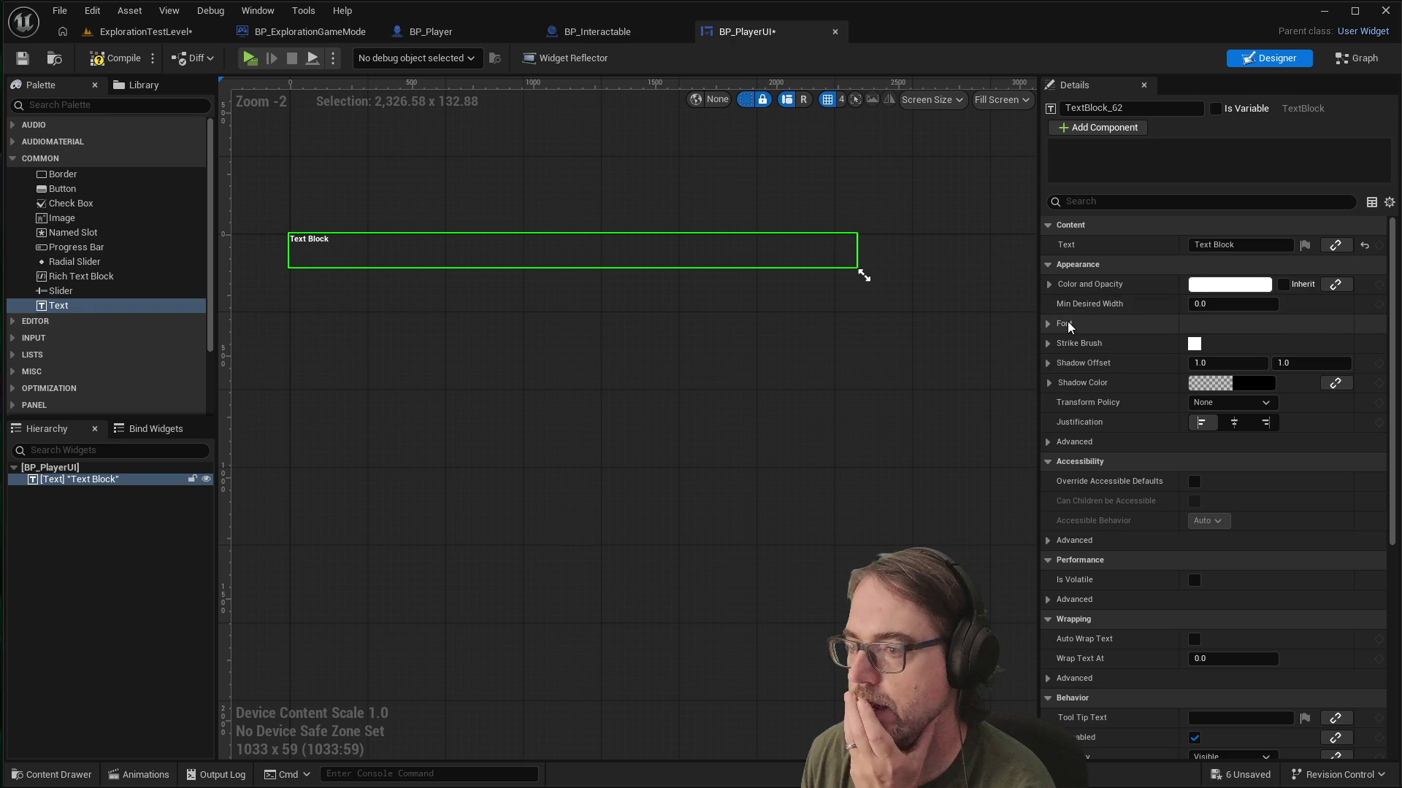
{"action": "scroll", "coordinate": [1177, 510], "scroll_direction": "down", "scroll_amount": 5}
{"action": "scroll", "coordinate": [1197, 533], "scroll_direction": "up", "scroll_amount": 3}
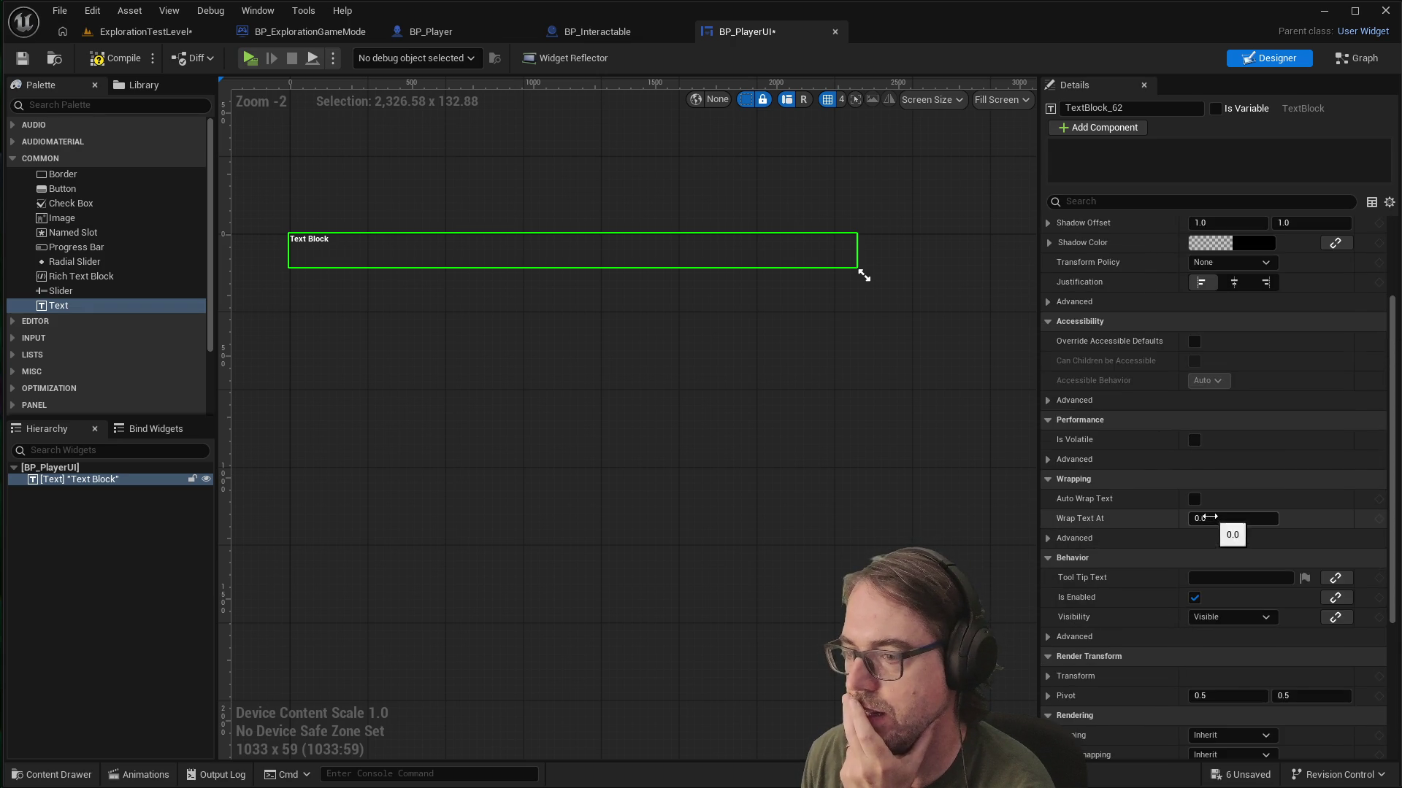
{"action": "scroll", "coordinate": [1209, 516], "scroll_direction": "up", "scroll_amount": 2}
{"action": "scroll", "coordinate": [484, 265], "scroll_direction": "up", "scroll_amount": 3}
{"action": "scroll", "coordinate": [908, 416], "scroll_direction": "down", "scroll_amount": 5}
{"action": "scroll", "coordinate": [467, 291], "scroll_direction": "up", "scroll_amount": 1}
{"action": "scroll", "coordinate": [357, 332], "scroll_direction": "down", "scroll_amount": 2}
{"action": "scroll", "coordinate": [409, 369], "scroll_direction": "up", "scroll_amount": 1}
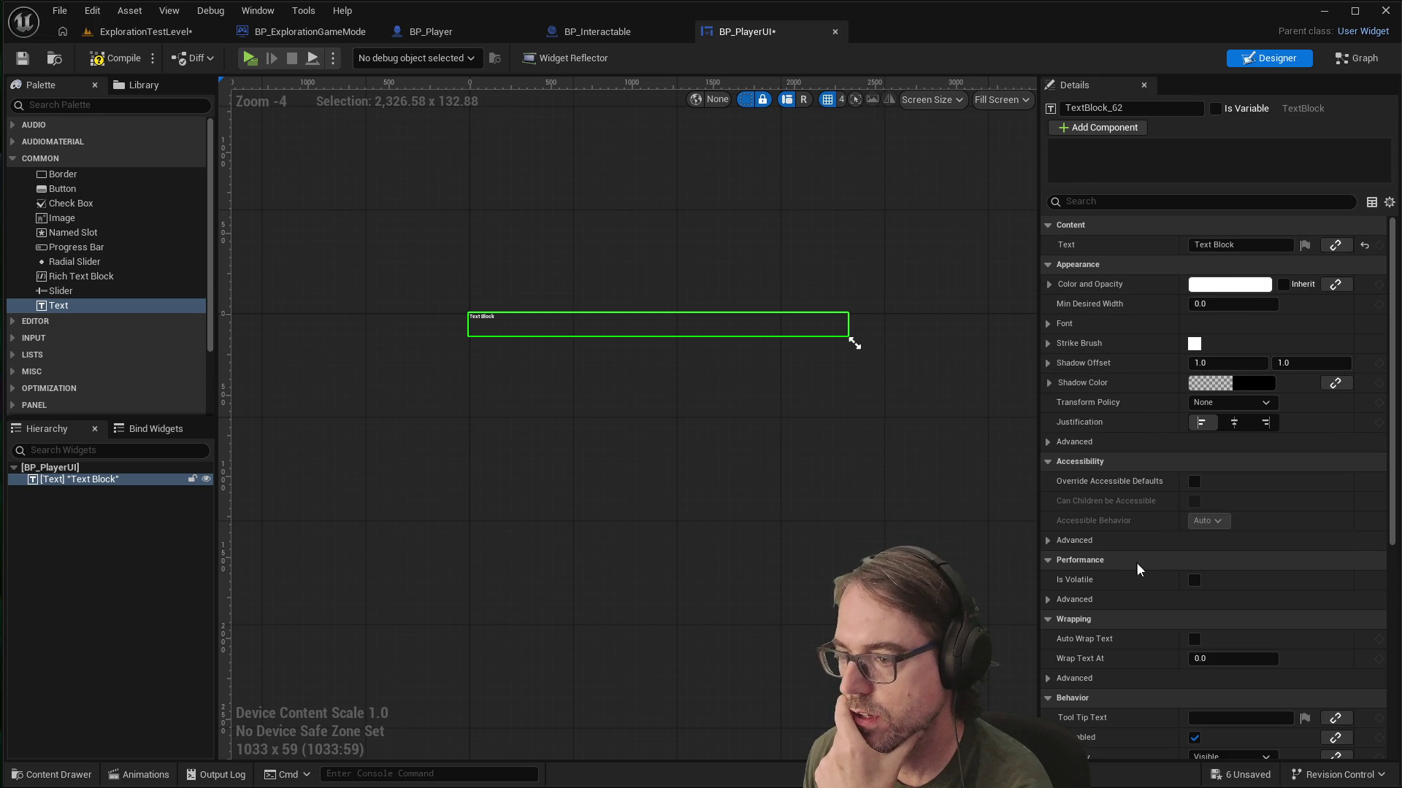
{"action": "scroll", "coordinate": [1150, 563], "scroll_direction": "down", "scroll_amount": 1}
{"action": "scroll", "coordinate": [1197, 577], "scroll_direction": "down", "scroll_amount": 1}
{"action": "scroll", "coordinate": [1231, 504], "scroll_direction": "up", "scroll_amount": 2}
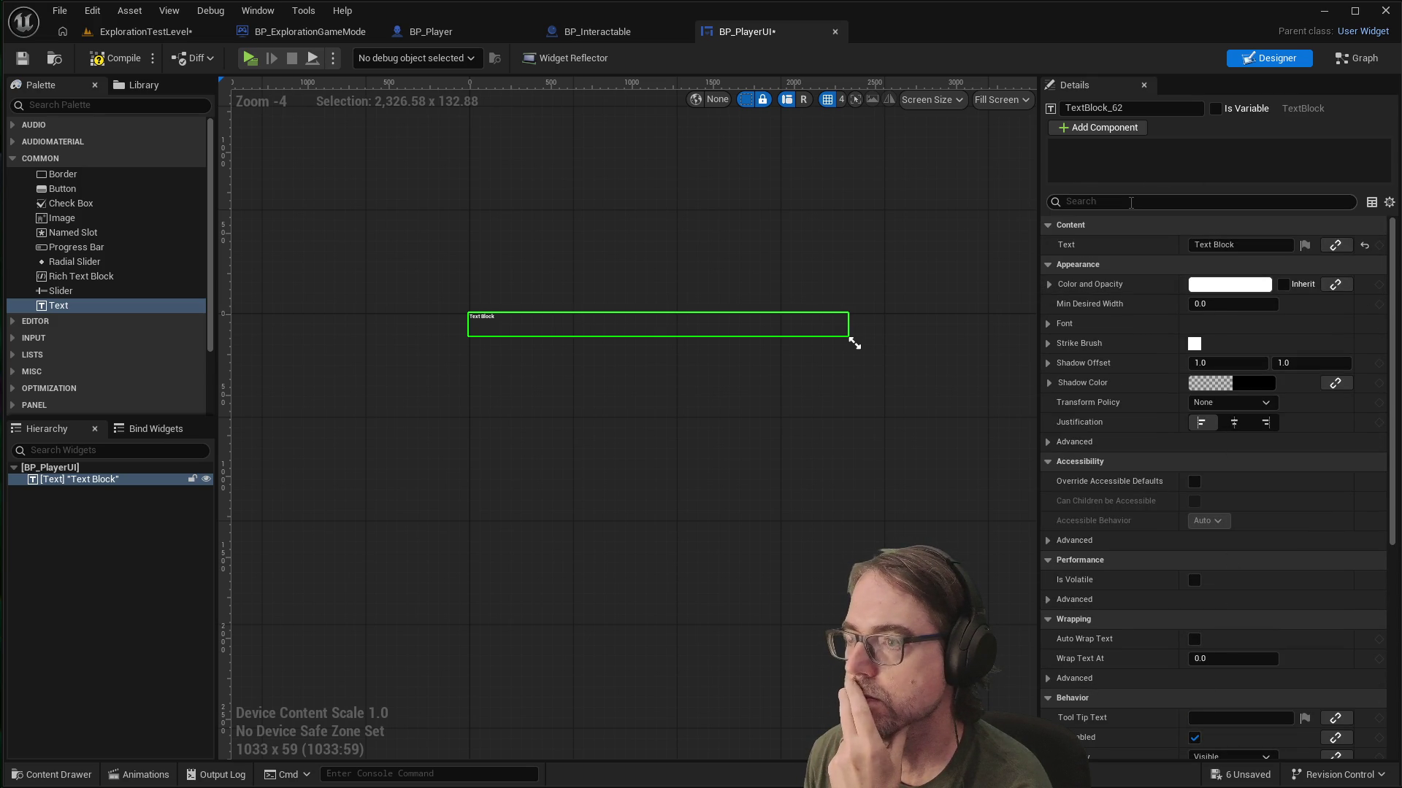
Step: Search the Details for 'anch', clear the search, then delete the Text Block
{"action": "left_click", "coordinate": [1131, 203]}
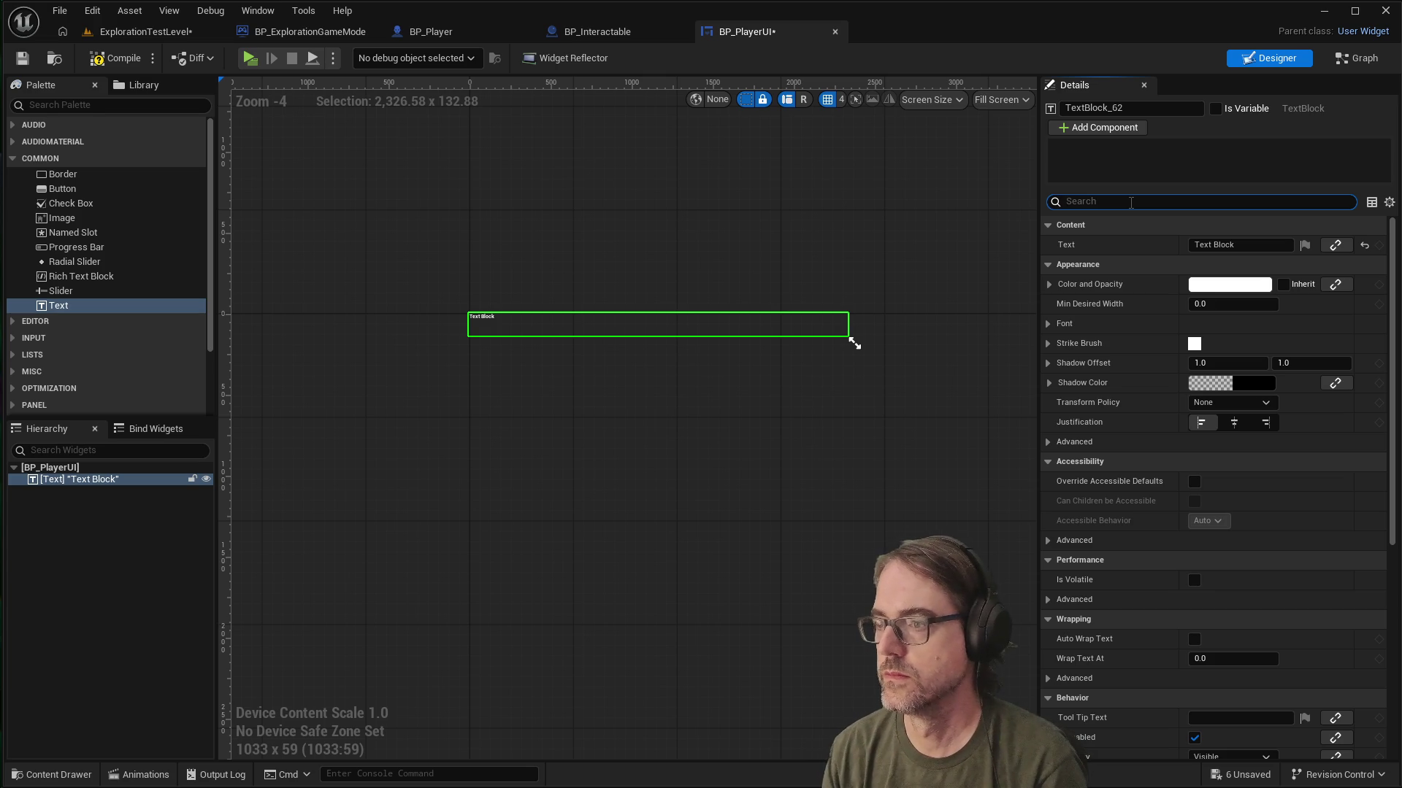
{"action": "type", "text": "anch"}
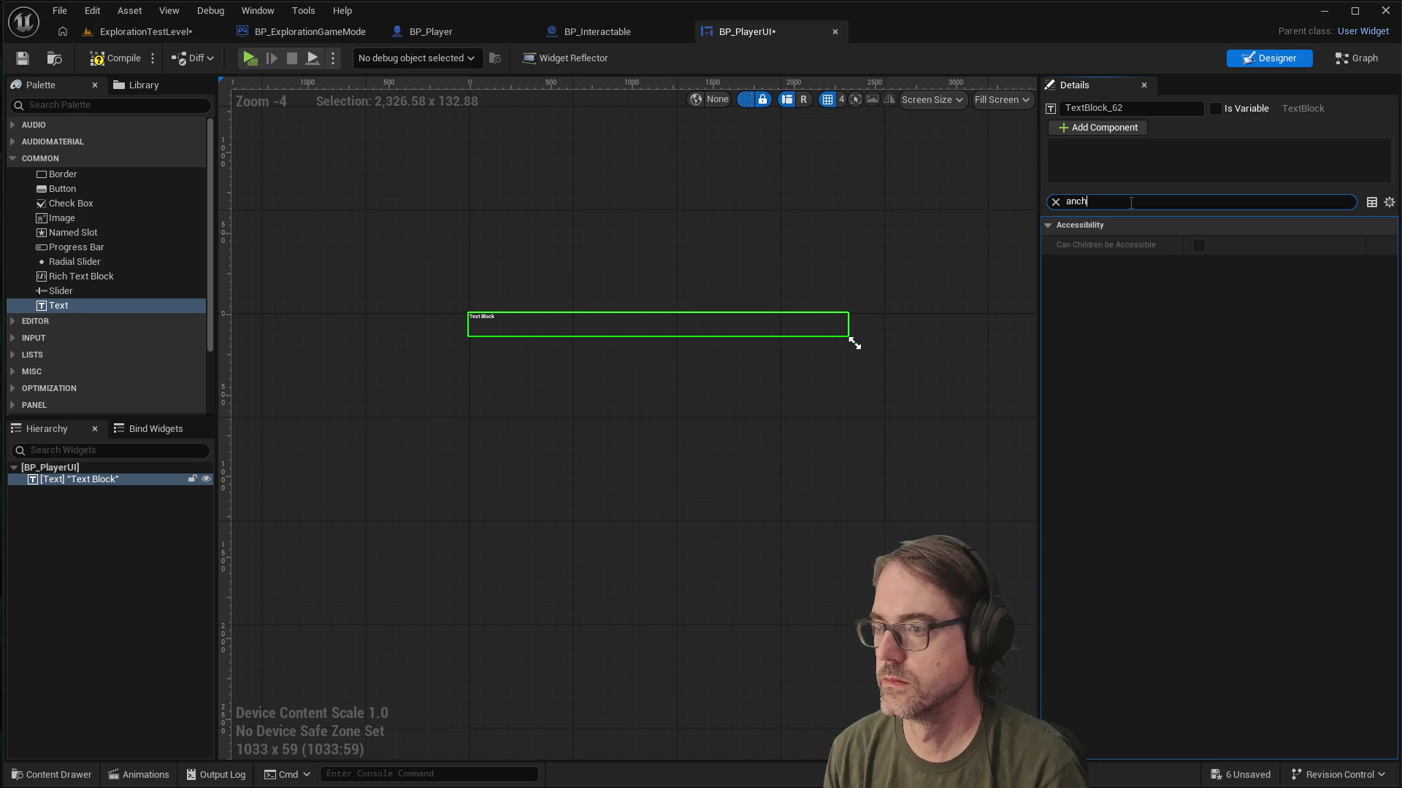
{"action": "key", "text": "BackSpace"}
{"action": "key", "text": "BackSpace"}
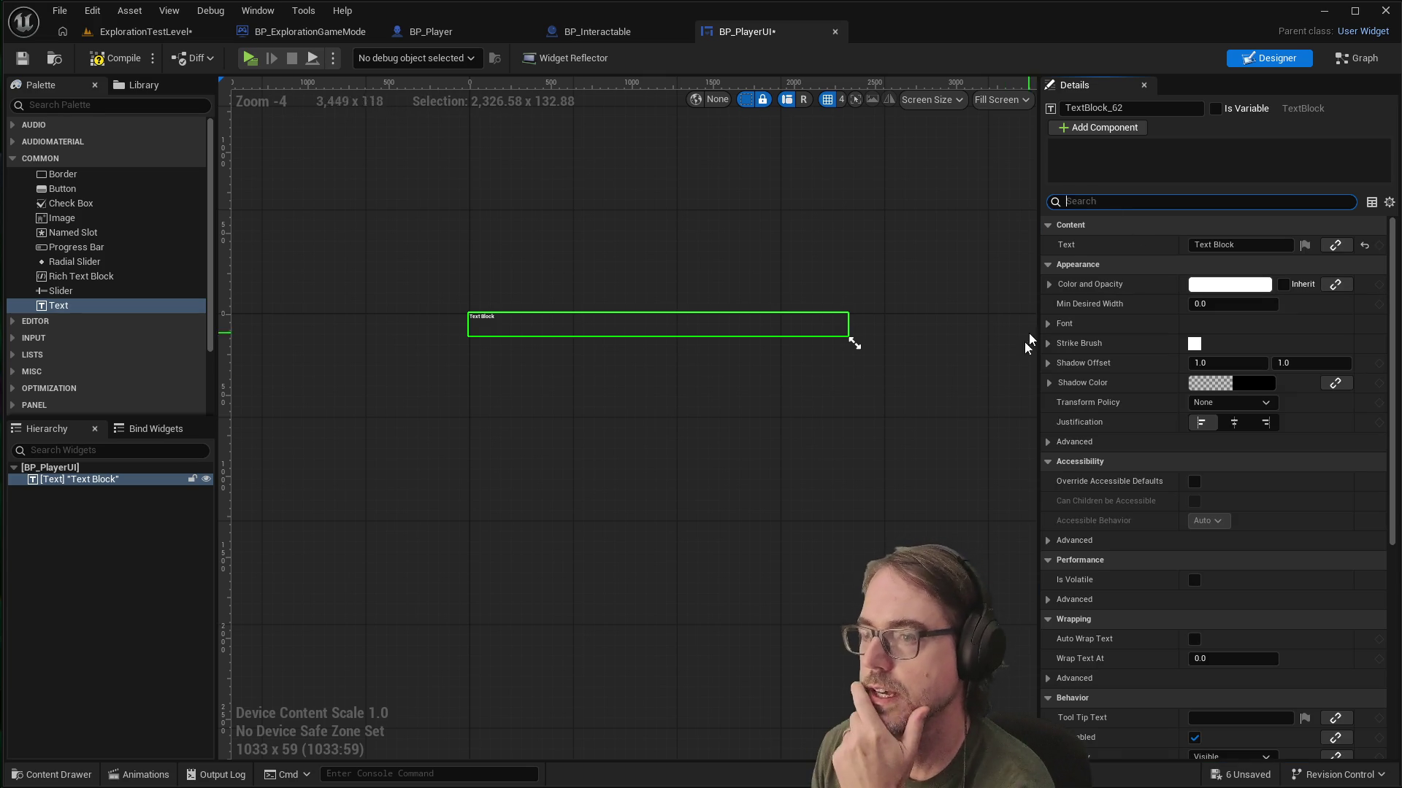
{"action": "left_click", "coordinate": [708, 375]}
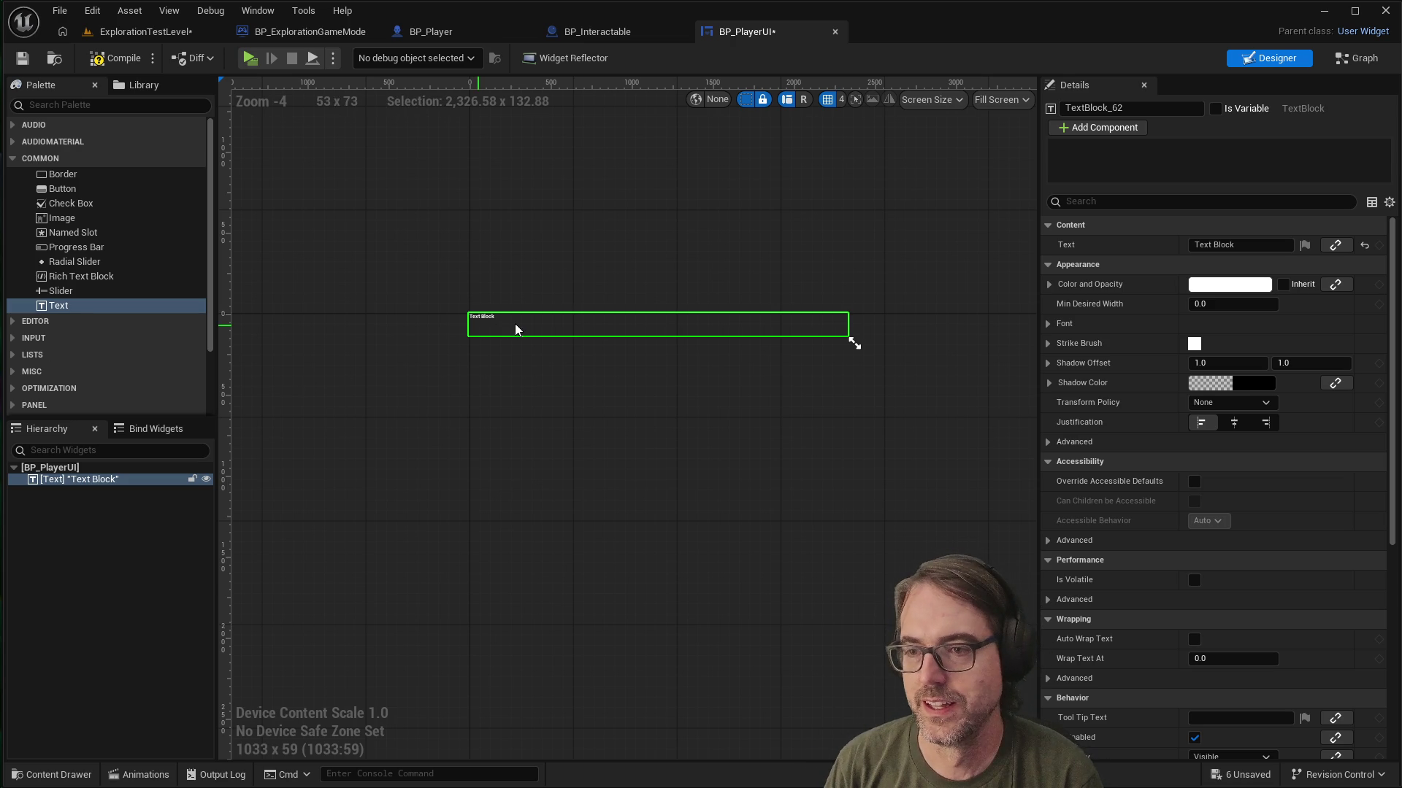
{"action": "key", "text": "Delete"}
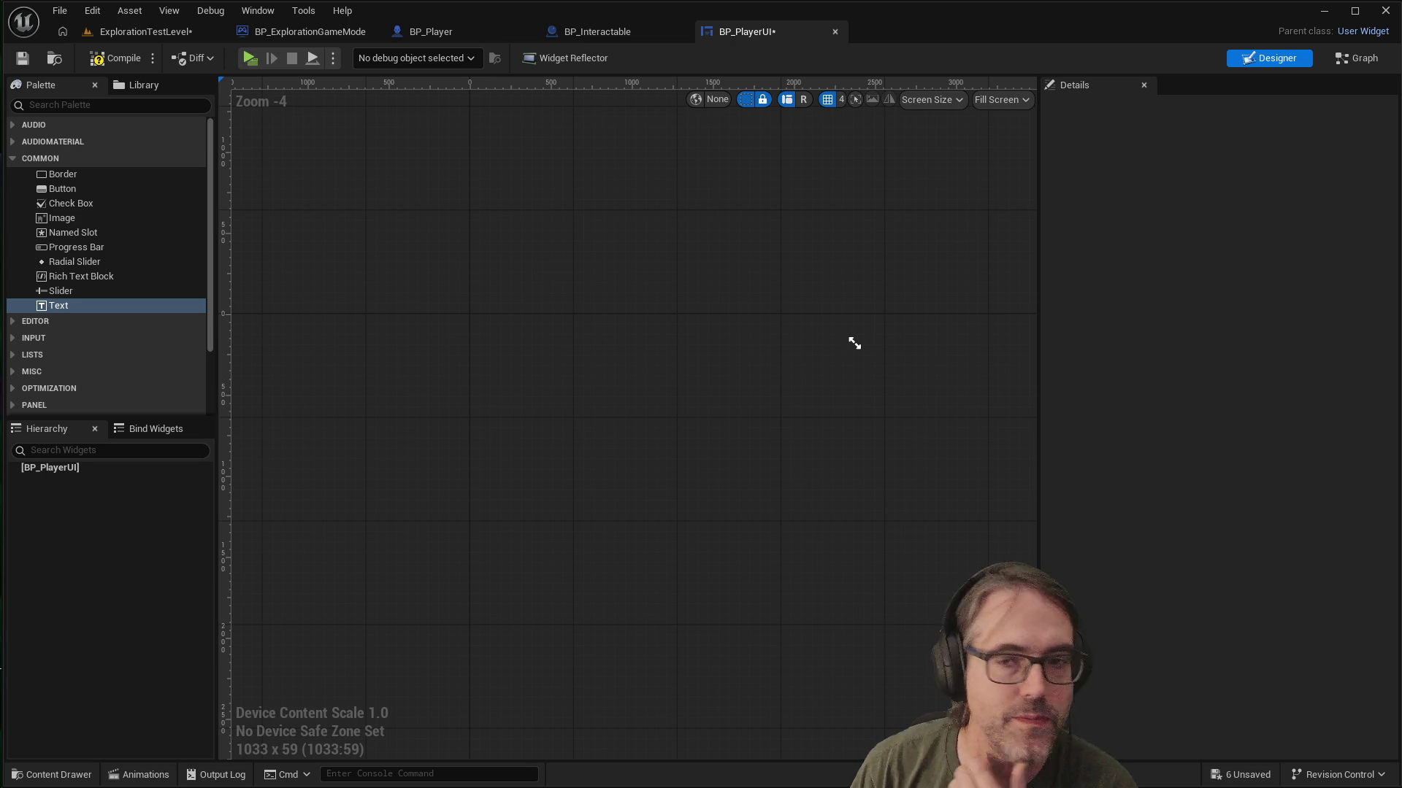
Step: Add a Canvas Panel to BP_PlayerUI, found by searching the palette for 'canvas'
{"action": "left_click", "coordinate": [58, 104]}
{"action": "type", "text": "canvas"}
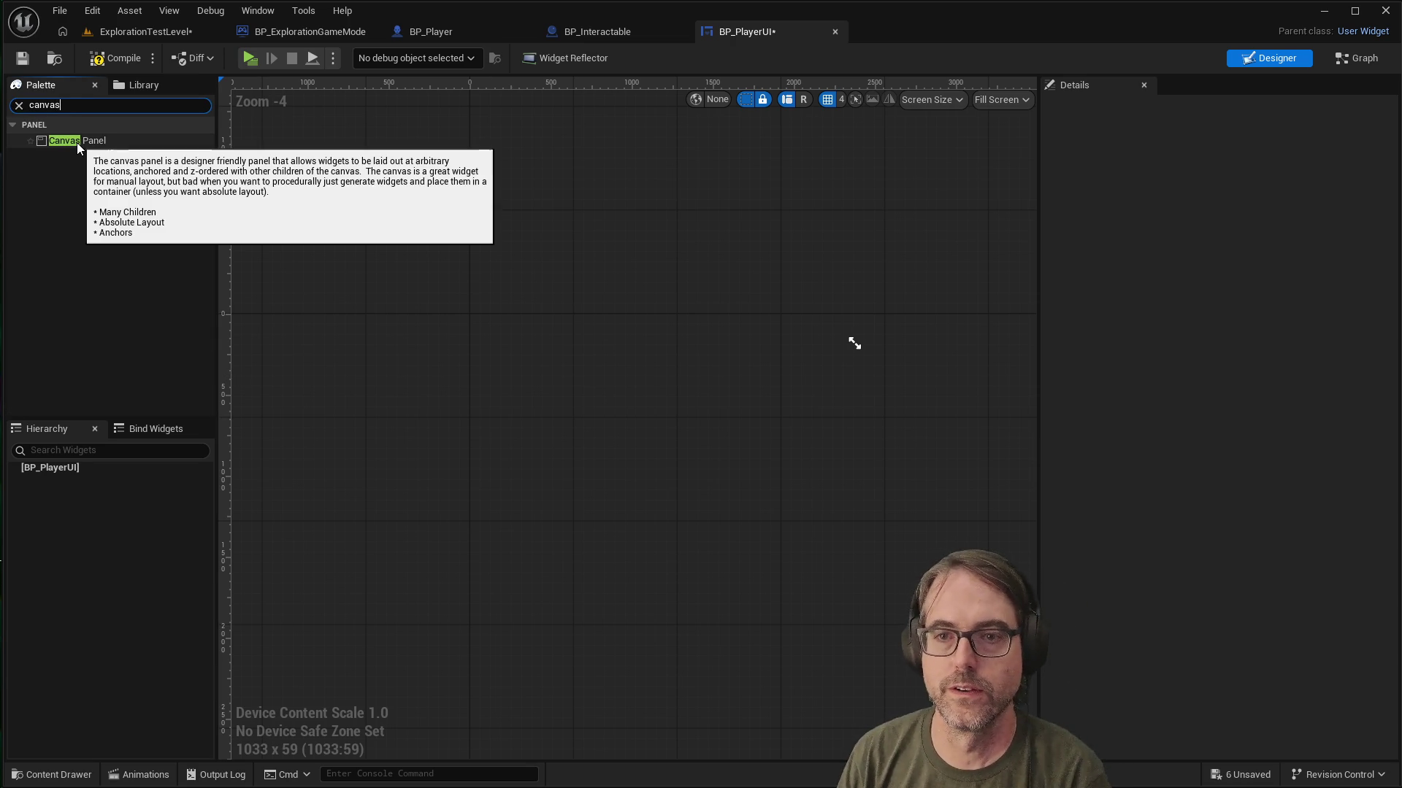
{"action": "left_click", "coordinate": [75, 143]}
{"action": "left_click_drag", "start_coordinate": [74, 143], "coordinate": [466, 243]}
{"action": "scroll", "coordinate": [451, 382], "scroll_direction": "down", "scroll_amount": 2}
{"action": "scroll", "coordinate": [544, 380], "scroll_direction": "up", "scroll_amount": 1}
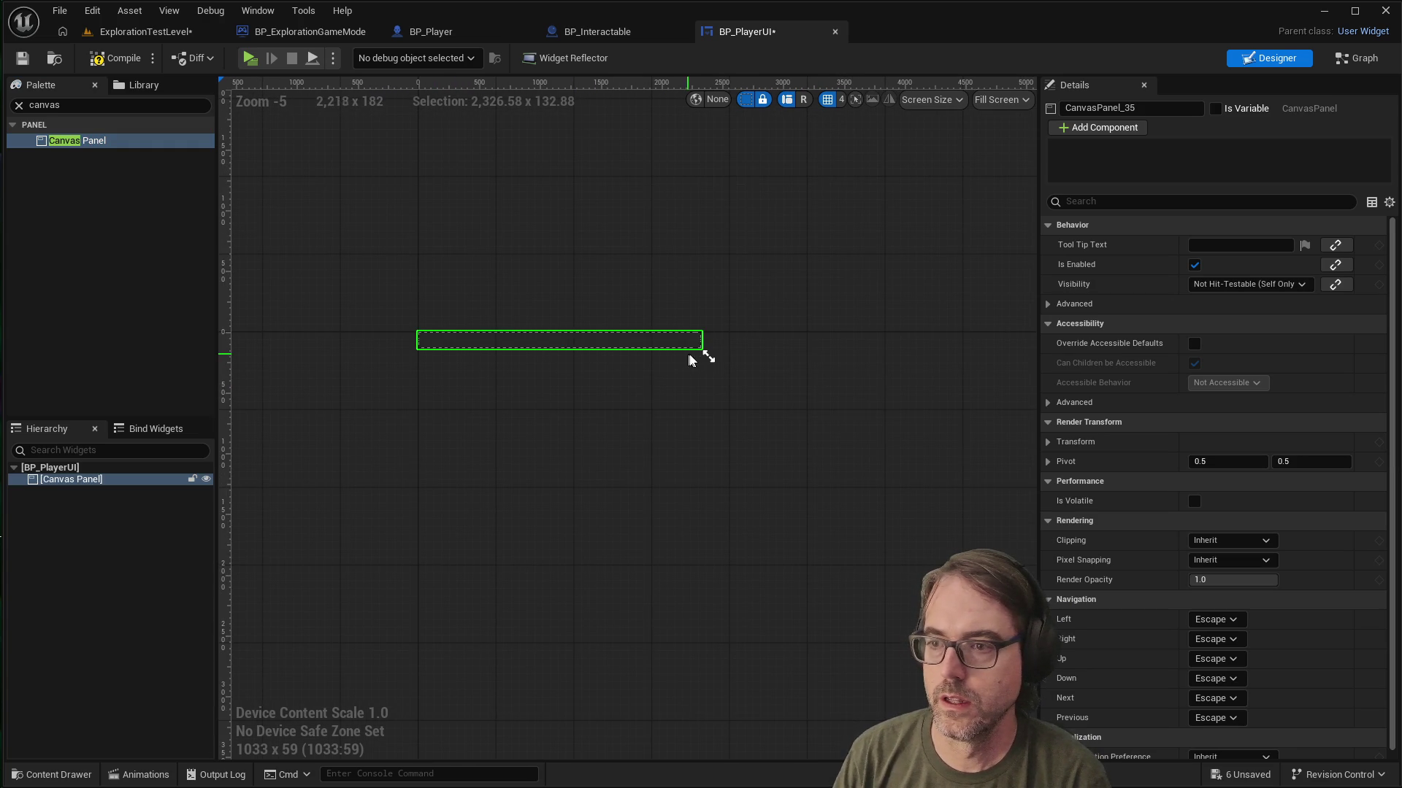
Step: Resize the Canvas Panel to 1920 x 1080
{"action": "mouse_move", "coordinate": [707, 355]}
{"action": "left_mouse_down"}
{"action": "mouse_move", "coordinate": [805, 549]}
{"action": "mouse_move", "coordinate": [898, 625]}
{"action": "mouse_move", "coordinate": [927, 702]}
{"action": "mouse_move", "coordinate": [955, 666]}
{"action": "mouse_move", "coordinate": [945, 628]}
{"action": "left_mouse_up"}
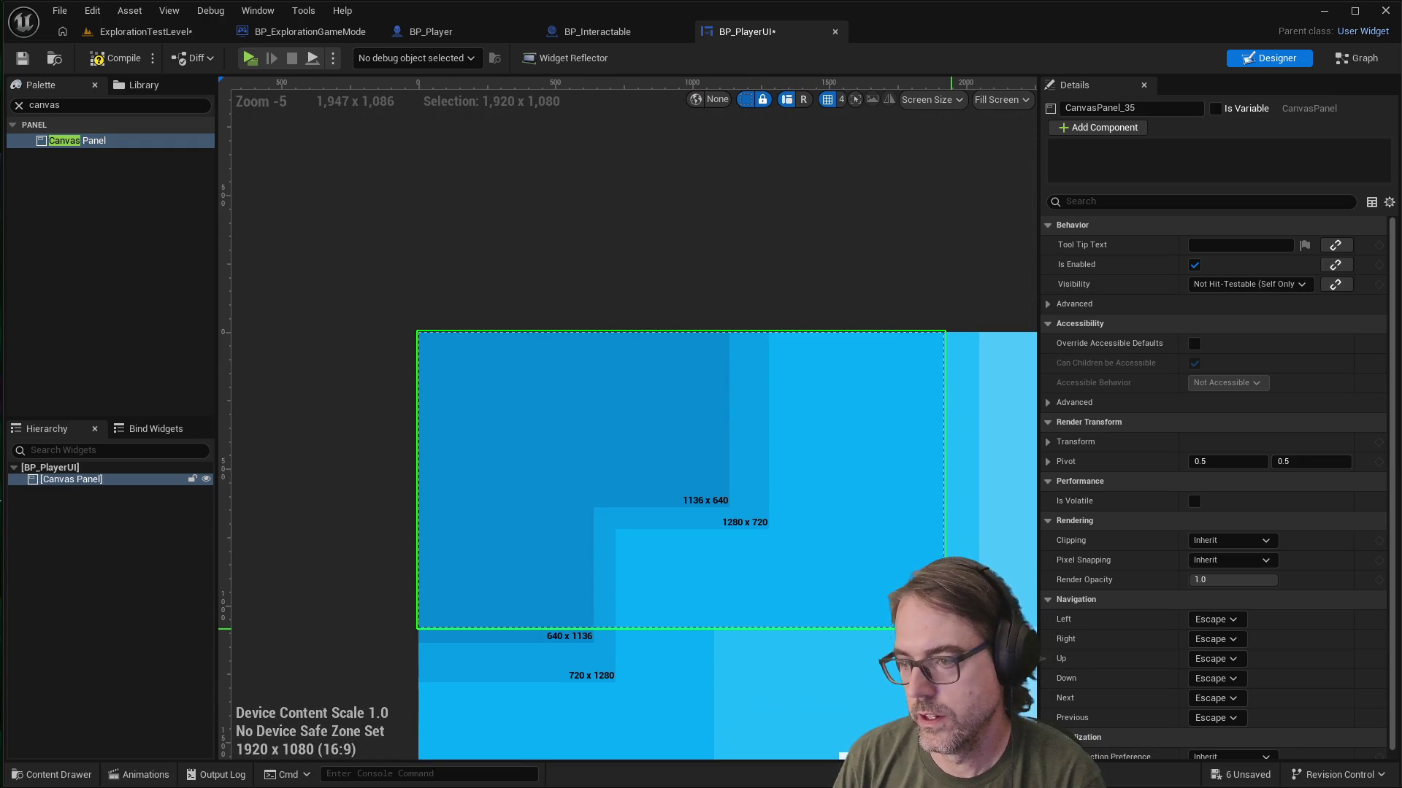
{"action": "scroll", "coordinate": [598, 380], "scroll_direction": "down", "scroll_amount": 2}
{"action": "scroll", "coordinate": [667, 526], "scroll_direction": "up", "scroll_amount": 2}
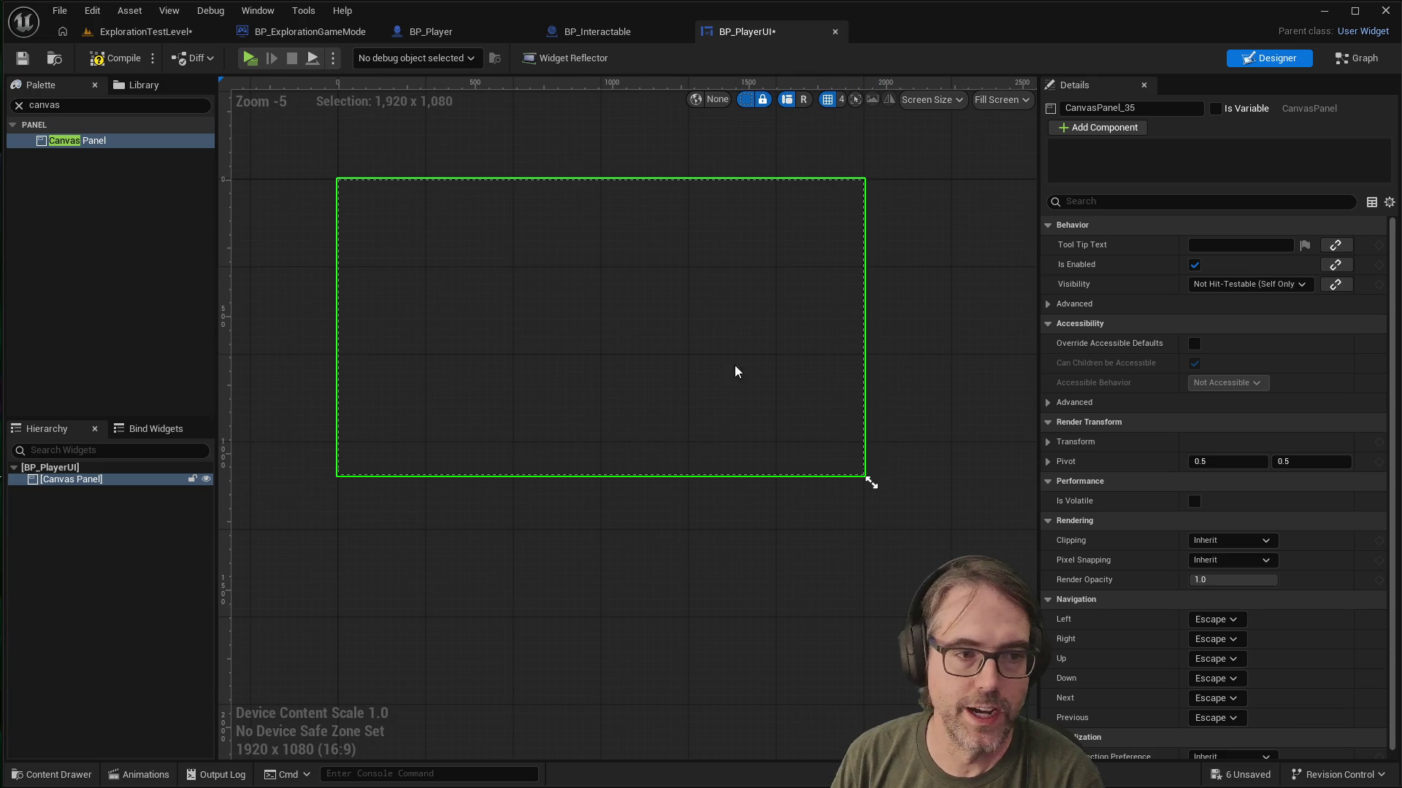
{"action": "mouse_move", "coordinate": [871, 482]}
{"action": "left_mouse_down"}
{"action": "mouse_move", "coordinate": [900, 517]}
{"action": "mouse_move", "coordinate": [809, 411]}
{"action": "mouse_move", "coordinate": [1035, 473]}
{"action": "mouse_move", "coordinate": [803, 464]}
{"action": "mouse_move", "coordinate": [868, 480]}
{"action": "mouse_move", "coordinate": [856, 467]}
{"action": "mouse_move", "coordinate": [1041, 475]}
{"action": "mouse_move", "coordinate": [817, 467]}
{"action": "mouse_move", "coordinate": [869, 481]}
{"action": "left_mouse_up"}
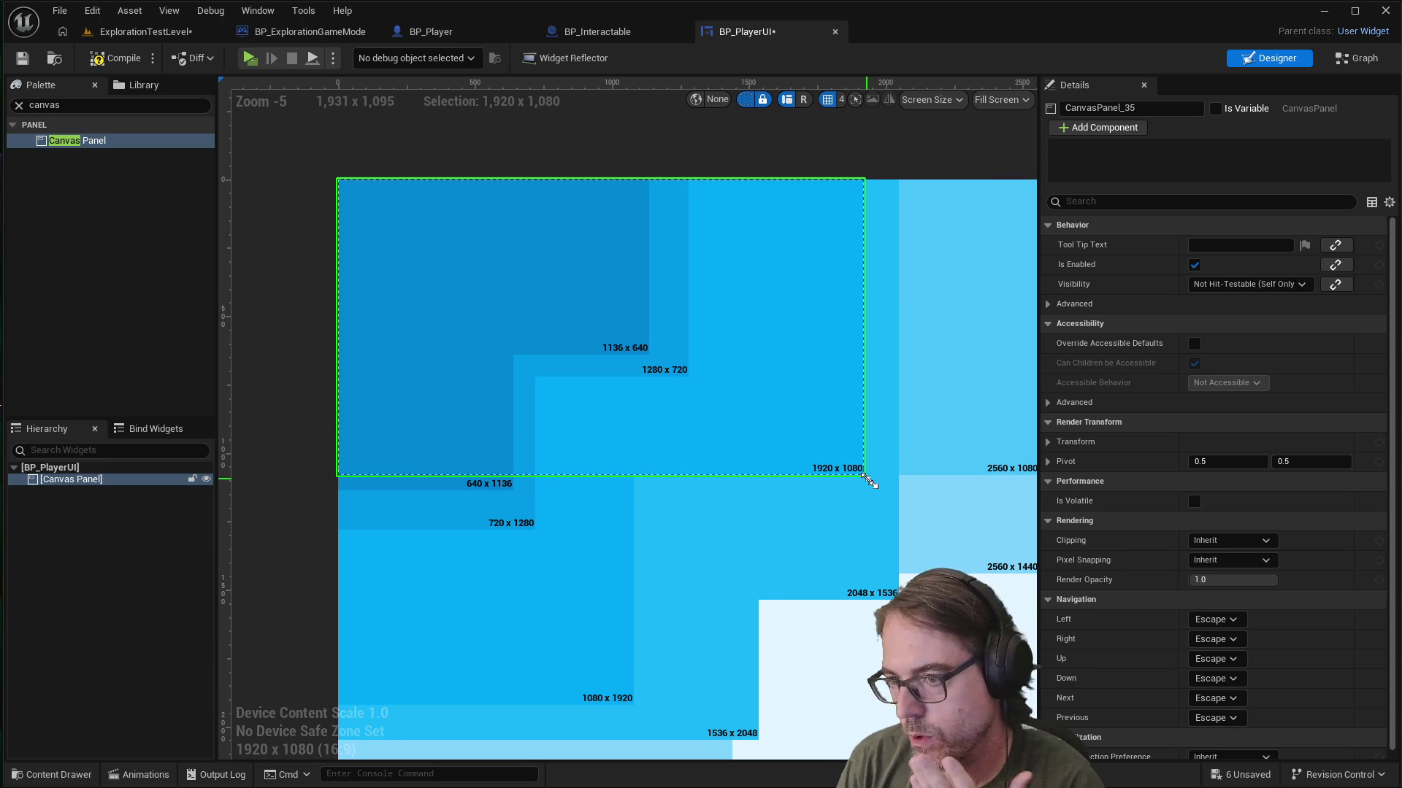
{"action": "left_click_drag", "start_coordinate": [868, 480], "coordinate": [868, 480]}
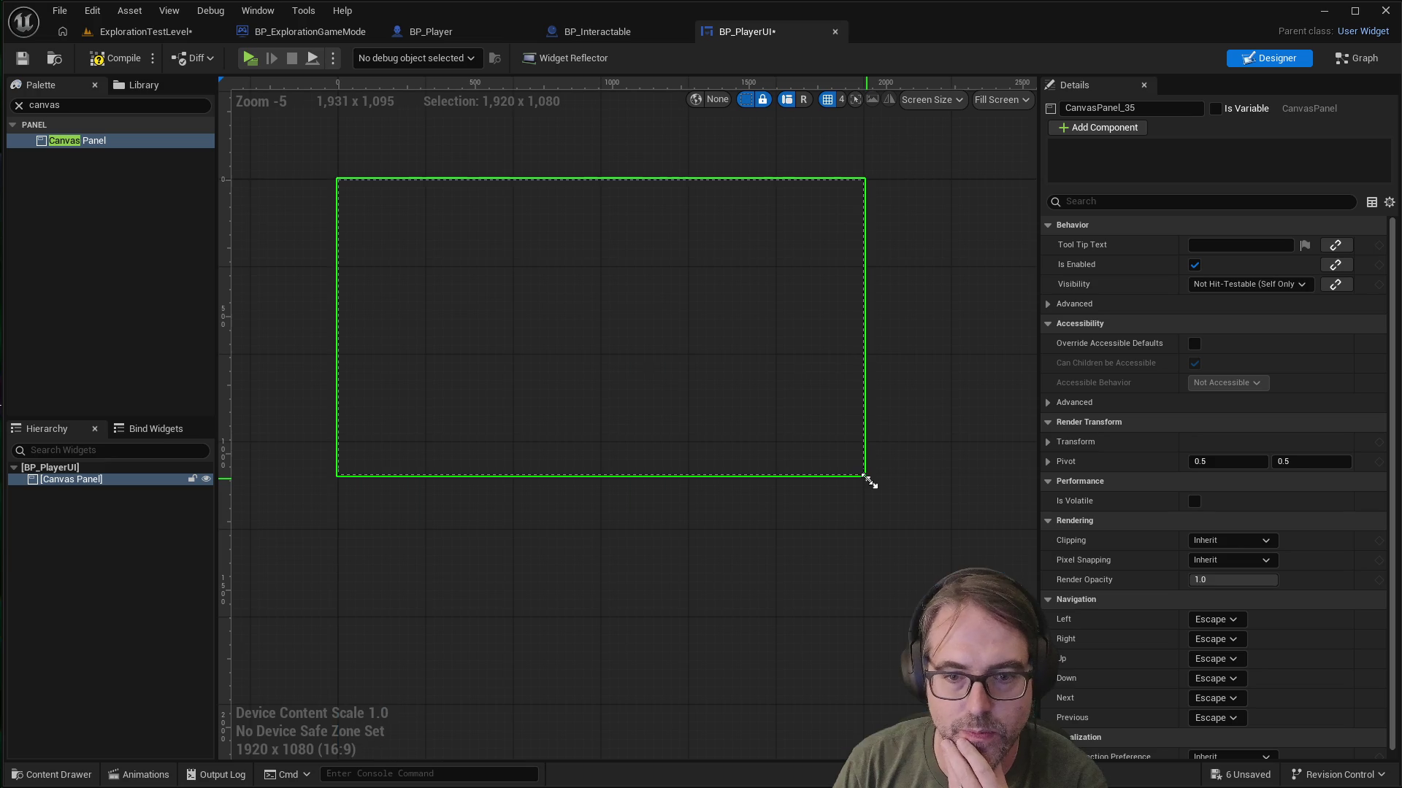
{"action": "scroll", "coordinate": [702, 327], "scroll_direction": "down", "scroll_amount": 1}
{"action": "scroll", "coordinate": [642, 307], "scroll_direction": "up", "scroll_amount": 1}
{"action": "scroll", "coordinate": [474, 310], "scroll_direction": "up", "scroll_amount": 1}
{"action": "scroll", "coordinate": [647, 287], "scroll_direction": "down", "scroll_amount": 1}
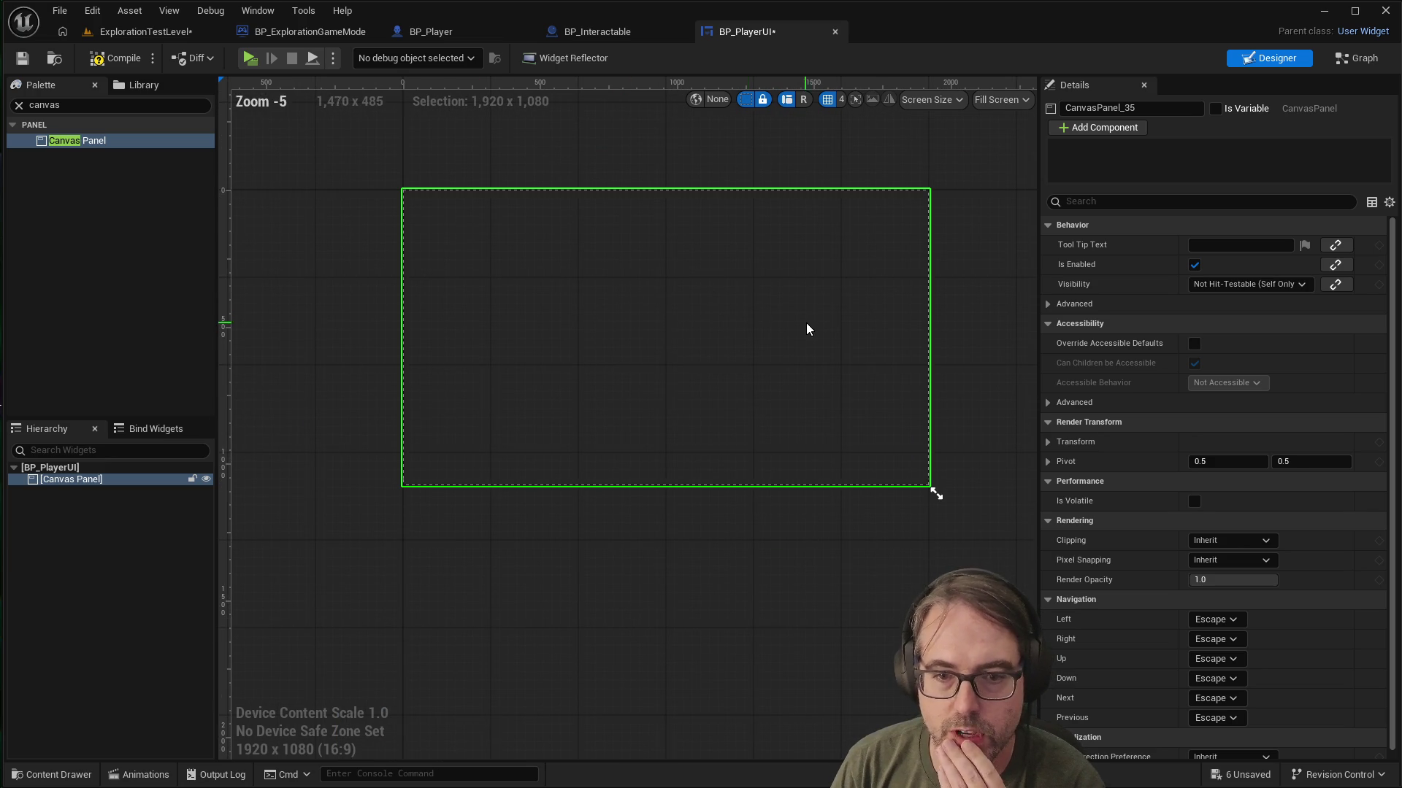
{"action": "scroll", "coordinate": [806, 314], "scroll_direction": "up", "scroll_amount": 1}
{"action": "scroll", "coordinate": [611, 275], "scroll_direction": "down", "scroll_amount": 1}
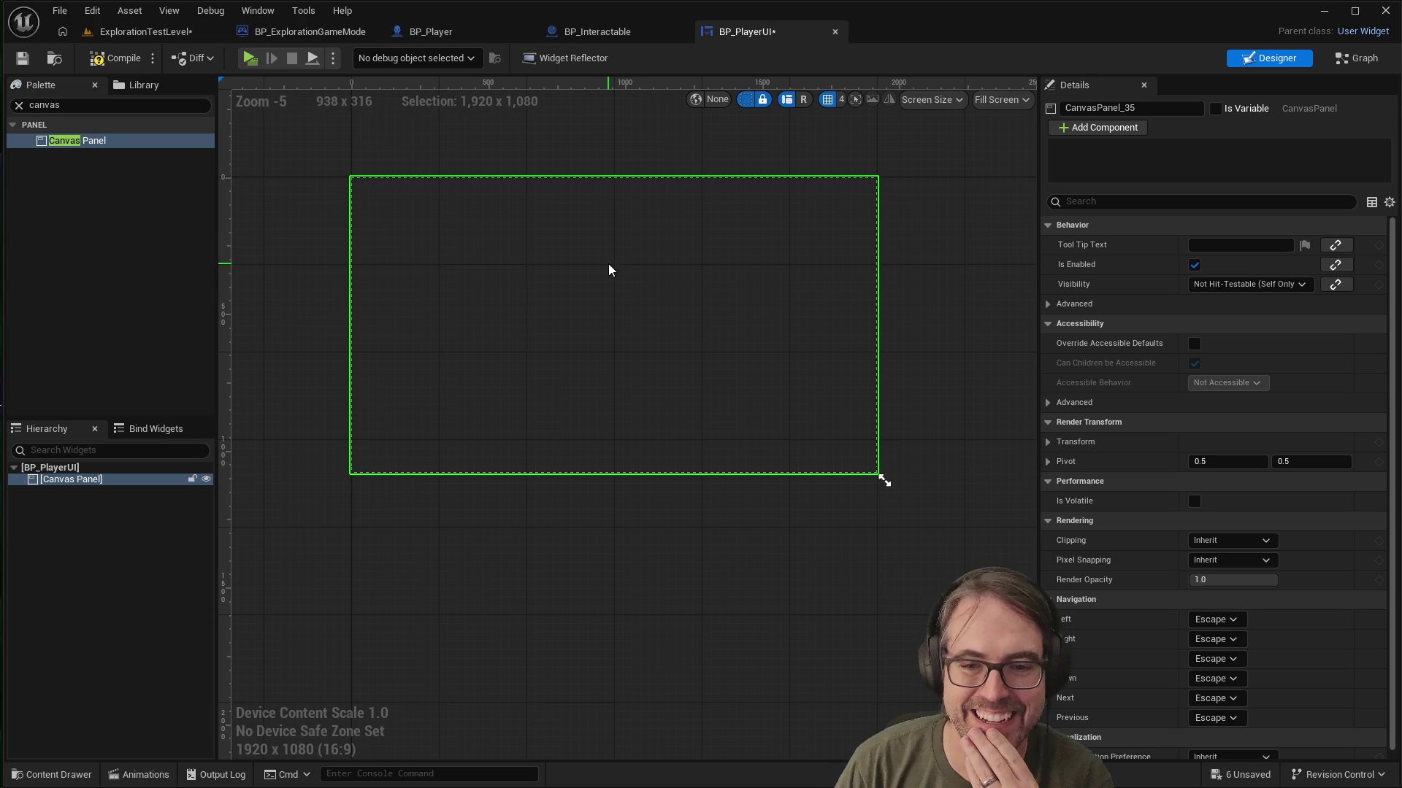
{"action": "scroll", "coordinate": [584, 252], "scroll_direction": "up", "scroll_amount": 1}
{"action": "scroll", "coordinate": [583, 146], "scroll_direction": "down", "scroll_amount": 1}
{"action": "scroll", "coordinate": [577, 128], "scroll_direction": "up", "scroll_amount": 1}
{"action": "scroll", "coordinate": [569, 169], "scroll_direction": "down", "scroll_amount": 1}
{"action": "scroll", "coordinate": [569, 170], "scroll_direction": "up", "scroll_amount": 1}
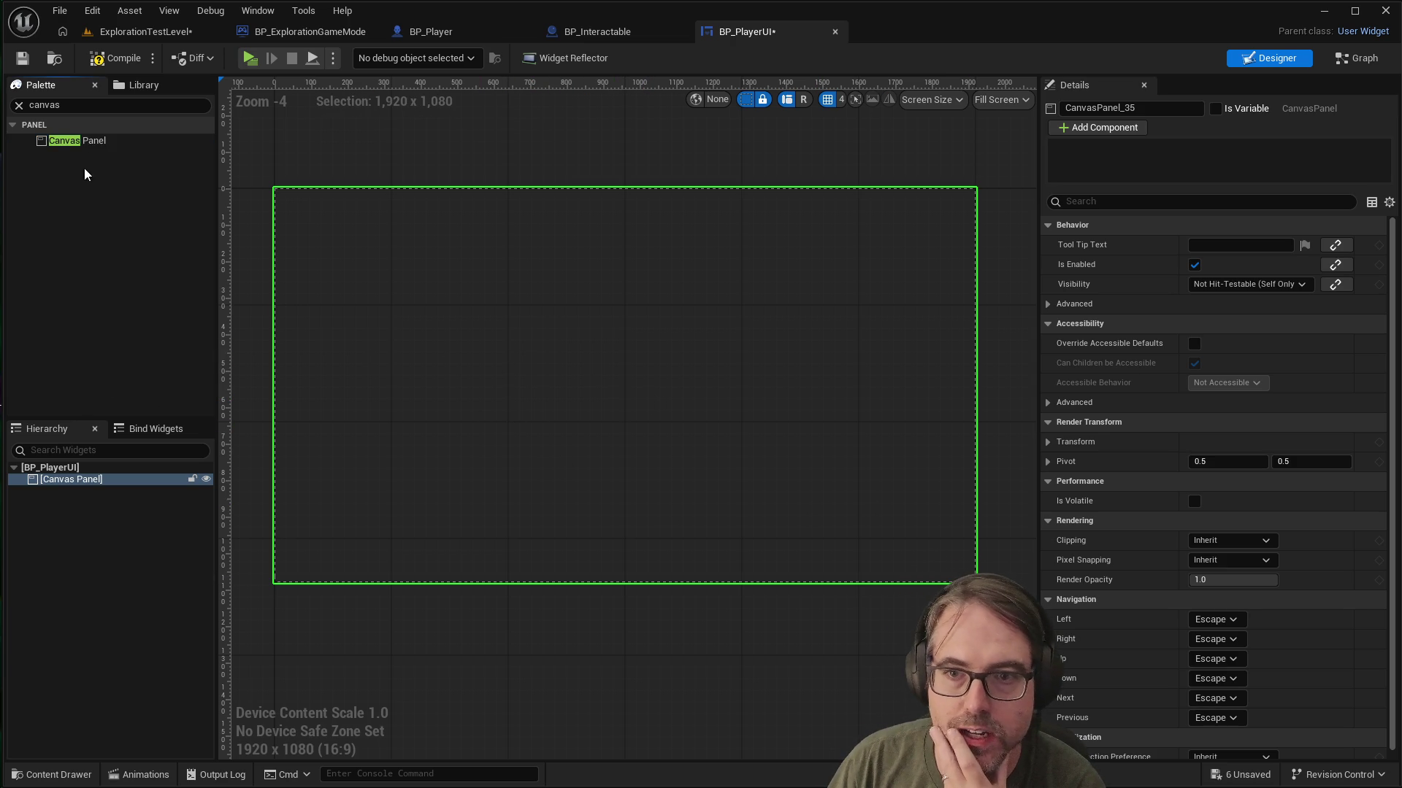
{"action": "left_click", "coordinate": [113, 105]}
Step: Drag a Text Block onto the Canvas Panel and anchor it to the centre preset
{"action": "key", "text": "BackSpace"}
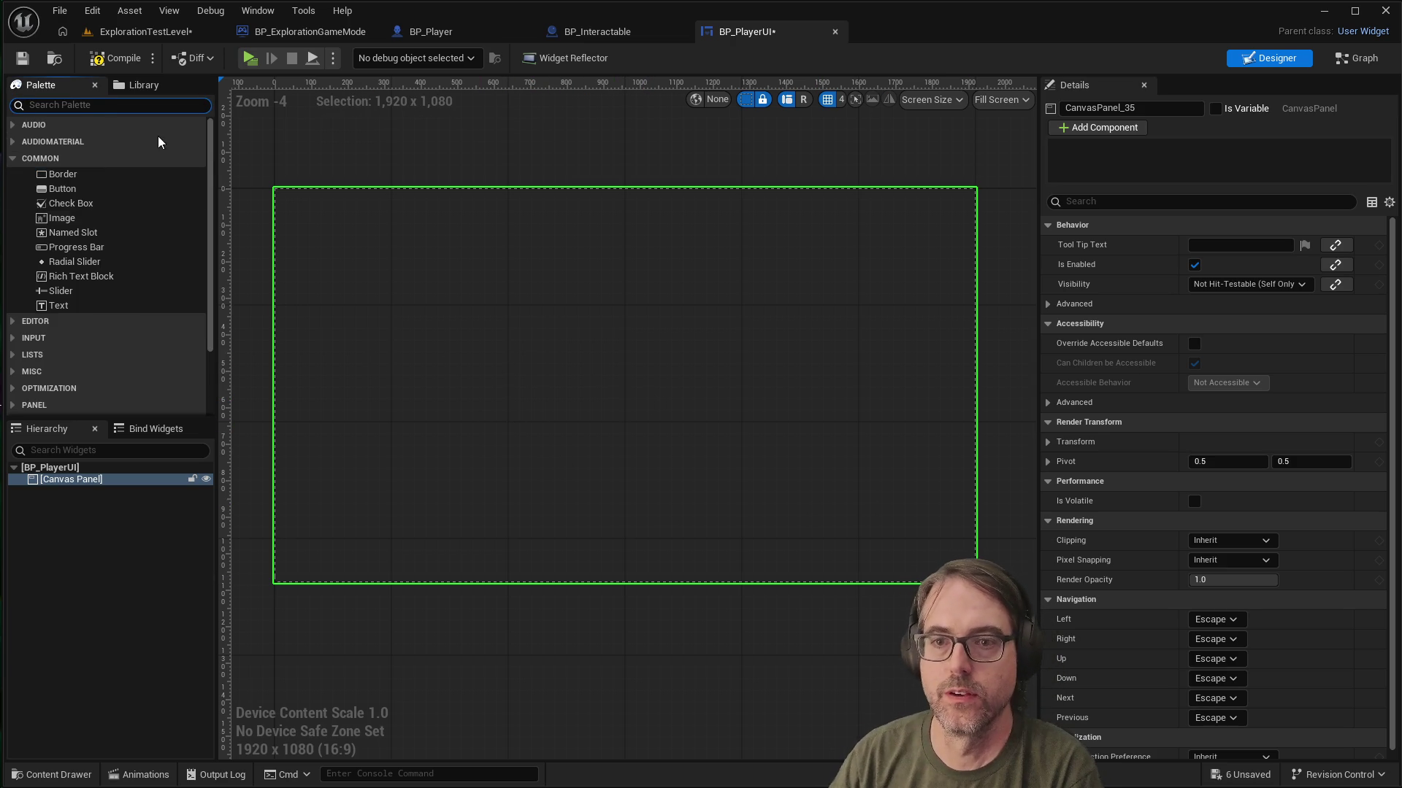
{"action": "left_click", "coordinate": [85, 305]}
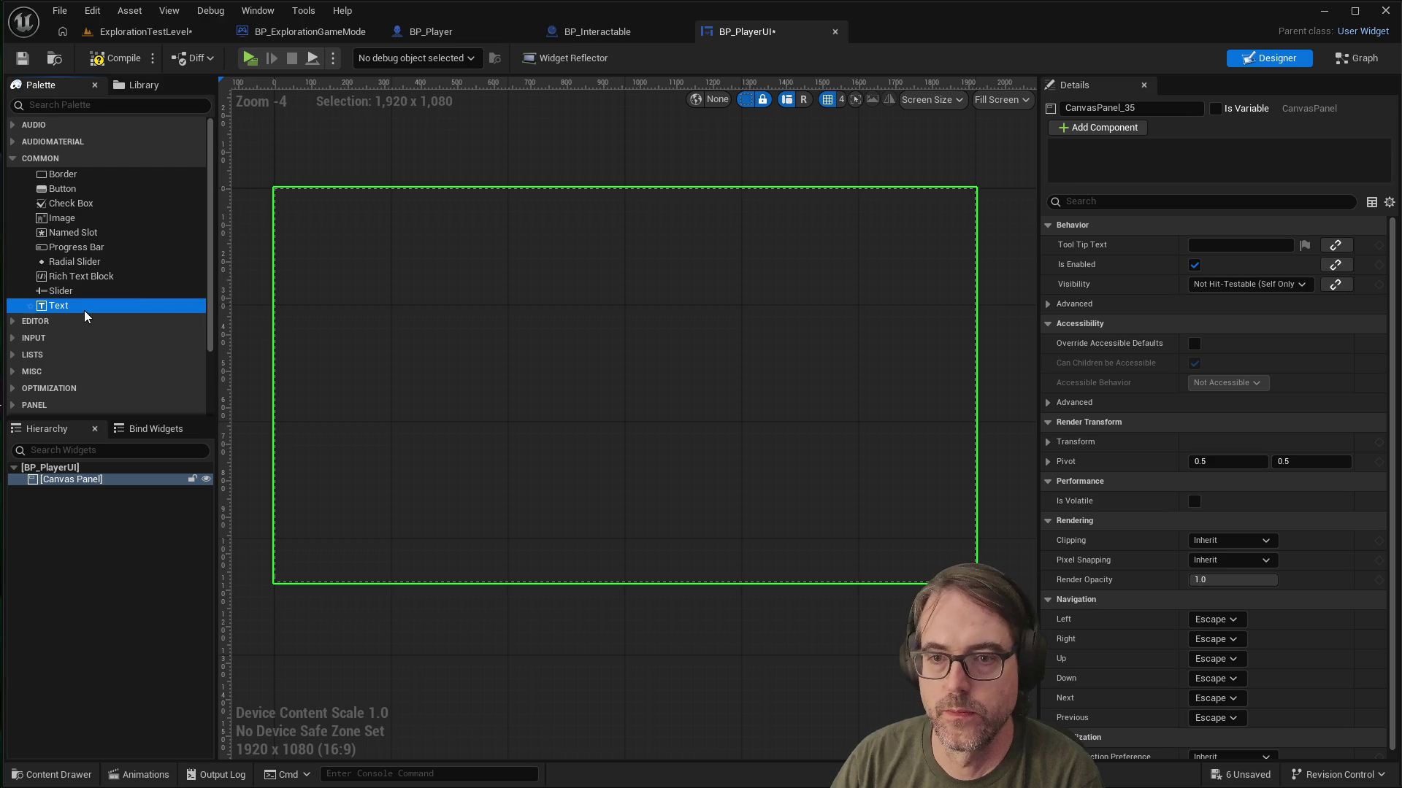
{"action": "left_click_drag", "start_coordinate": [527, 297], "coordinate": [530, 324]}
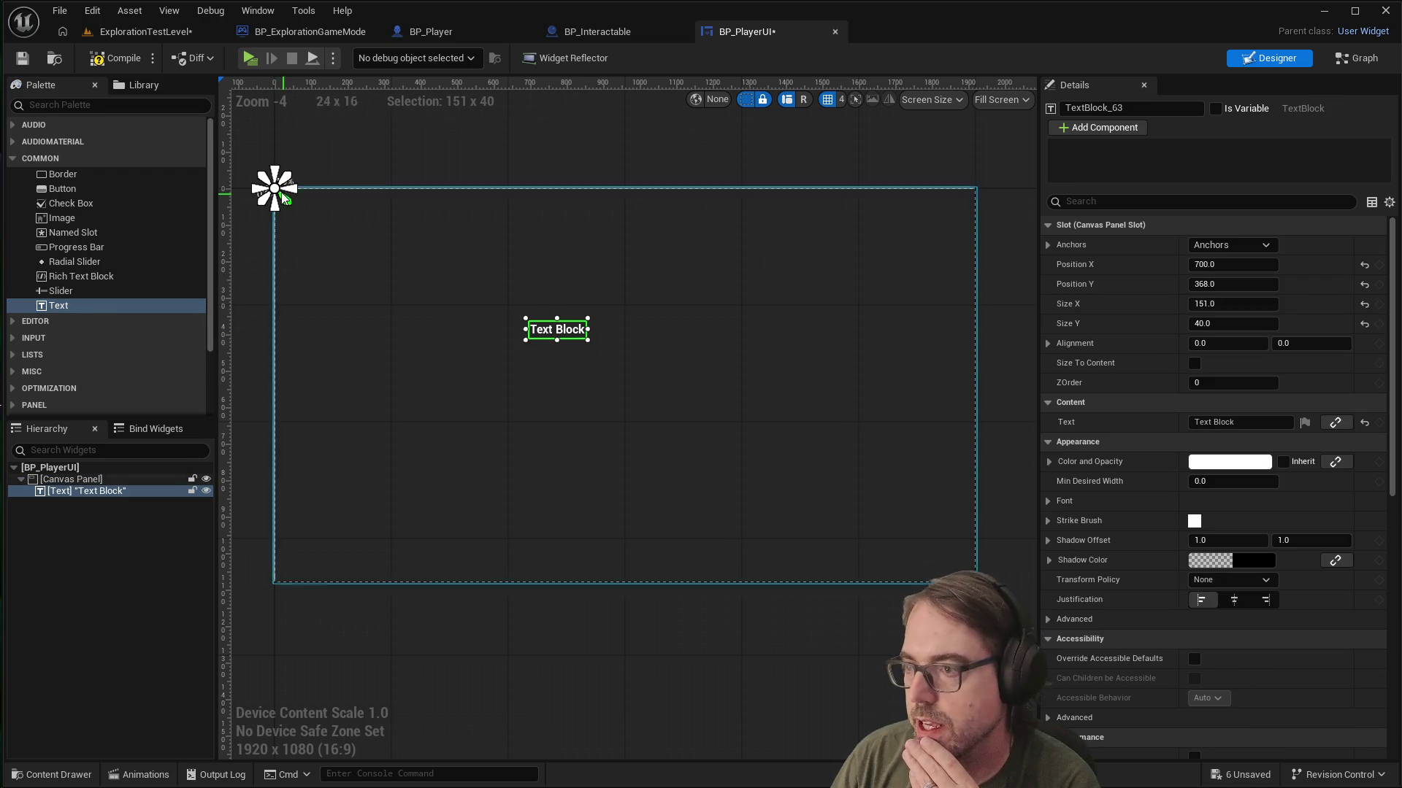
{"action": "left_click", "coordinate": [577, 327]}
{"action": "left_click", "coordinate": [579, 330]}
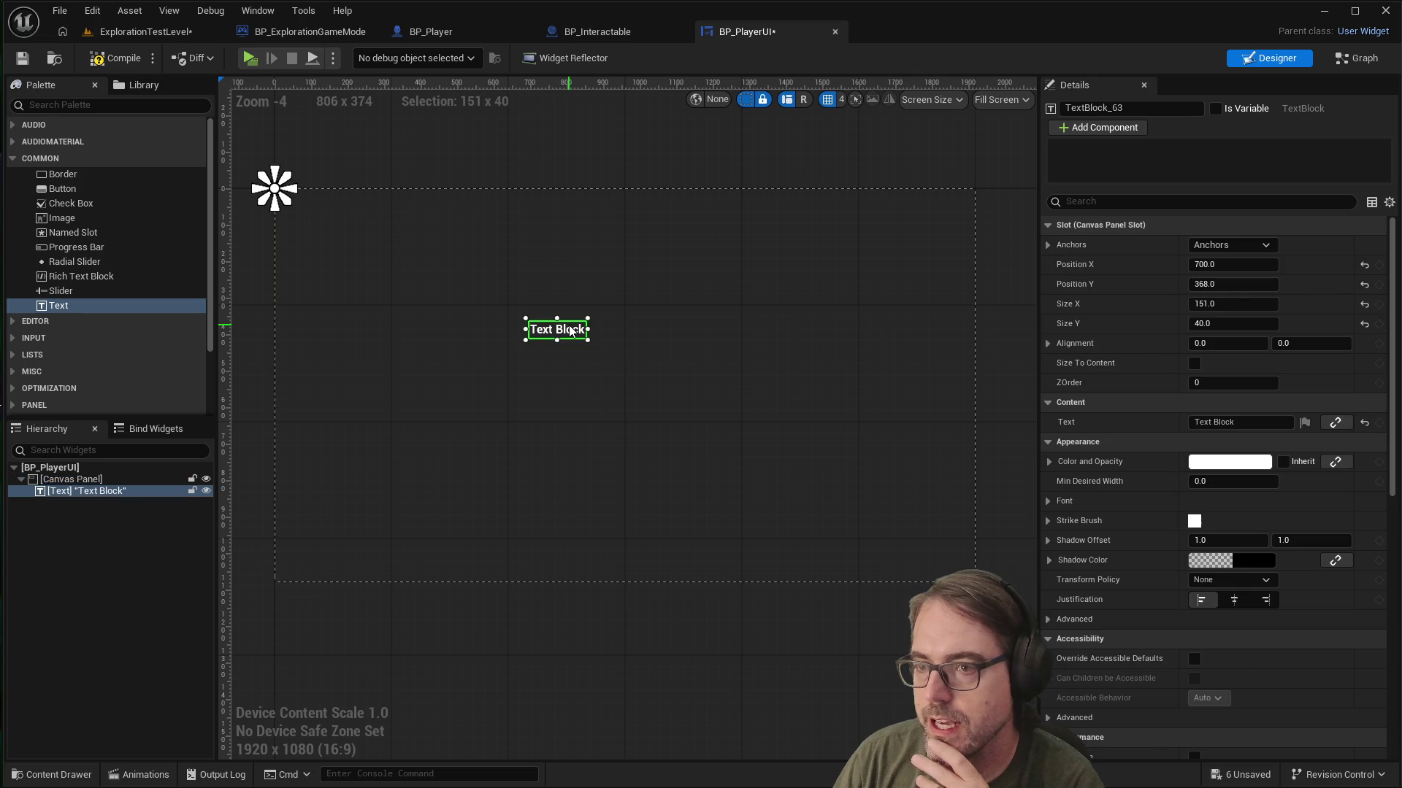
{"action": "left_click", "coordinate": [1268, 244]}
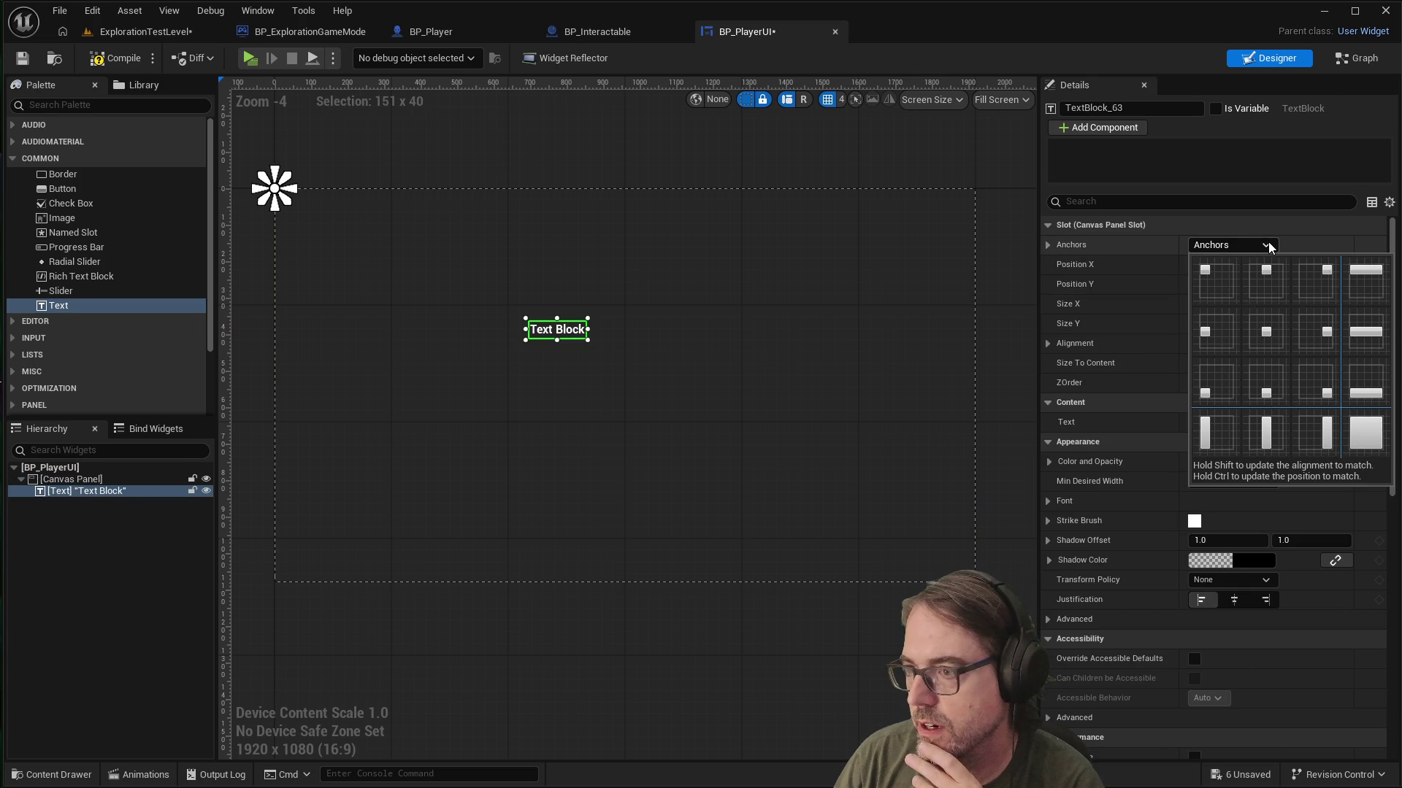
{"action": "left_click", "coordinate": [1267, 332]}
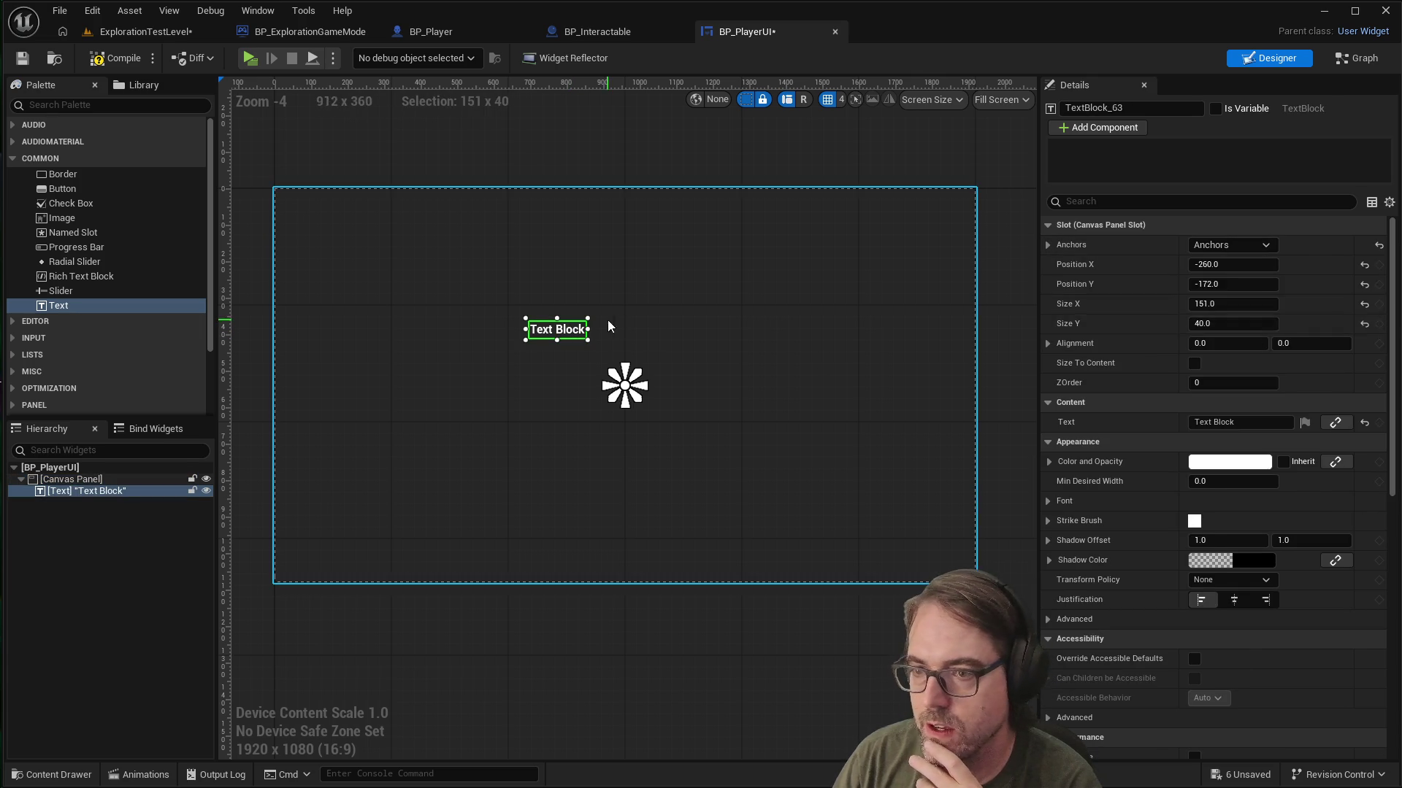
Step: Move the Text Block near the canvas centre at -88, 60 and preview a wider screen
{"action": "left_click", "coordinate": [601, 336]}
{"action": "left_click", "coordinate": [580, 338]}
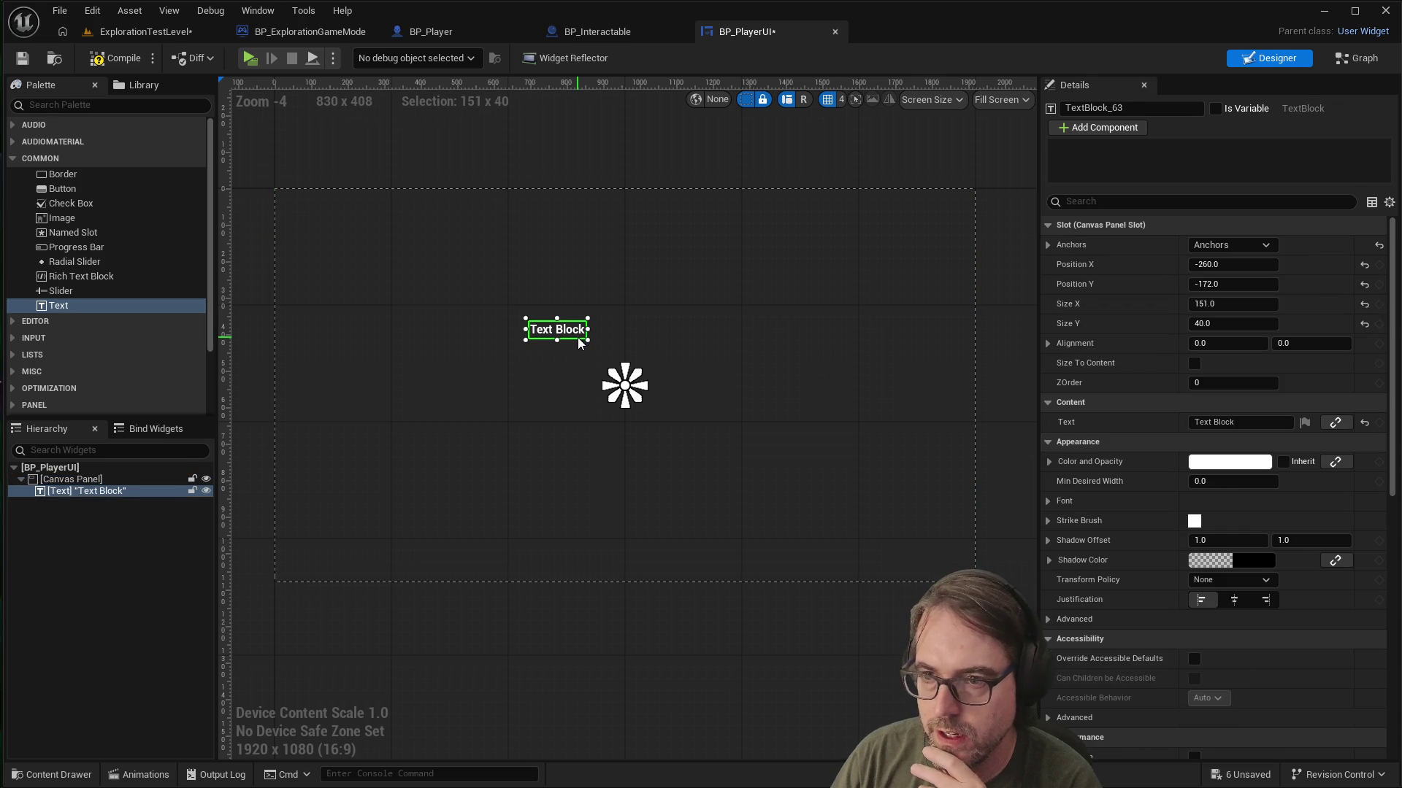
{"action": "left_click_drag", "start_coordinate": [580, 343], "coordinate": [641, 424]}
{"action": "left_click", "coordinate": [641, 425]}
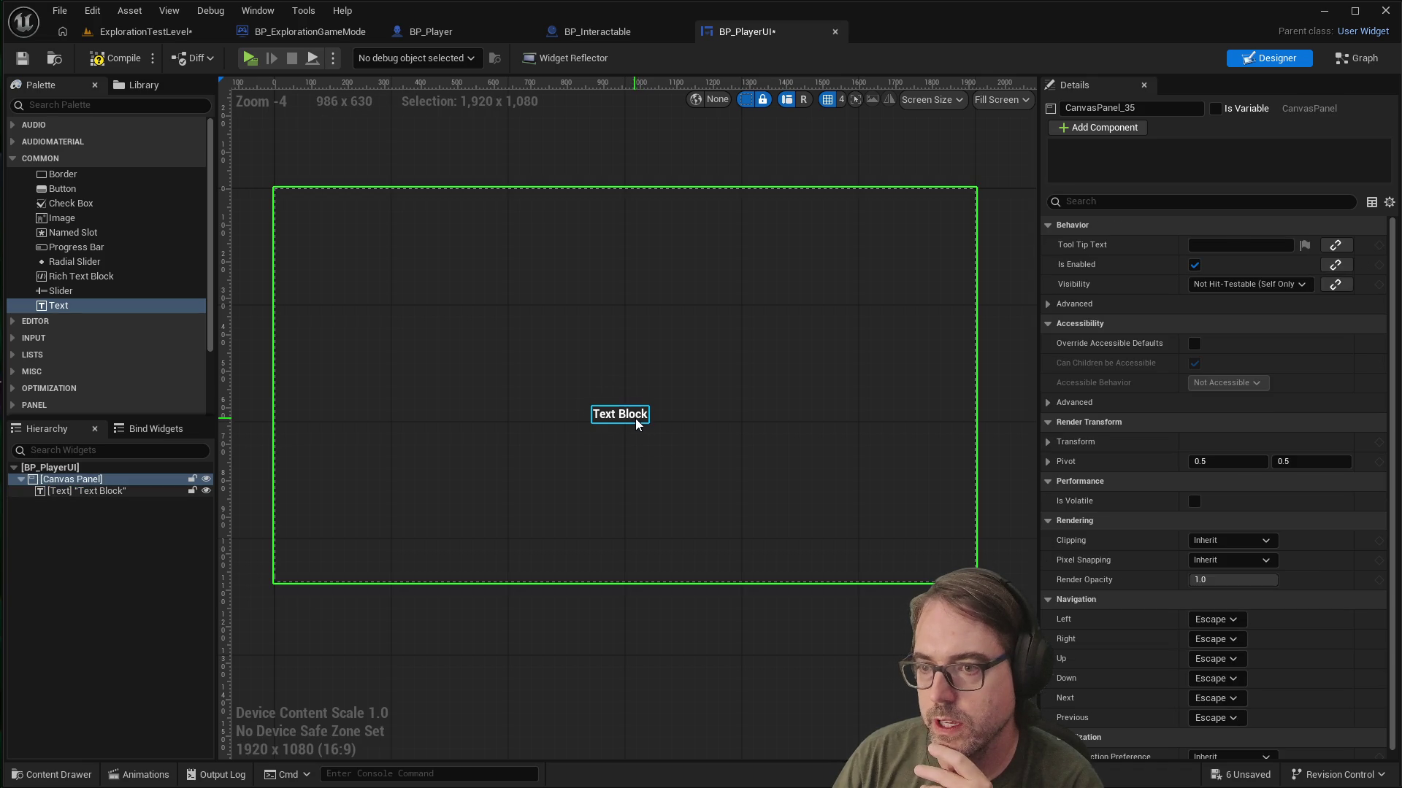
{"action": "left_click", "coordinate": [638, 420]}
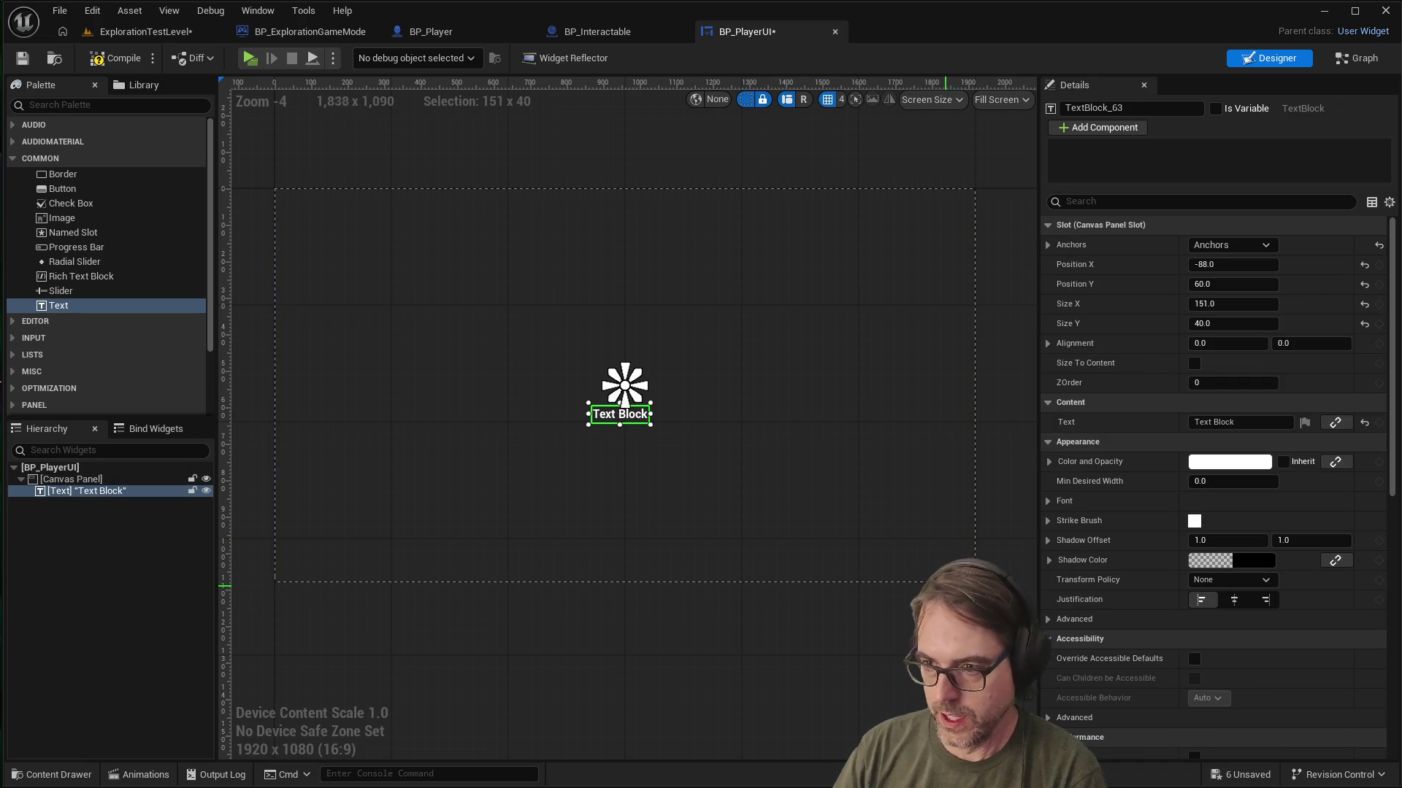
{"action": "mouse_move", "coordinate": [976, 583]}
{"action": "left_mouse_down"}
{"action": "mouse_move", "coordinate": [1396, 588]}
{"action": "mouse_move", "coordinate": [1068, 552]}
{"action": "mouse_move", "coordinate": [969, 556]}
{"action": "mouse_move", "coordinate": [976, 583]}
{"action": "left_mouse_up"}
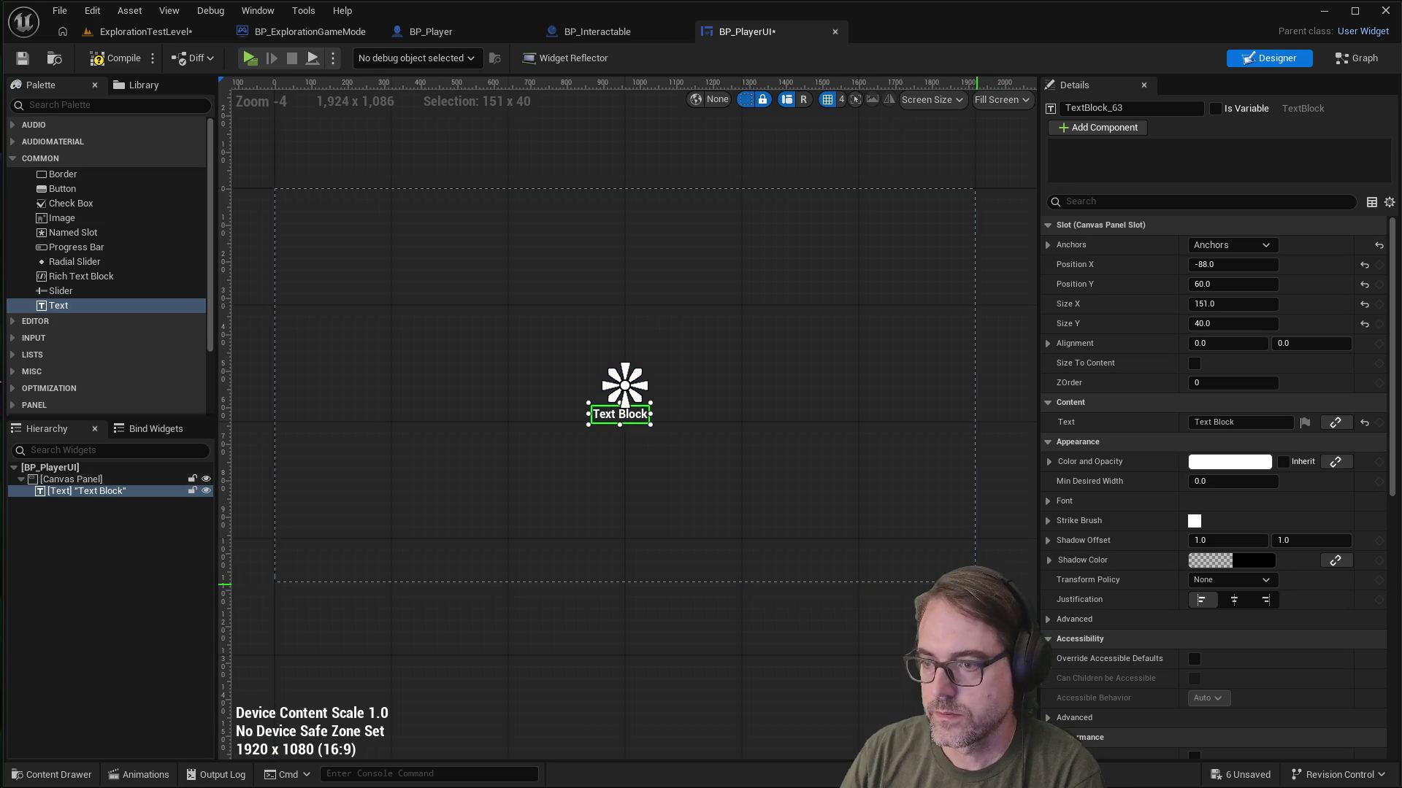
Step: Test the top-left anchor preset on the Text Block with a larger screen preview
{"action": "left_click", "coordinate": [1226, 245]}
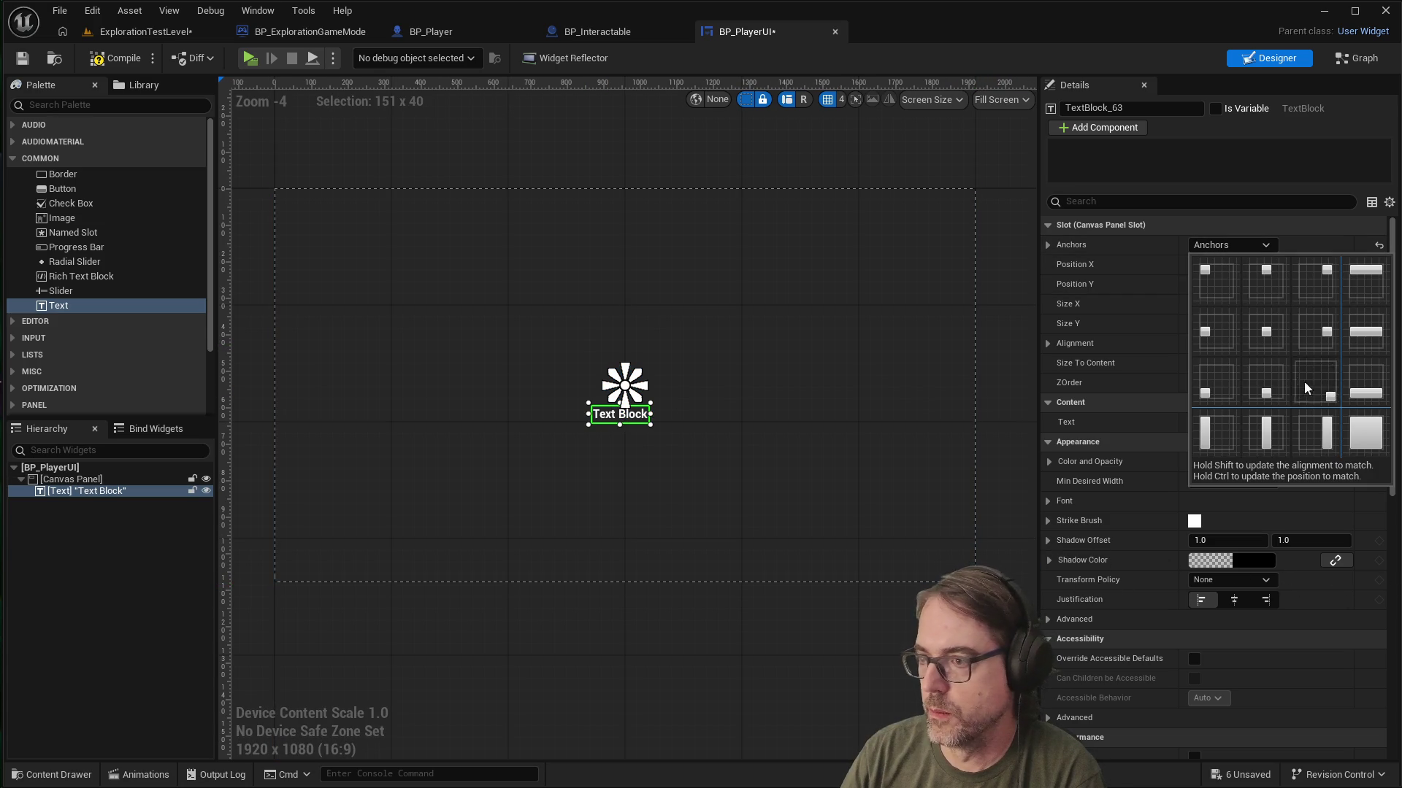
{"action": "left_click", "coordinate": [1216, 280]}
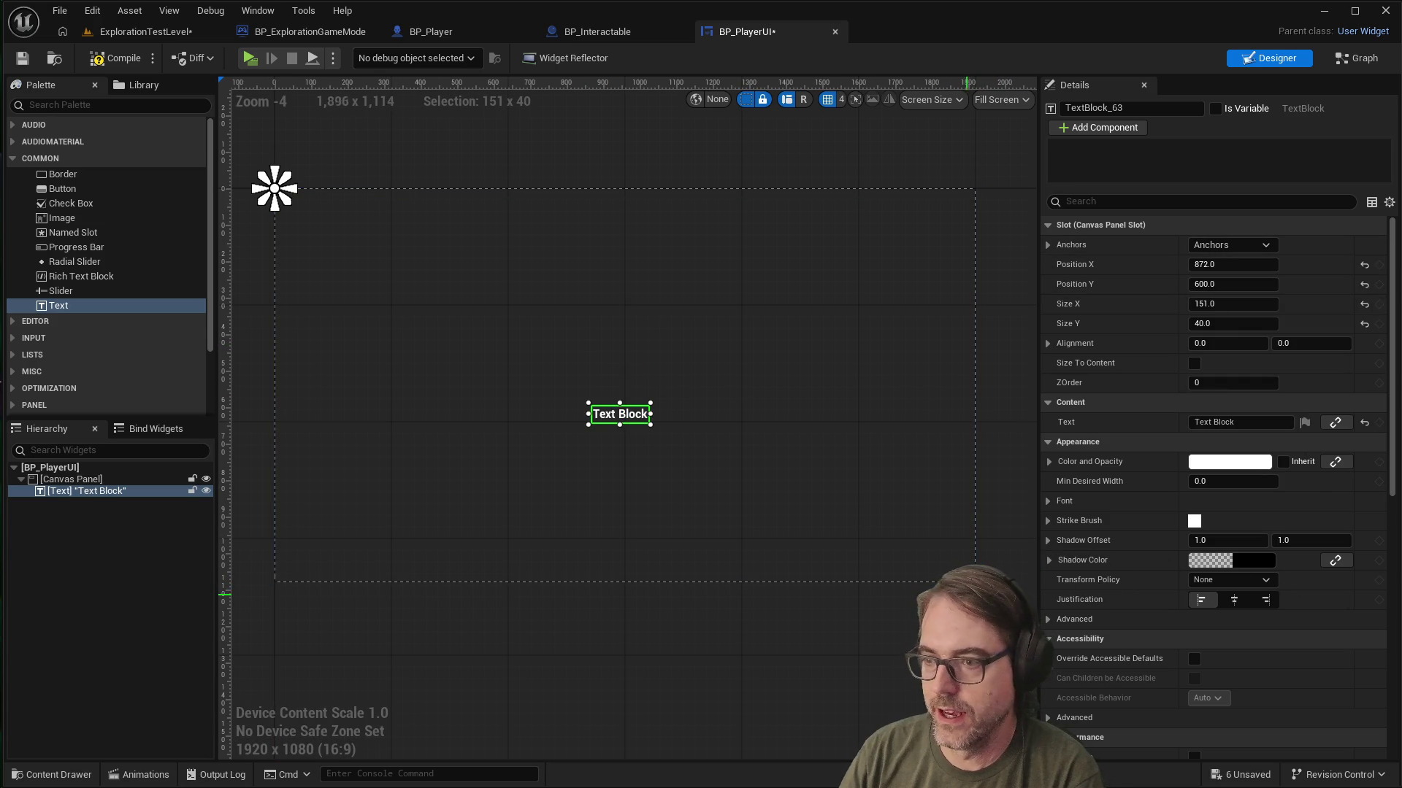
{"action": "mouse_move", "coordinate": [977, 582]}
{"action": "left_mouse_down"}
{"action": "mouse_move", "coordinate": [1051, 555]}
{"action": "mouse_move", "coordinate": [1319, 593]}
{"action": "mouse_move", "coordinate": [1394, 633]}
{"action": "mouse_move", "coordinate": [1378, 627]}
{"action": "mouse_move", "coordinate": [1390, 631]}
{"action": "mouse_move", "coordinate": [1386, 612]}
{"action": "mouse_move", "coordinate": [977, 584]}
{"action": "left_mouse_up"}
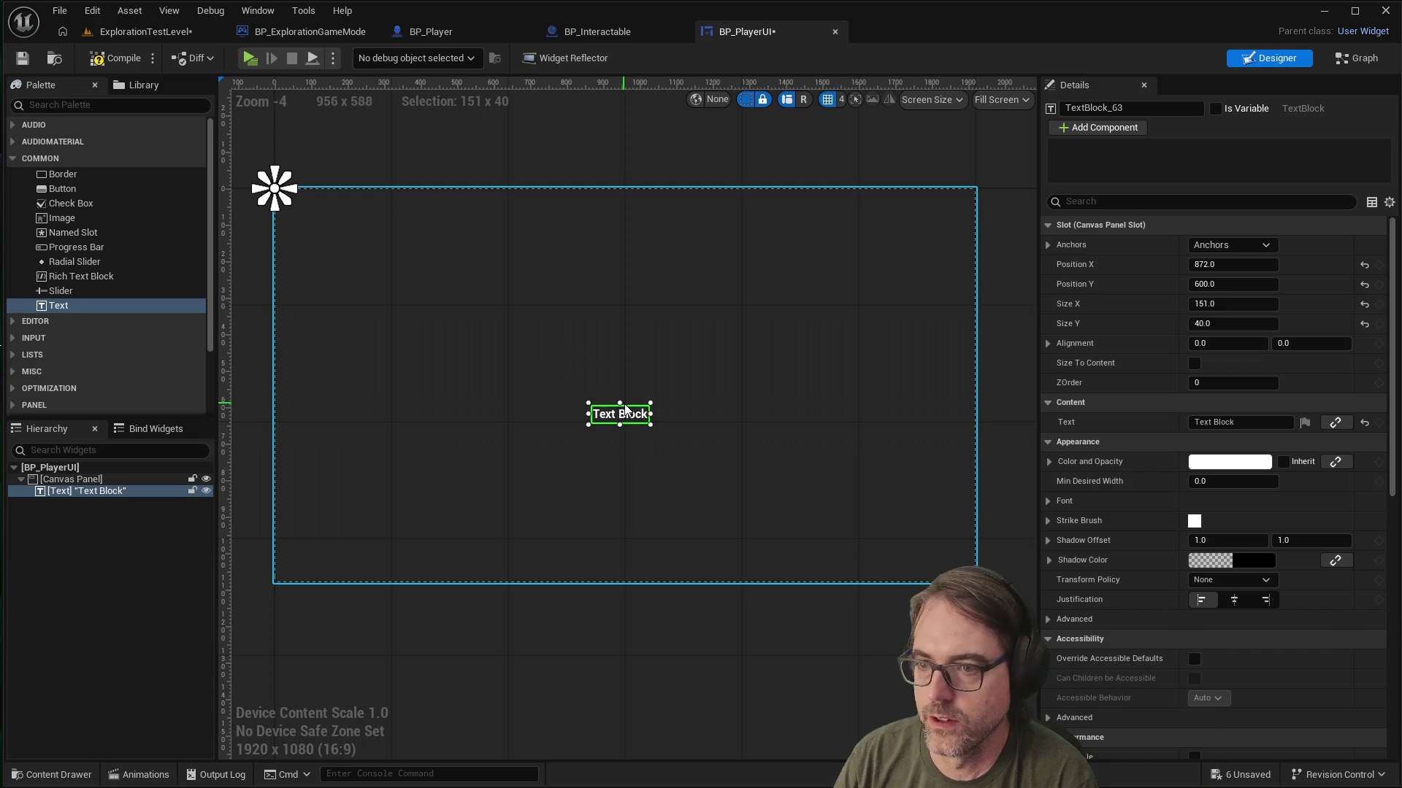
Step: Restore the centre anchor and nudge the Text Block slightly lower to -76, 72
{"action": "left_click", "coordinate": [1264, 245]}
{"action": "left_click", "coordinate": [1270, 332]}
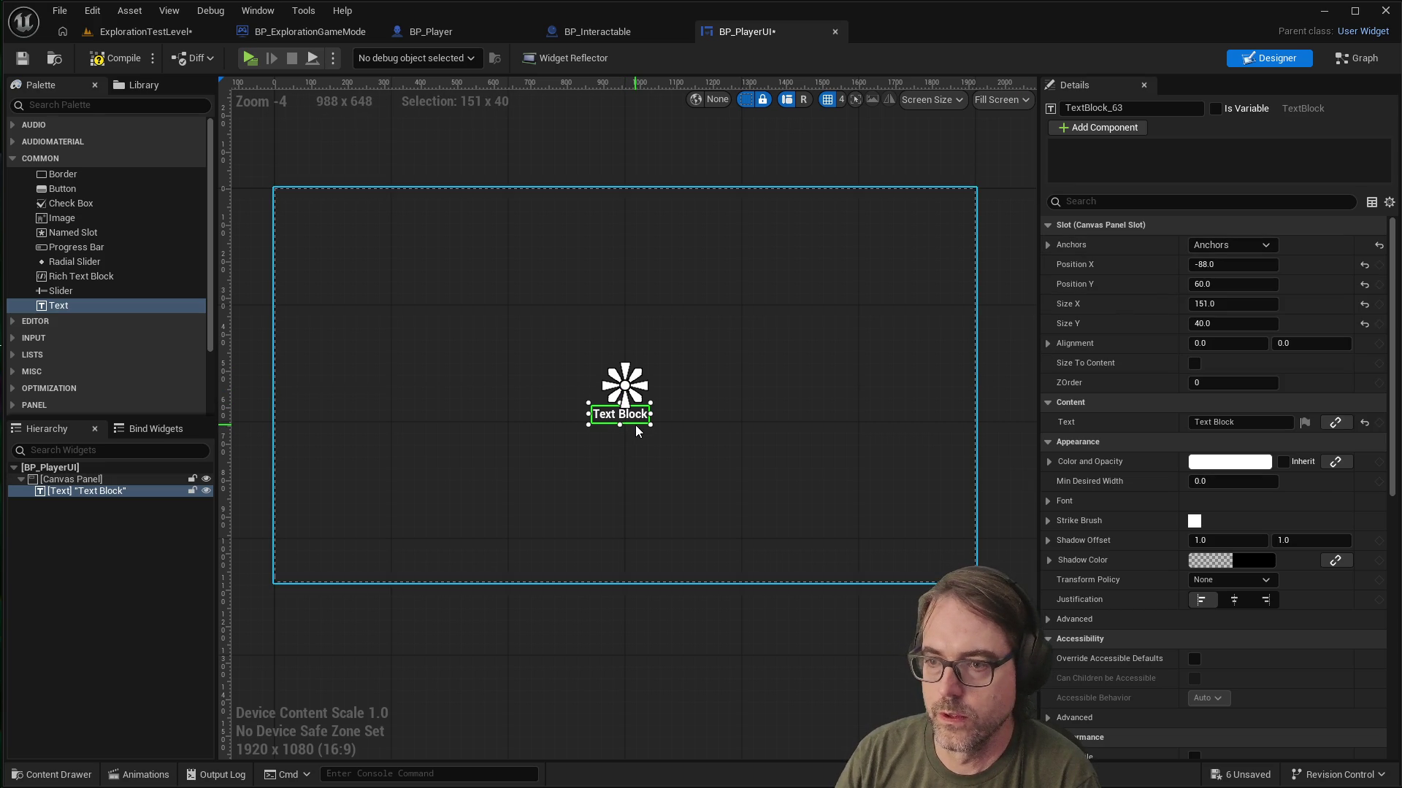
{"action": "left_click", "coordinate": [643, 413]}
{"action": "left_click", "coordinate": [641, 413]}
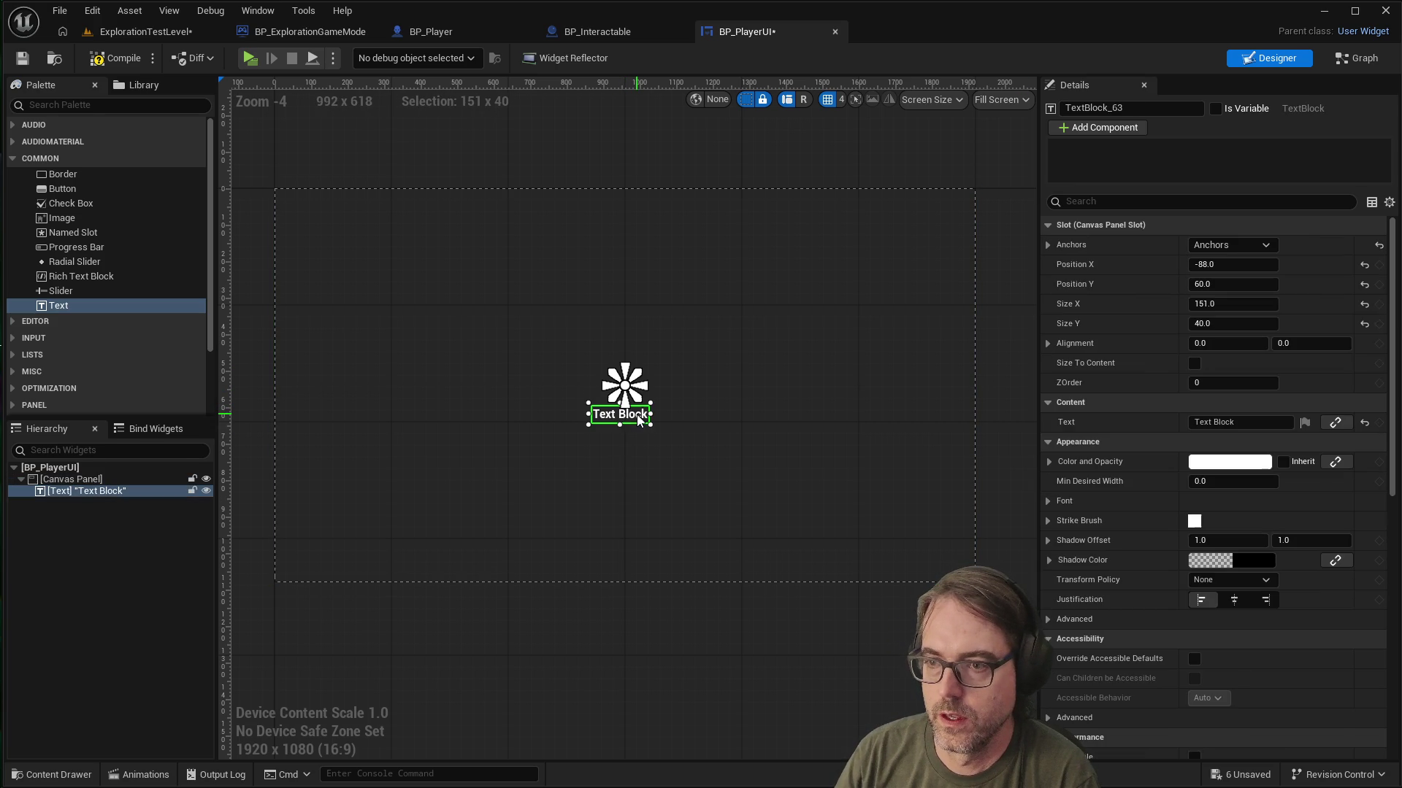
{"action": "left_click_drag", "start_coordinate": [638, 425], "coordinate": [643, 426]}
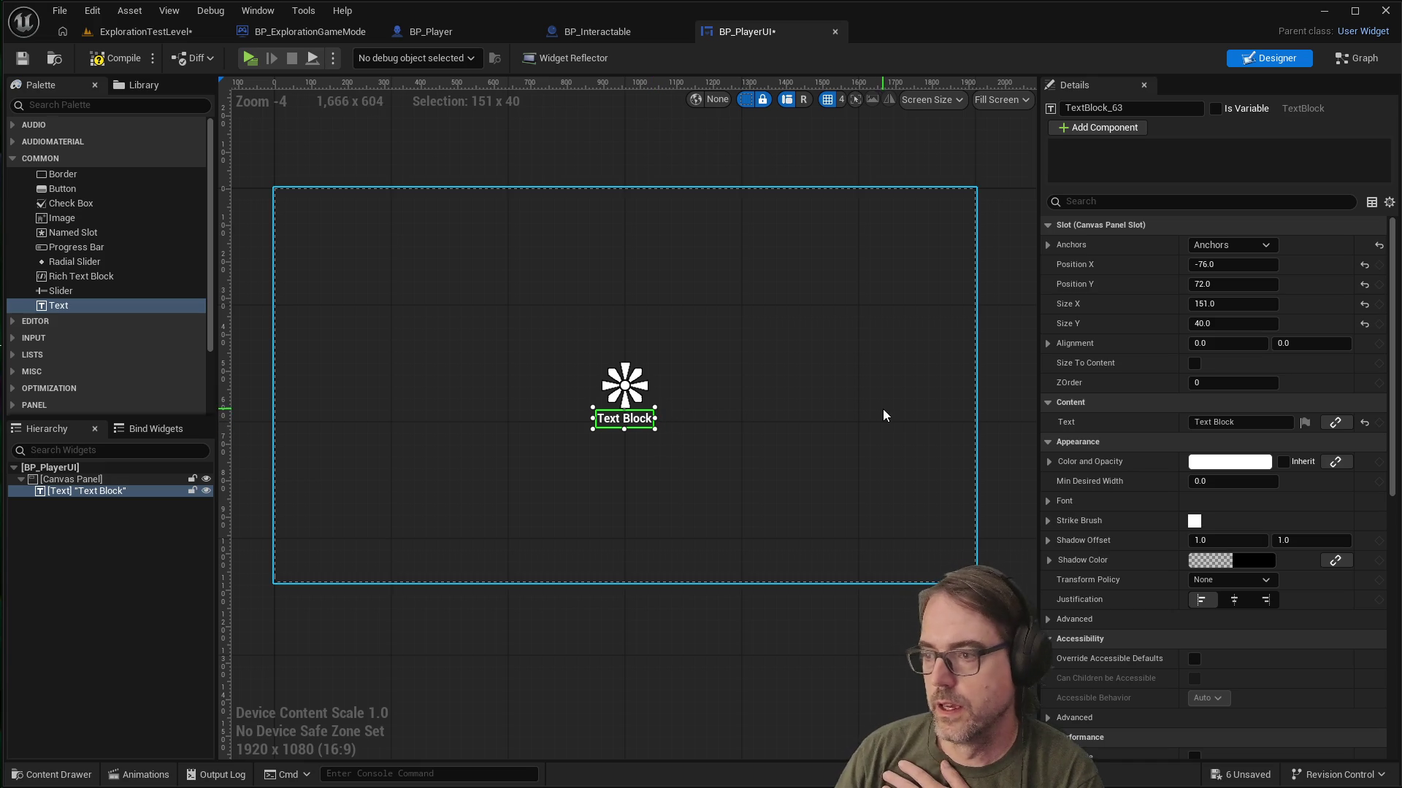
{"action": "scroll", "coordinate": [1289, 414], "scroll_direction": "down", "scroll_amount": 3}
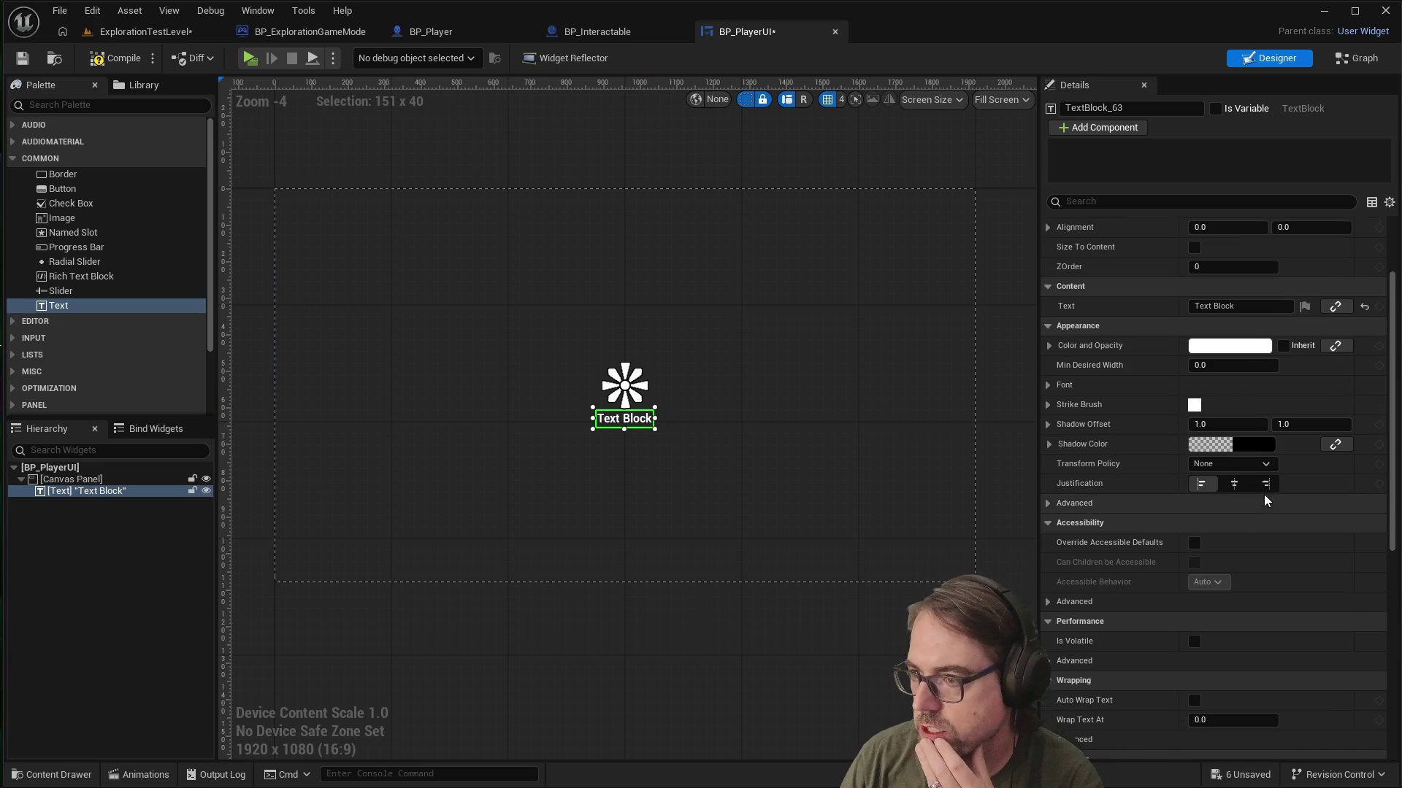
Step: Set Justification to Center and widen the Text Block to 587 x 40, centred on the canvas
{"action": "scroll", "coordinate": [1267, 485], "scroll_direction": "down", "scroll_amount": 1}
{"action": "left_click", "coordinate": [1234, 460]}
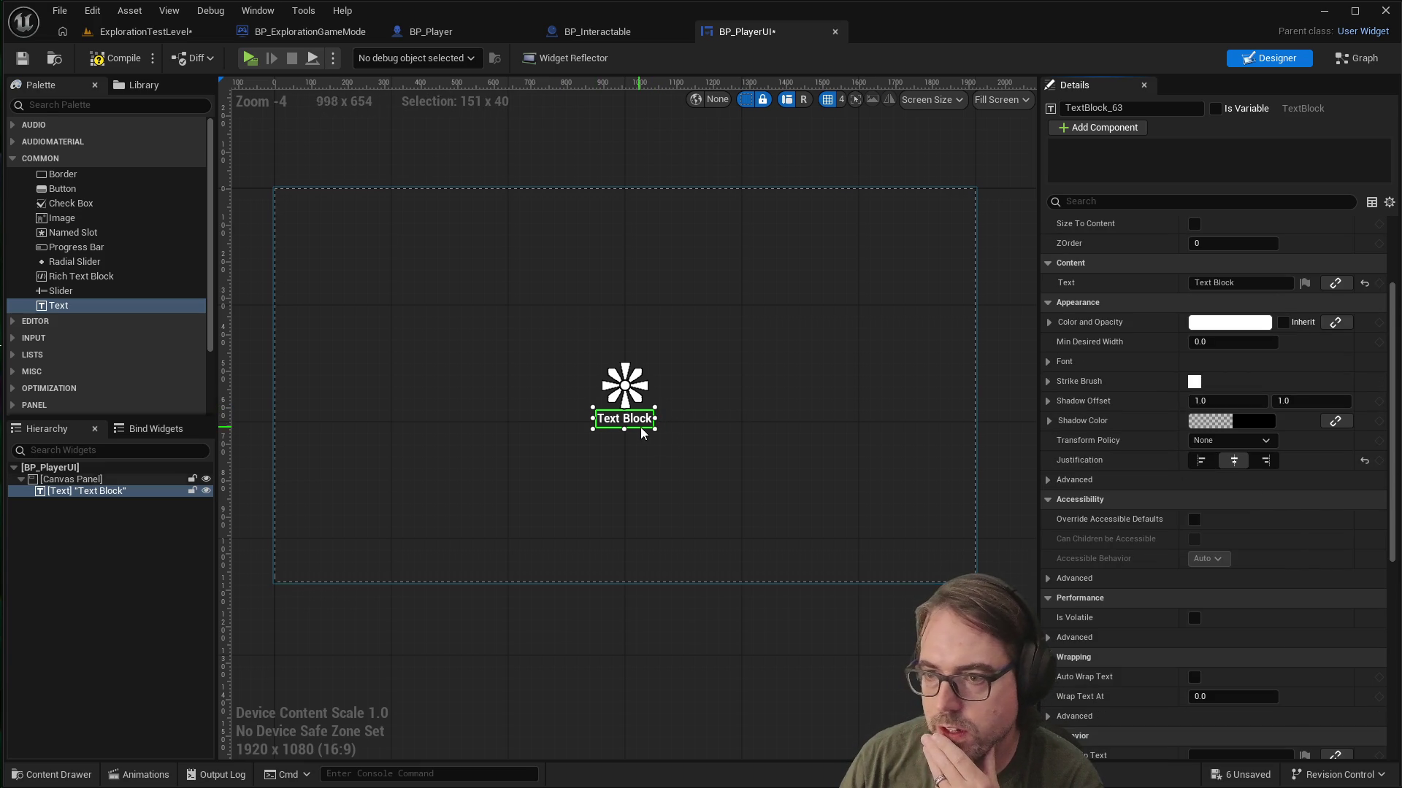
{"action": "mouse_move", "coordinate": [654, 419]}
{"action": "left_mouse_down"}
{"action": "mouse_move", "coordinate": [803, 419]}
{"action": "mouse_move", "coordinate": [693, 427]}
{"action": "left_mouse_up"}
{"action": "left_click_drag", "start_coordinate": [700, 422], "coordinate": [693, 420]}
{"action": "left_click", "coordinate": [697, 459]}
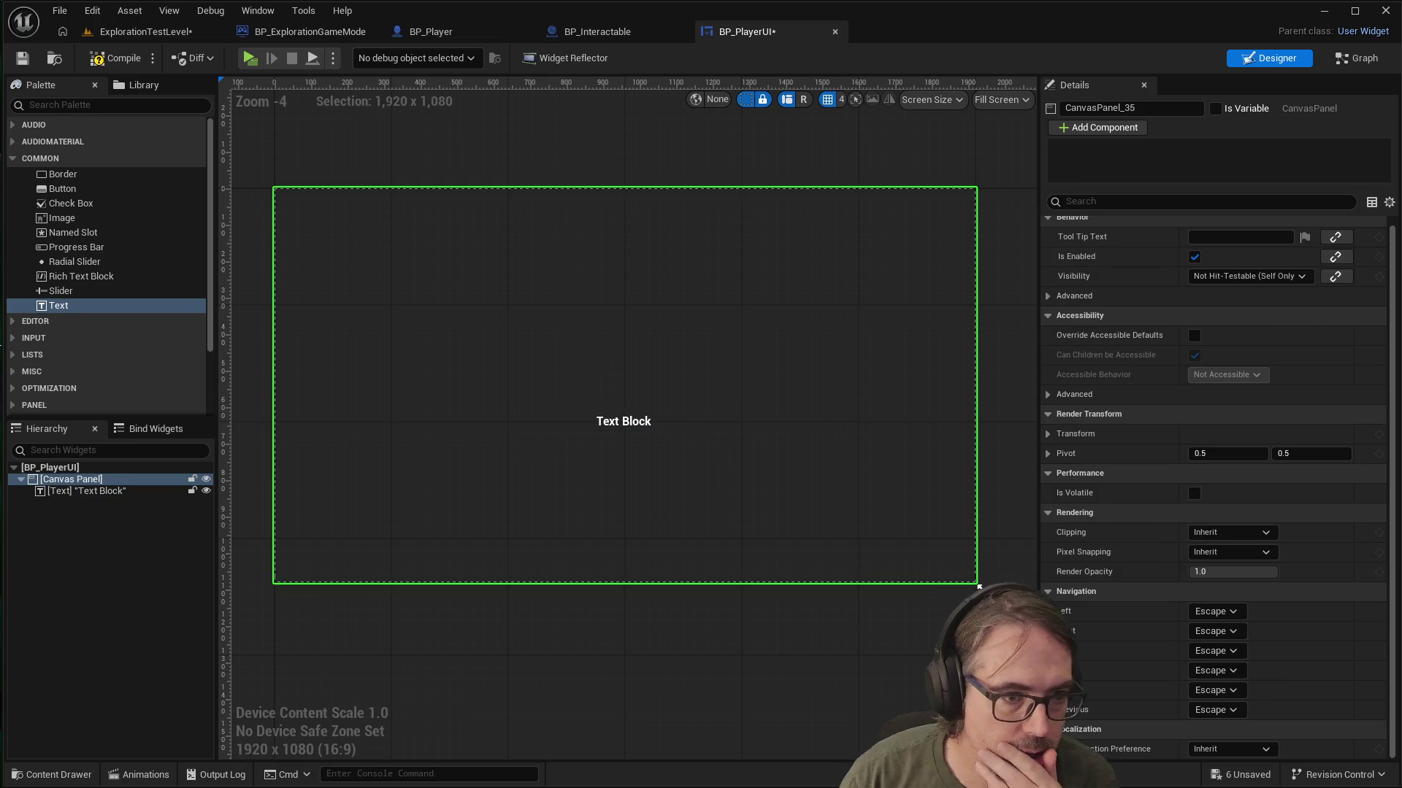